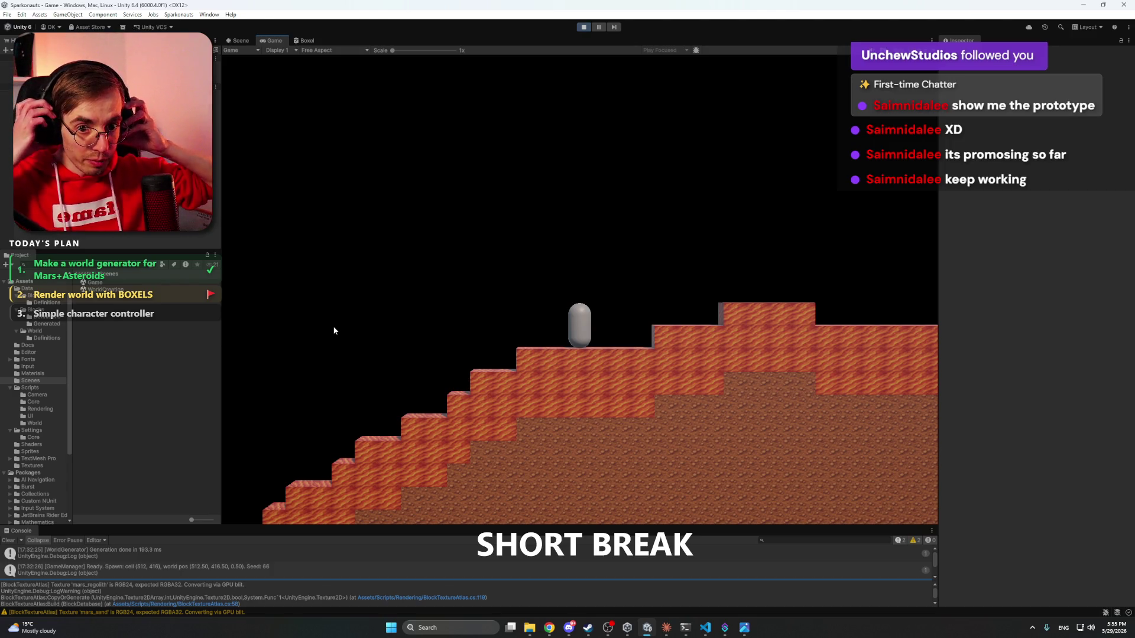
- Run the player capsule right across the voxel terrain, jumping and climbing up a step
left_click(569, 629)
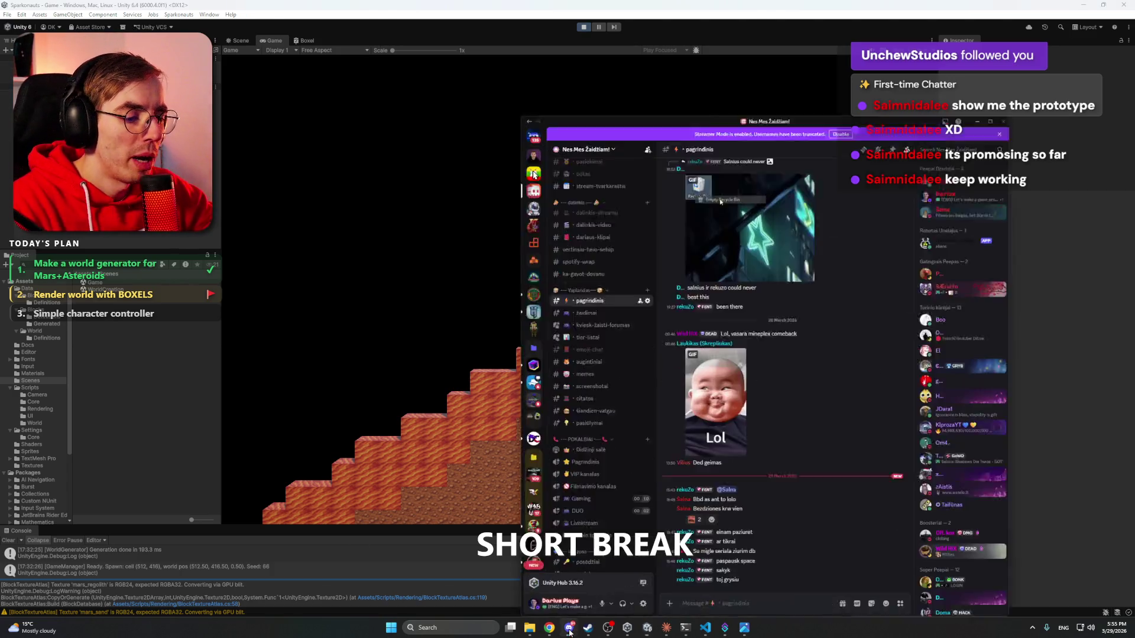
left_click(570, 629)
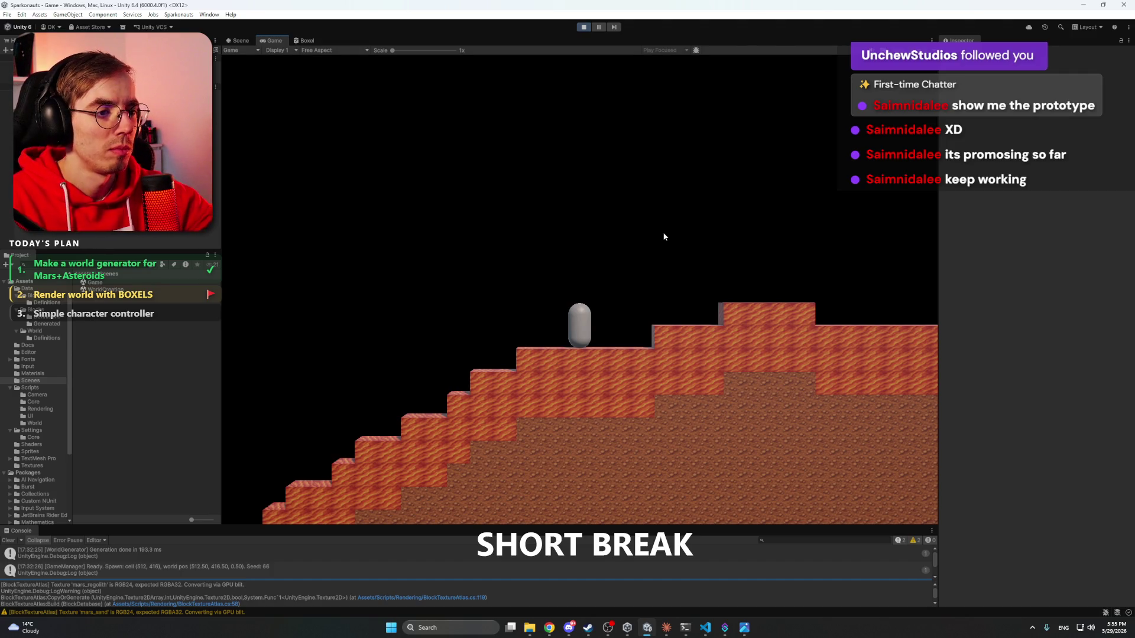
key("space")
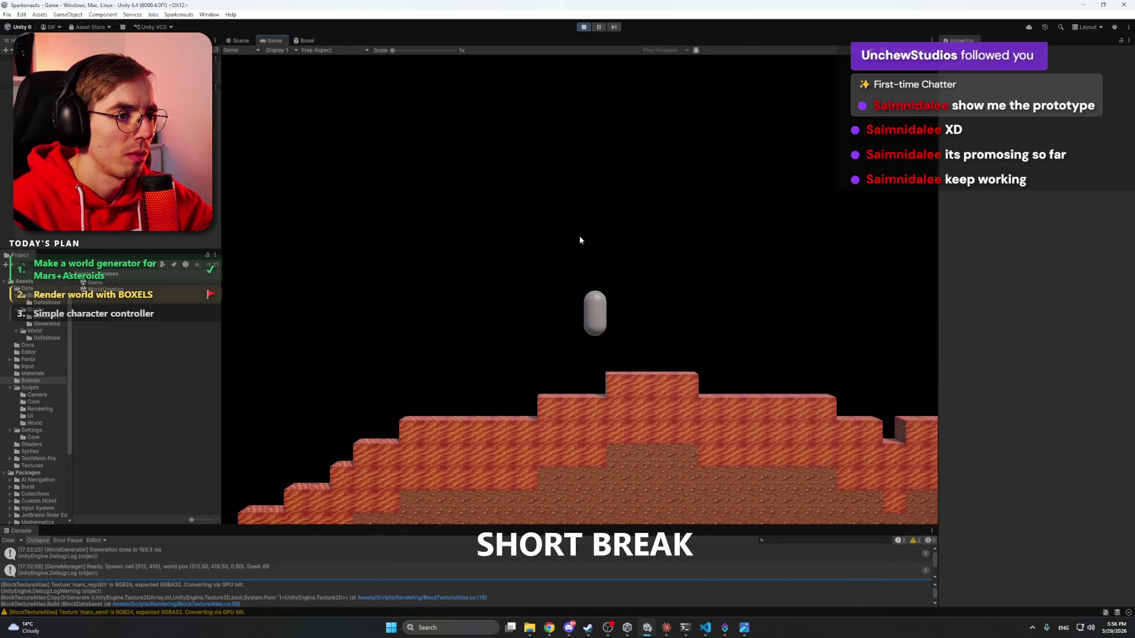
key("d")
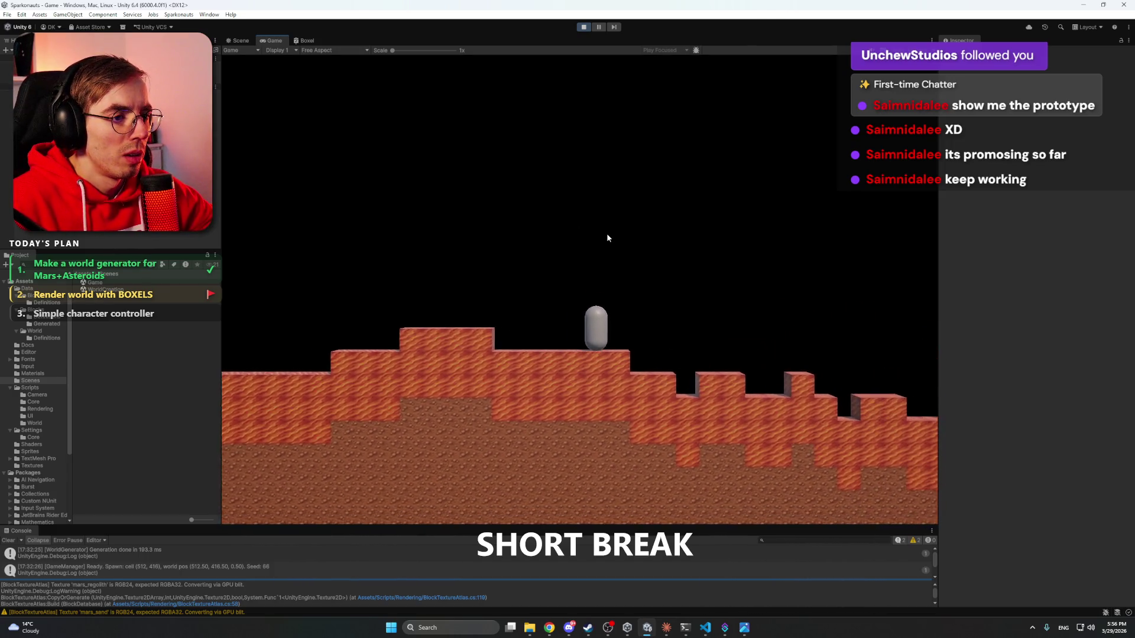
key("d")
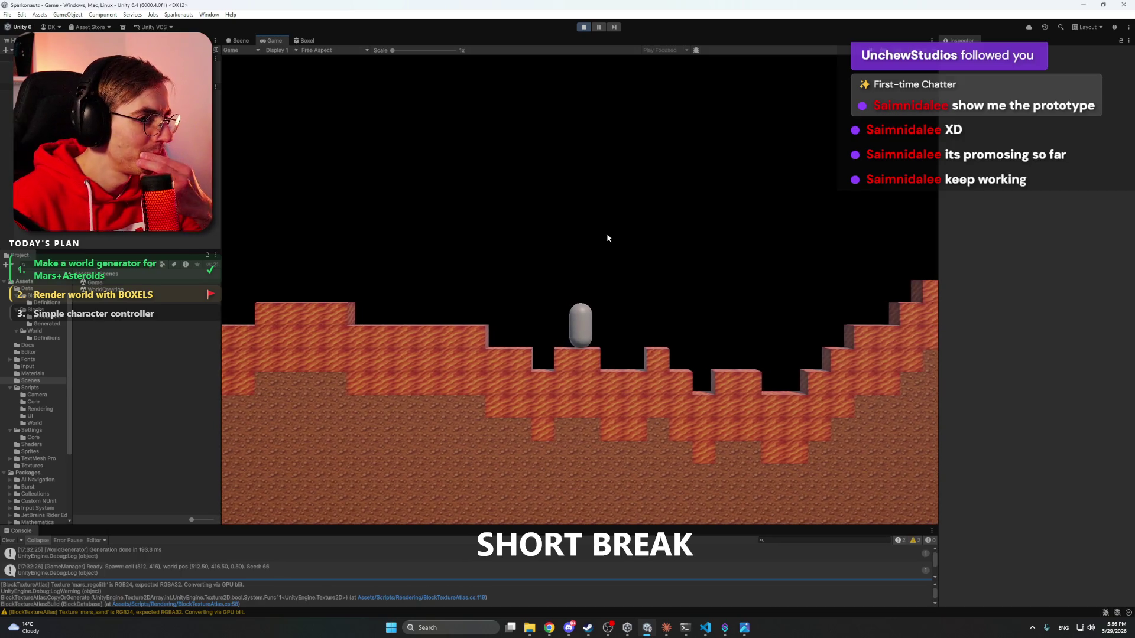
key("d")
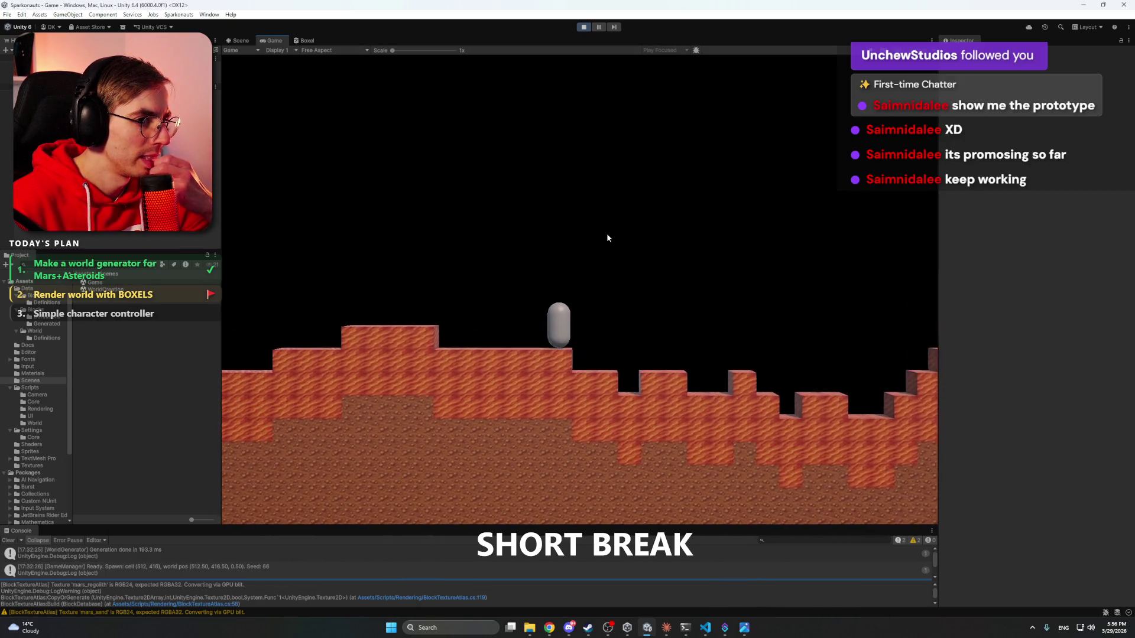
key("d")
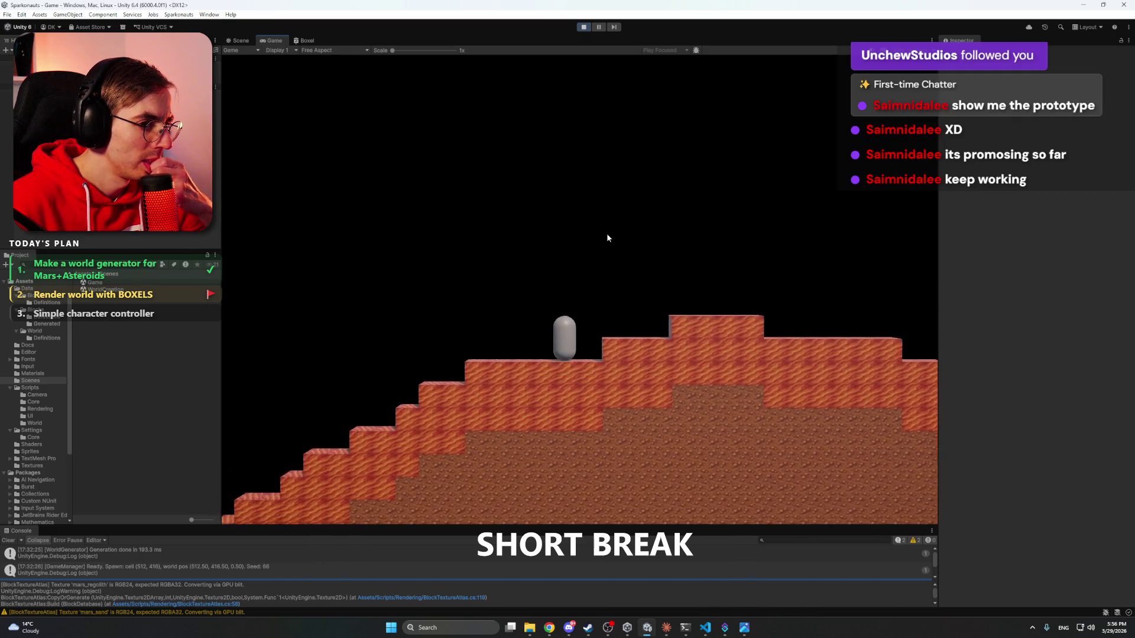
key("d")
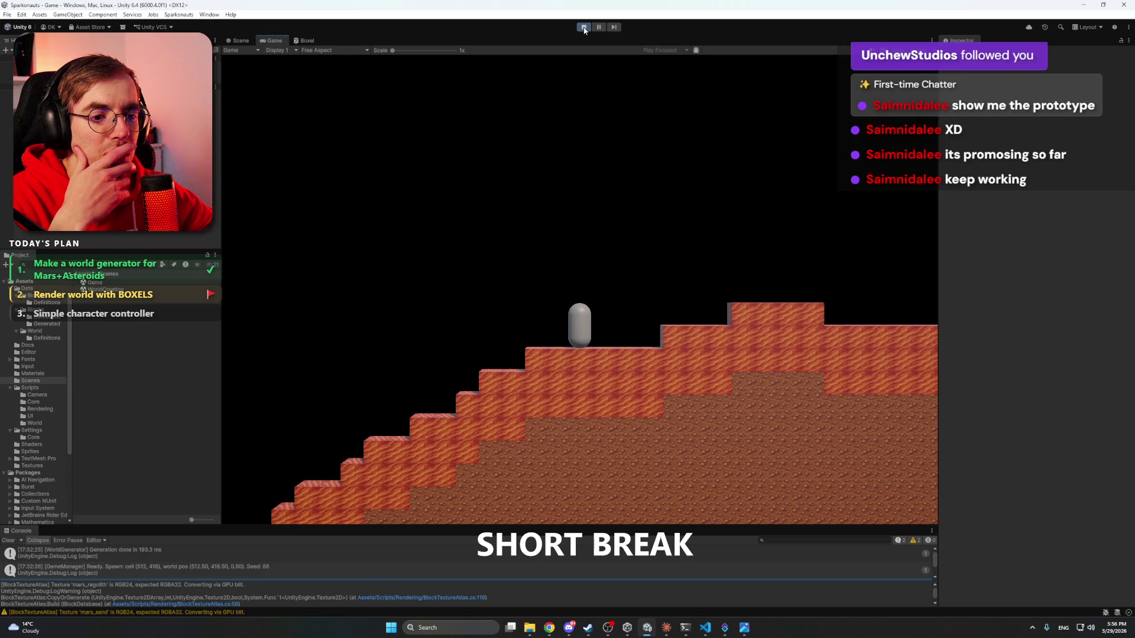
- Stop Play mode and inspect the player capsule and World Generator in the Hierarchy
left_click(583, 28)
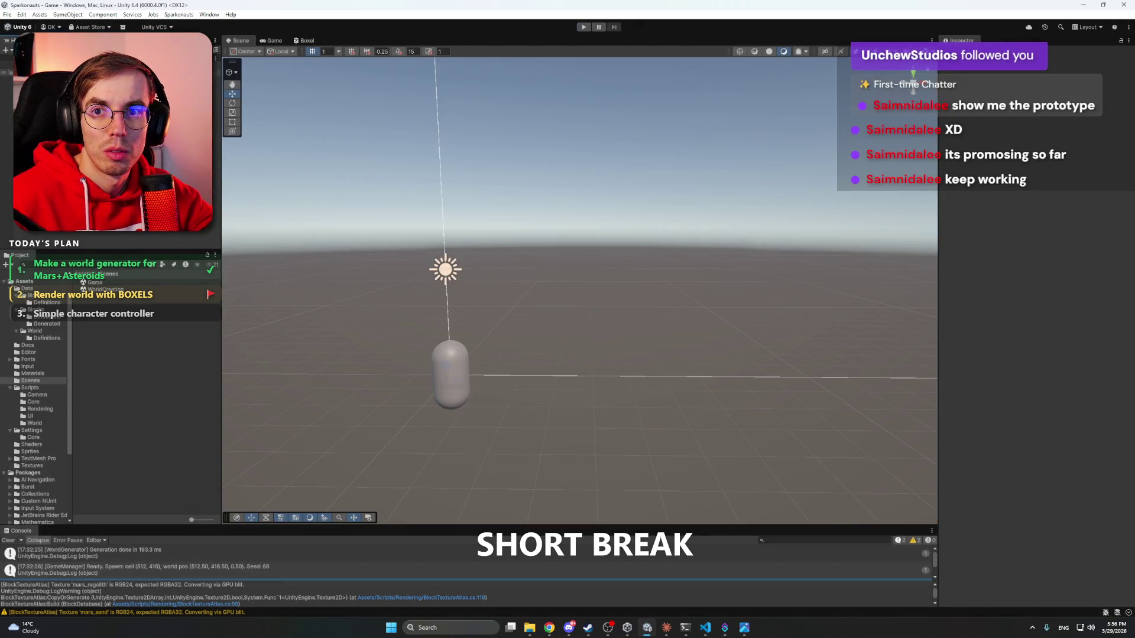
left_click(60, 79)
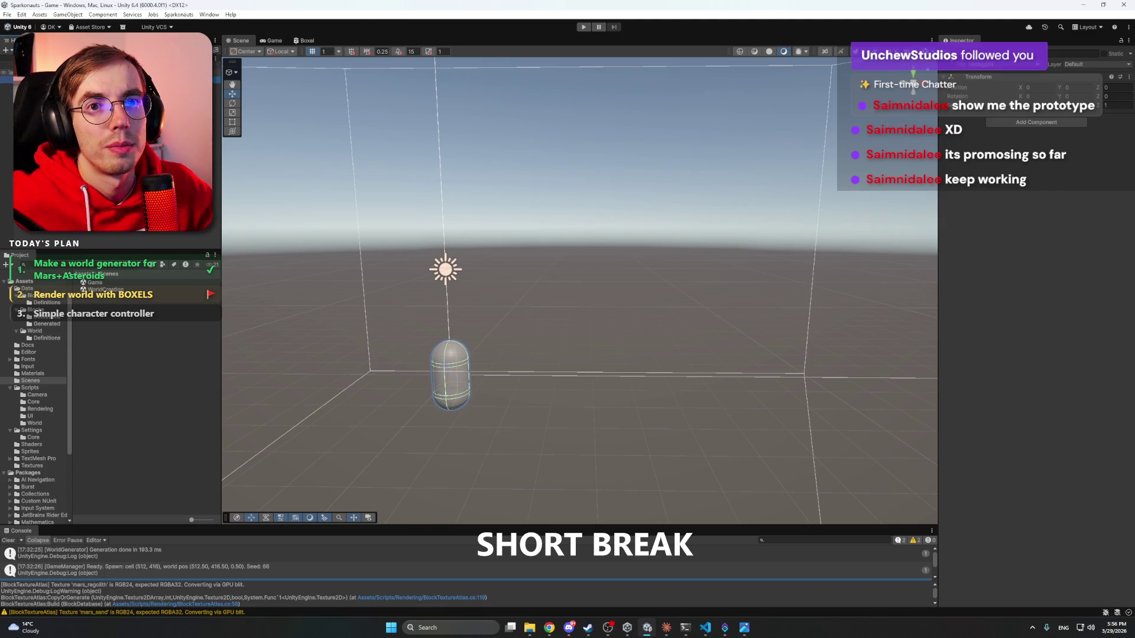
left_click(59, 101)
left_click(60, 78)
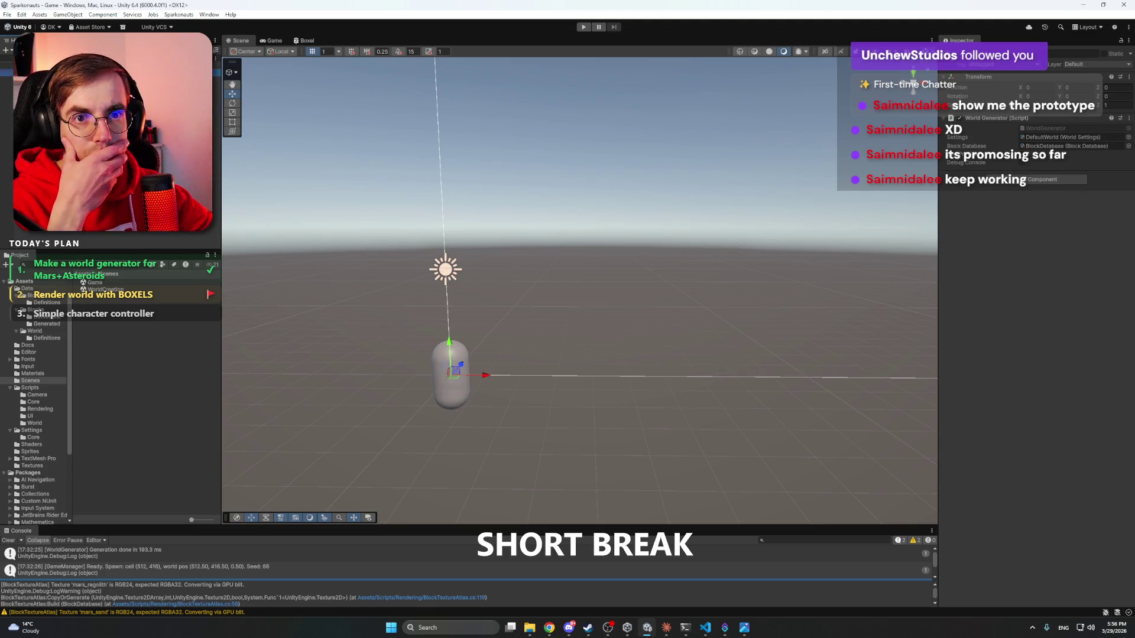
left_click(59, 177)
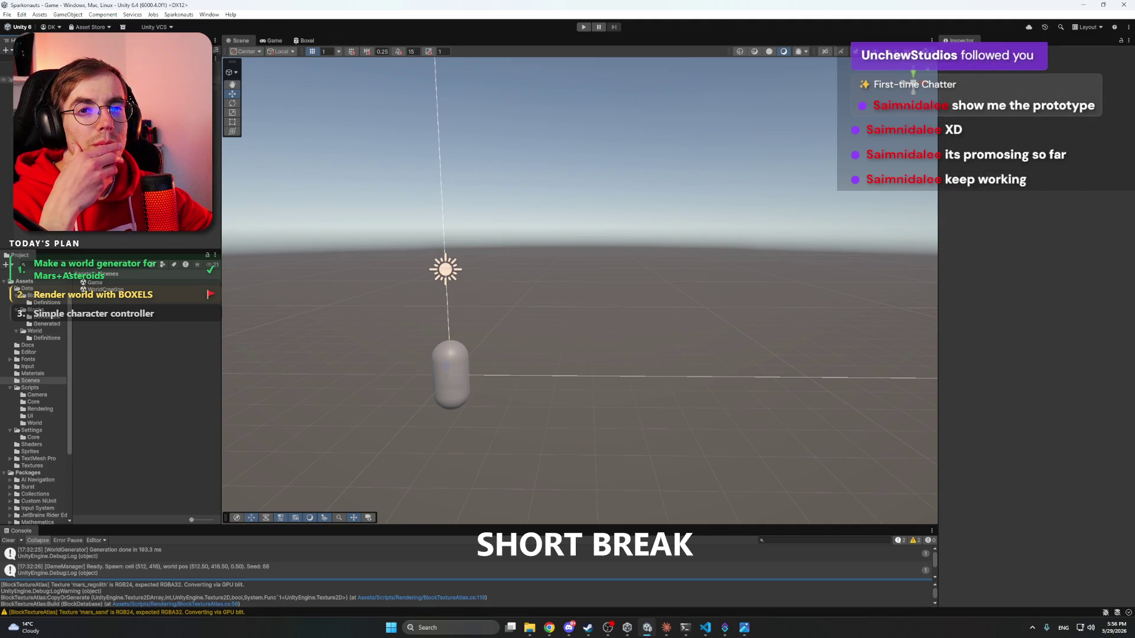
left_click(60, 79)
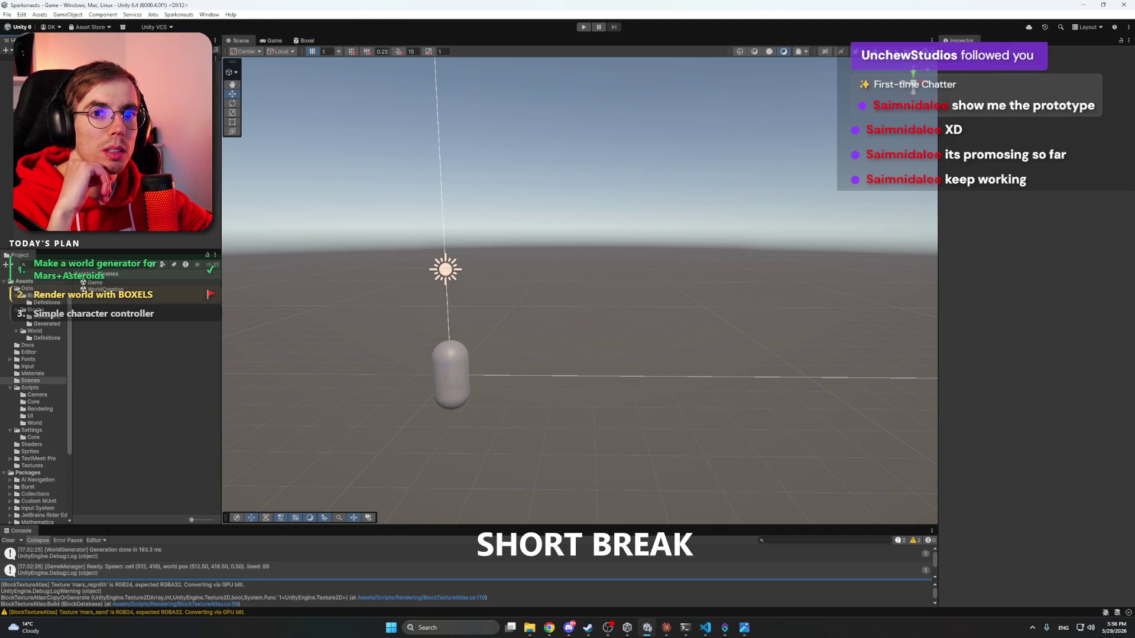
- Bring up the Hierarchy's context menu for creating scene objects
left_click(569, 629)
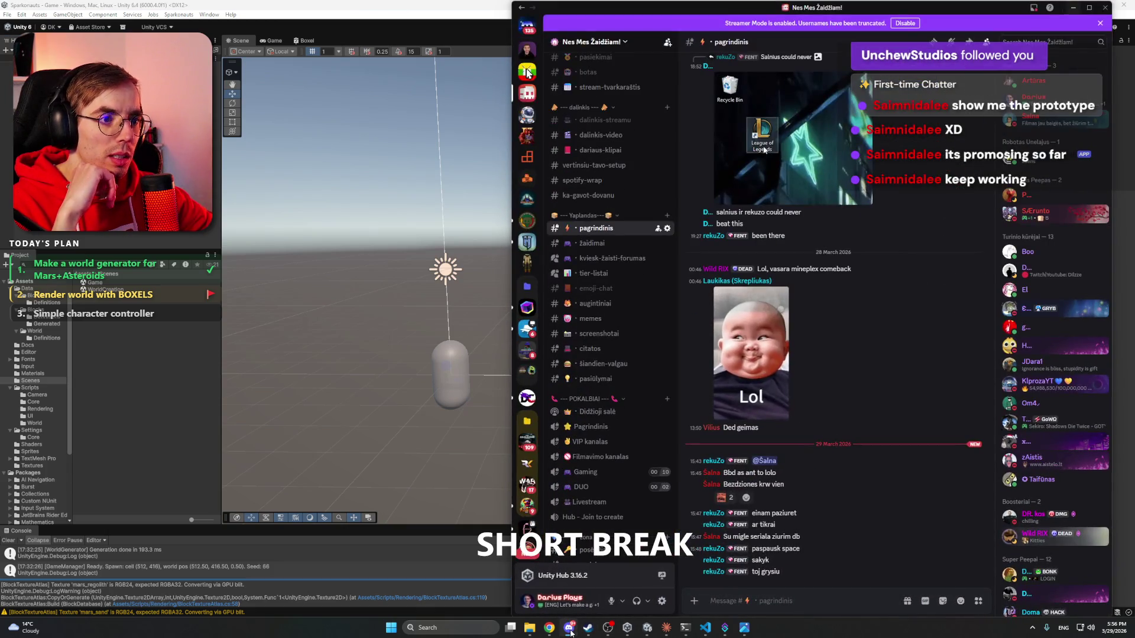
left_click(569, 629)
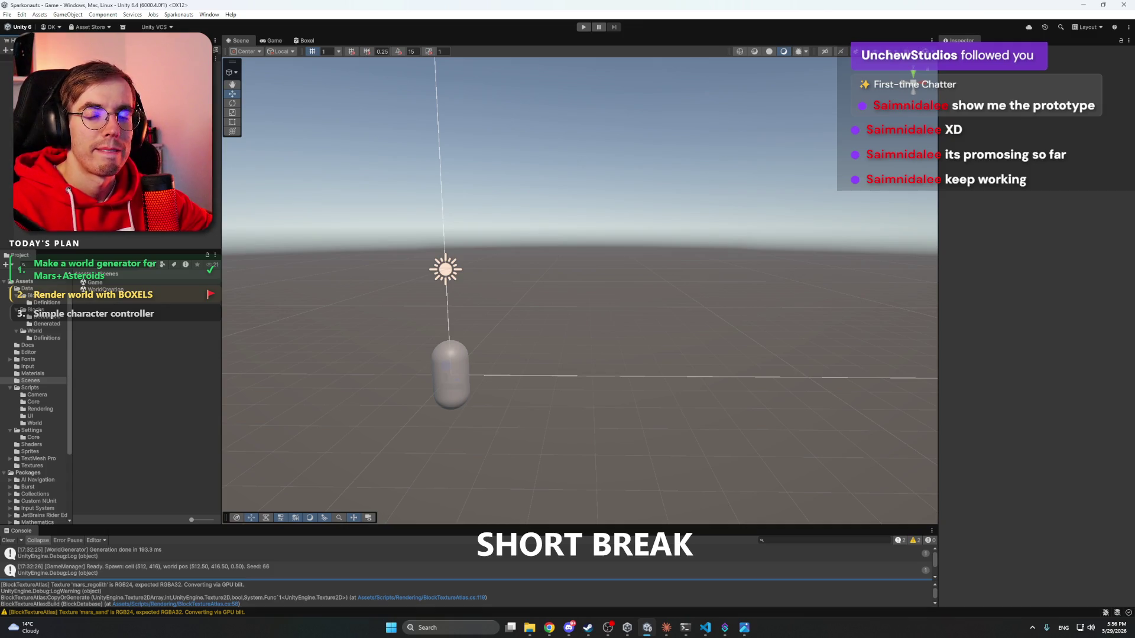
right_click(110, 130)
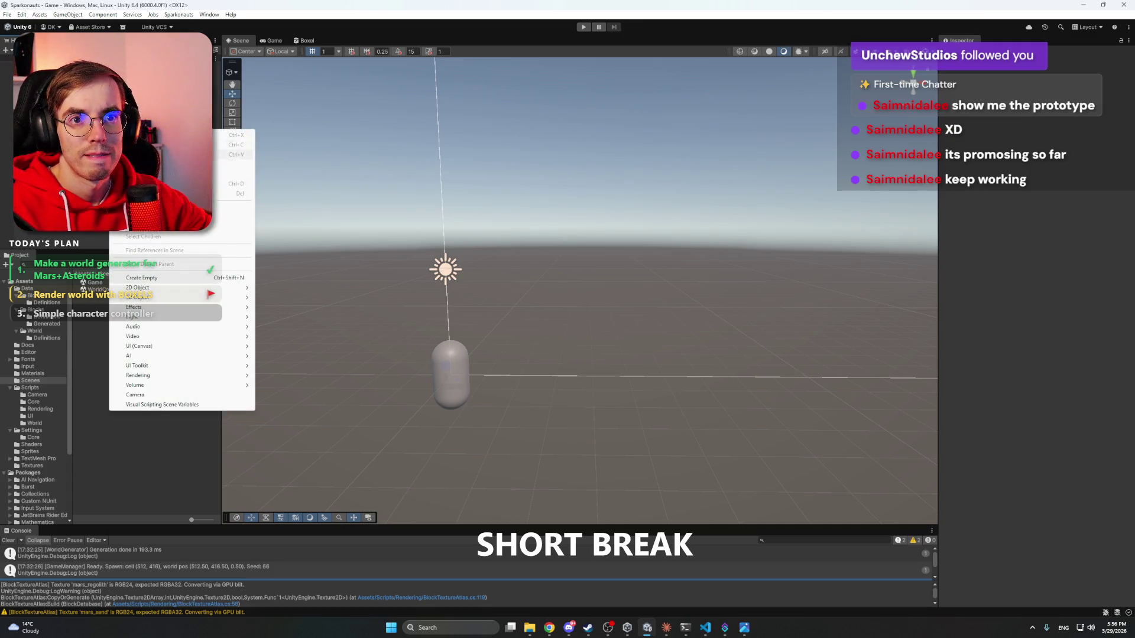
- Create an empty GameObject and select another object in the Hierarchy
left_click(179, 278)
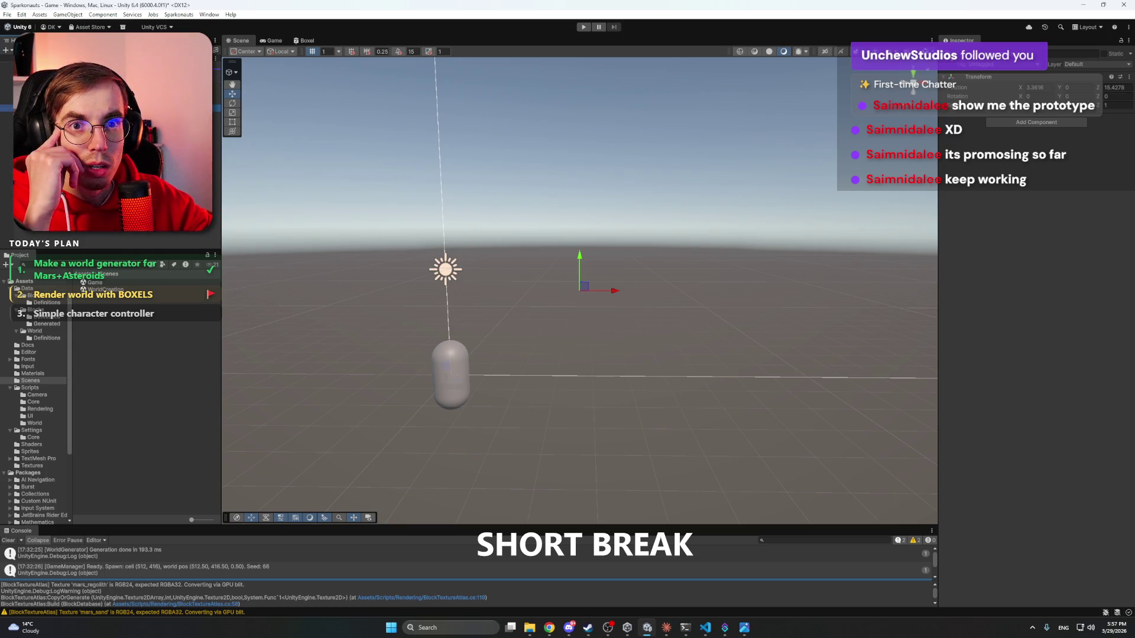
left_click(6, 72)
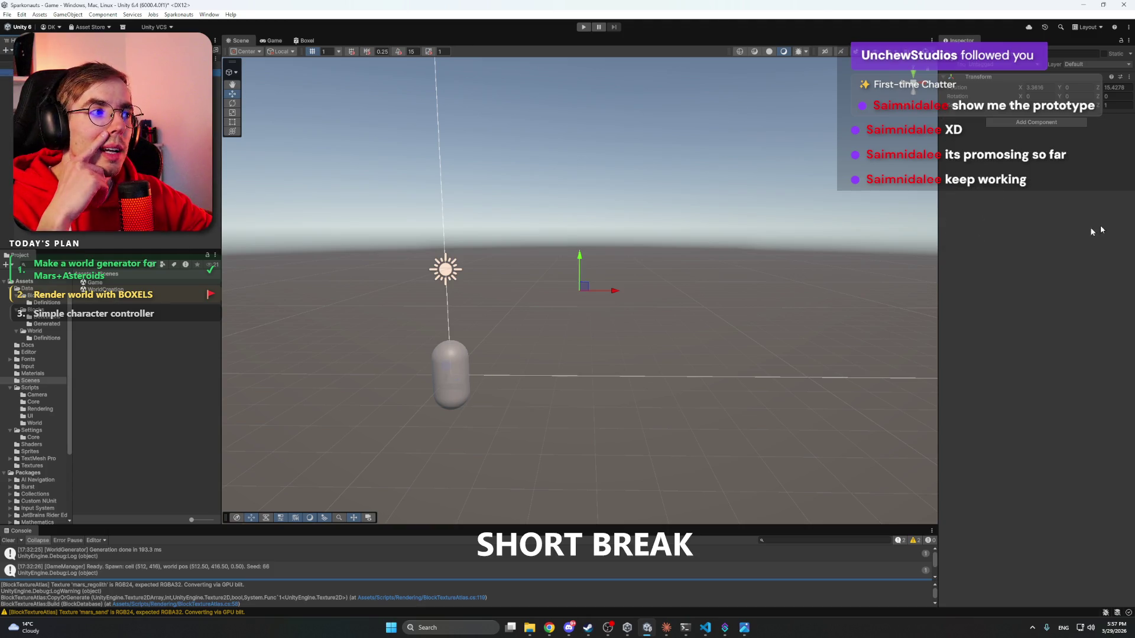
left_click(1130, 77)
left_click(1073, 170)
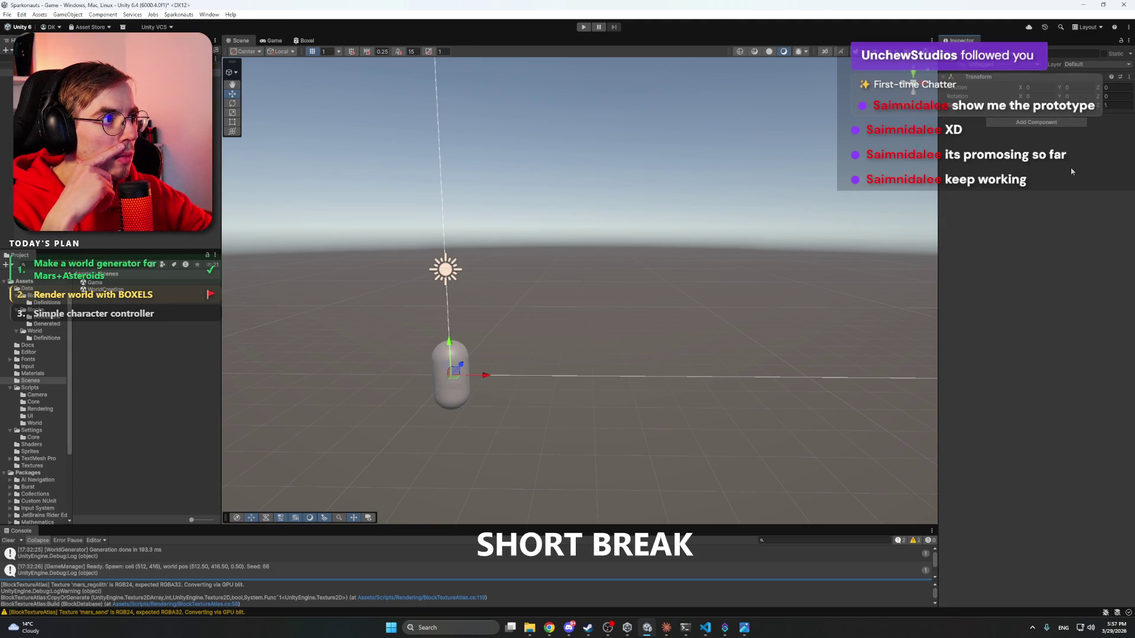
- Select the capsule, dismiss its context menu, then deselect it
left_click(6, 72)
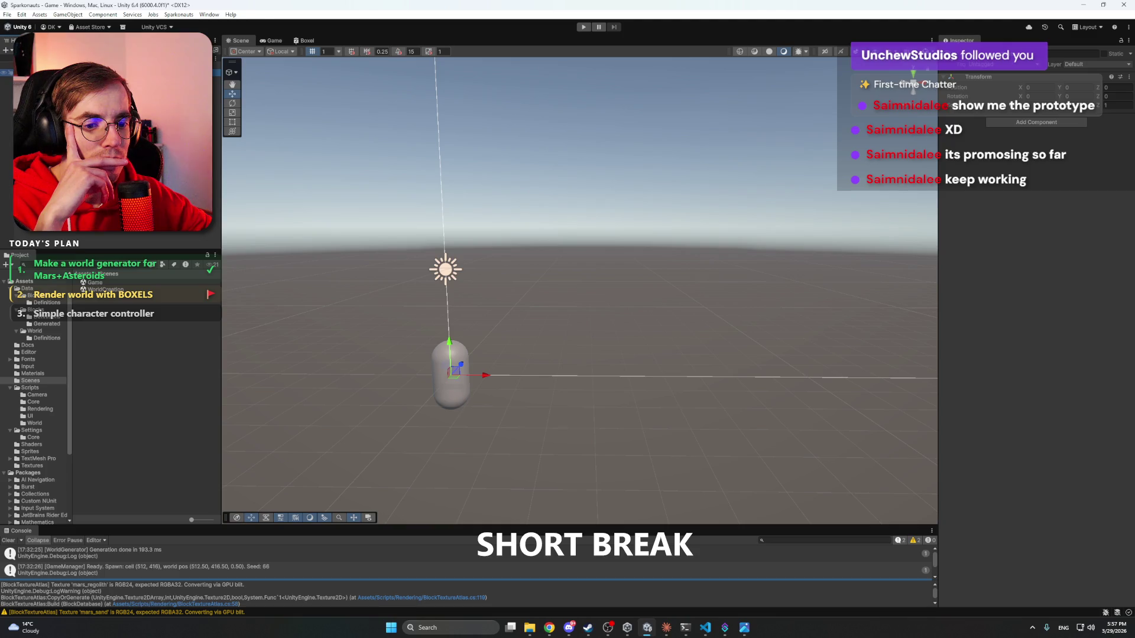
right_click(106, 72)
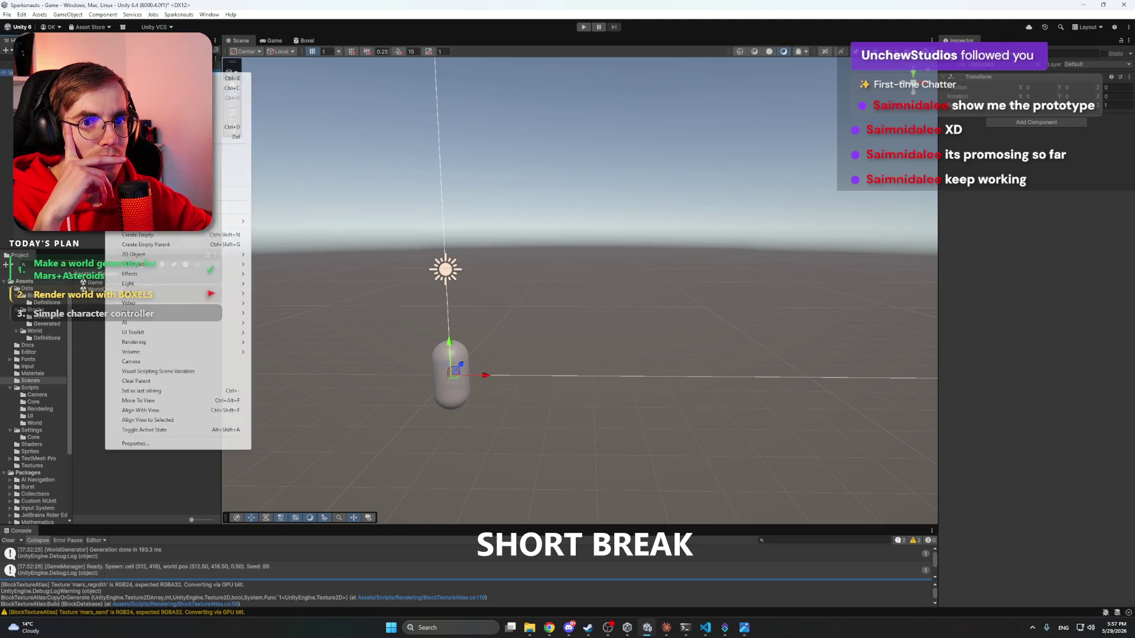
key("Escape")
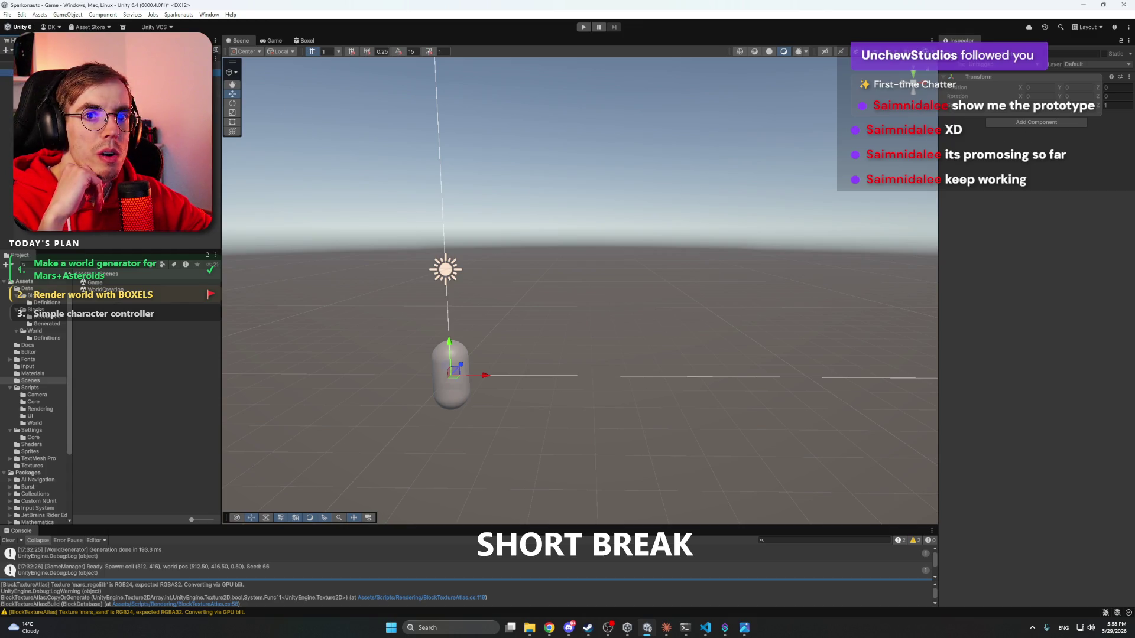
left_click(658, 507)
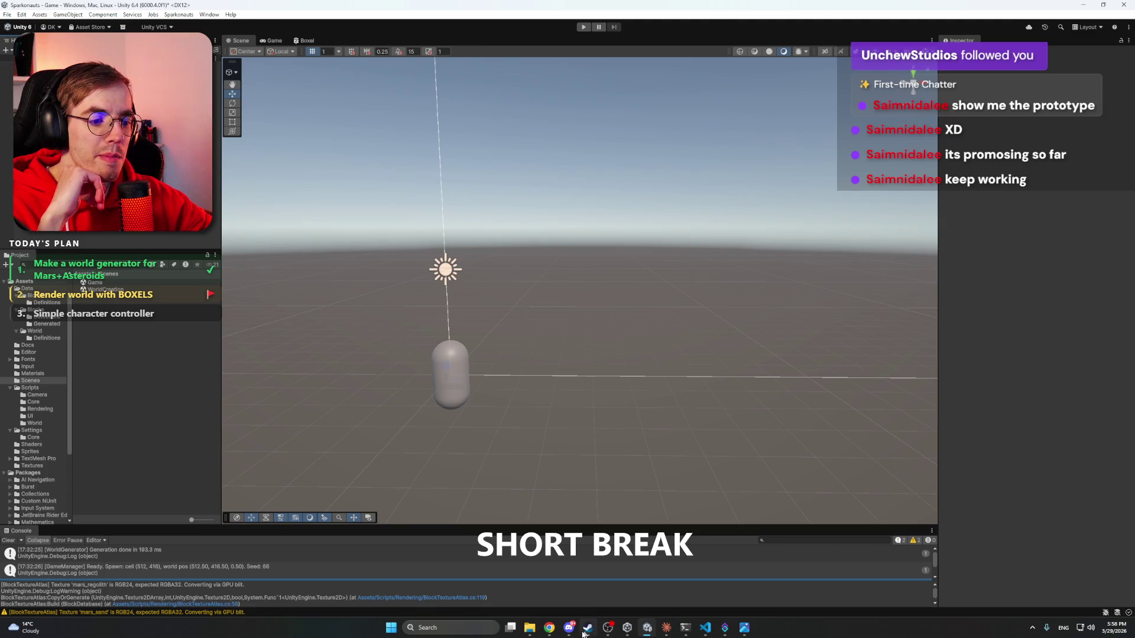
- Glance over BlockTextureAtlas.cs in VS Code and the Photos previews, then bring up Claude
mouse_move(589, 631)
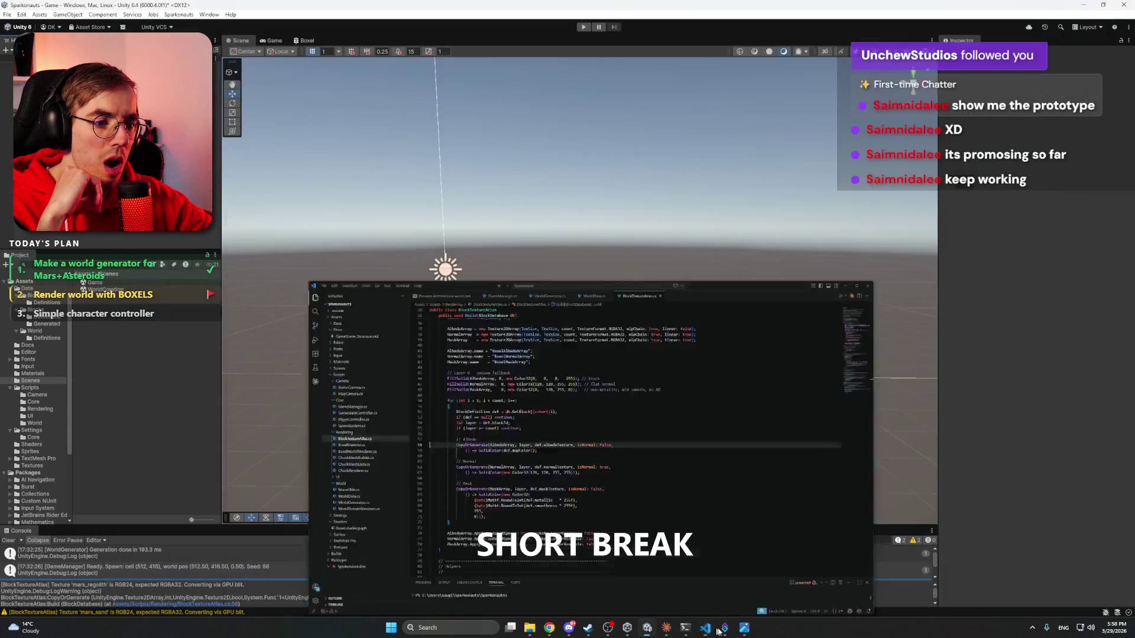
left_click(725, 630)
left_click(725, 630)
mouse_move(744, 628)
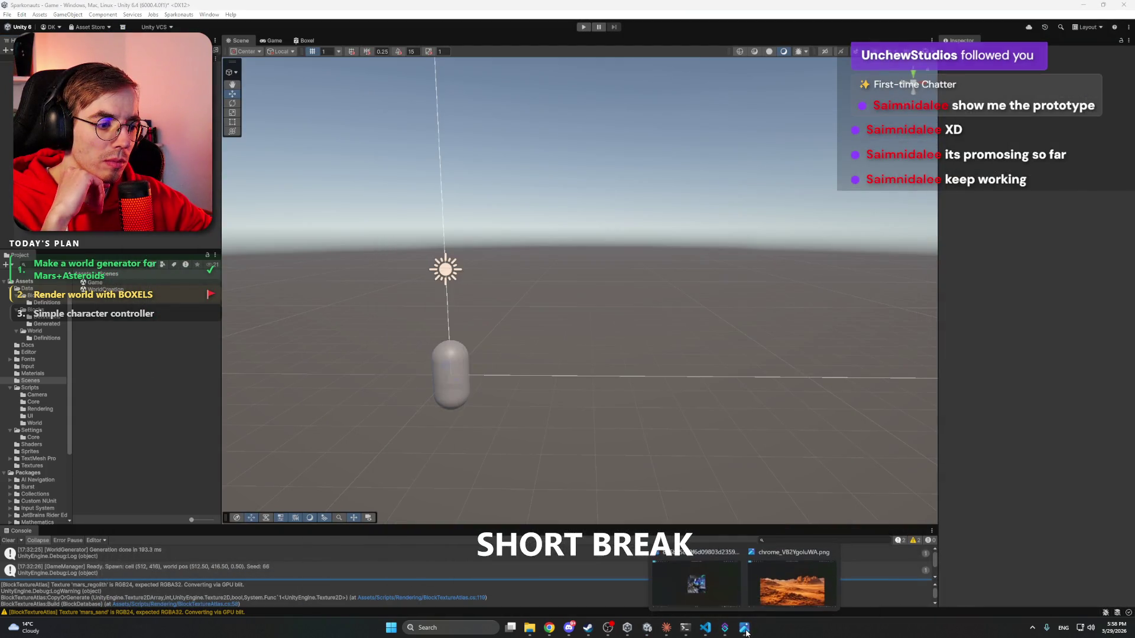
mouse_move(792, 593)
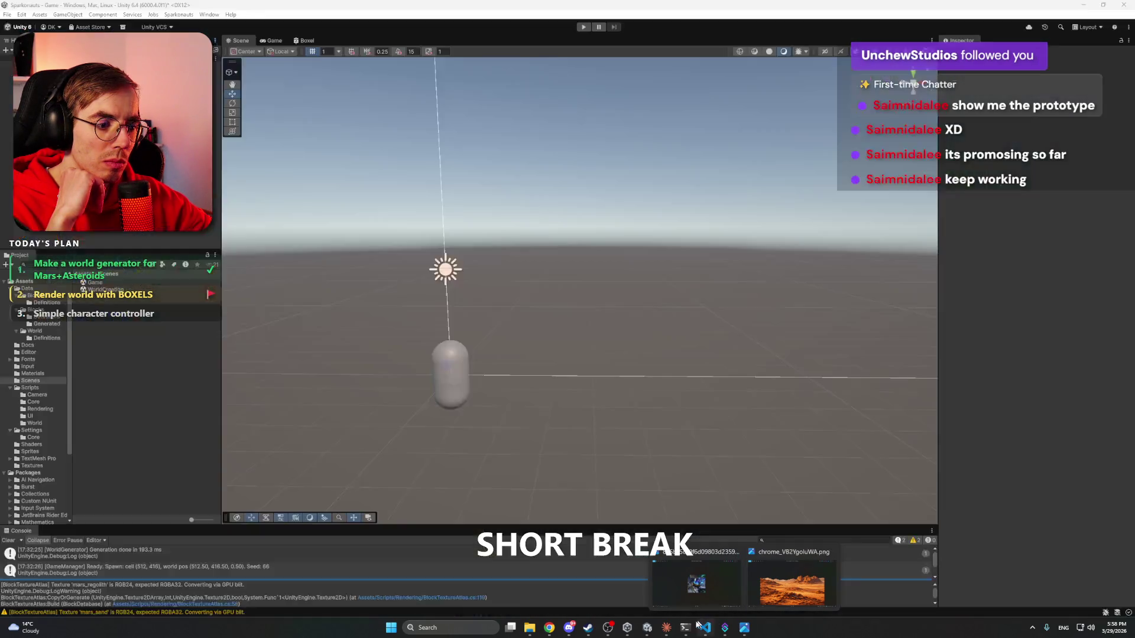
left_click(670, 628)
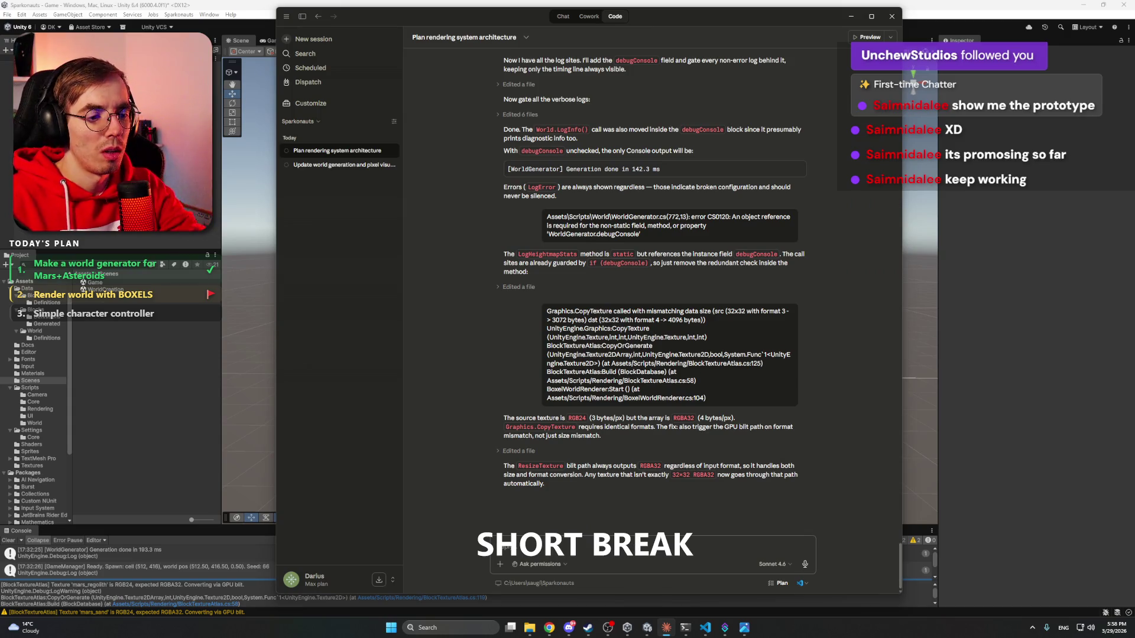
- Draft the request for SkyColorSystem and ParallaxBackground sub-systems under EnvironmentSystem, reading World Settings
key("ctrl+v")
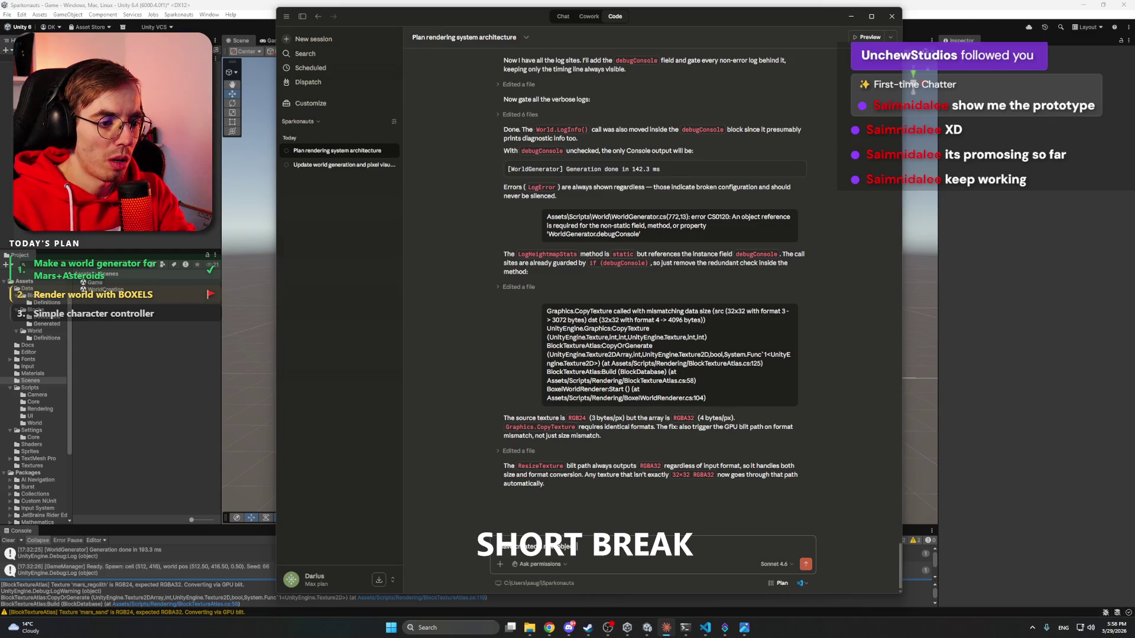
type("nvi")
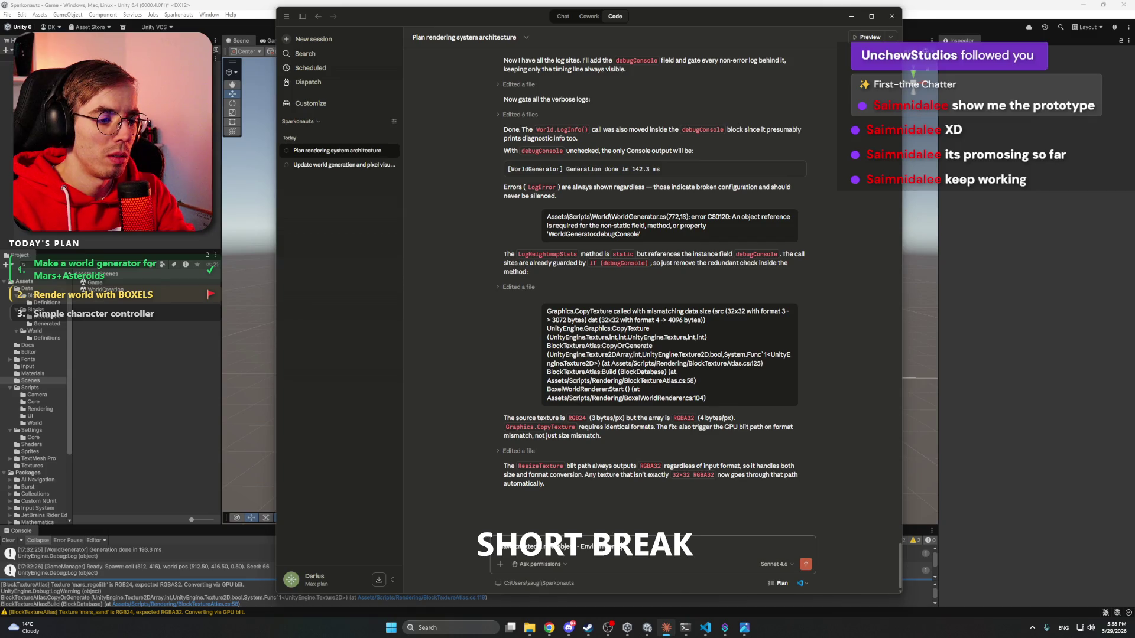
type("entSystem")
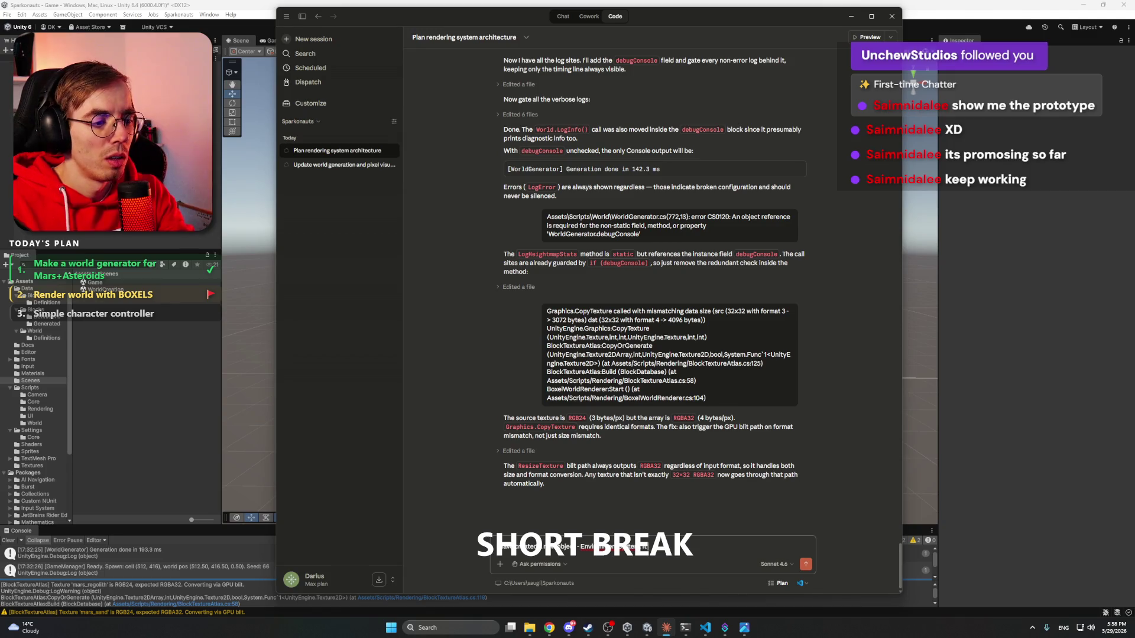
type("w")
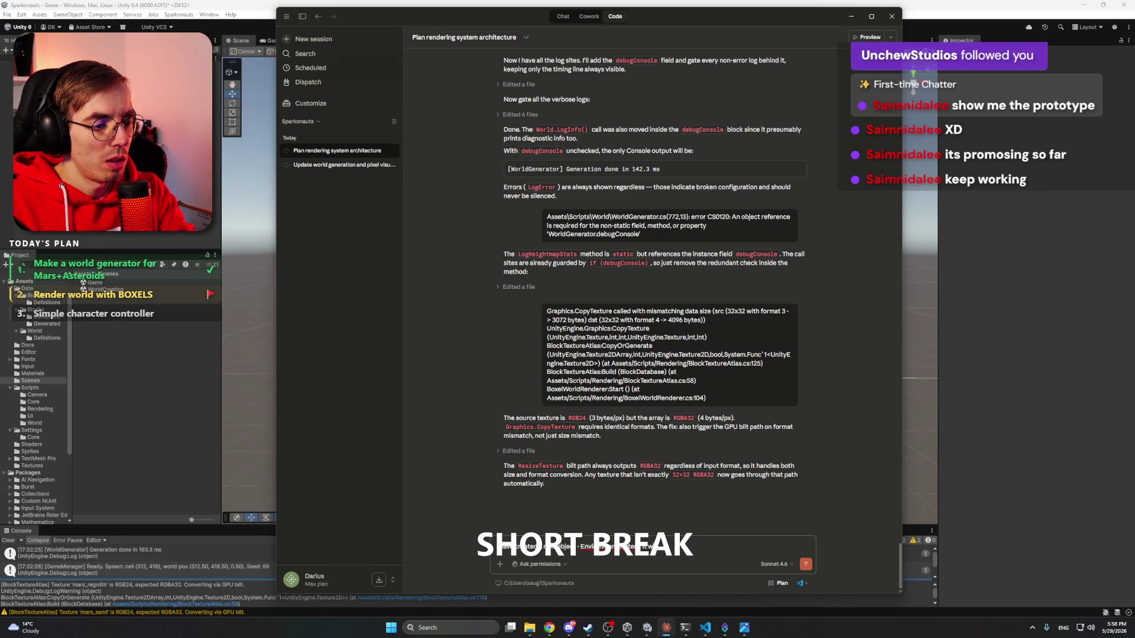
type("e")
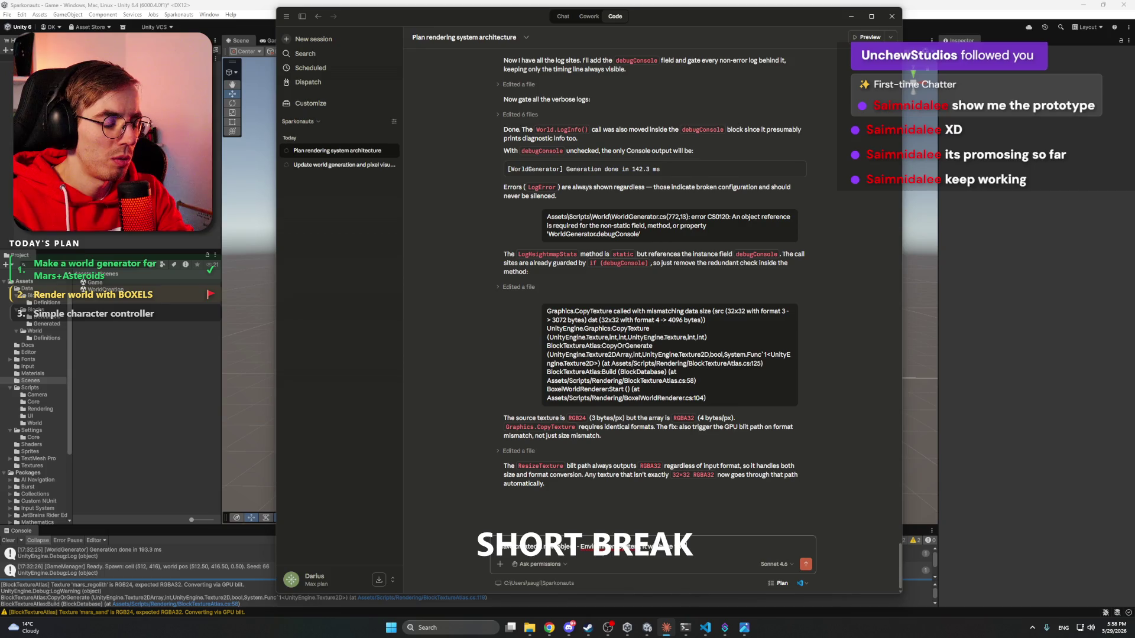
type(" sub-systems: S")
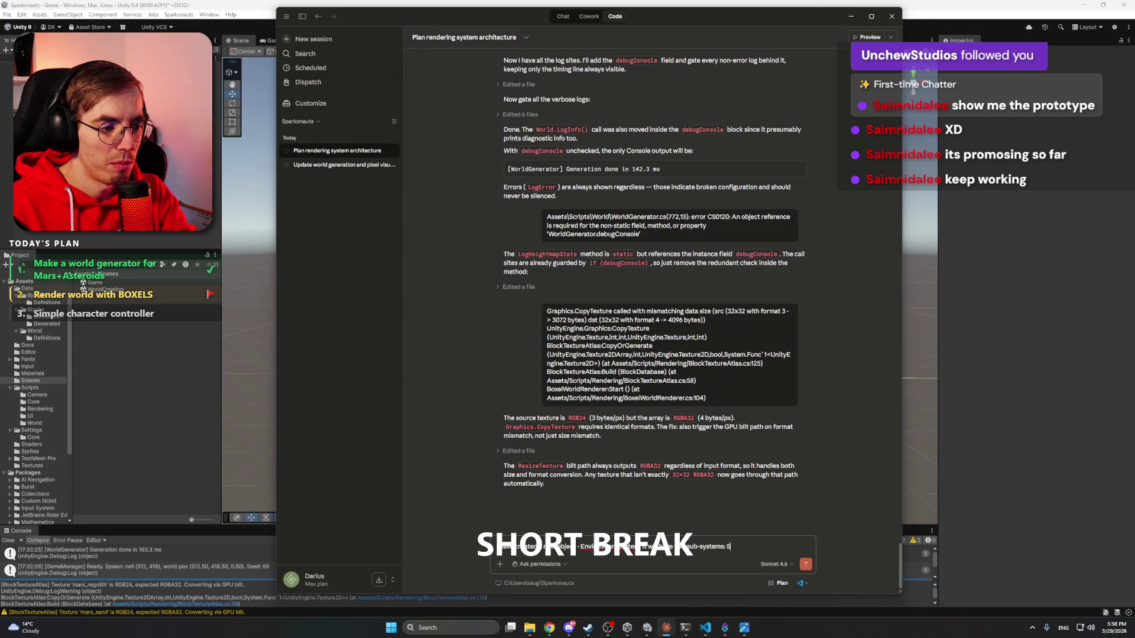
type("kyColor")
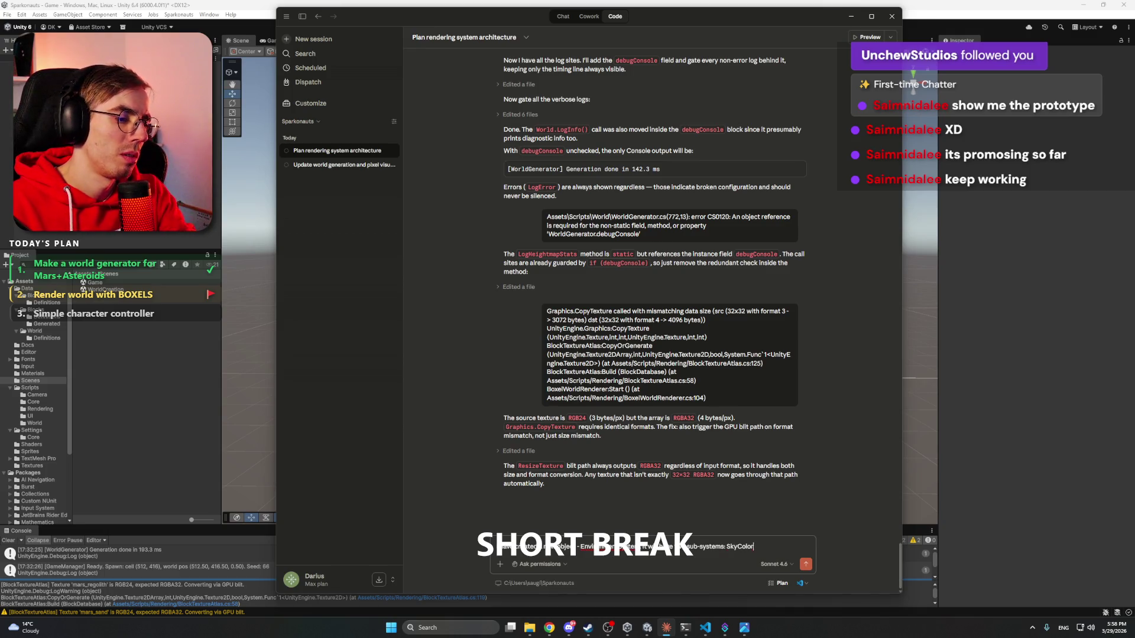
type(" and Paralla")
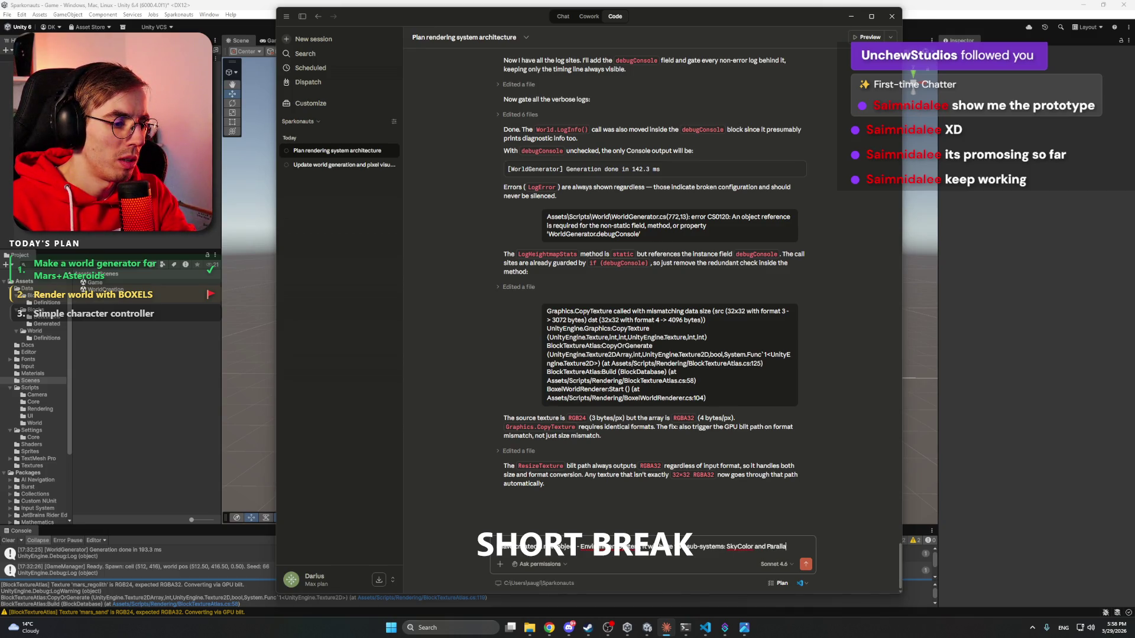
type("Backgro")
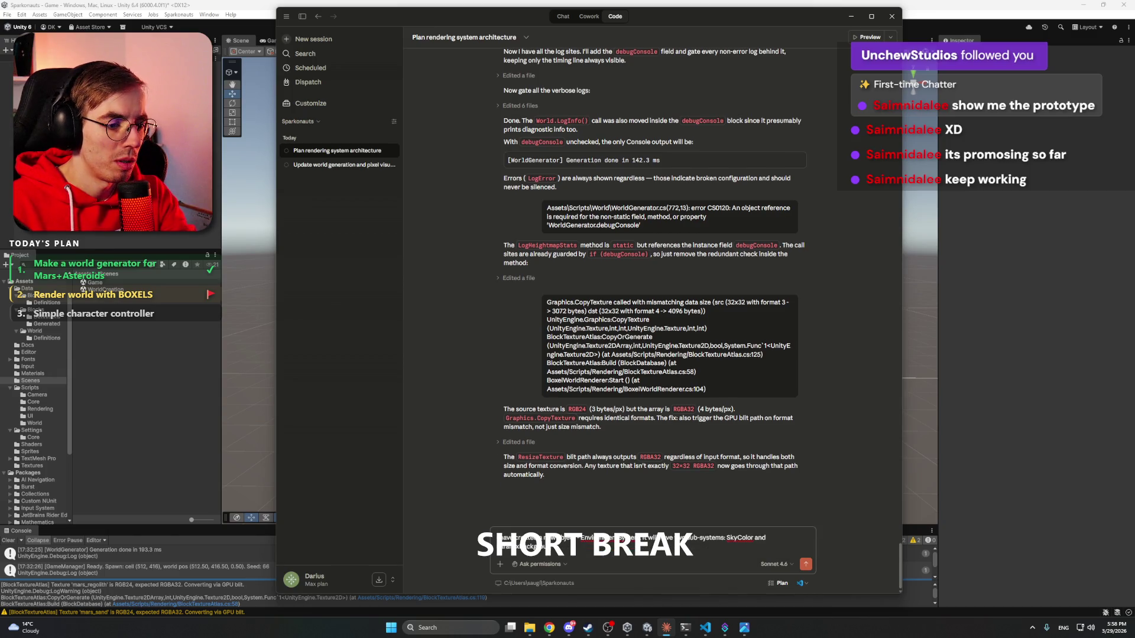
type("und.")
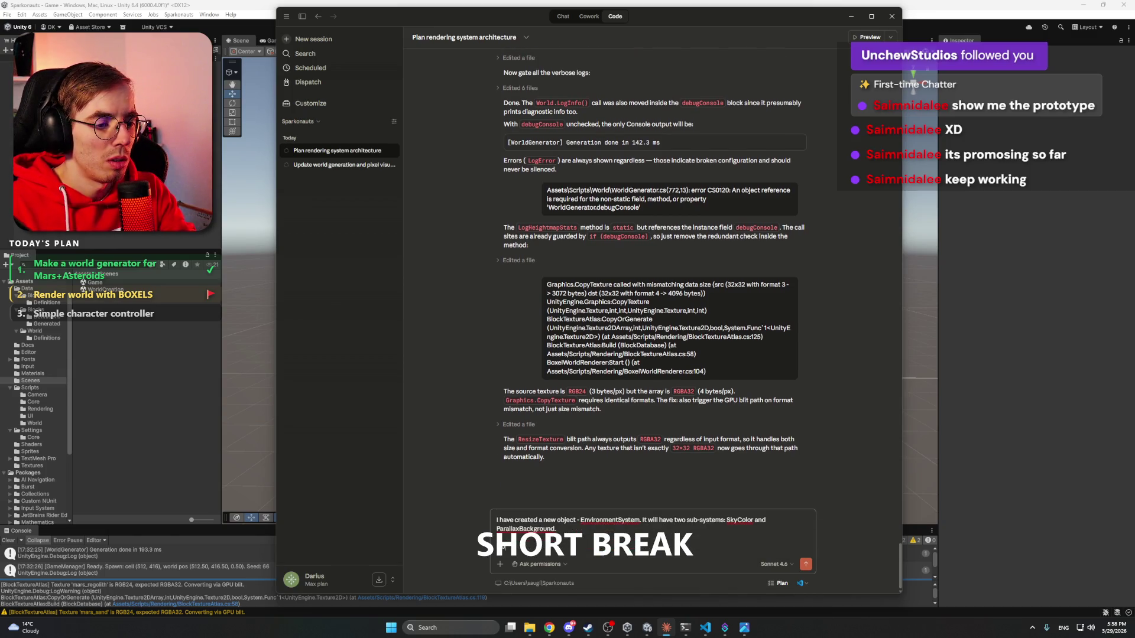
type("e S")
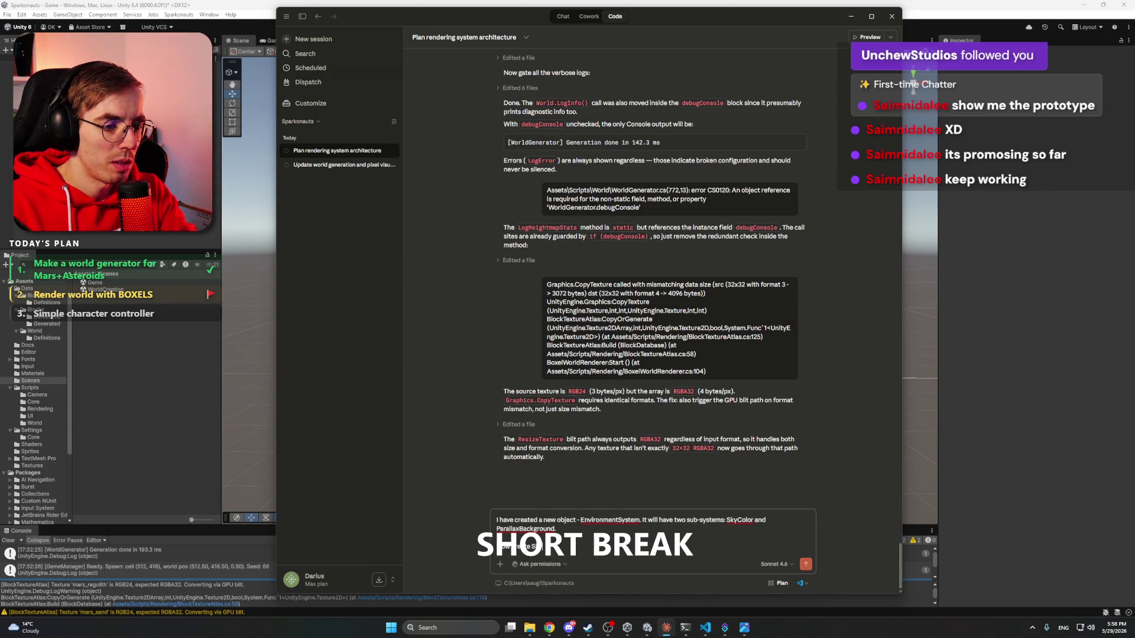
type("System")
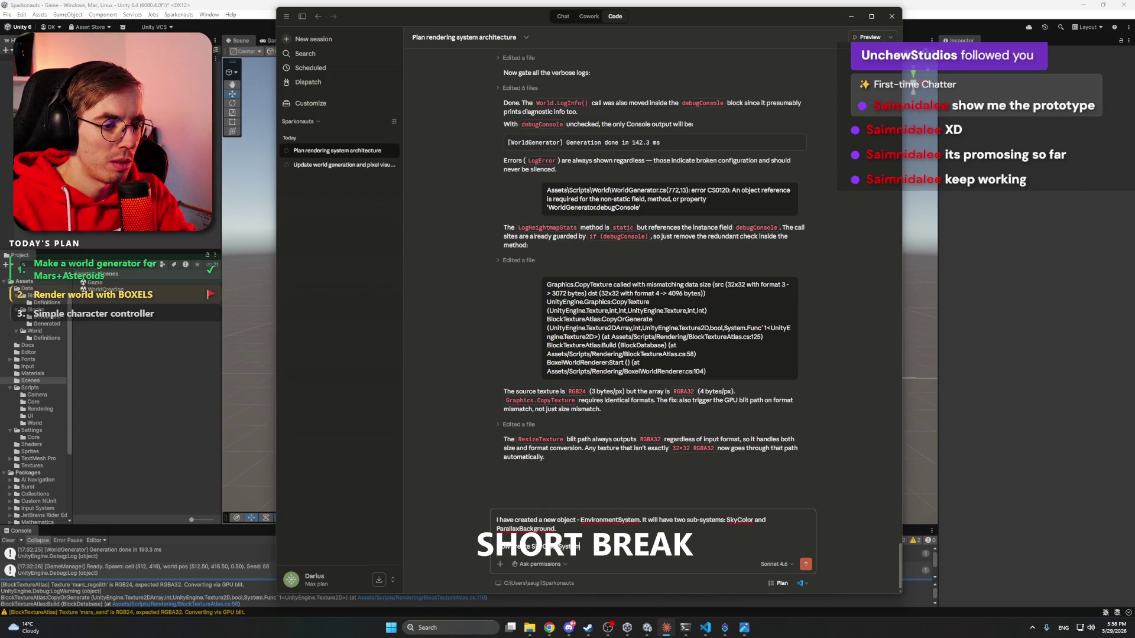
left_click(755, 520)
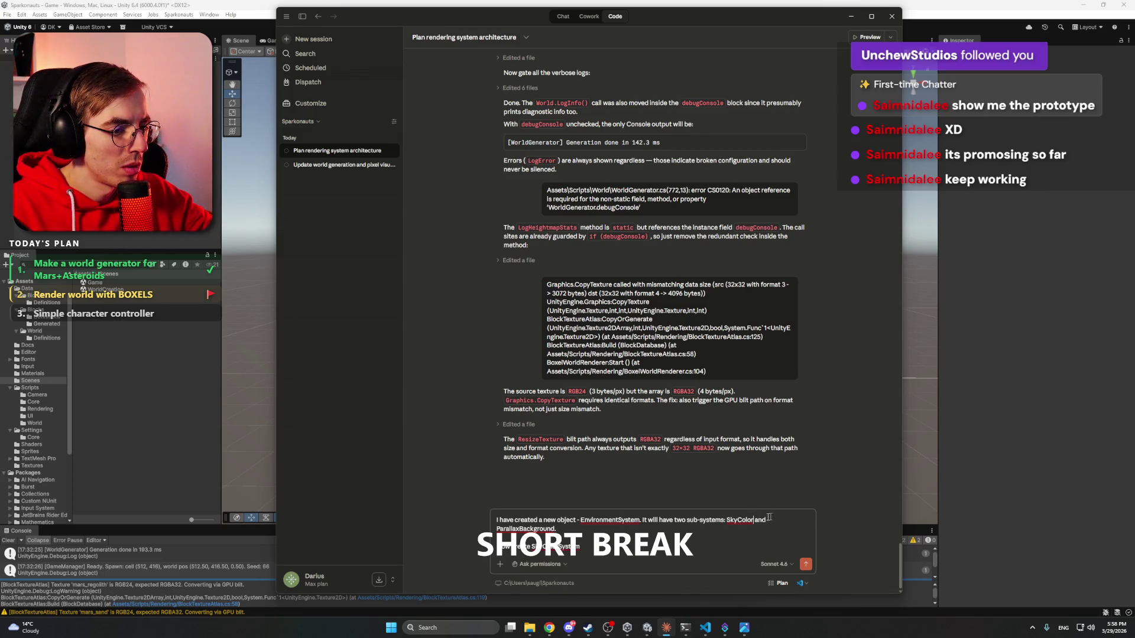
type("System")
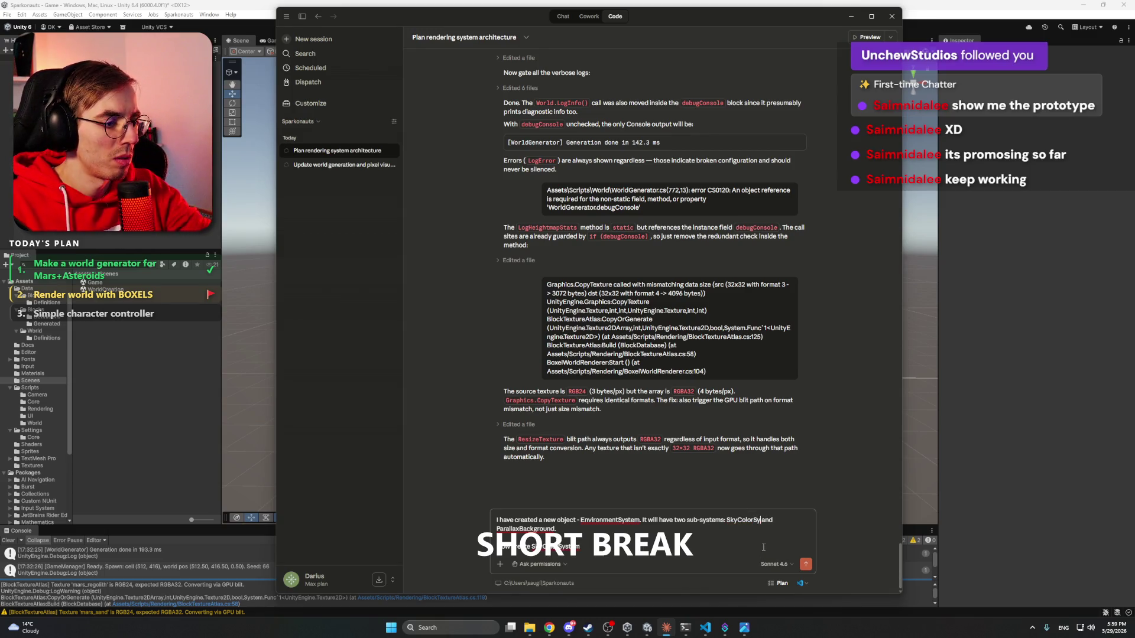
type("System")
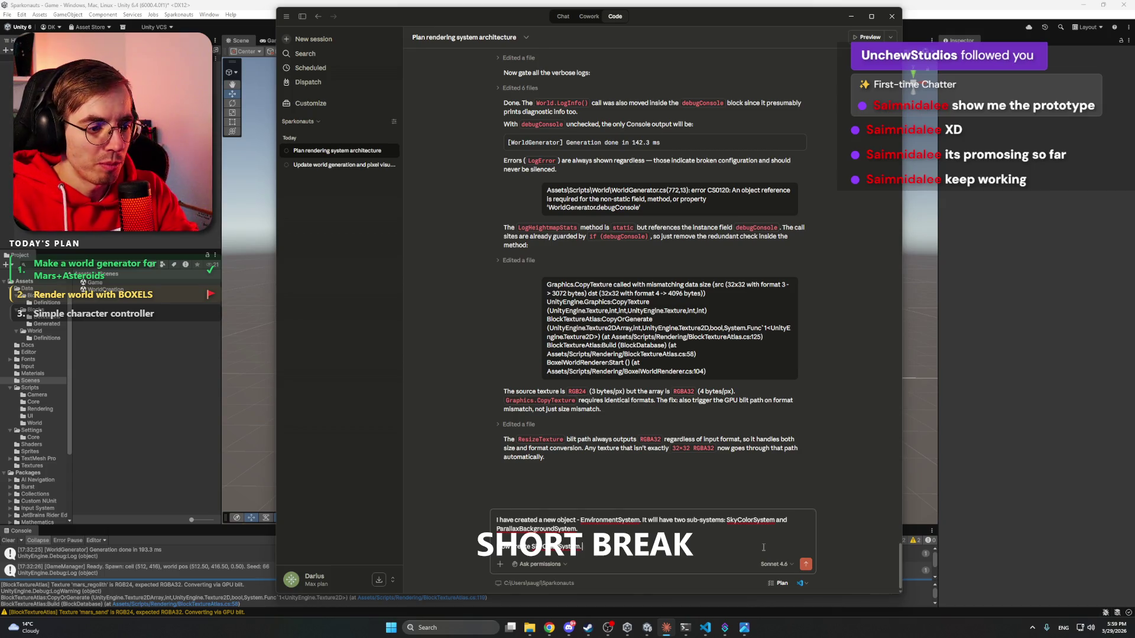
type("For")
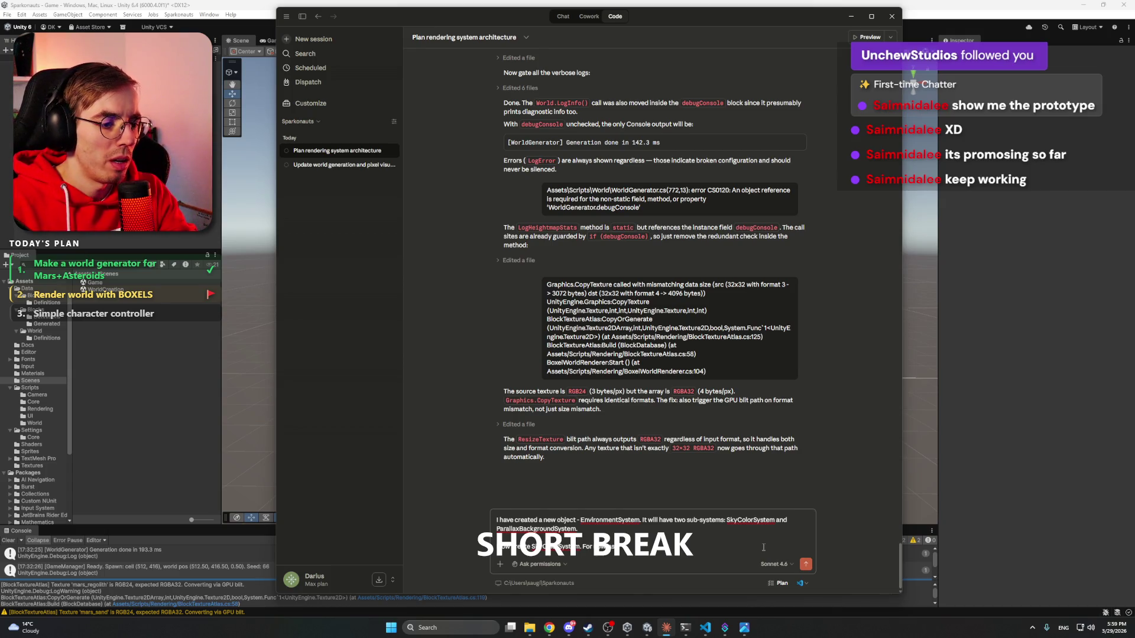
type("wo")
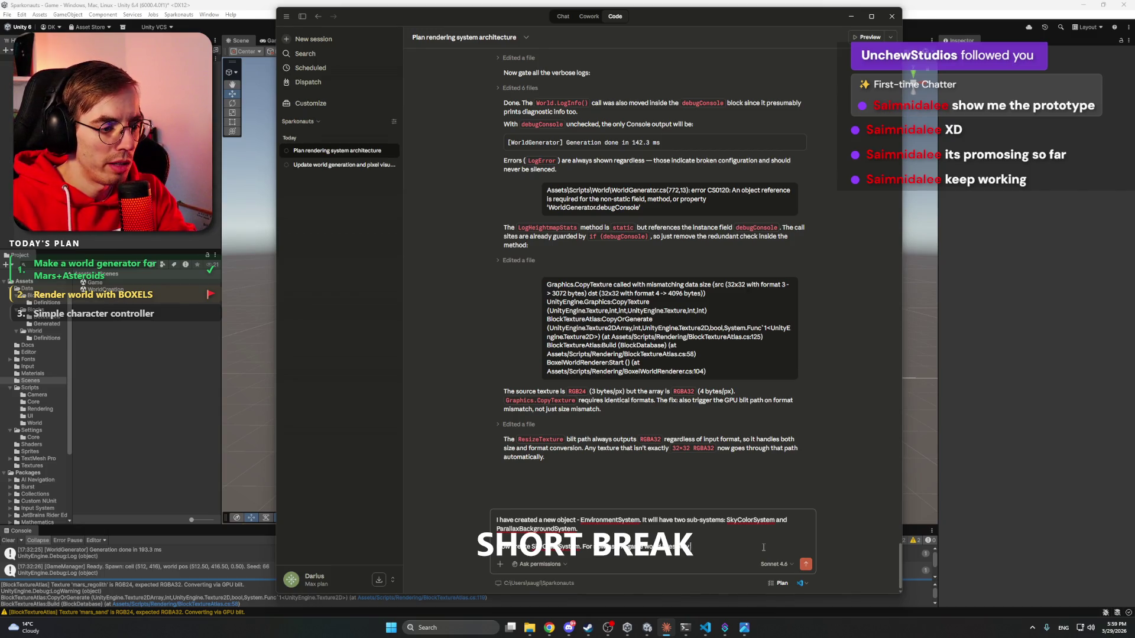
type(" inside a box, I")
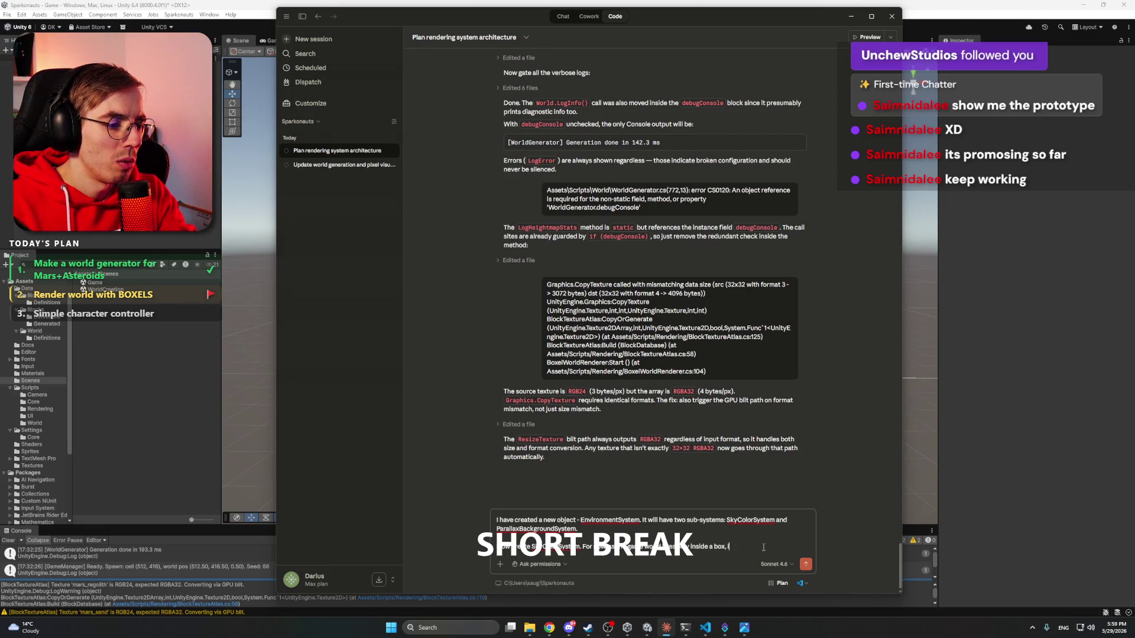
type("with surface")
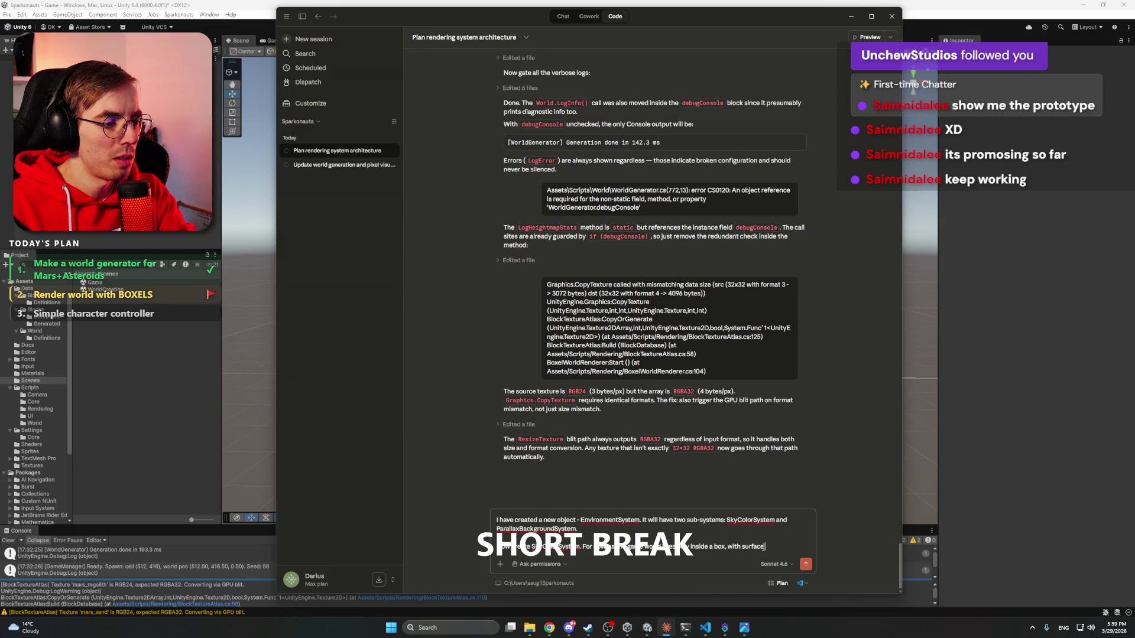
type(" and top")
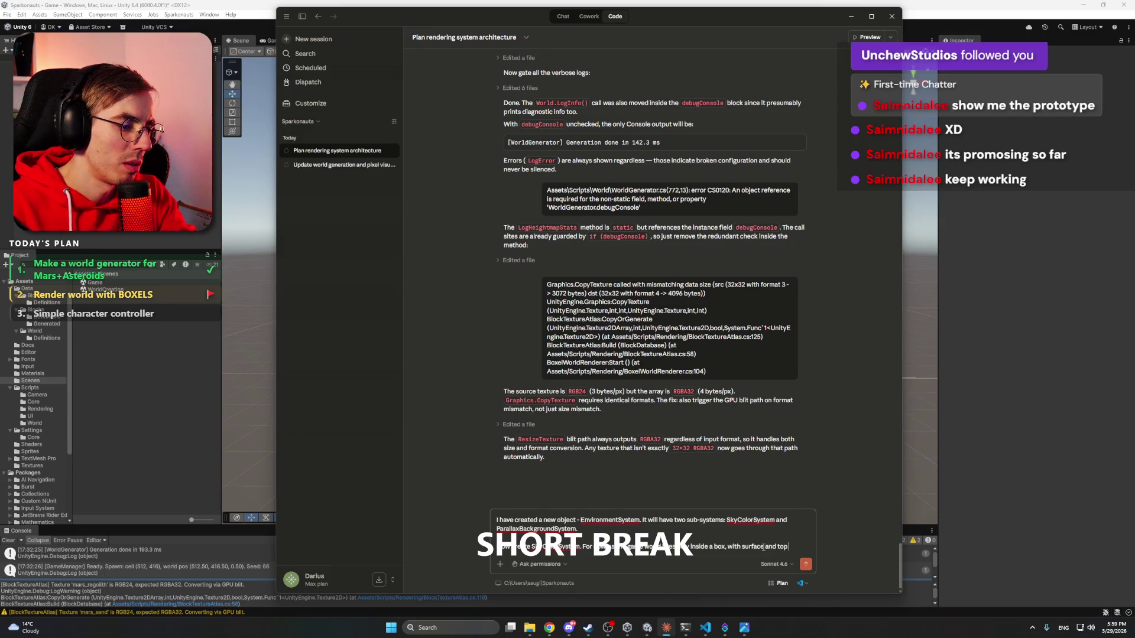
type(" space")
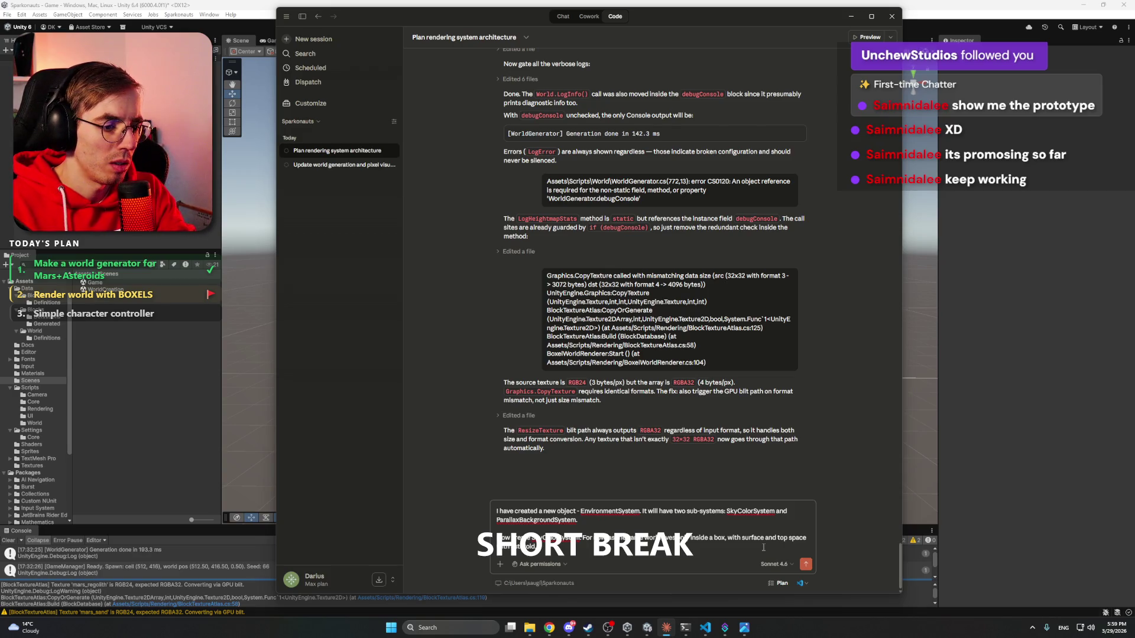
type("orSystem sh")
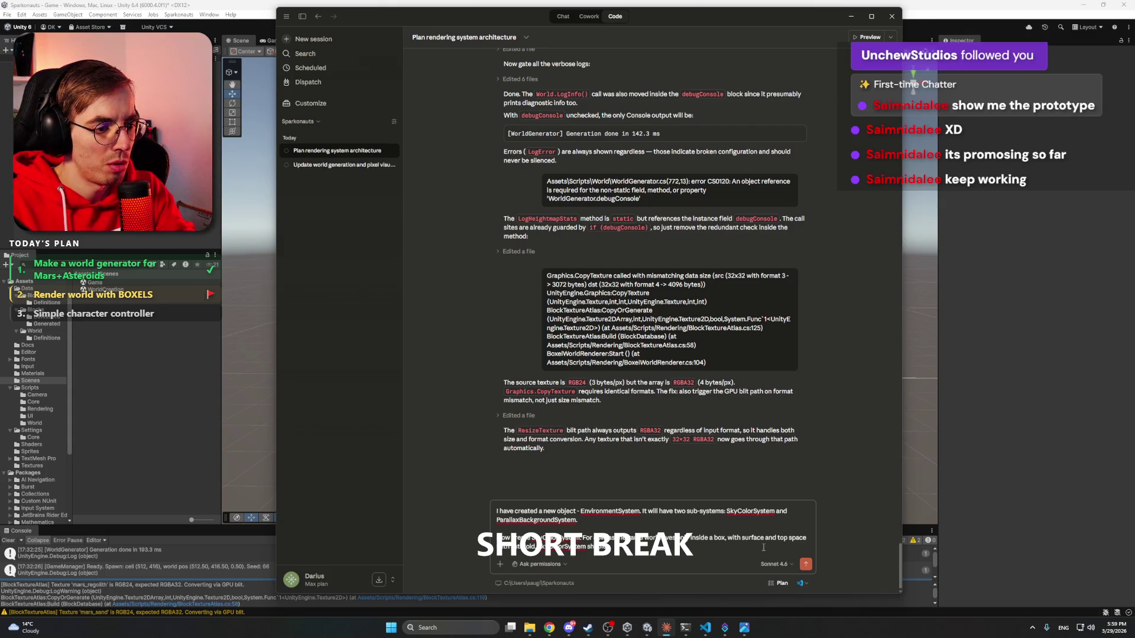
type("ould")
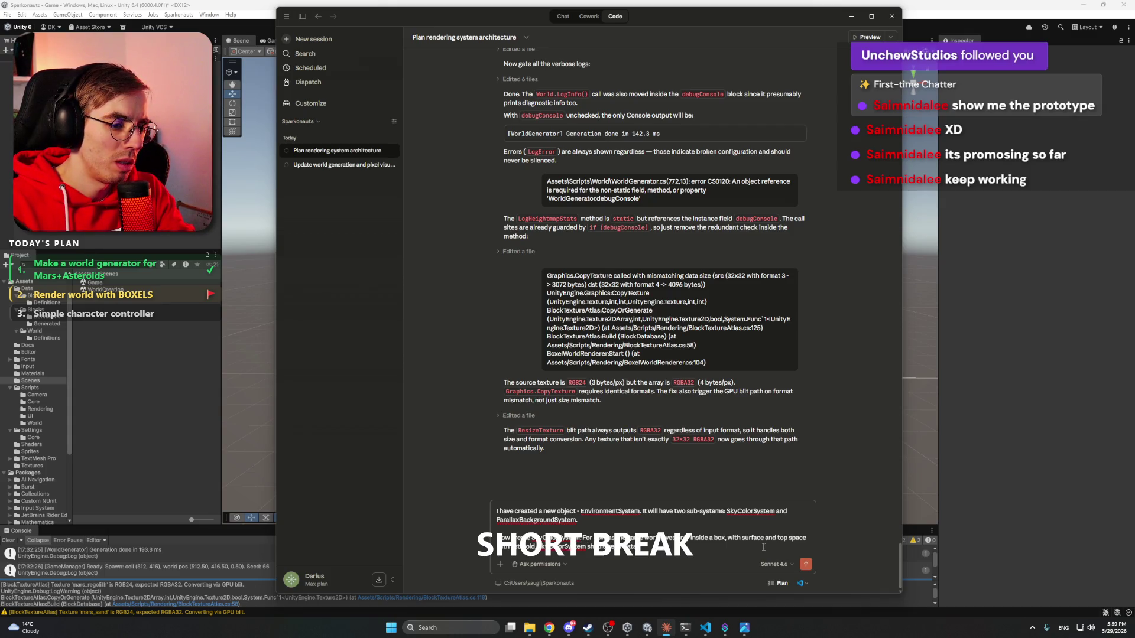
type(" from")
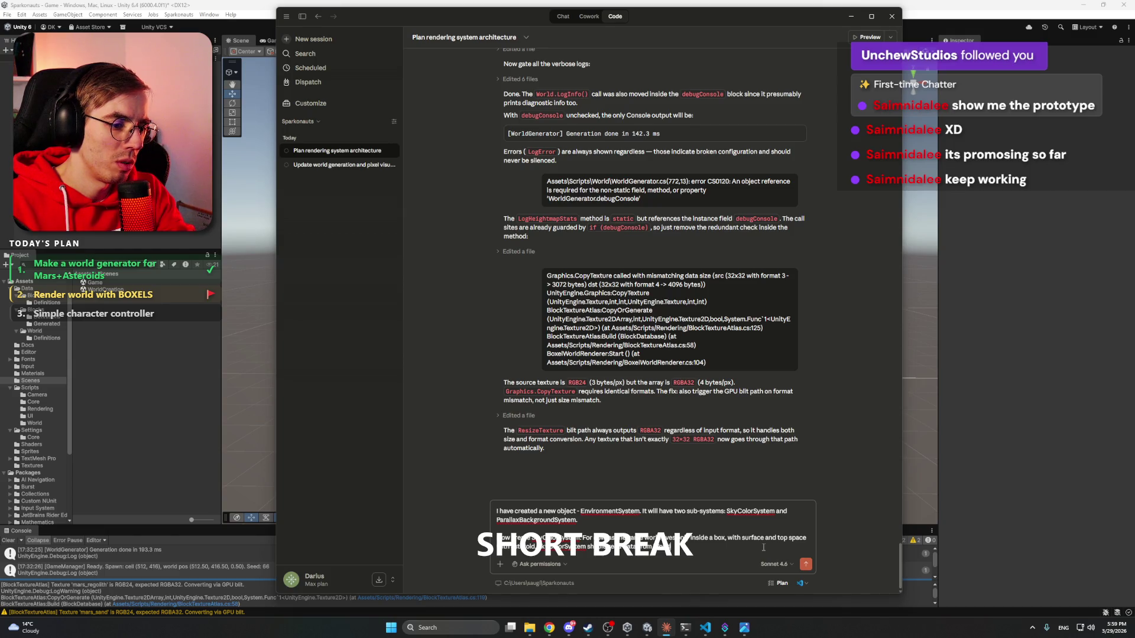
type("ngs.")
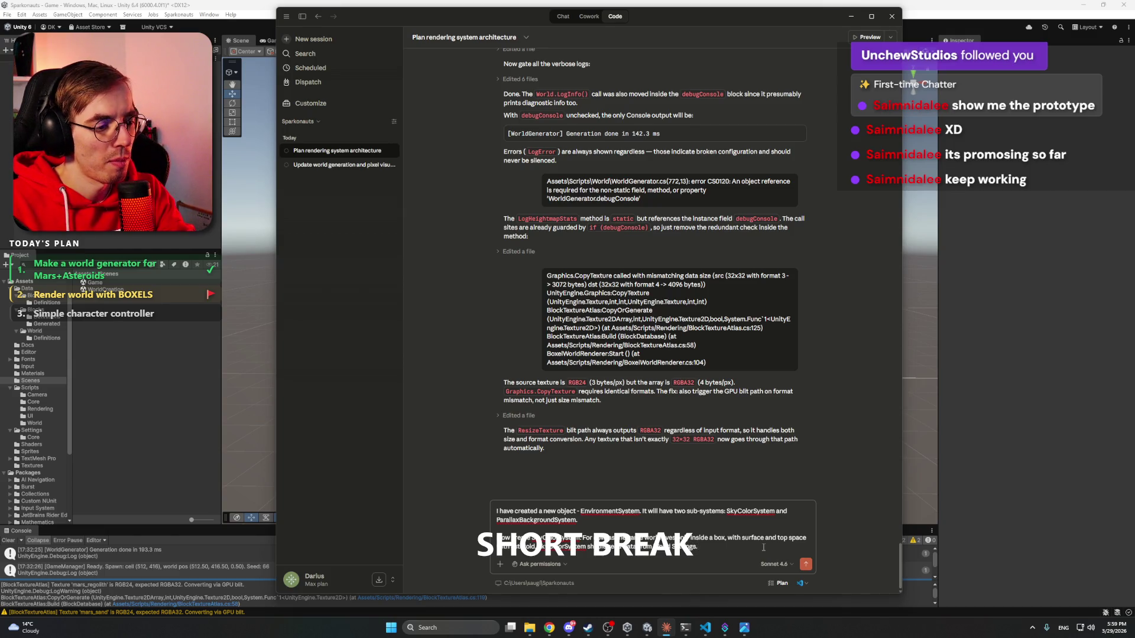
- Add a paragraph asking for a surface background colour, probably the camera background, for the player
key("shift+Return")
key("shift+Return")
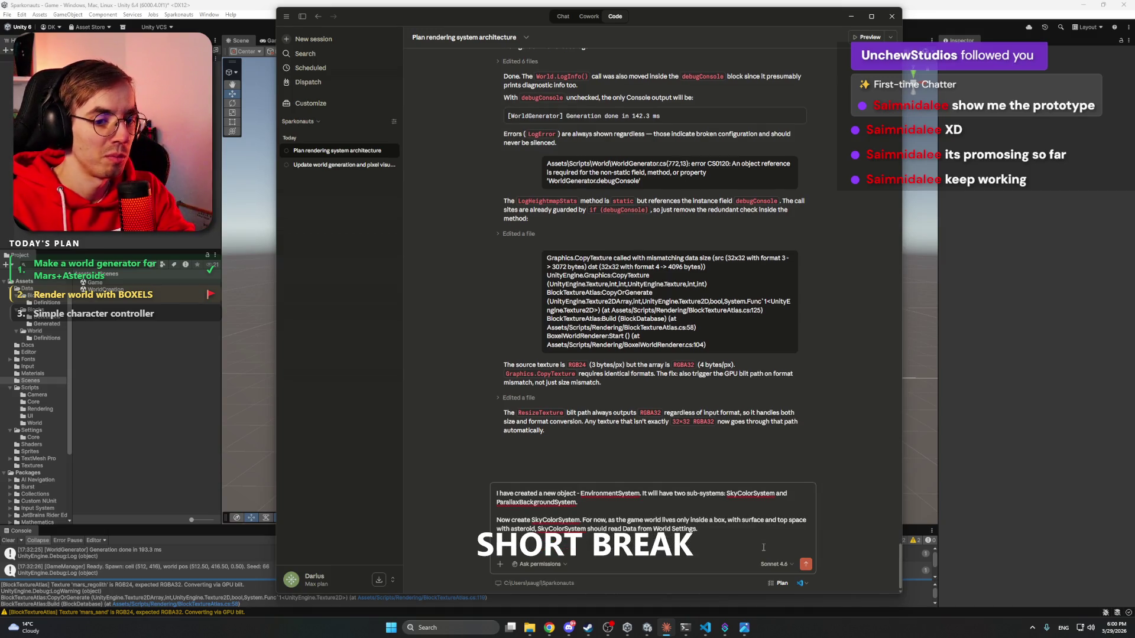
type("ave")
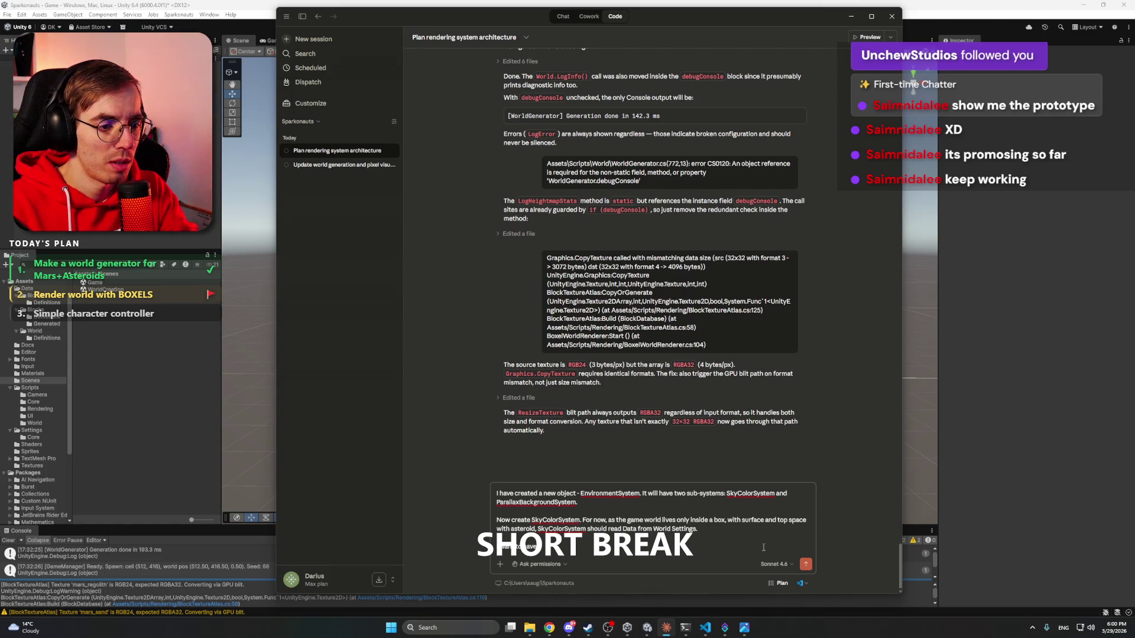
type("layer's")
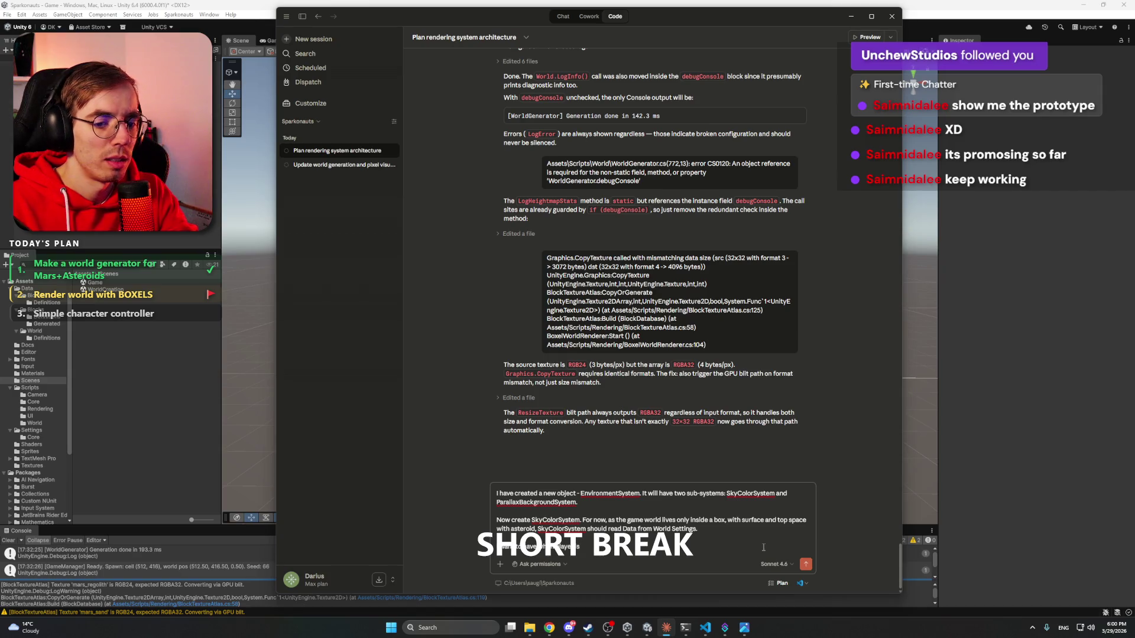
type(" on the surface of the planet - one color f")
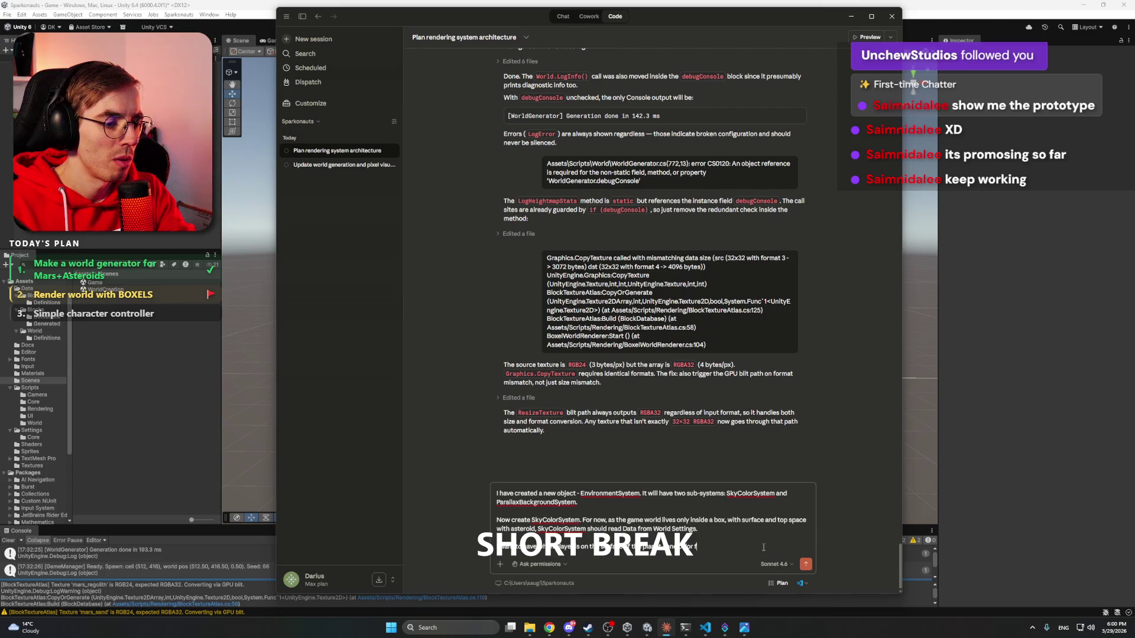
type("or")
type(" back")
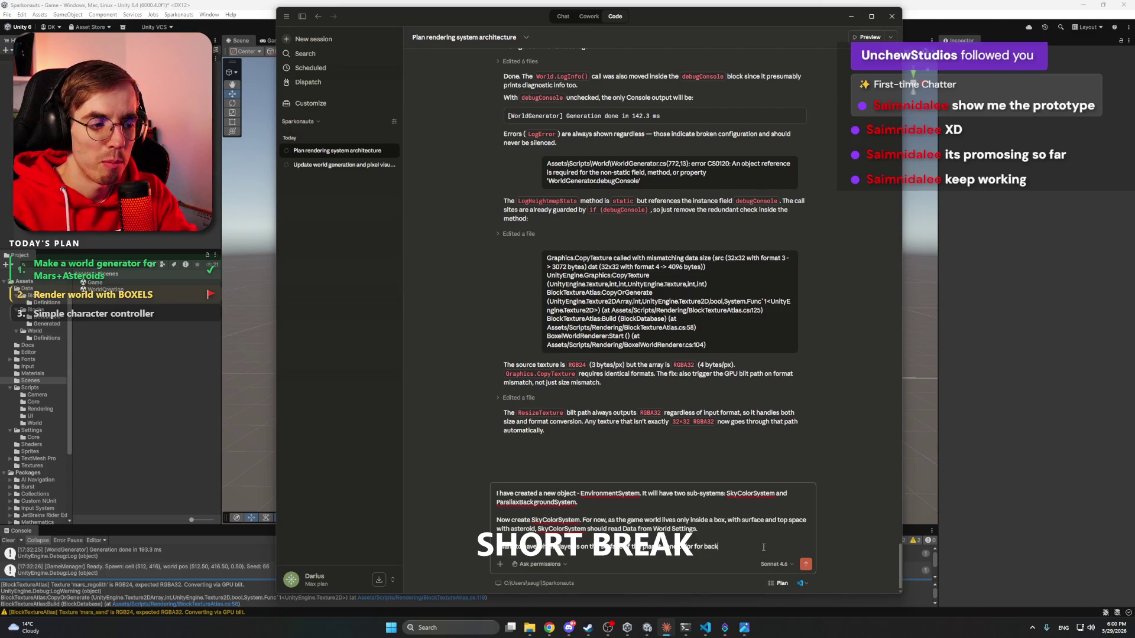
type("ground (")
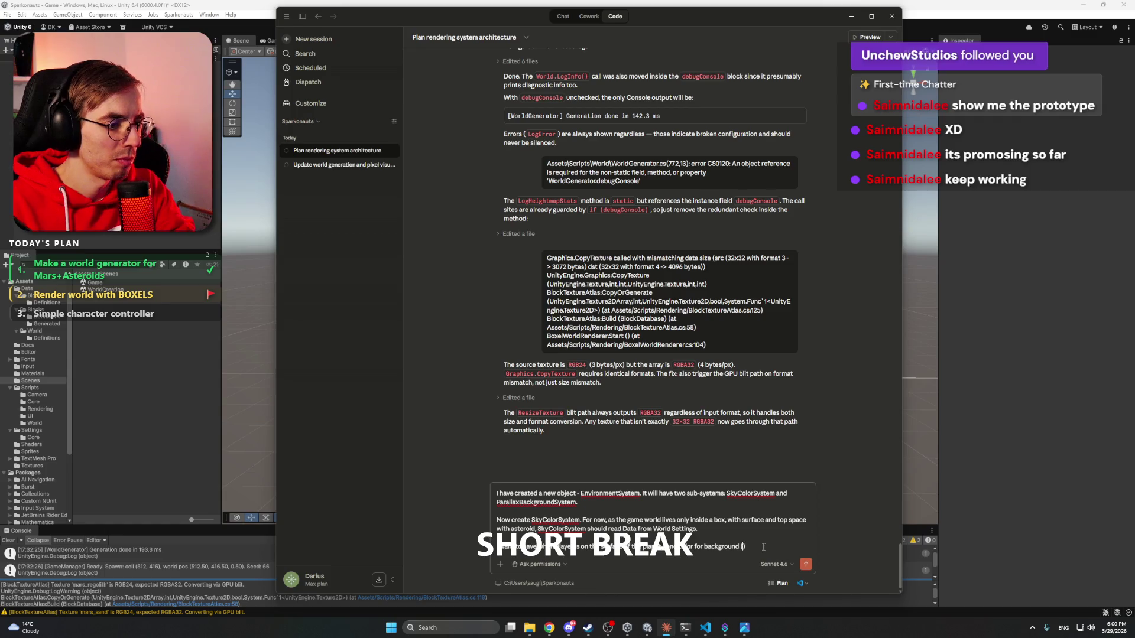
type("probably camera ")
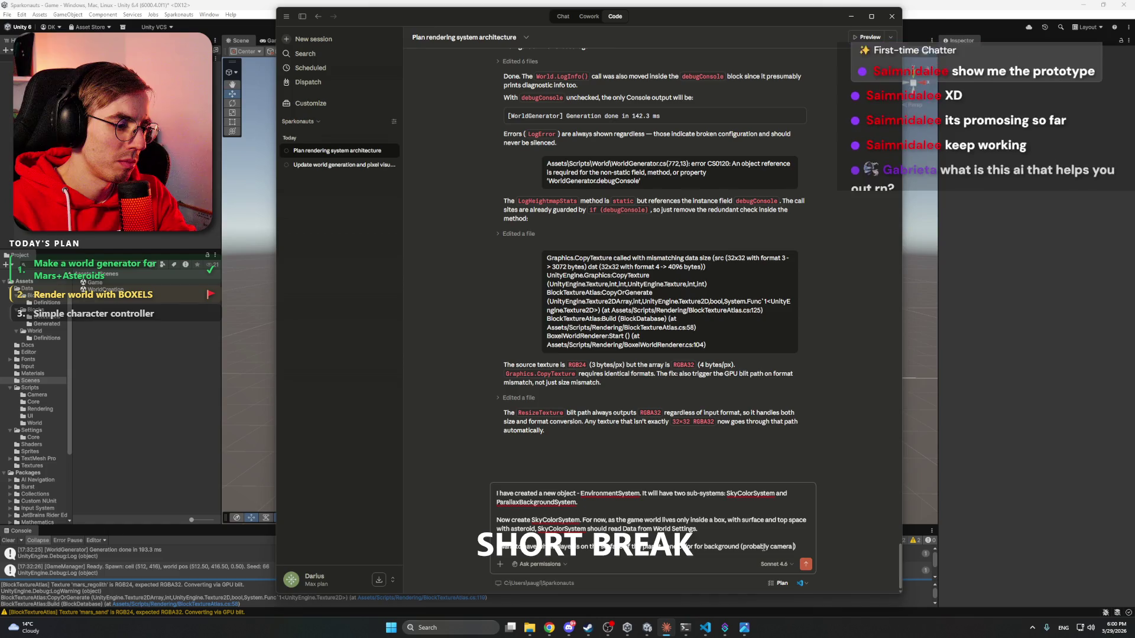
type("background color")
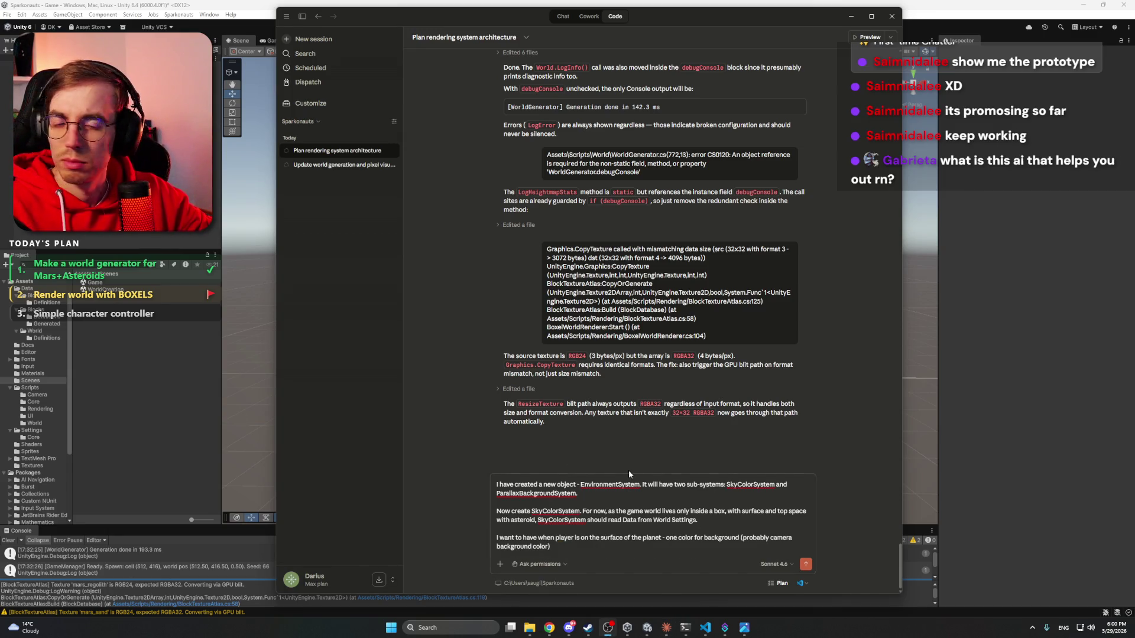
- Add that the colour gradually transitions to space colour as the player rises, fixing 'gradually'
left_click(606, 549)
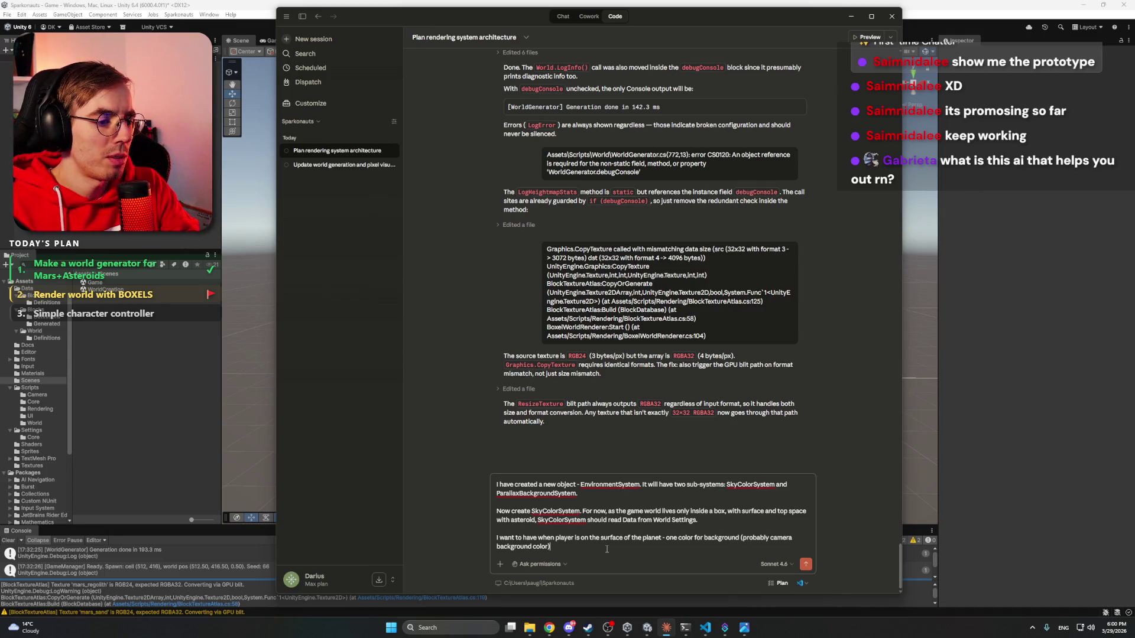
type(".When player")
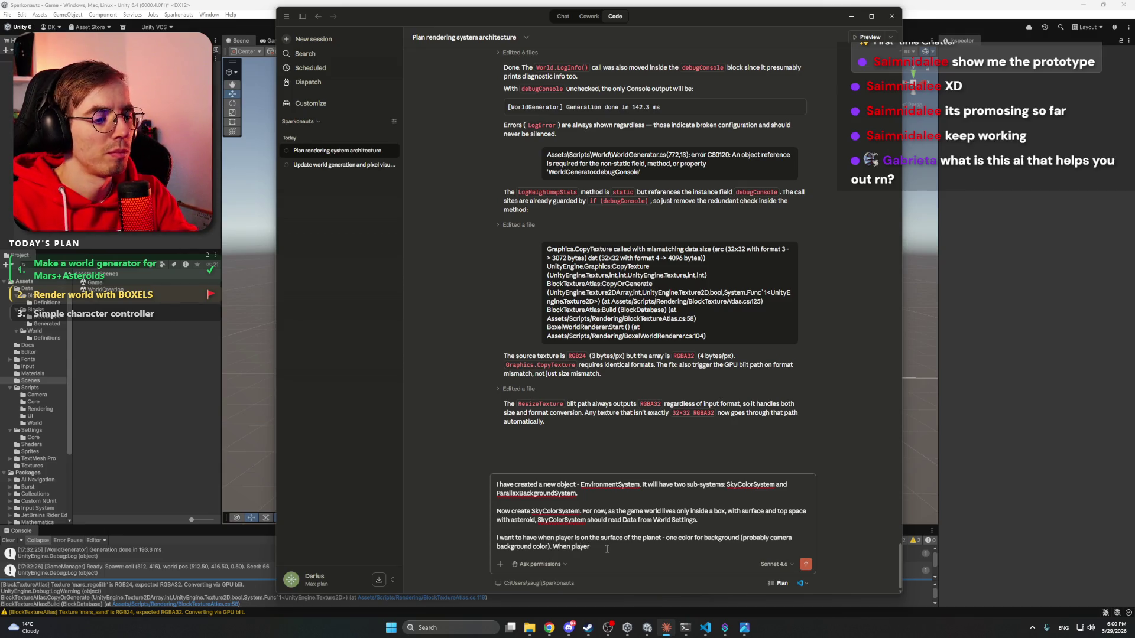
type("ravels up.")
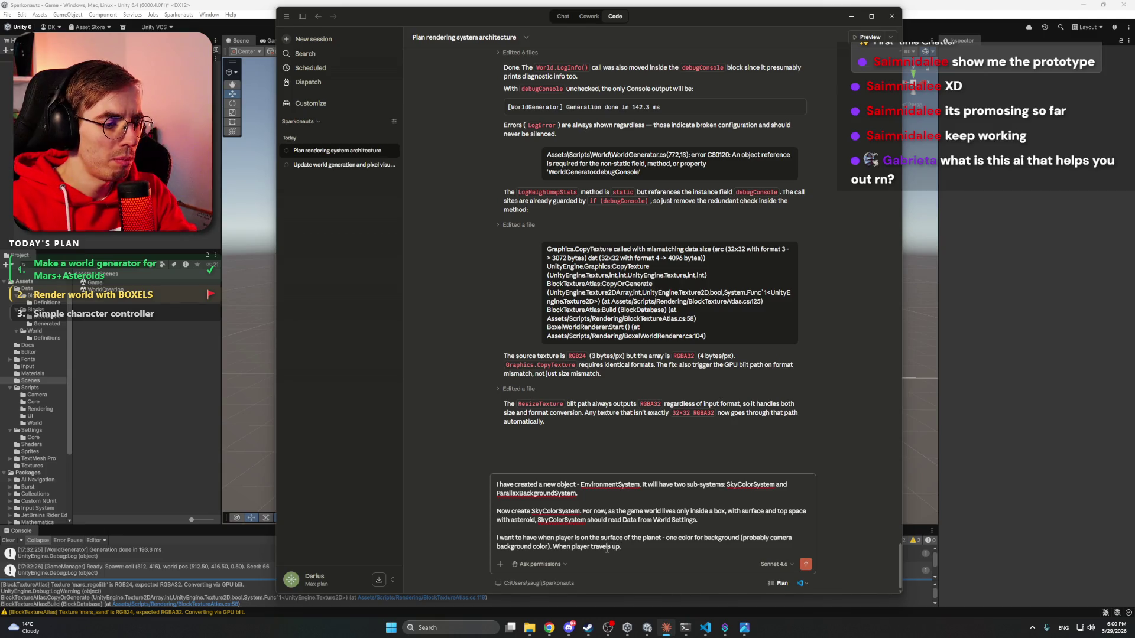
type("the")
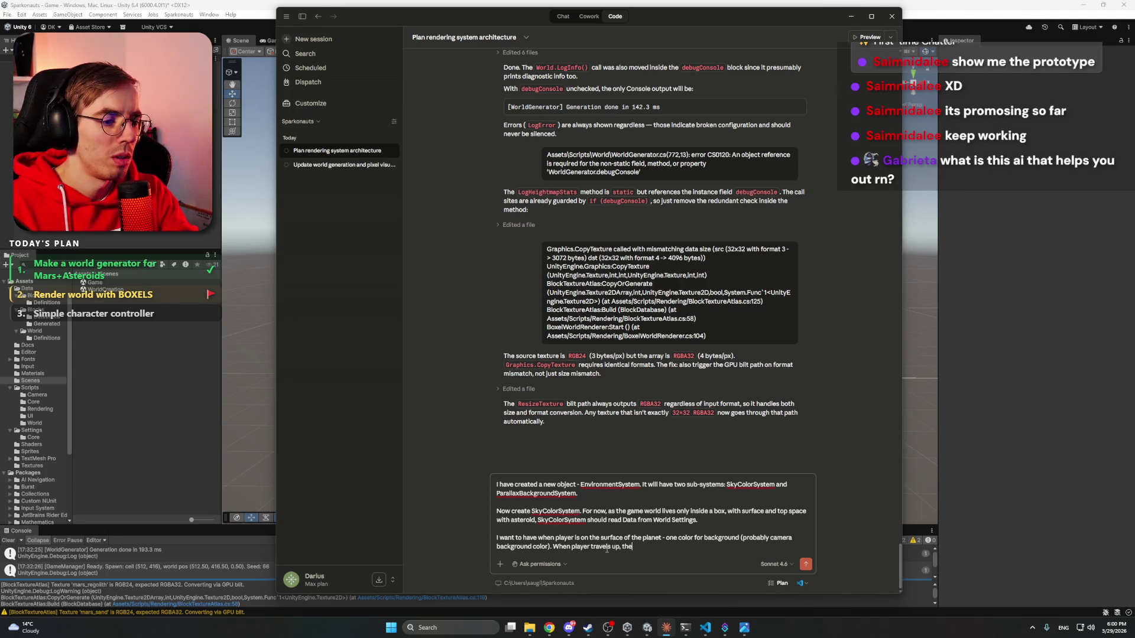
type(" color")
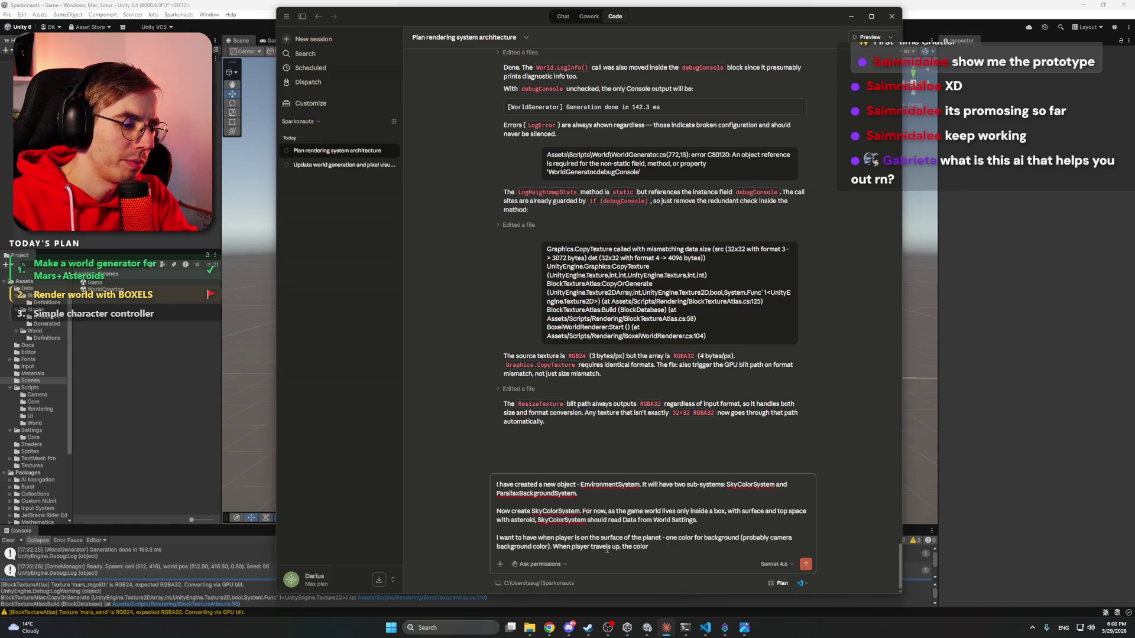
type(" gradualy ")
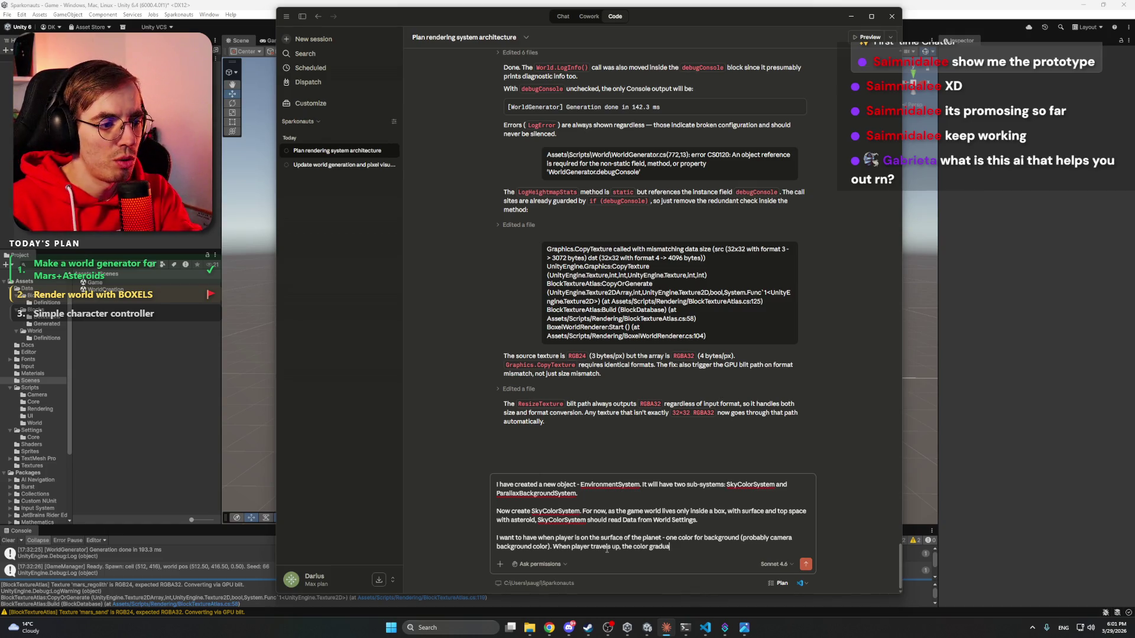
type("transition")
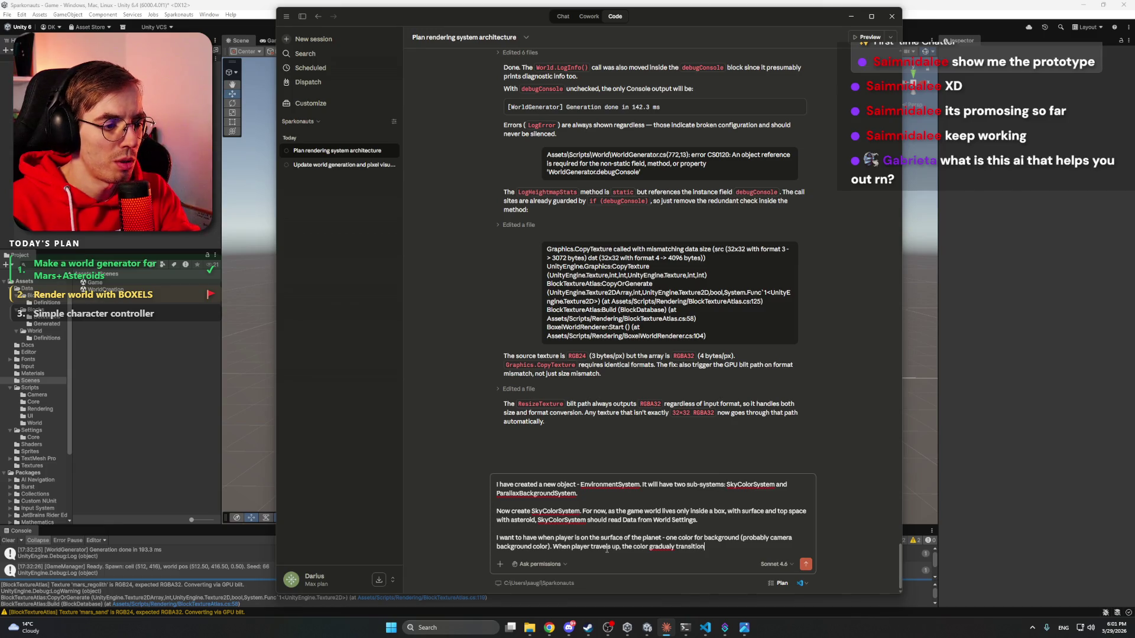
type("s to sace color.")
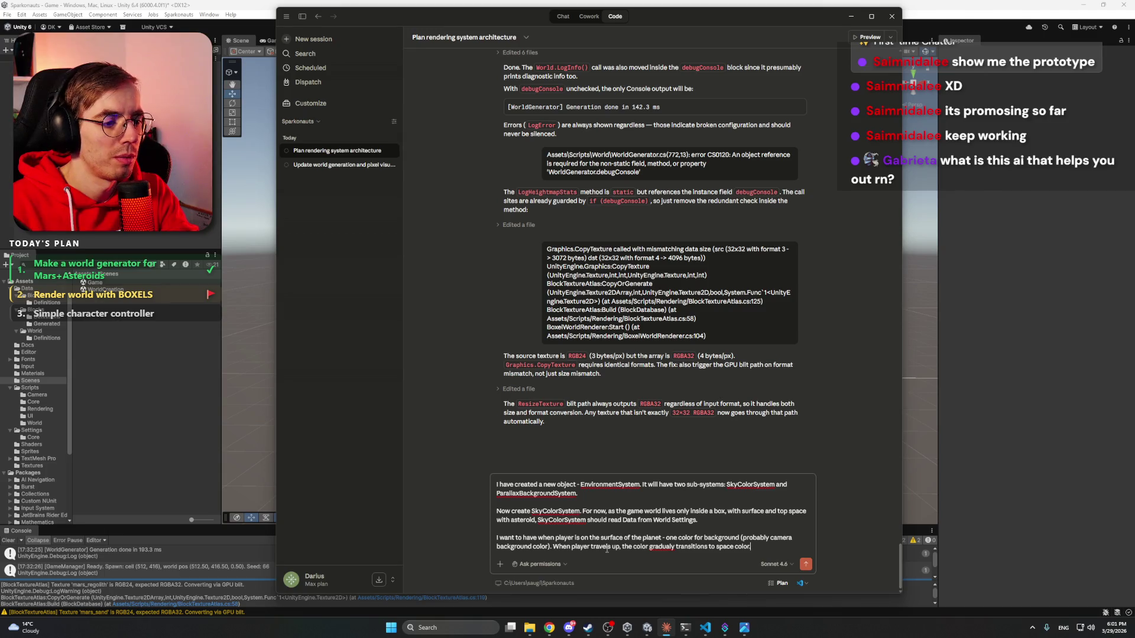
right_click(662, 548)
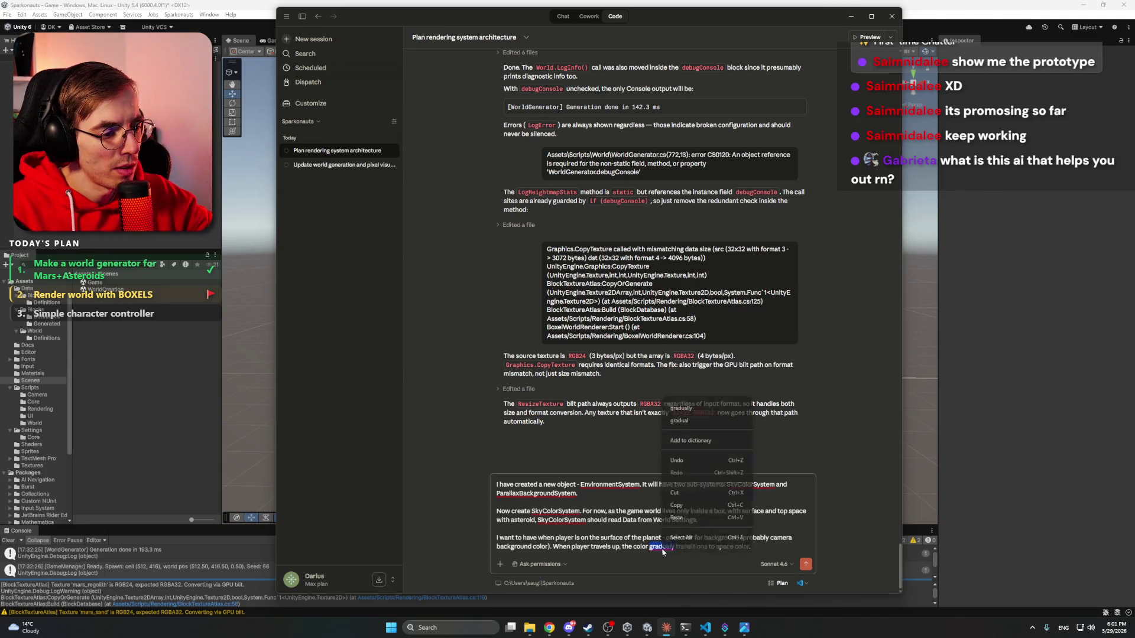
left_click(680, 409)
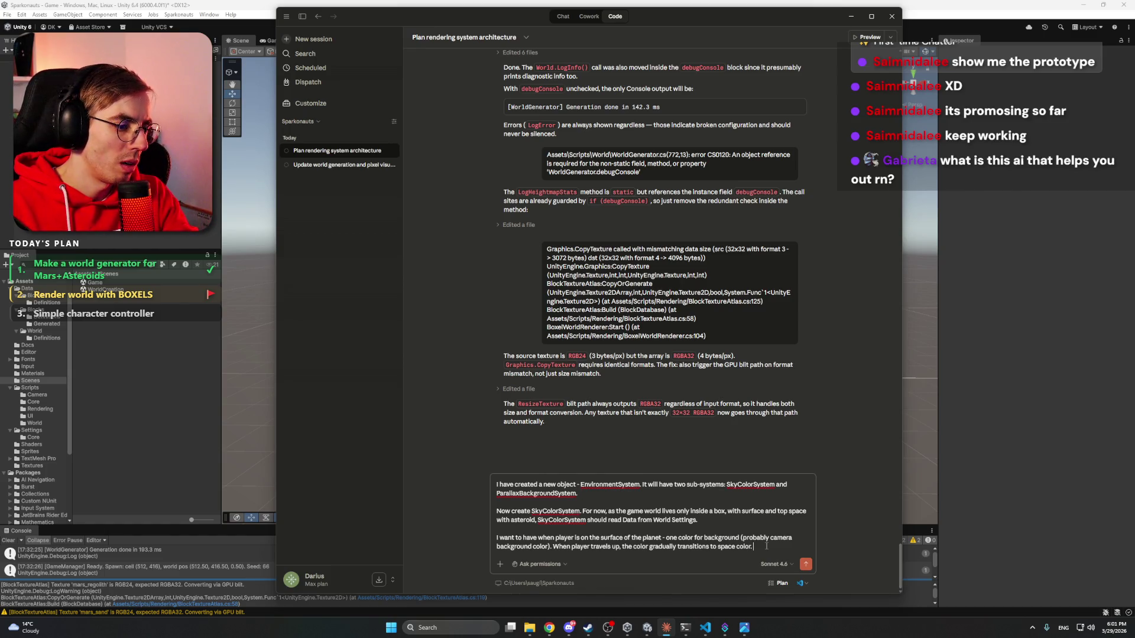
- Add that the day/night cycle also influences this colour, and switch to Plan mode
type("Also")
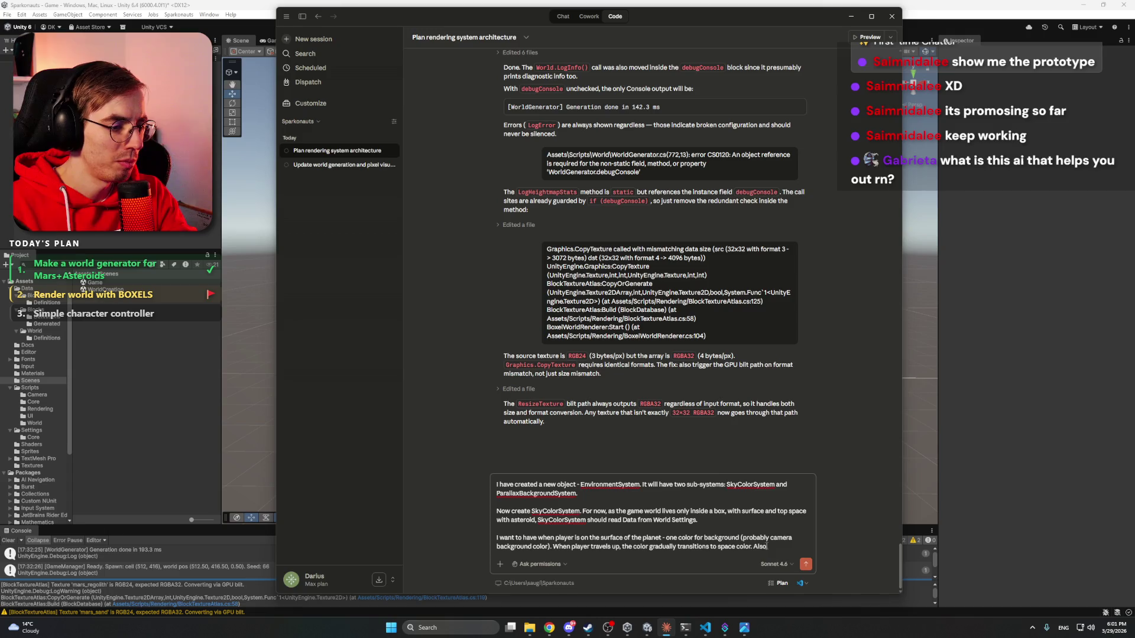
type(" Day/night cy")
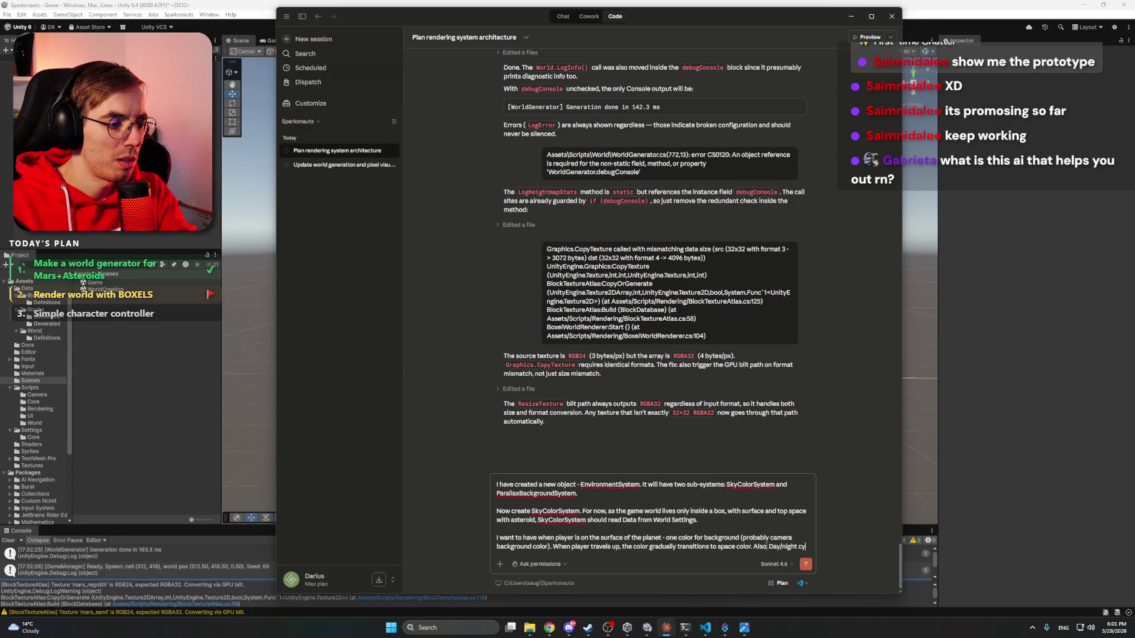
type("cle wi")
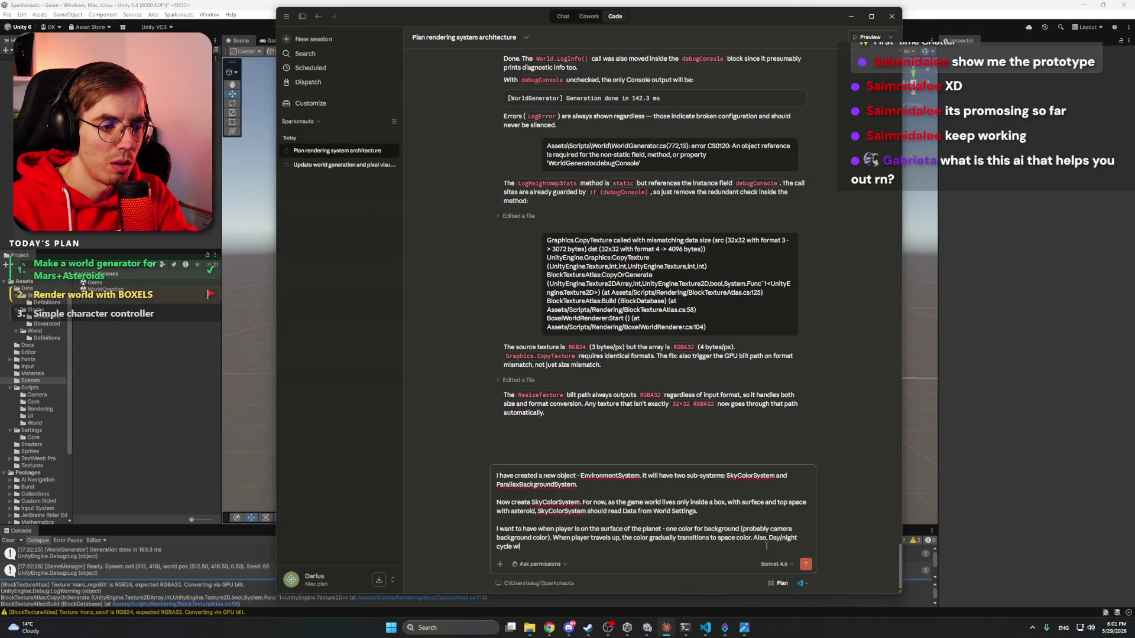
type("ll also")
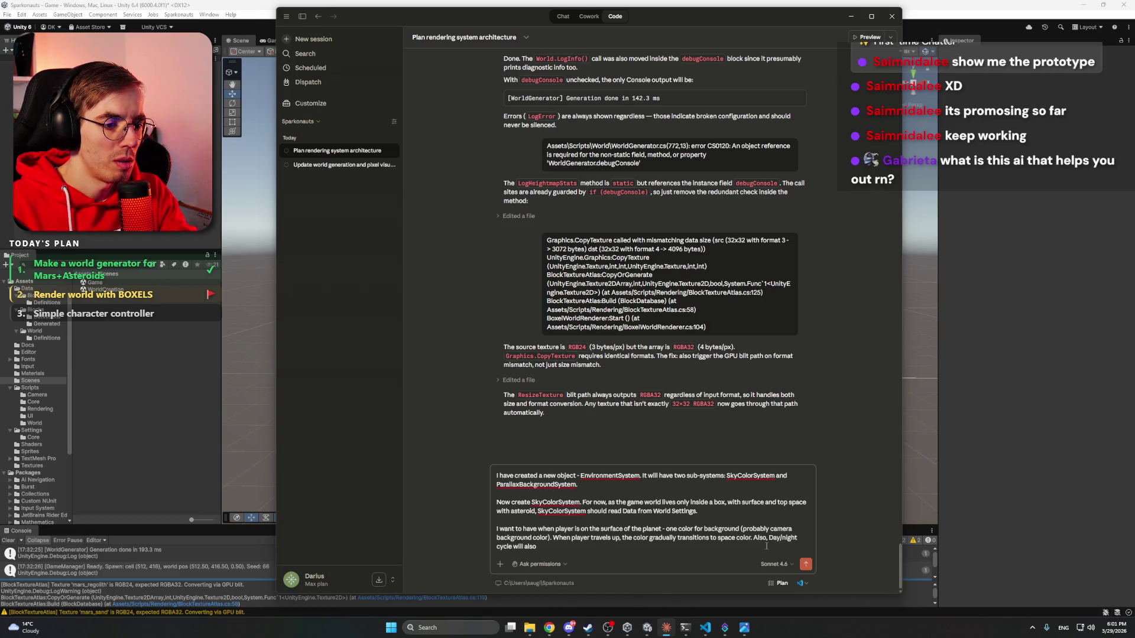
type(" infuluan")
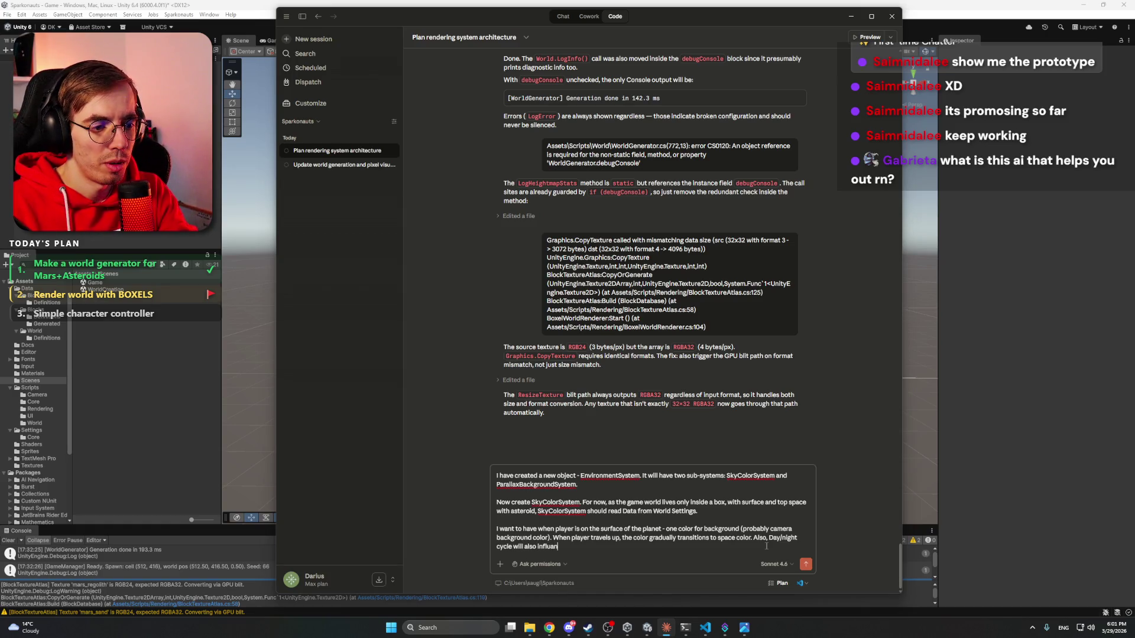
key("BackSpace")
key("BackSpace")
key("BackSpace")
type("ence")
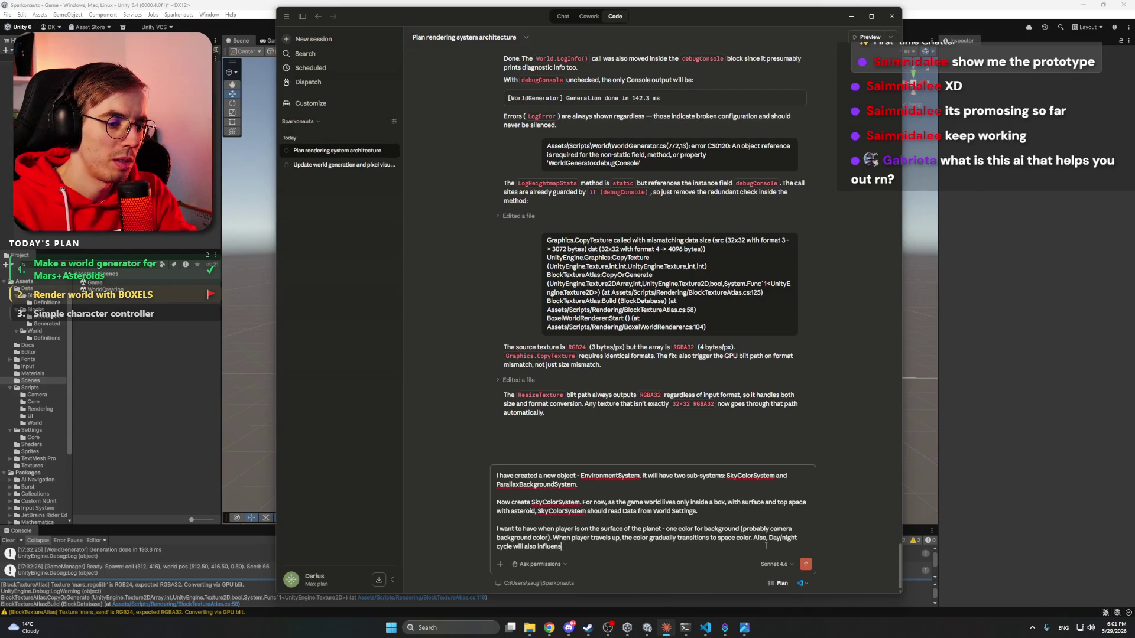
type(" this color.")
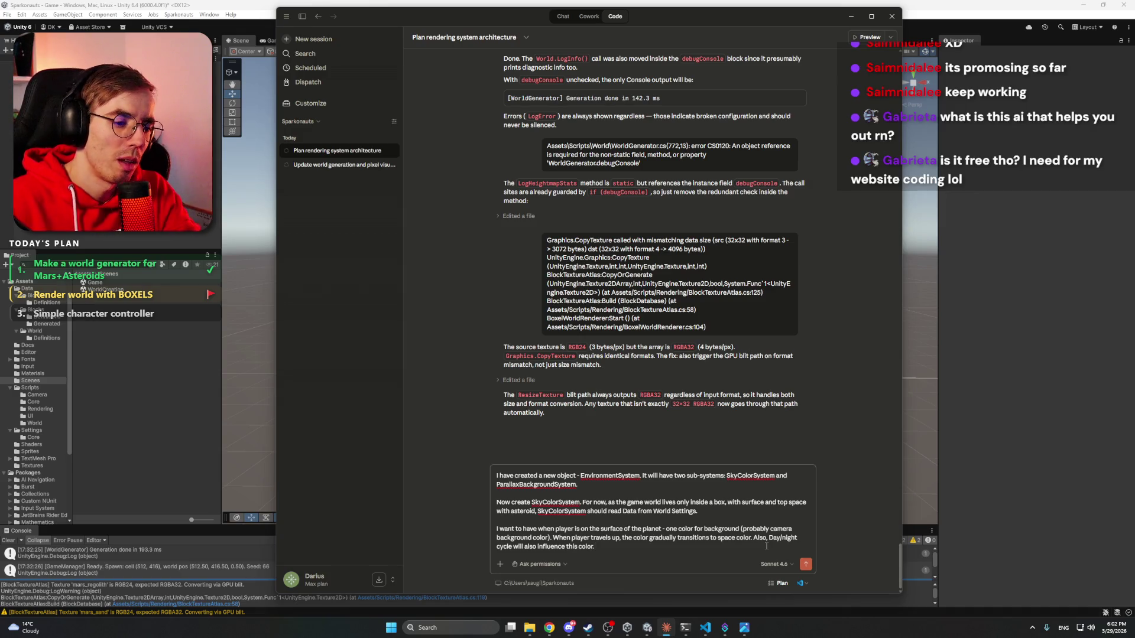
key("shift+Tab")
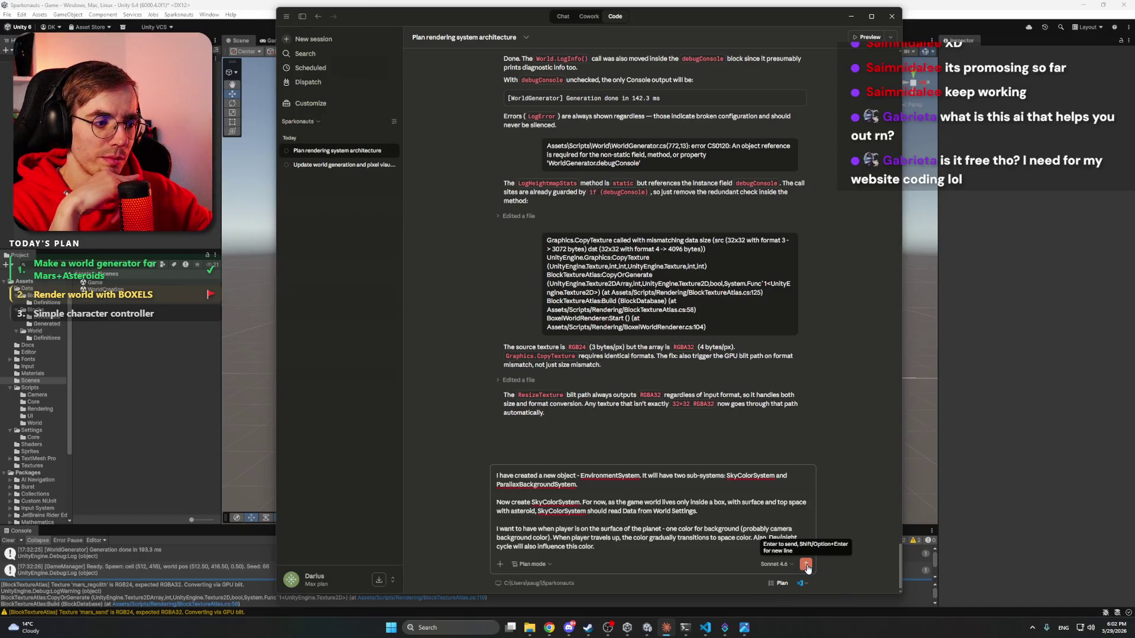
- Send the SkyColorSystem request, make the Claude window taller, and switch to VS Code
left_click(805, 564)
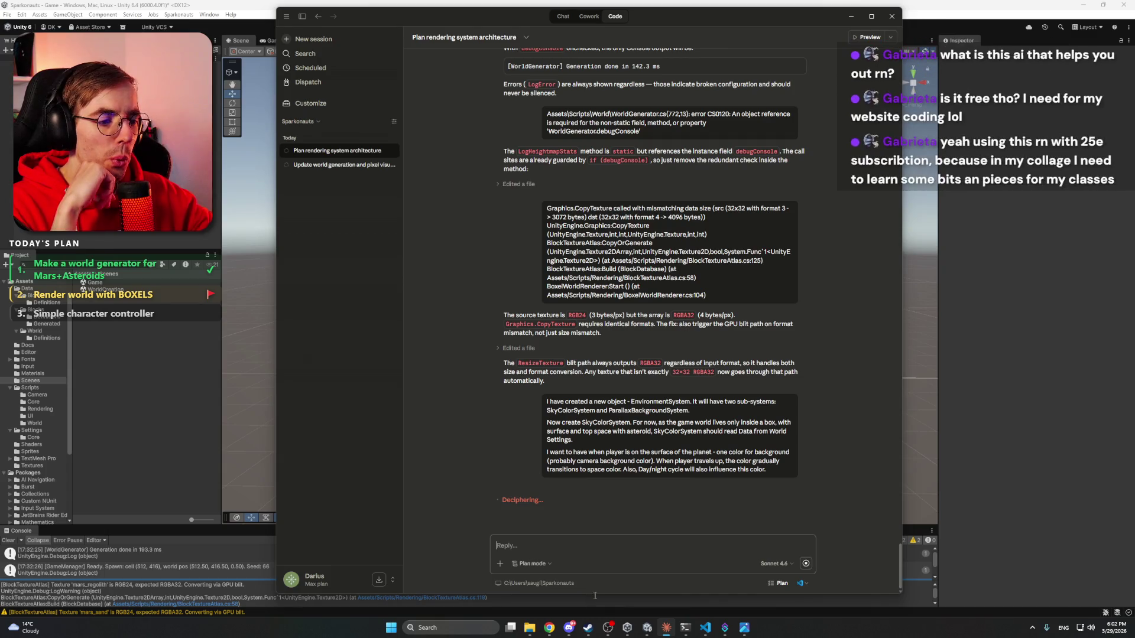
left_click_drag(596, 593, 587, 615)
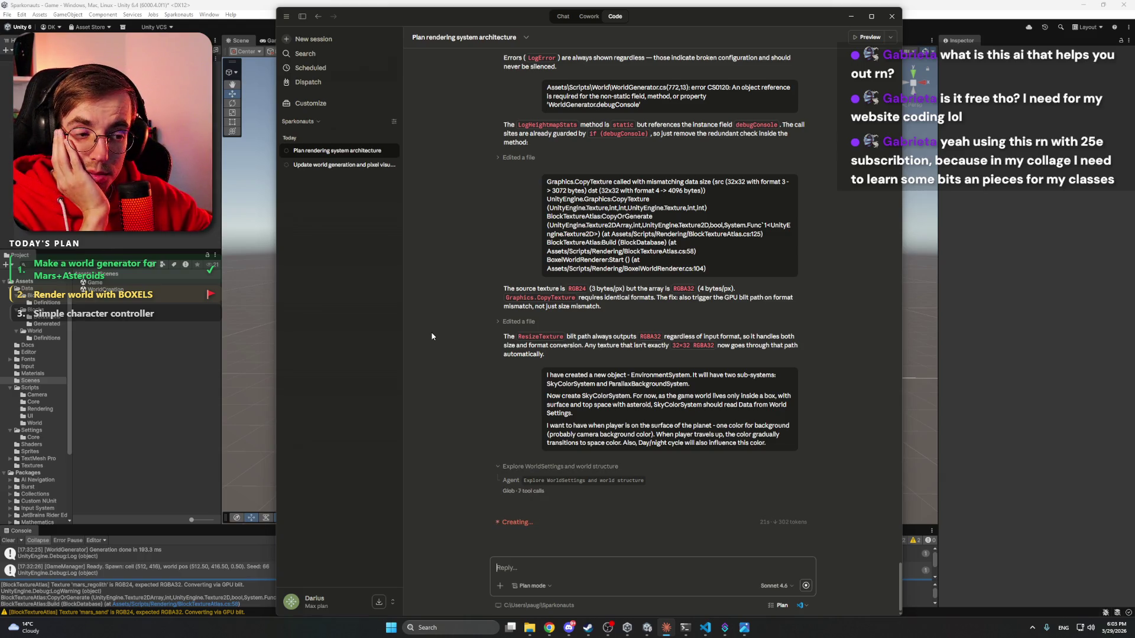
left_click(568, 628)
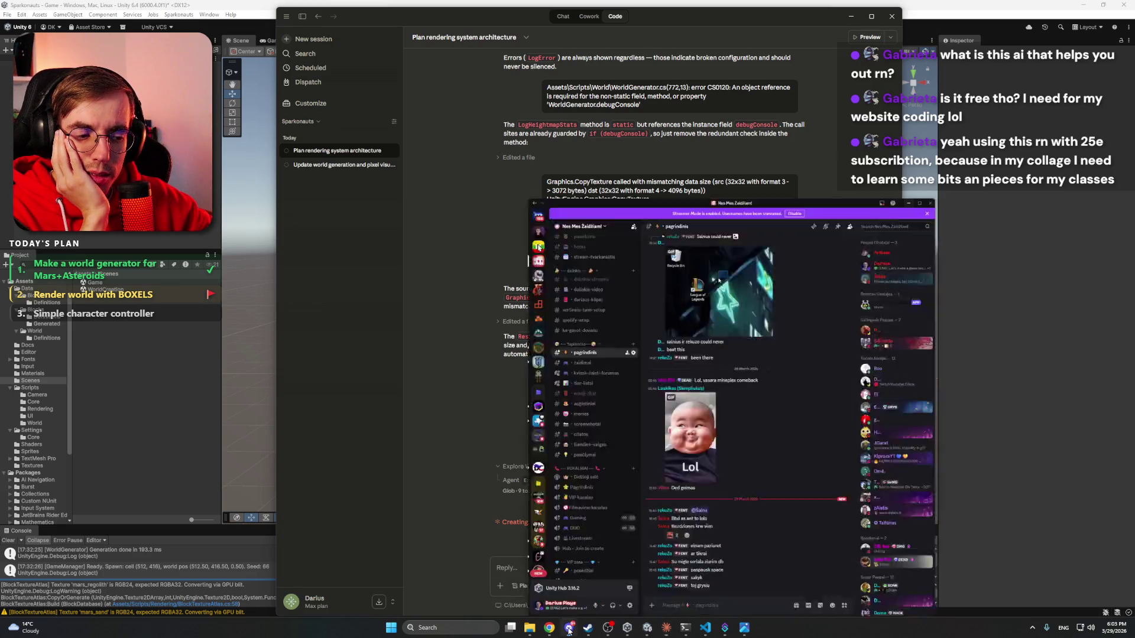
left_click(569, 628)
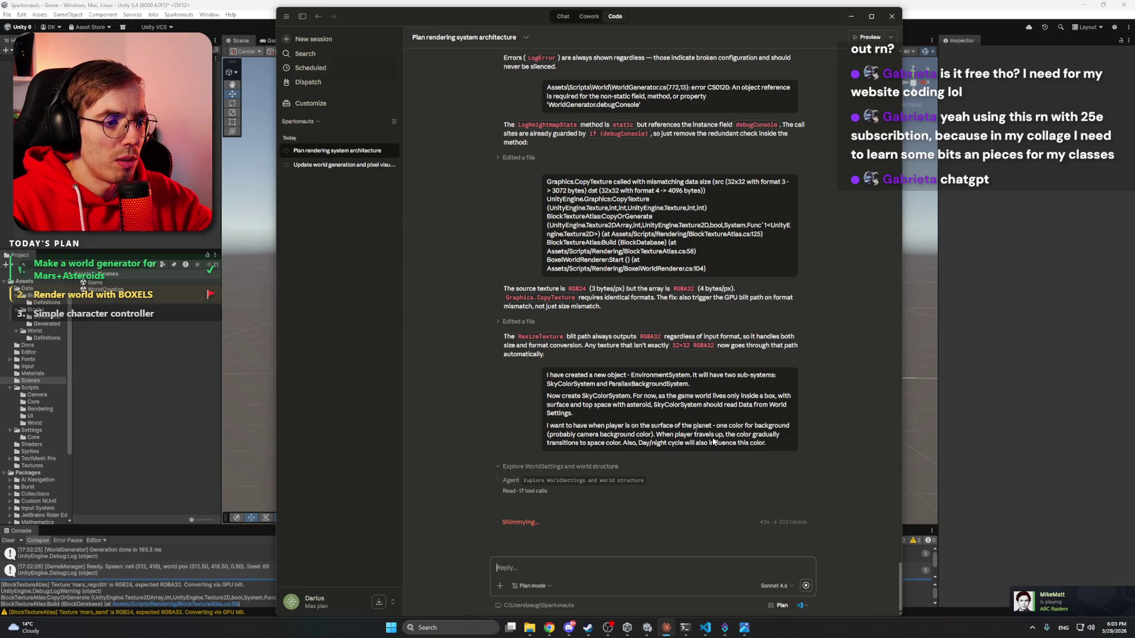
left_click(705, 628)
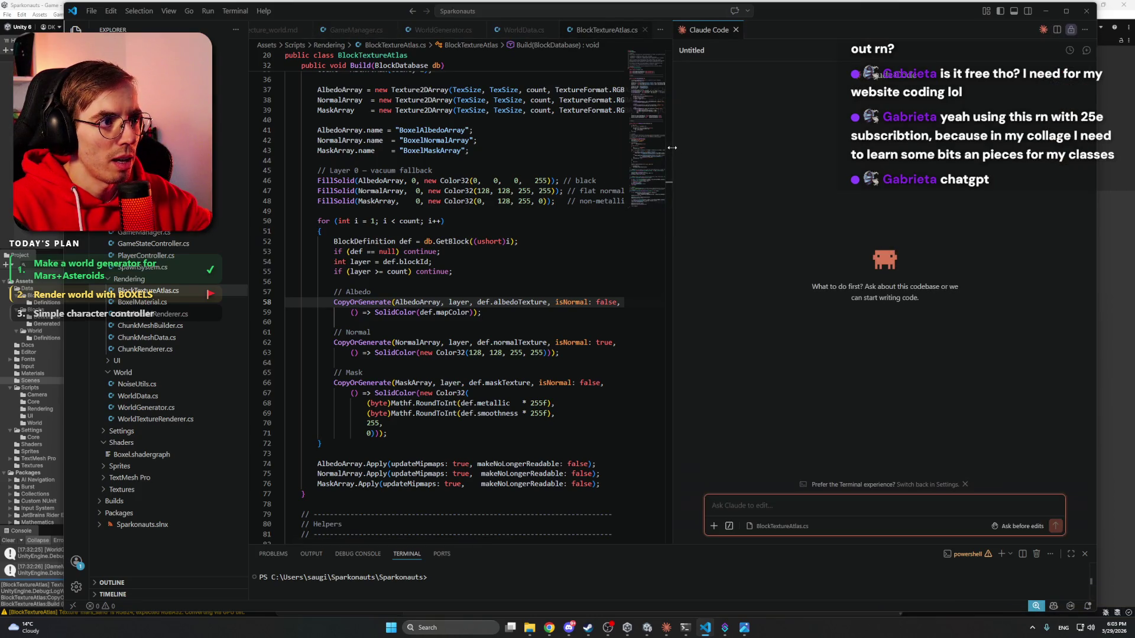
- Close VS Code's Claude Code panel, minimize the editor, and bring Unity forward
left_click_drag(672, 148, 807, 149)
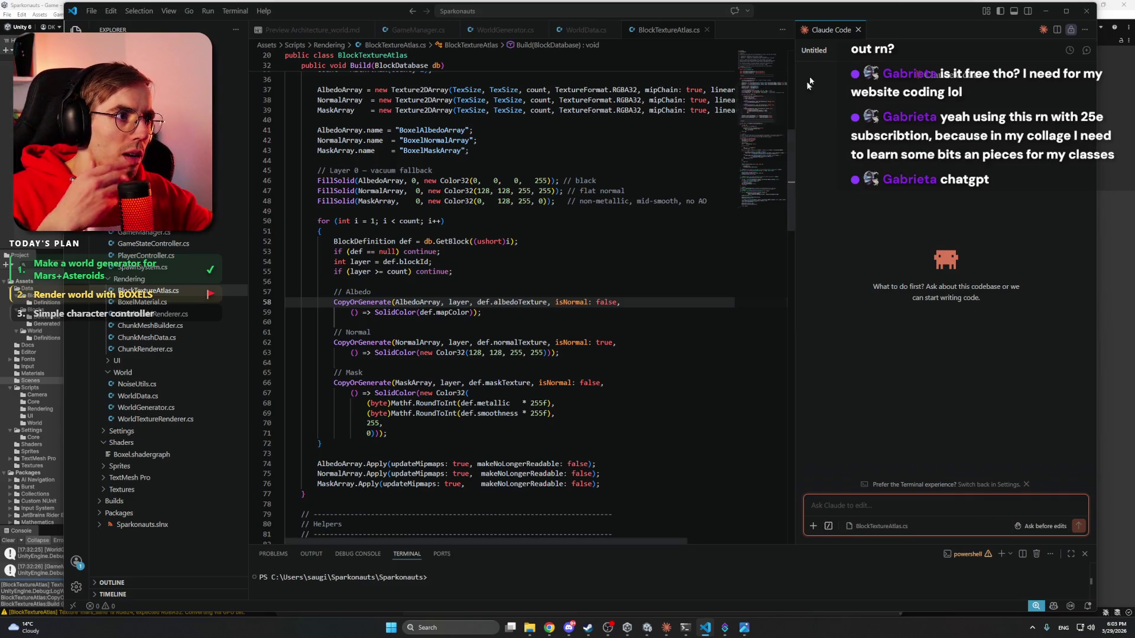
left_click(858, 30)
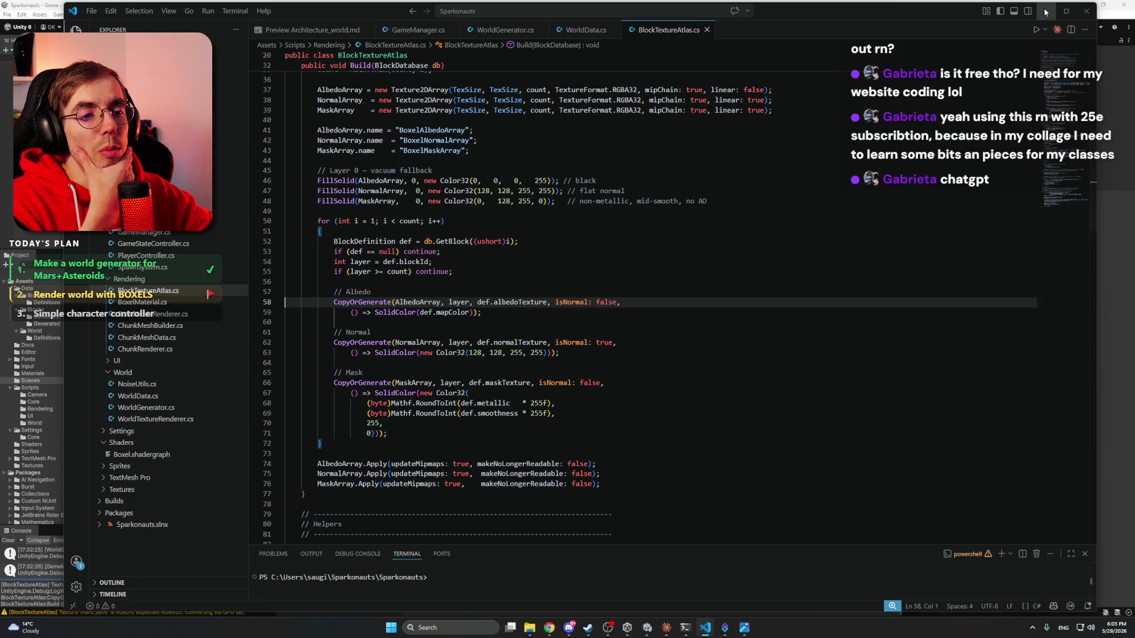
left_click(1045, 12)
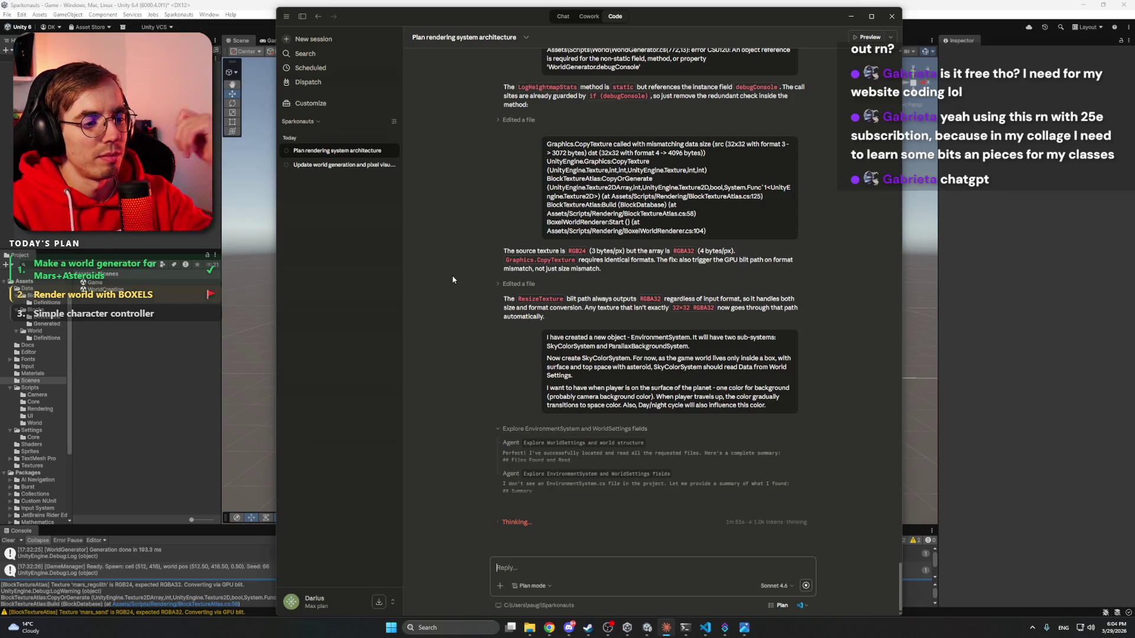
left_click(257, 6)
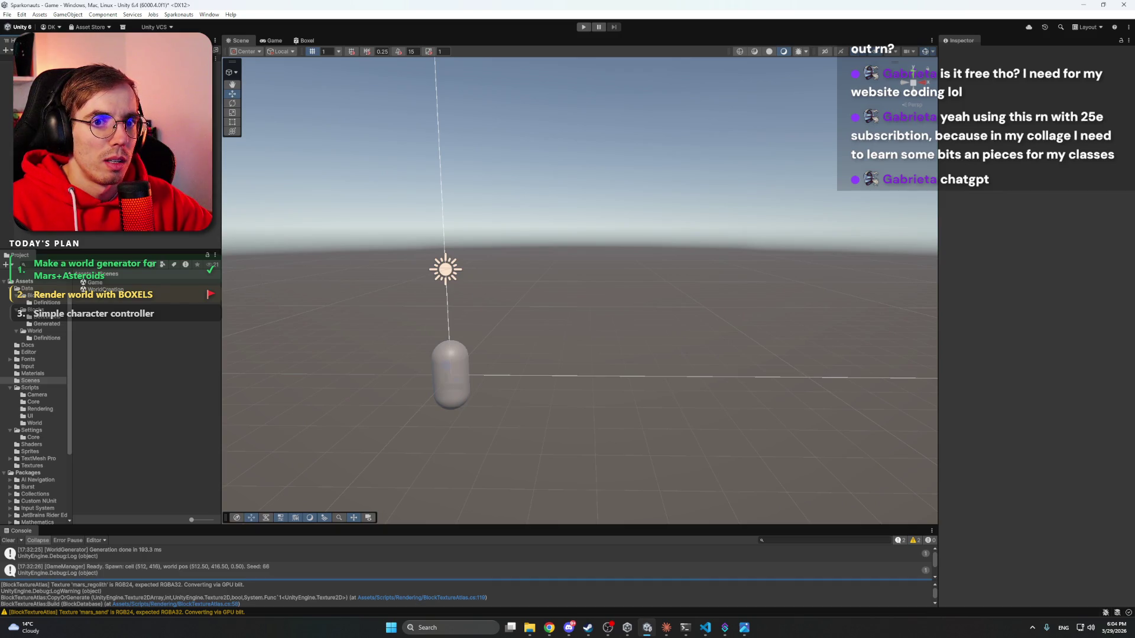
left_click(568, 629)
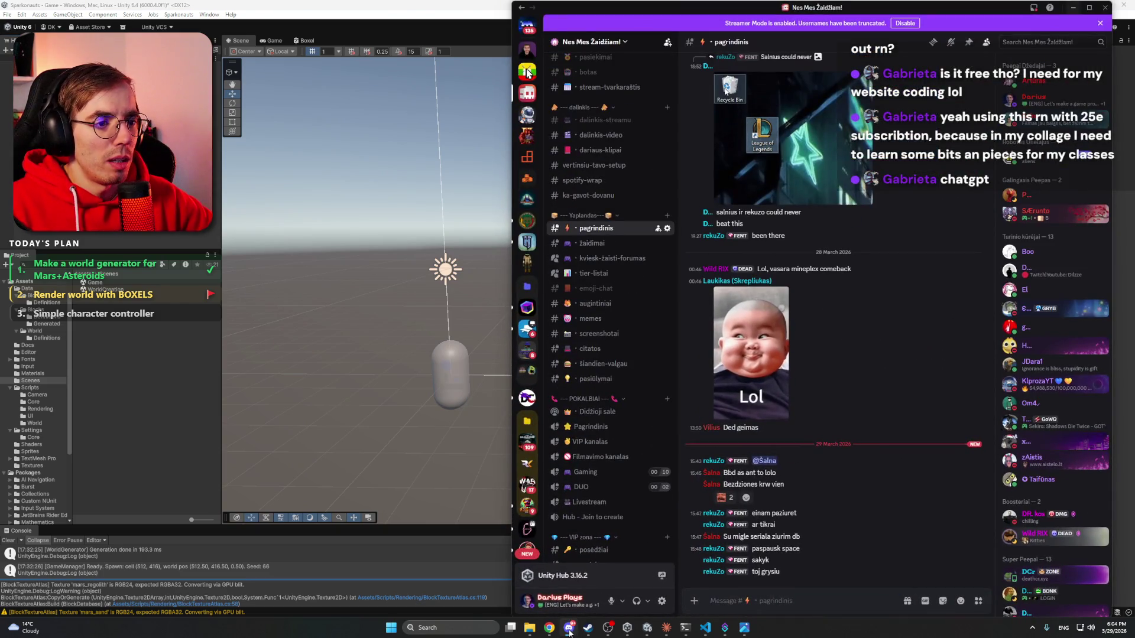
left_click(569, 629)
left_click(549, 628)
left_click(200, 7)
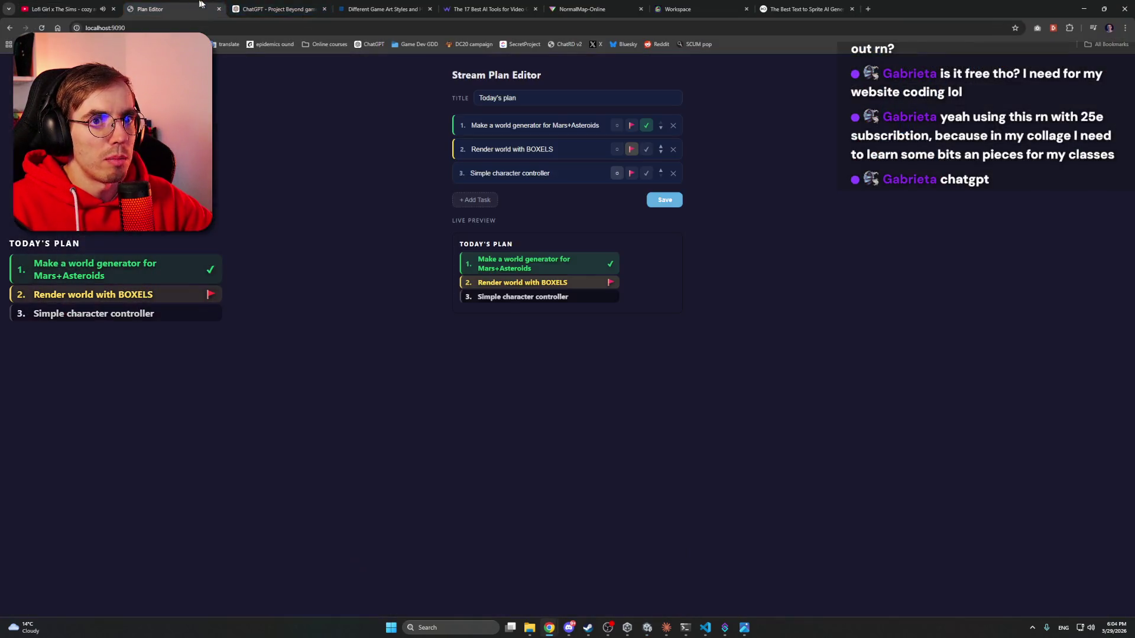
left_click(381, 9)
left_click(278, 9)
left_click(385, 9)
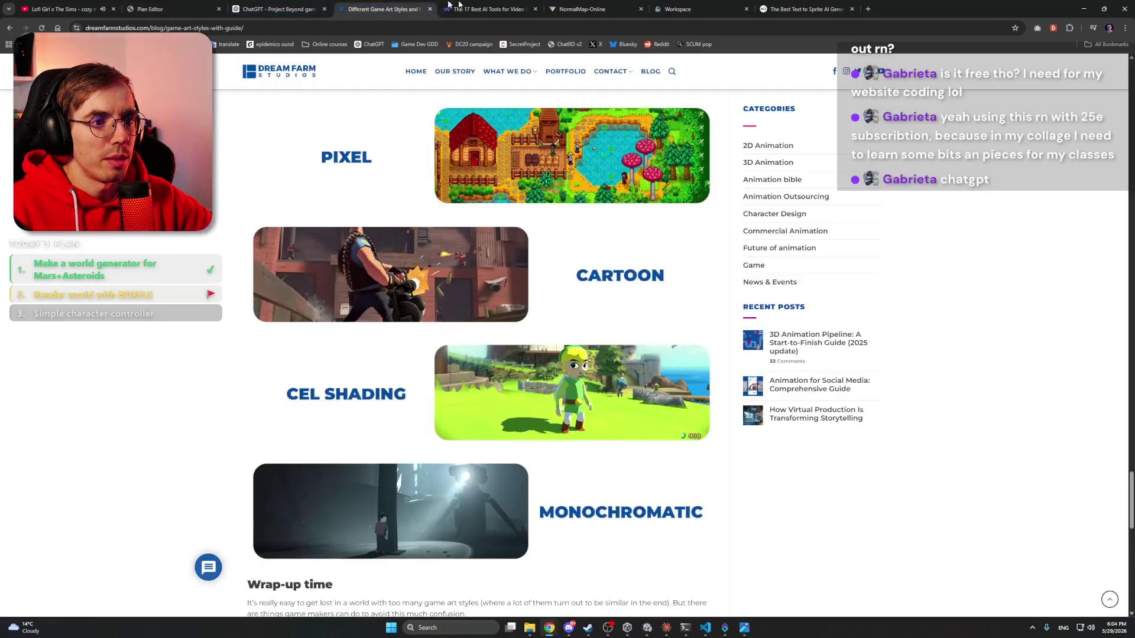
left_click(467, 8)
left_click(582, 9)
left_click(680, 9)
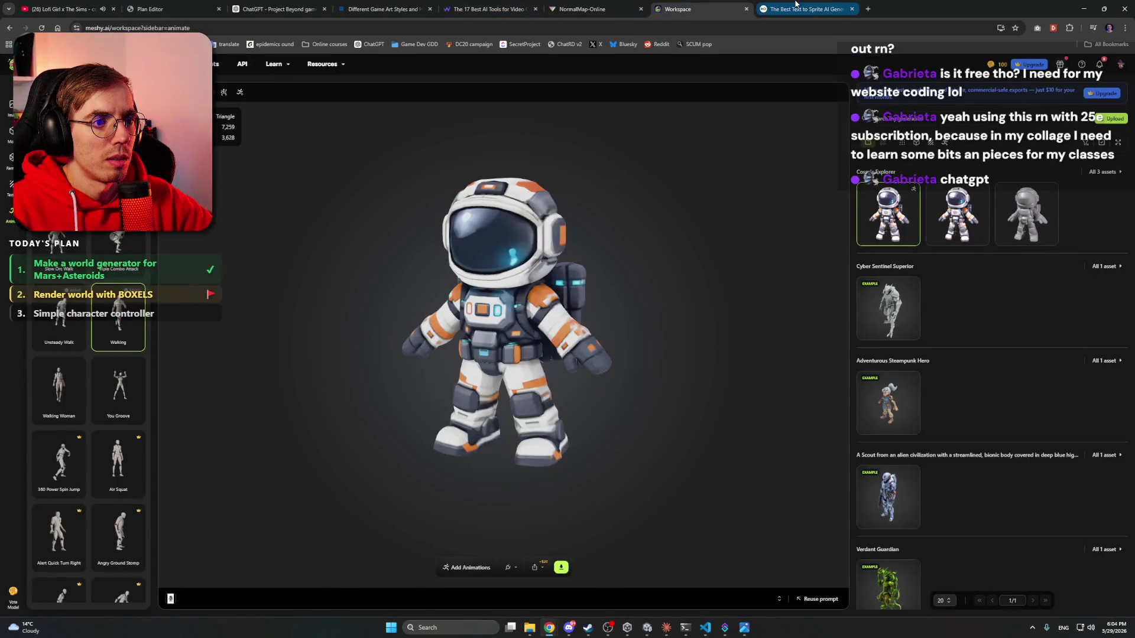
mouse_move(638, 282)
left_mouse_down()
mouse_move(558, 298)
mouse_move(385, 294)
left_mouse_up()
left_click(241, 94)
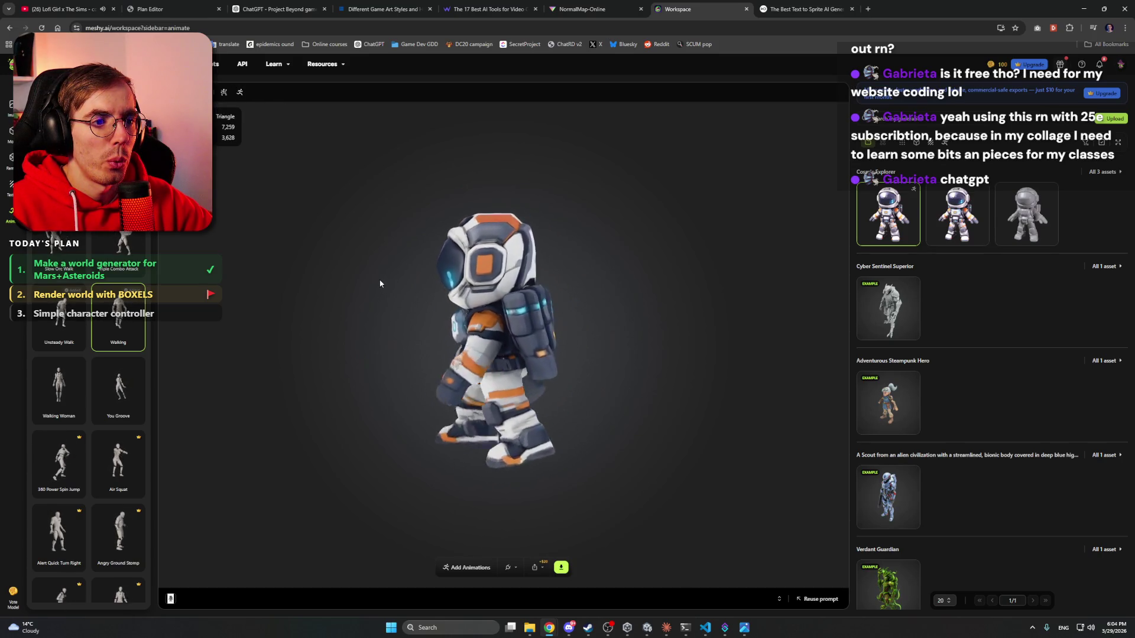
scroll(473, 304, "down", 3)
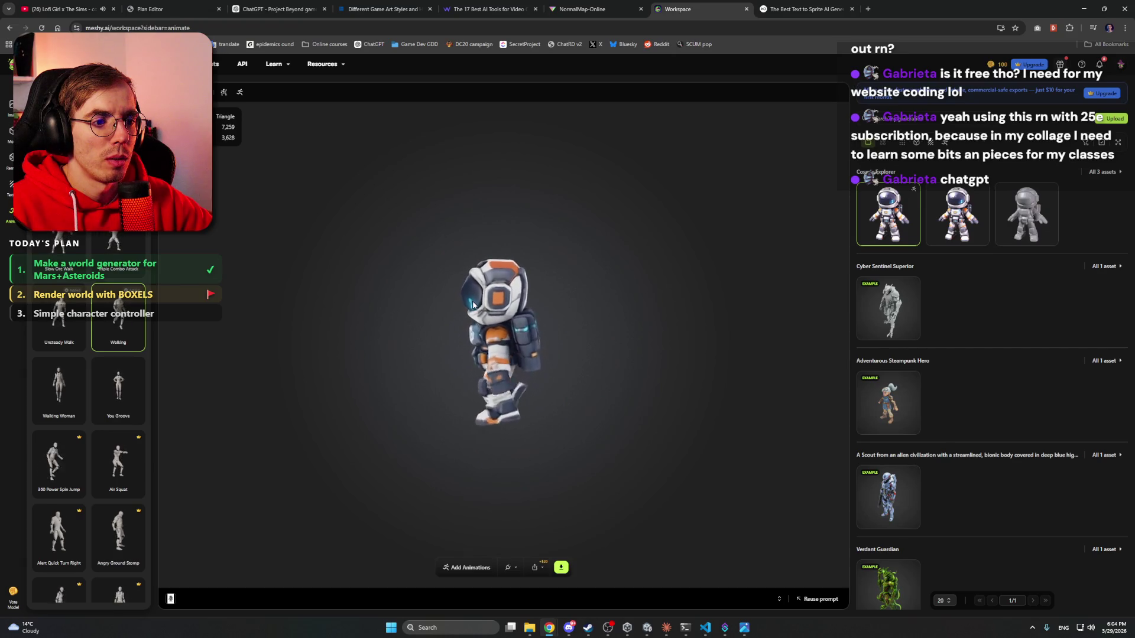
mouse_move(505, 300)
left_mouse_down()
mouse_move(363, 297)
mouse_move(407, 309)
mouse_move(460, 296)
mouse_move(589, 304)
mouse_move(520, 318)
left_mouse_up()
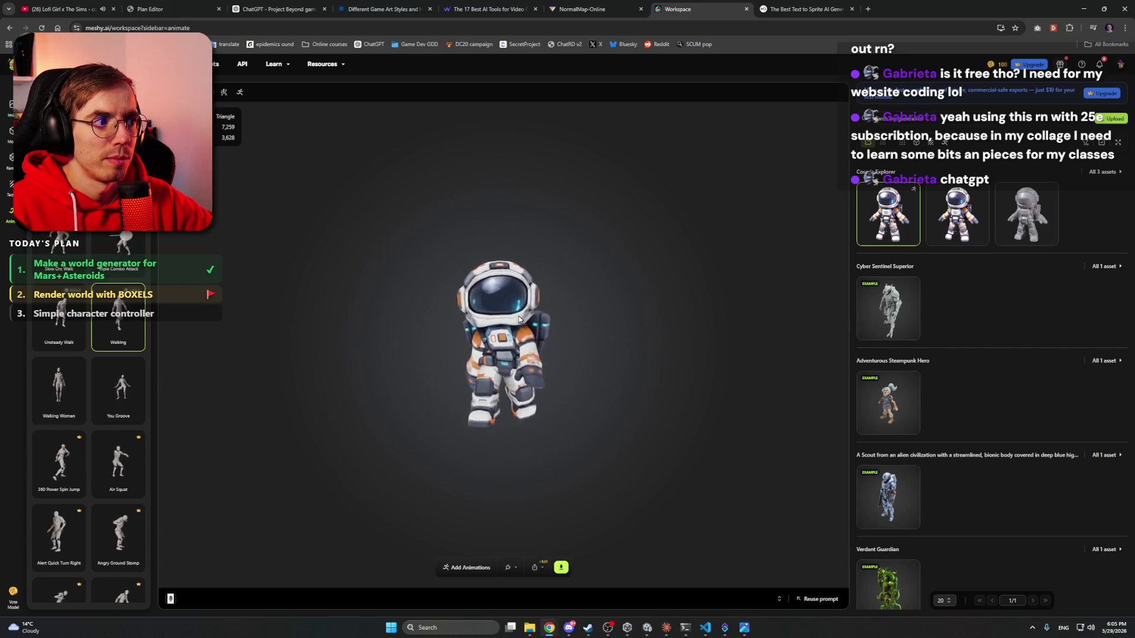
left_click_drag(519, 319, 466, 332)
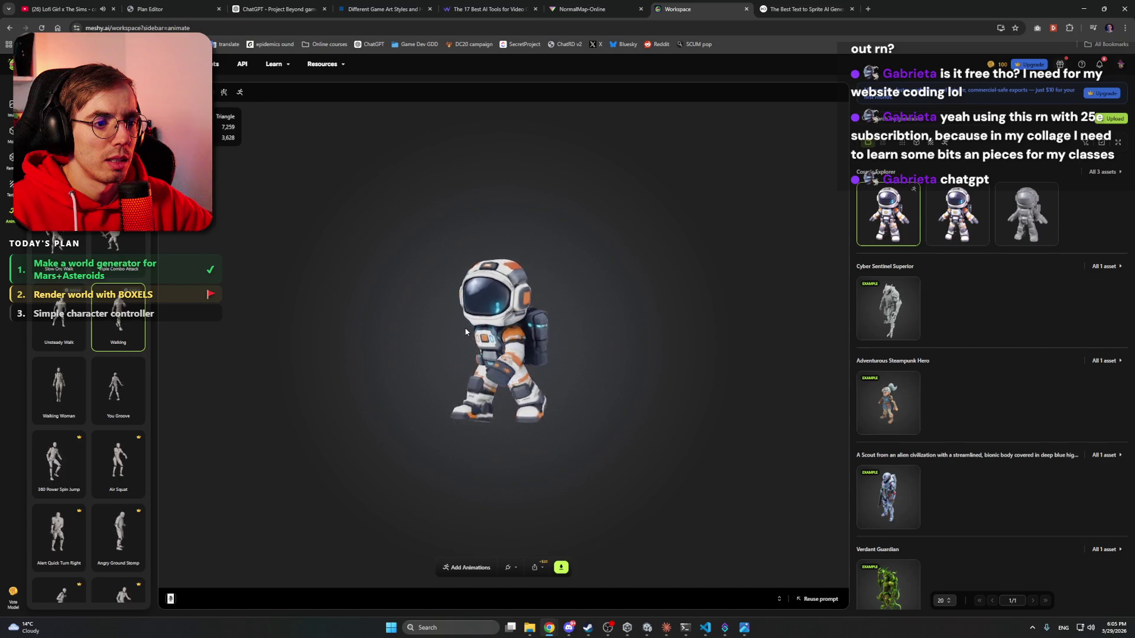
scroll(127, 301, "up", 3)
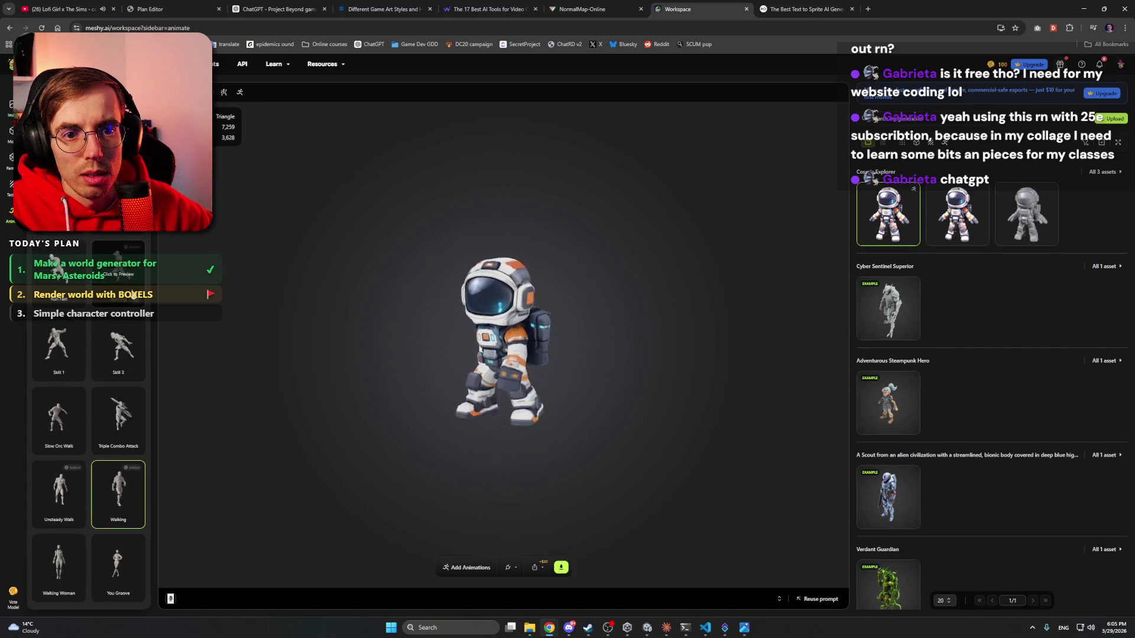
scroll(133, 295, "up", 10)
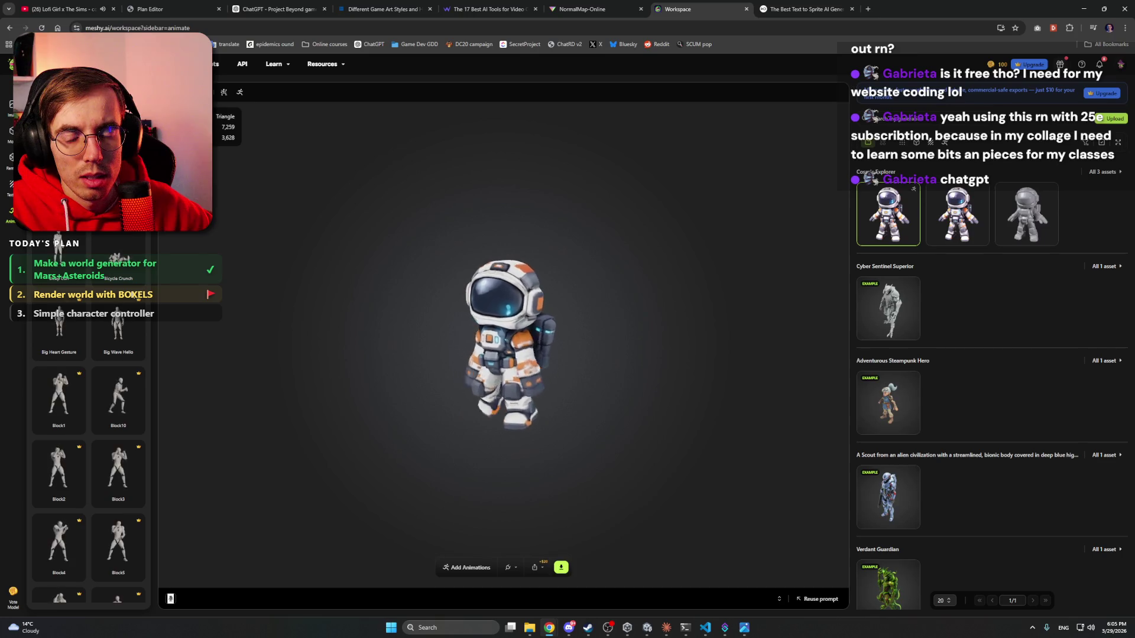
scroll(127, 307, "down", 2)
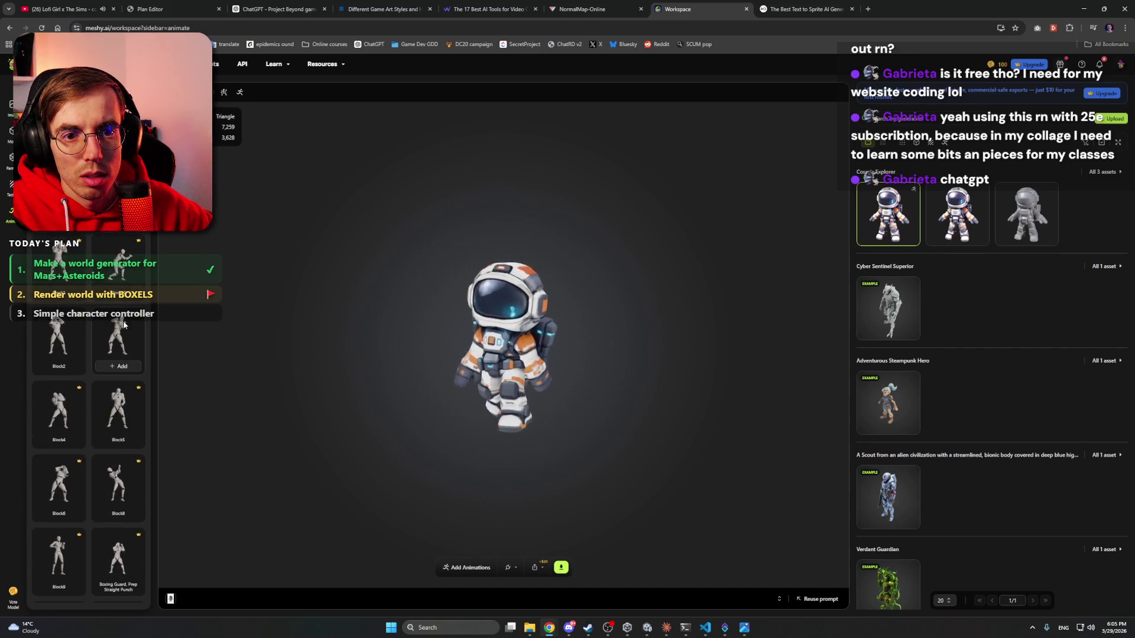
scroll(150, 333, "down", 5)
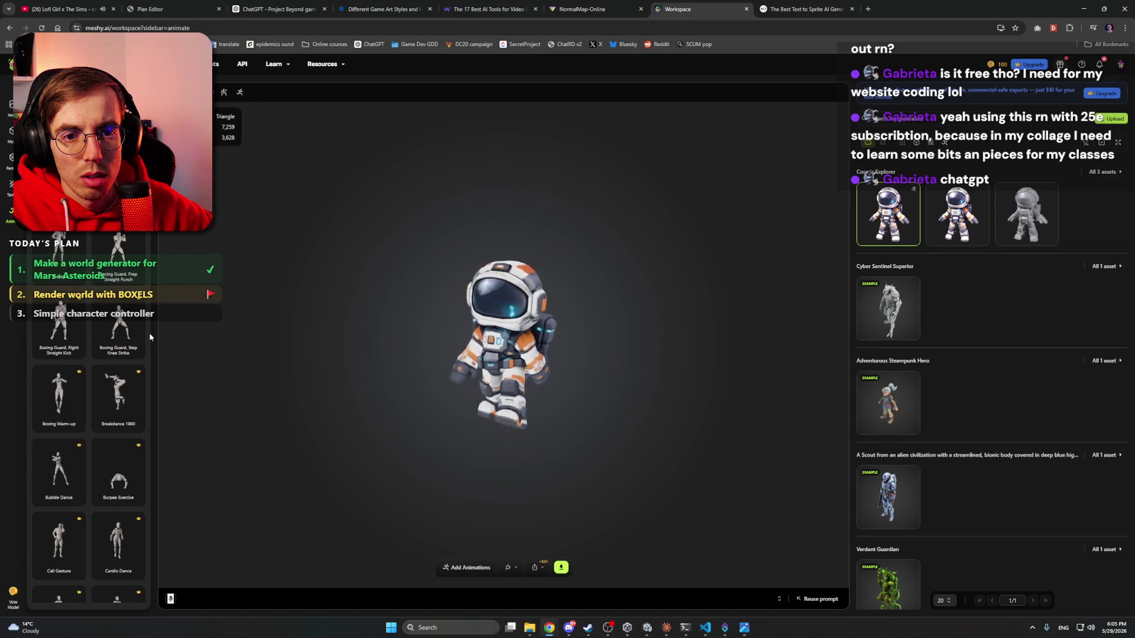
scroll(149, 332, "down", 5)
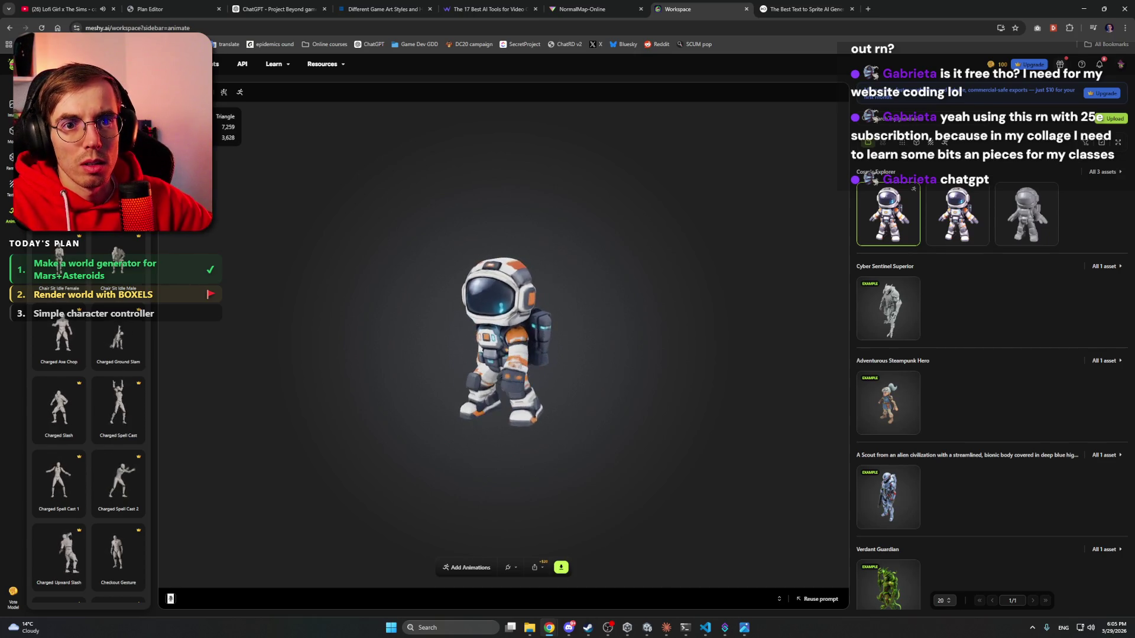
scroll(88, 414, "down", 5)
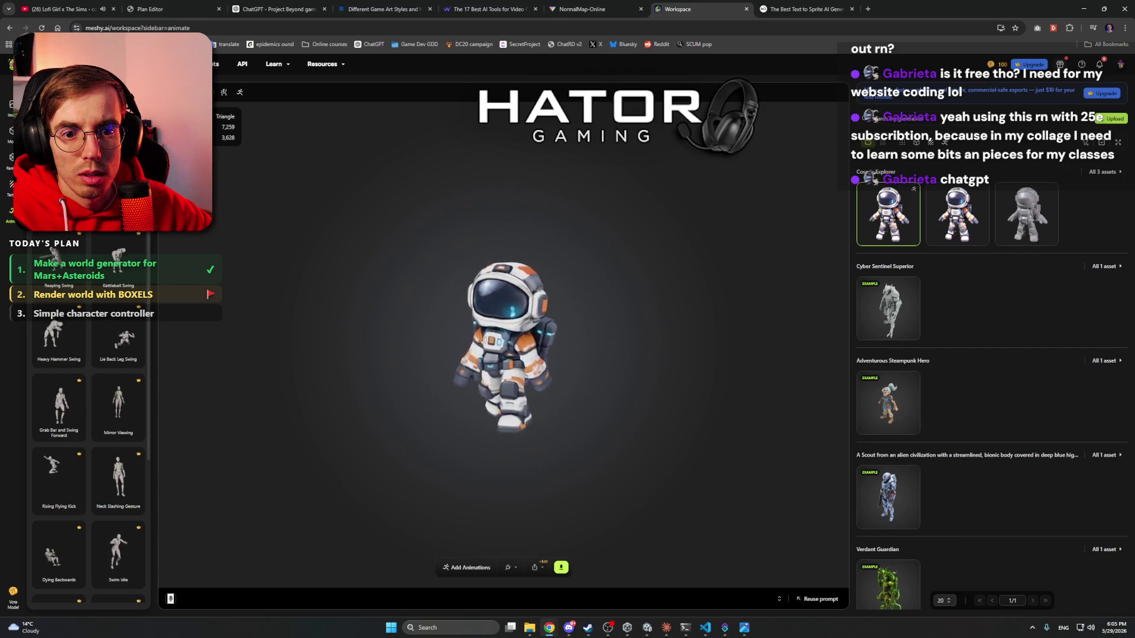
scroll(107, 246, "down", 2)
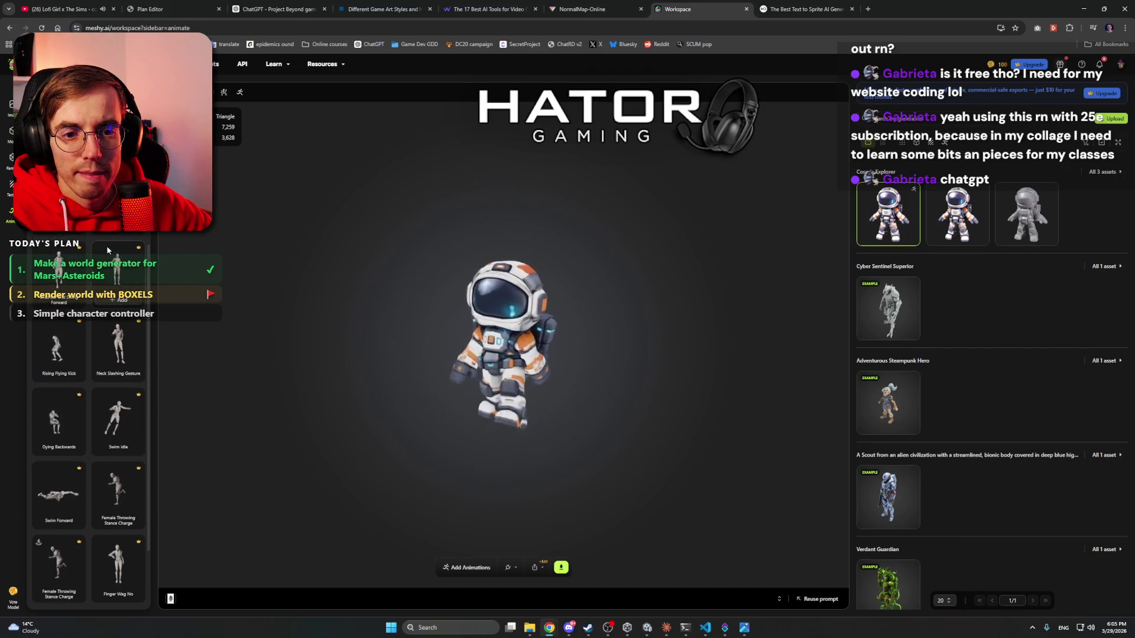
scroll(107, 246, "down", 1)
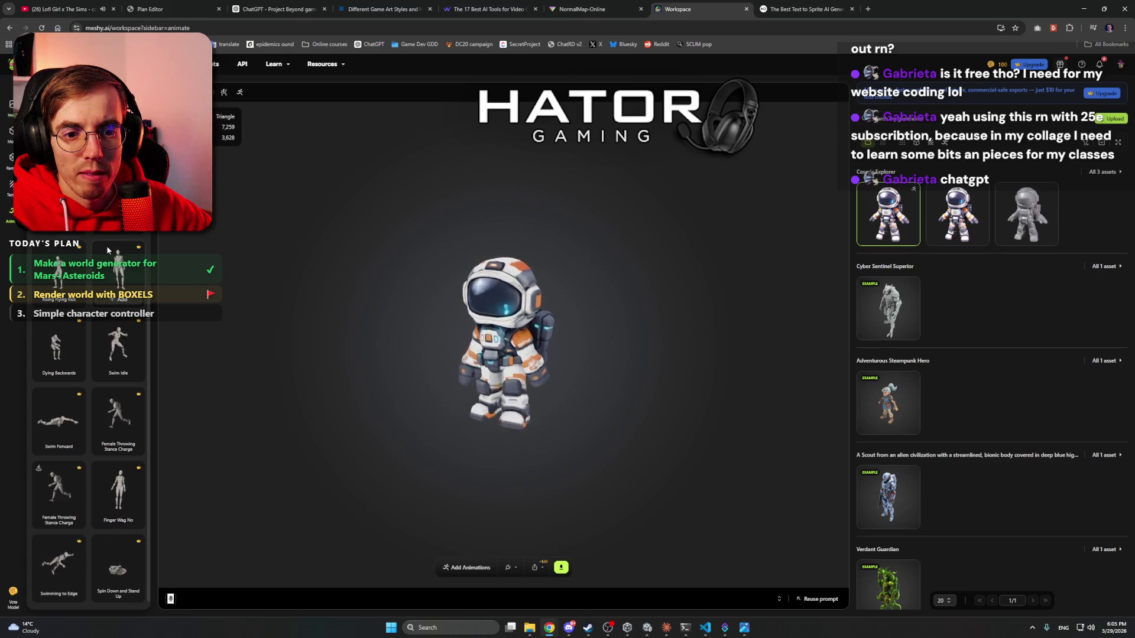
scroll(107, 246, "up", 3)
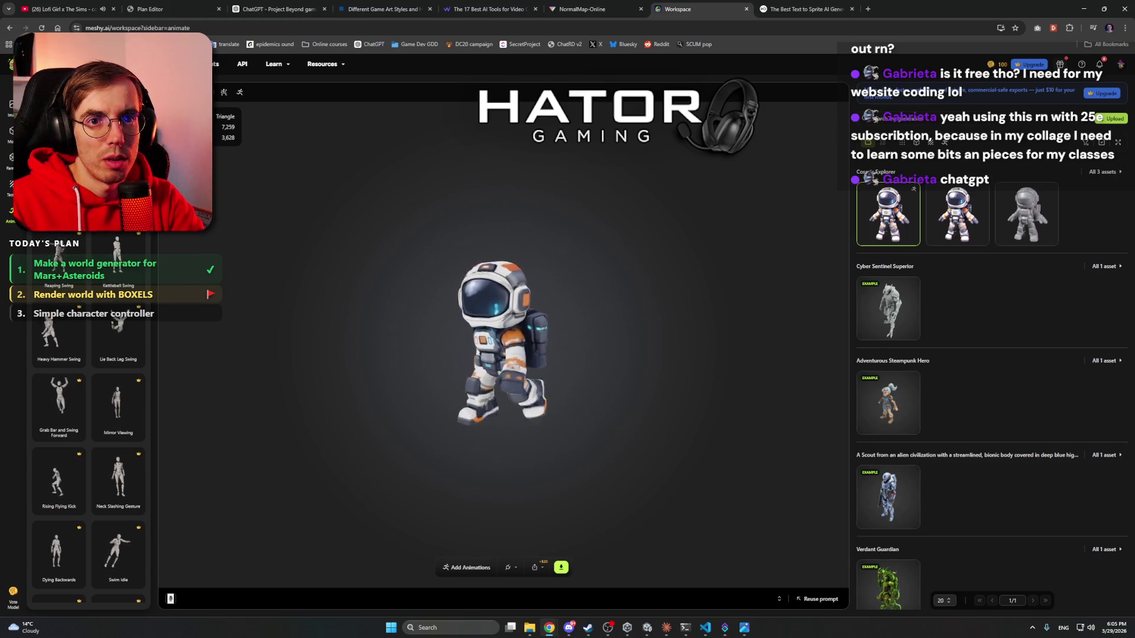
type("hit")
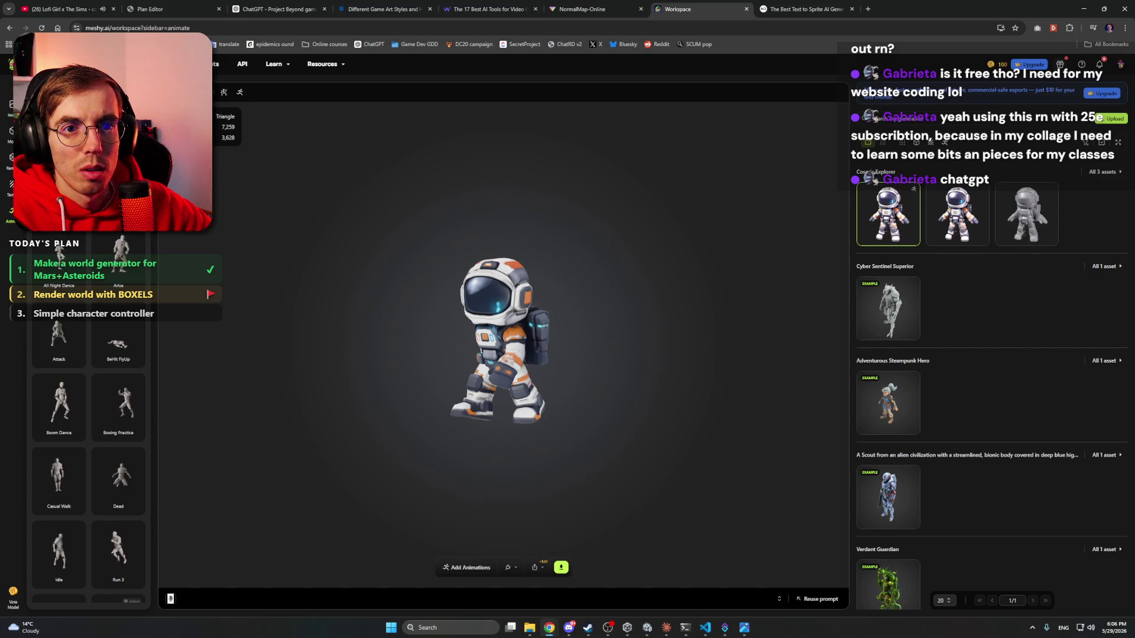
scroll(89, 414, "down", 2)
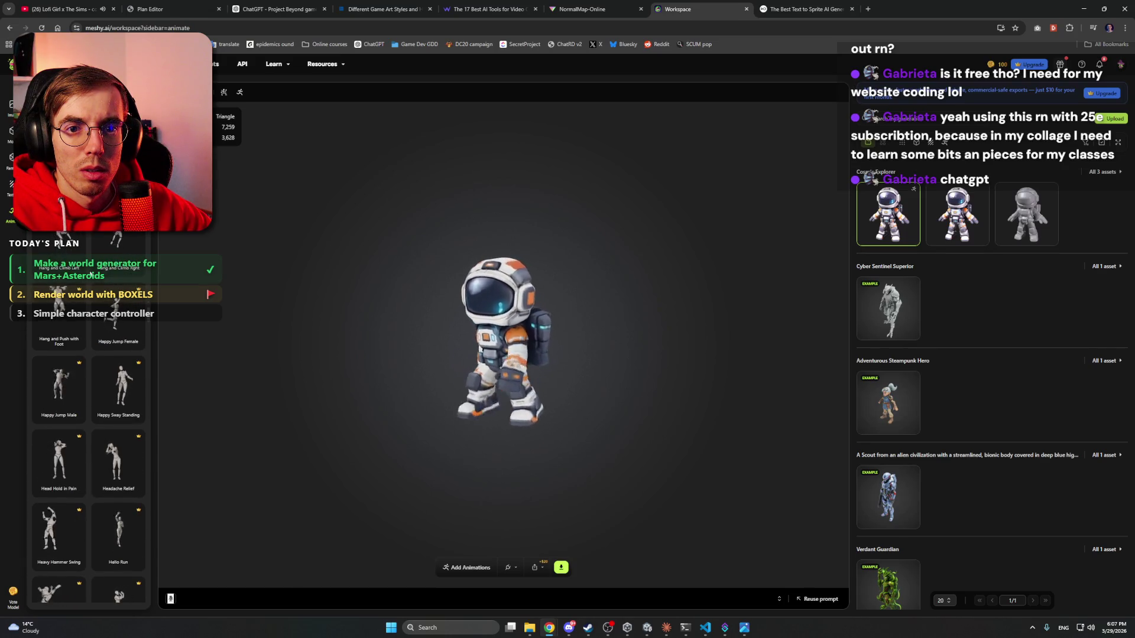
- Scroll further down the Meshy animation list, then switch to the Unity editor
scroll(88, 414, "down", 1)
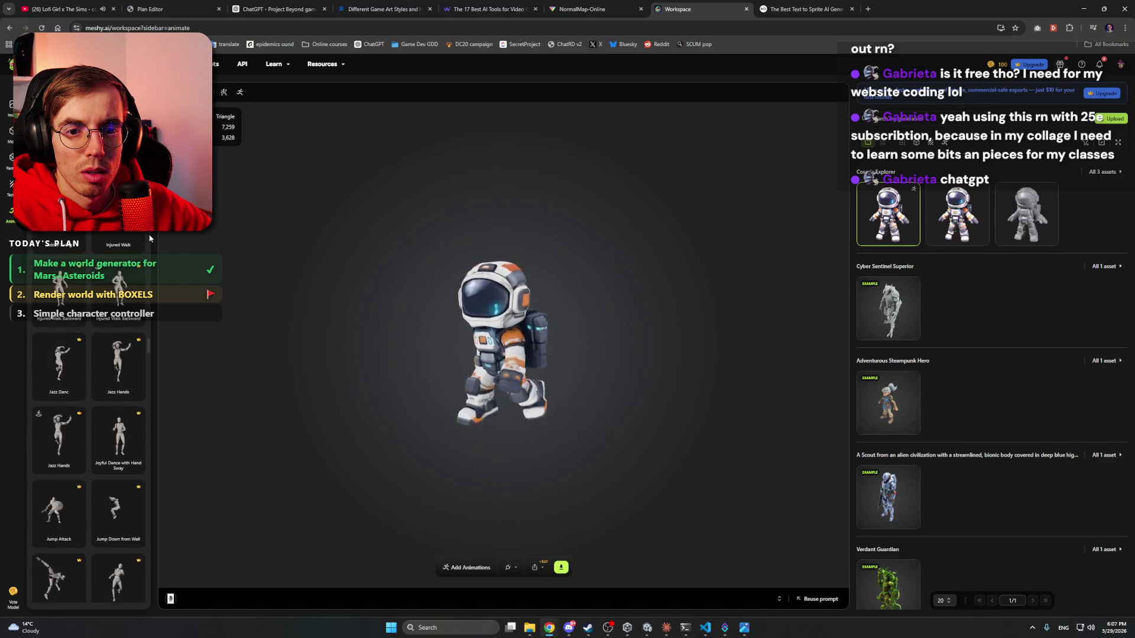
scroll(150, 238, "down", 5)
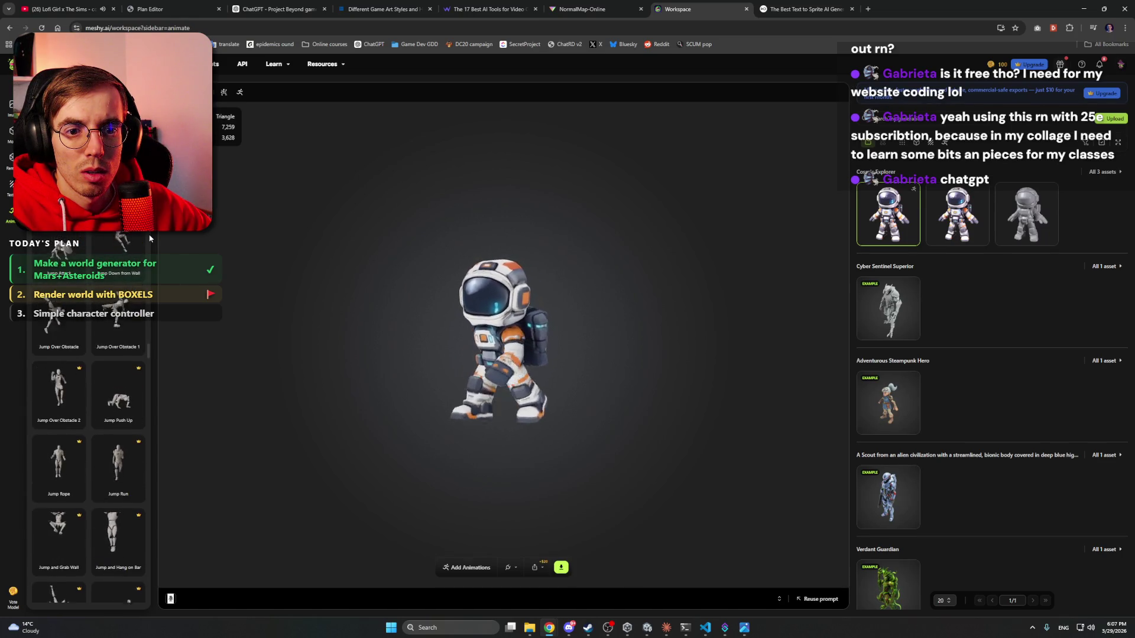
scroll(150, 239, "down", 4)
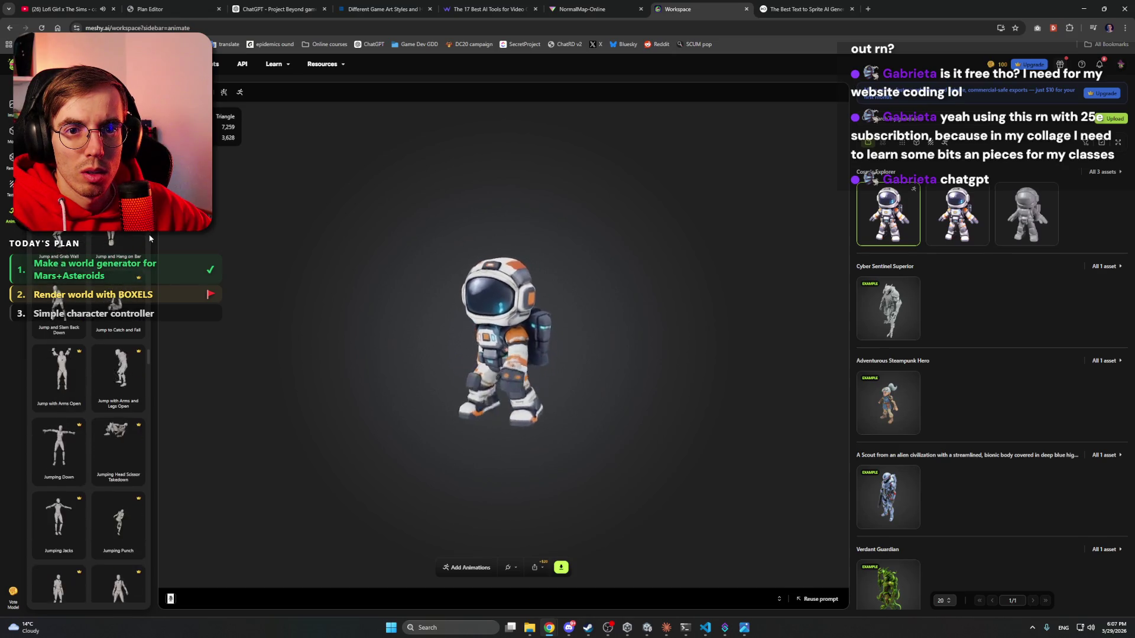
scroll(150, 238, "down", 5)
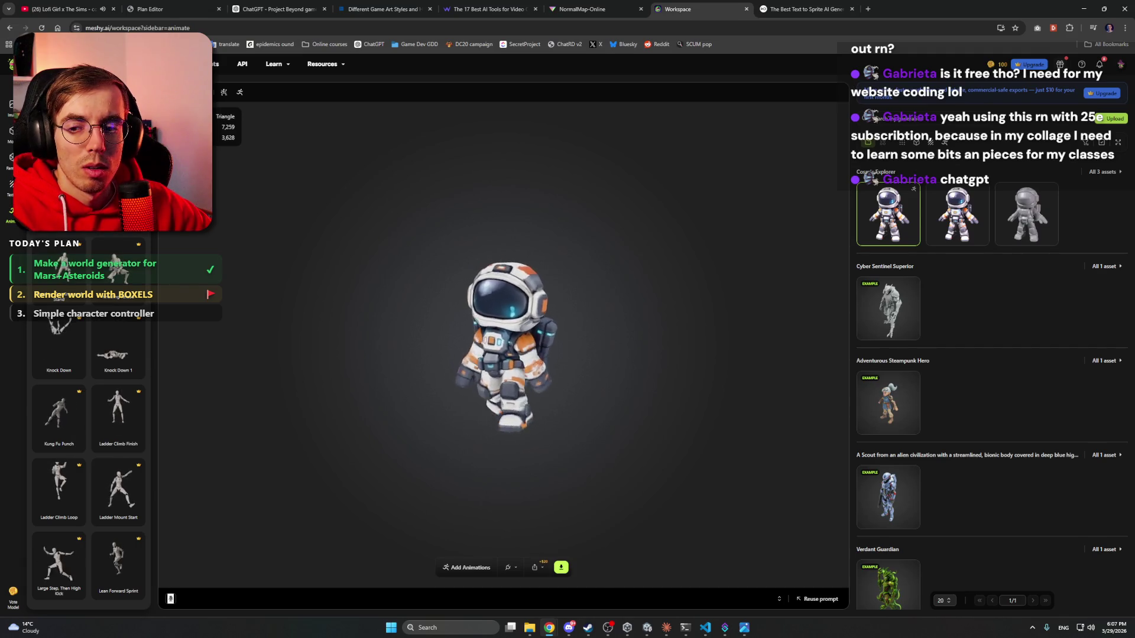
scroll(104, 289, "down", 5)
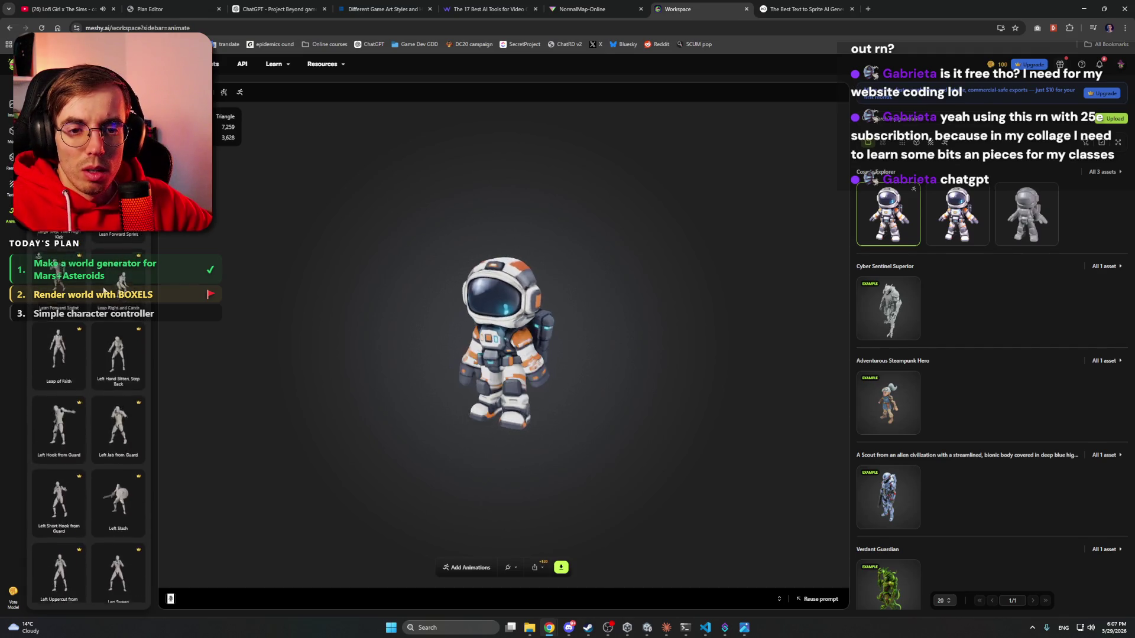
scroll(104, 289, "down", 5)
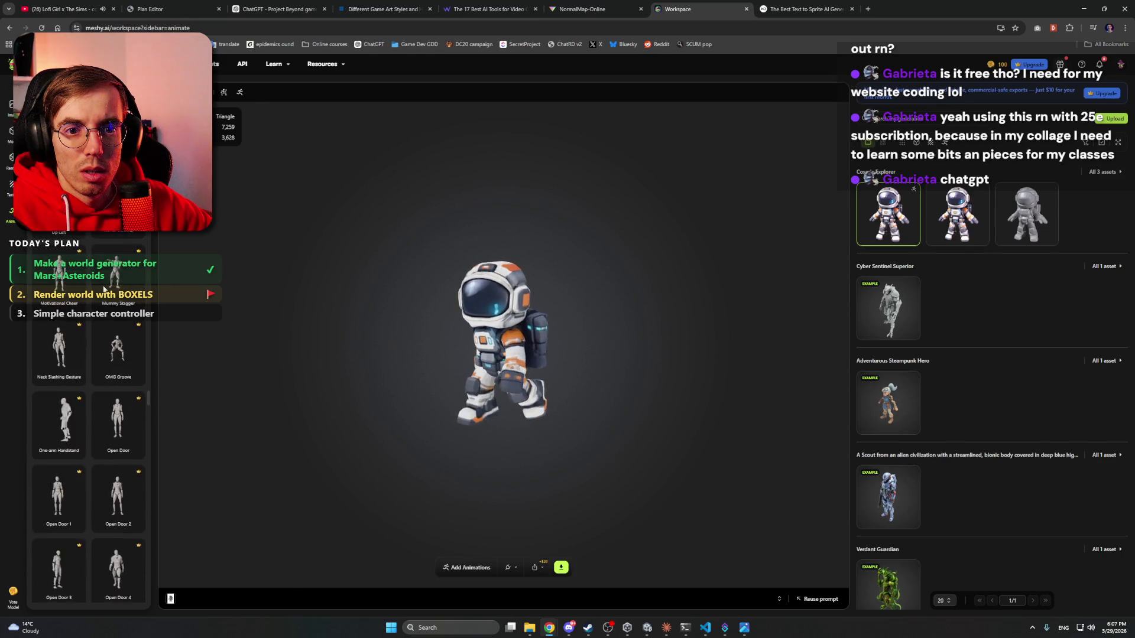
scroll(103, 289, "down", 5)
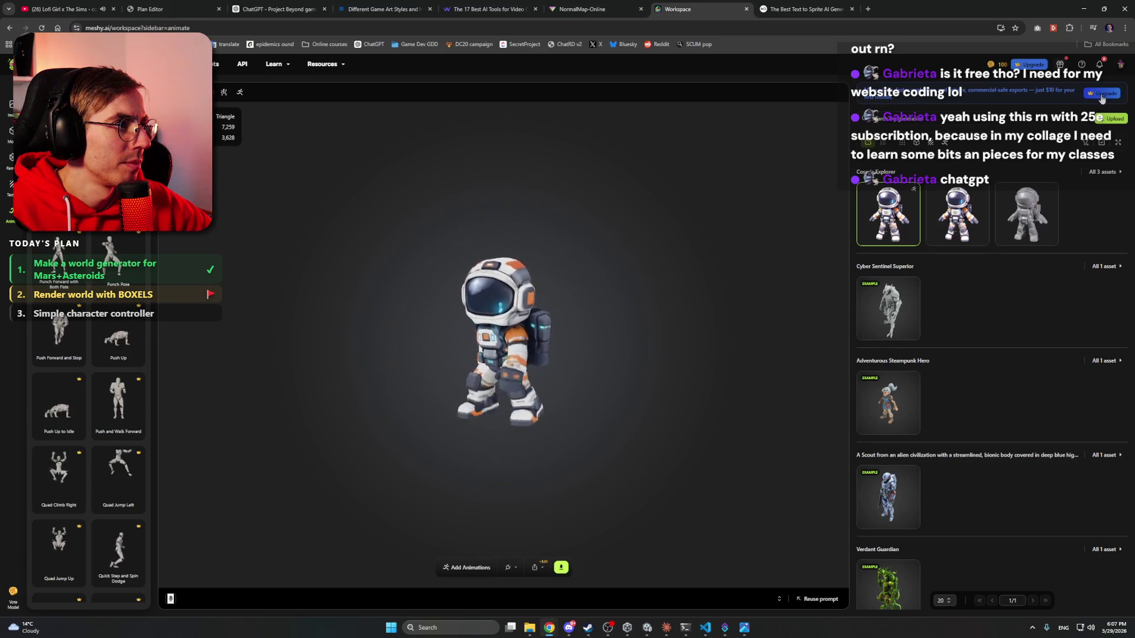
key("alt+Tab")
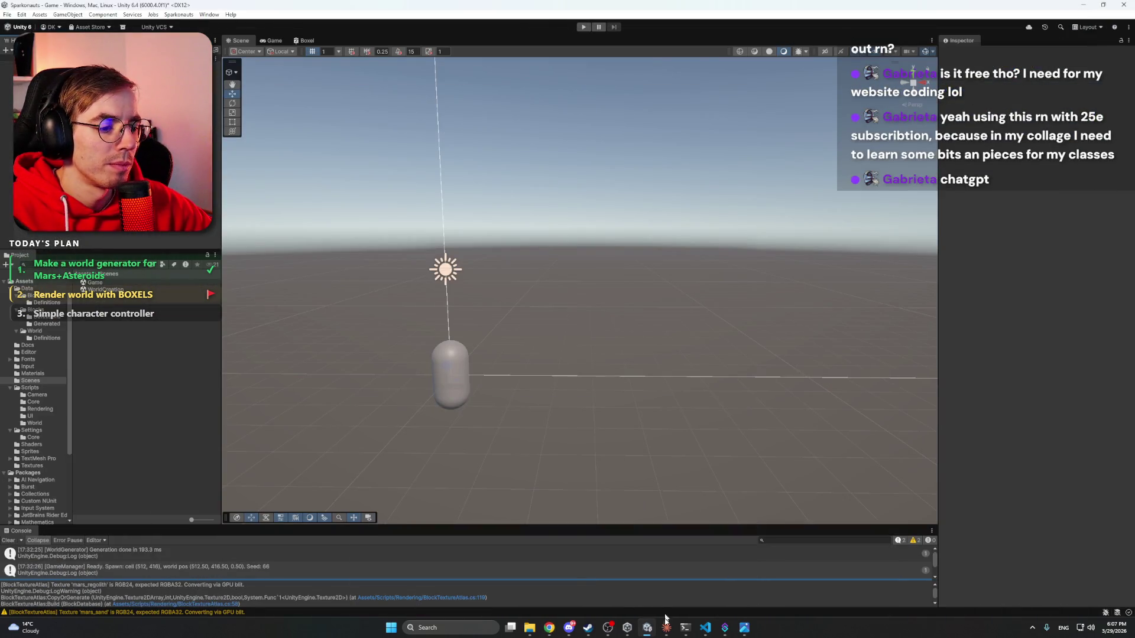
- Read the plan's Context on the surface sky colour and scroll to its WorldSettings, GameCamera, SkyColorSystem steps
key("alt+Tab")
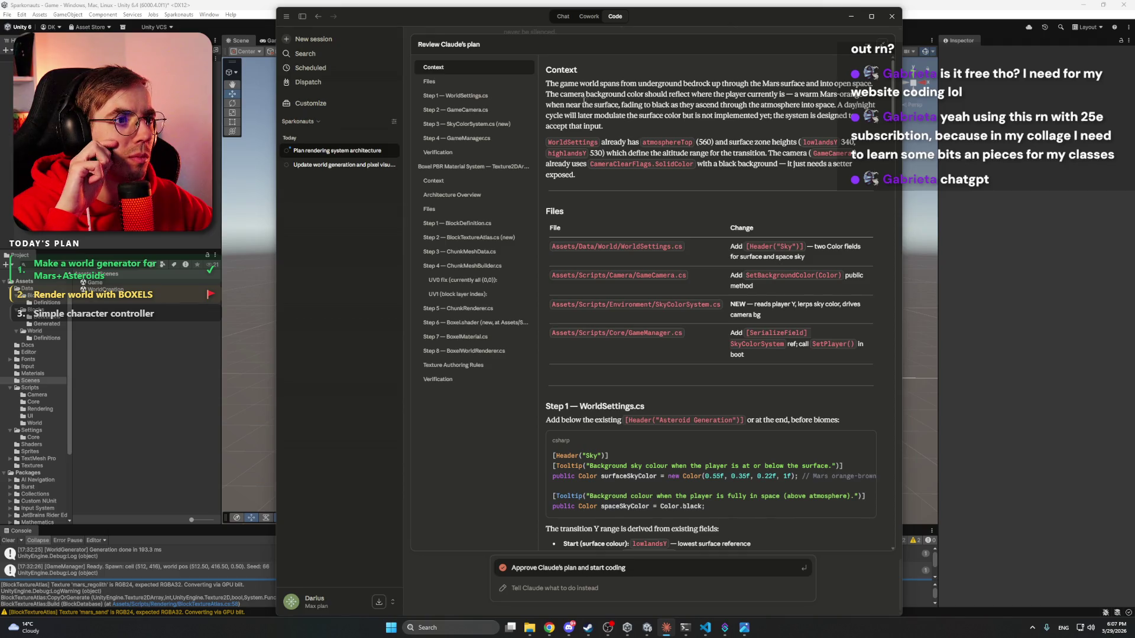
left_click_drag(582, 84, 839, 88)
left_click(754, 94)
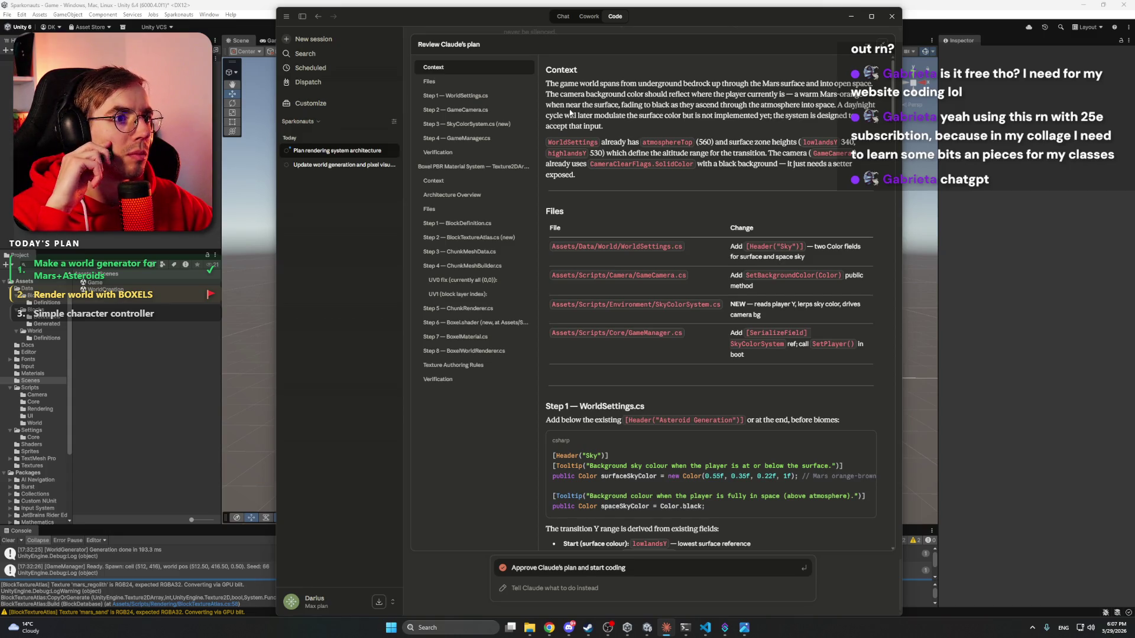
mouse_move(575, 105)
left_mouse_down()
mouse_move(782, 105)
mouse_move(591, 116)
mouse_move(801, 116)
mouse_move(650, 142)
mouse_move(629, 130)
left_mouse_up()
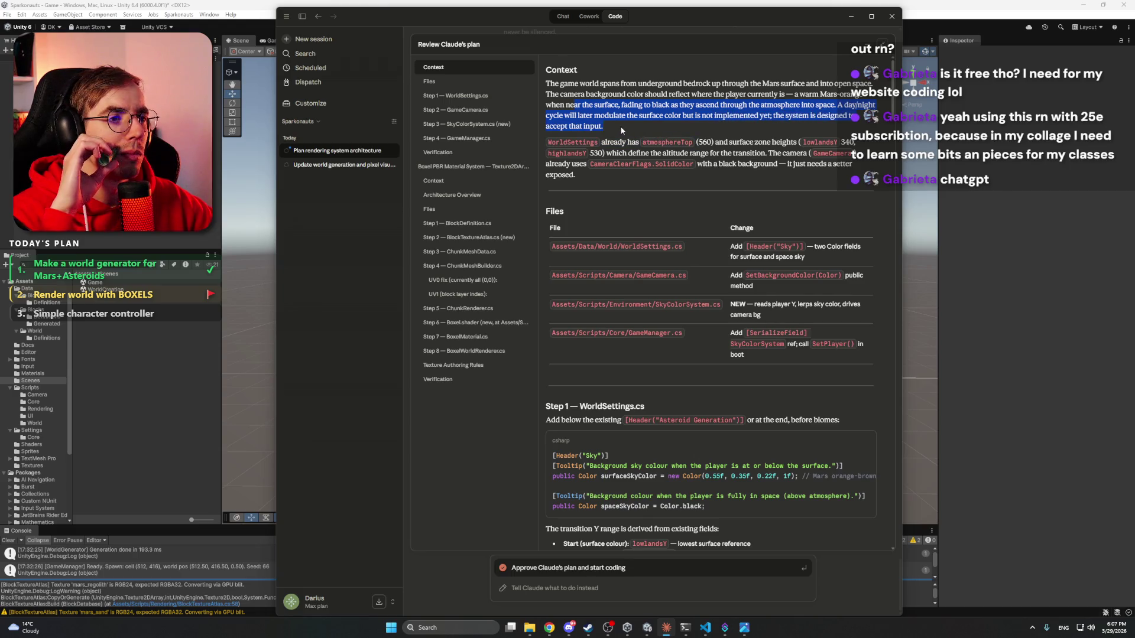
left_click(614, 129)
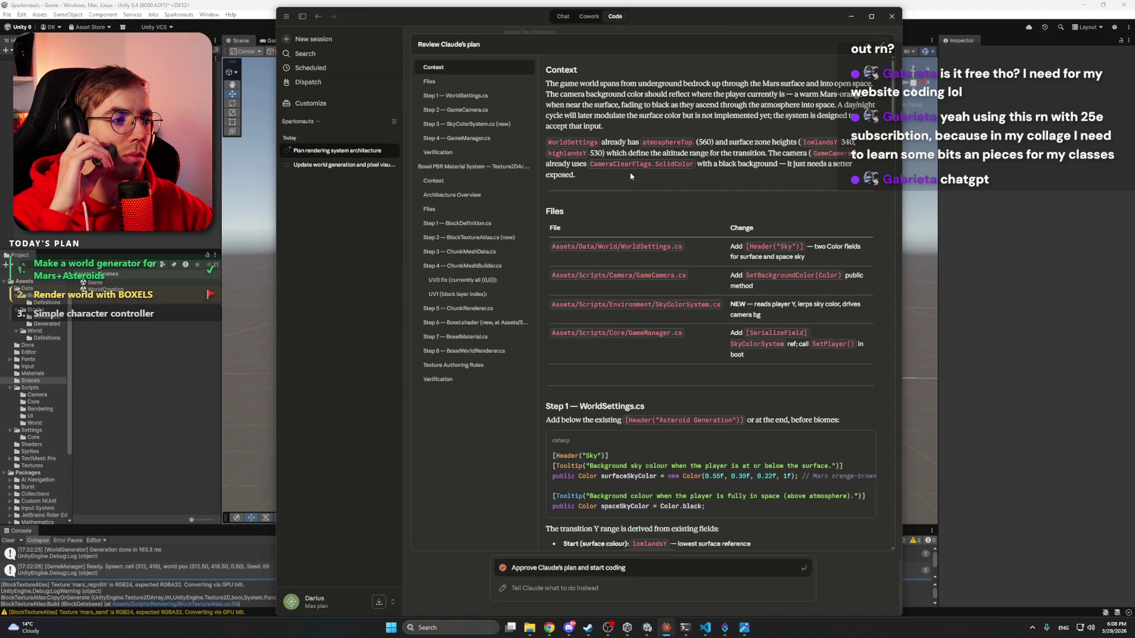
scroll(629, 172, "down", 3)
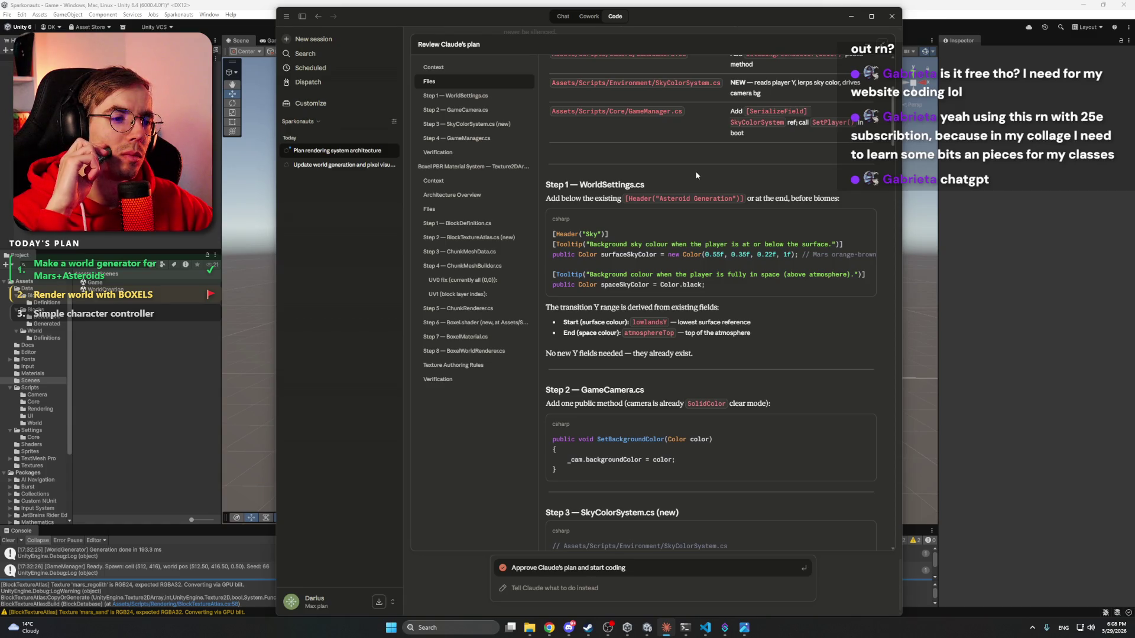
scroll(696, 176, "down", 5)
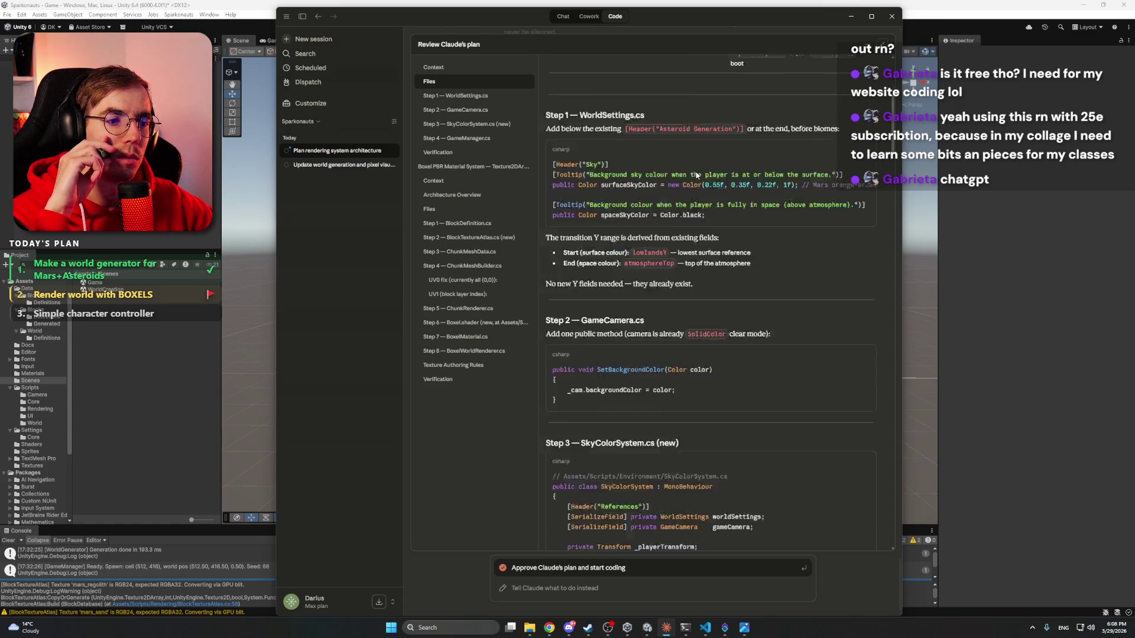
- Reply to the plan asking for a sky gradient on the planet surface, correcting 'Normaly' to 'Normally'
left_click(615, 589)
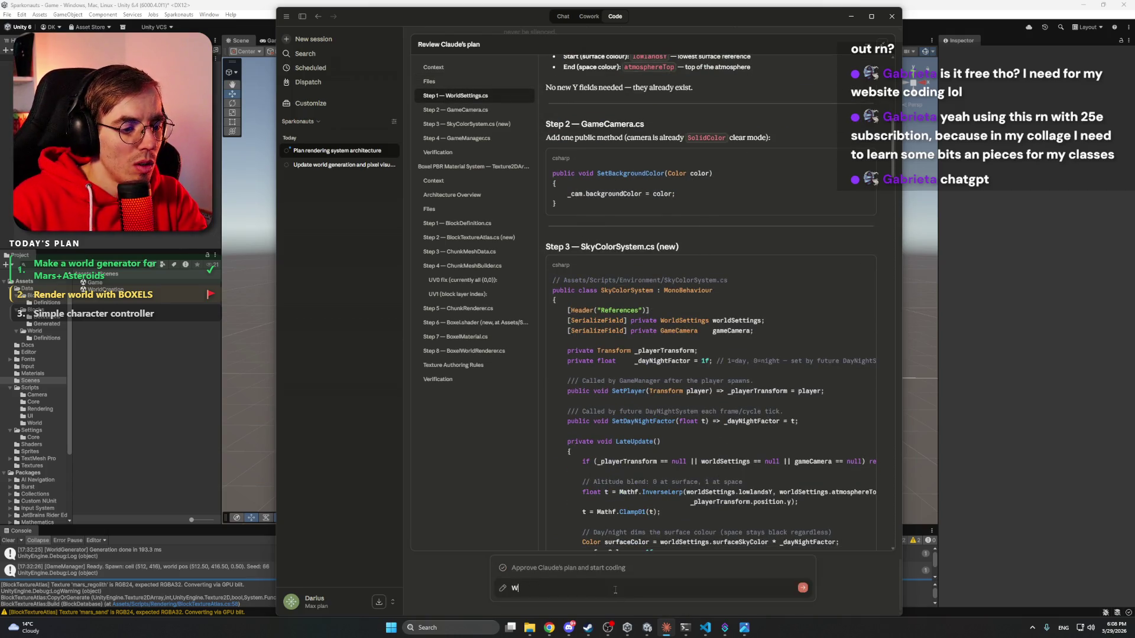
type("Nor")
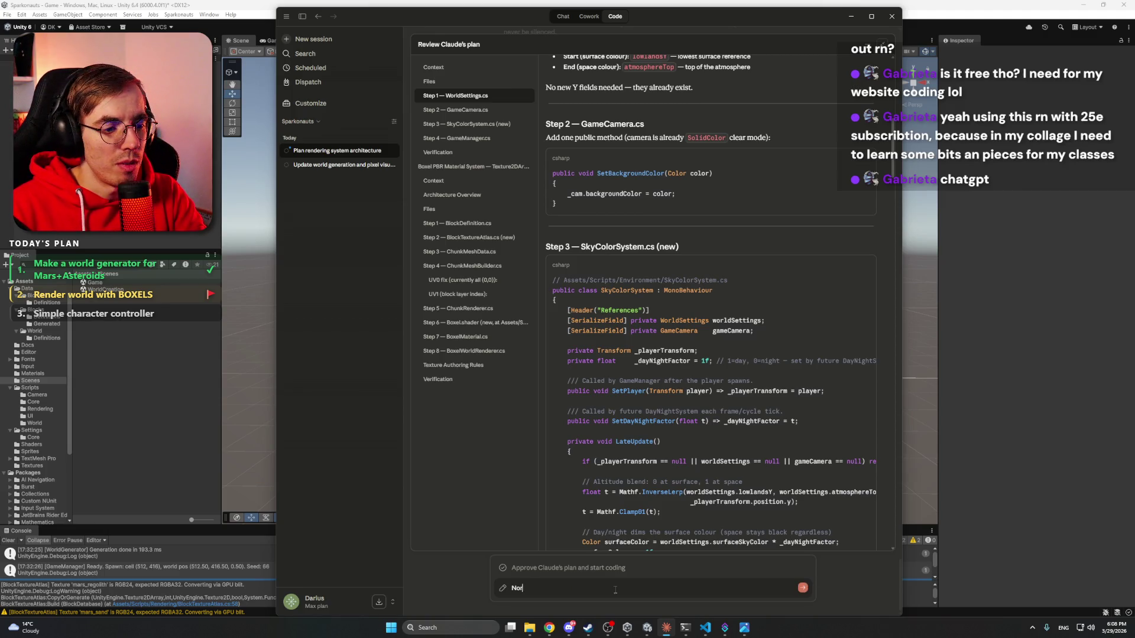
type("maly, the sky isn")
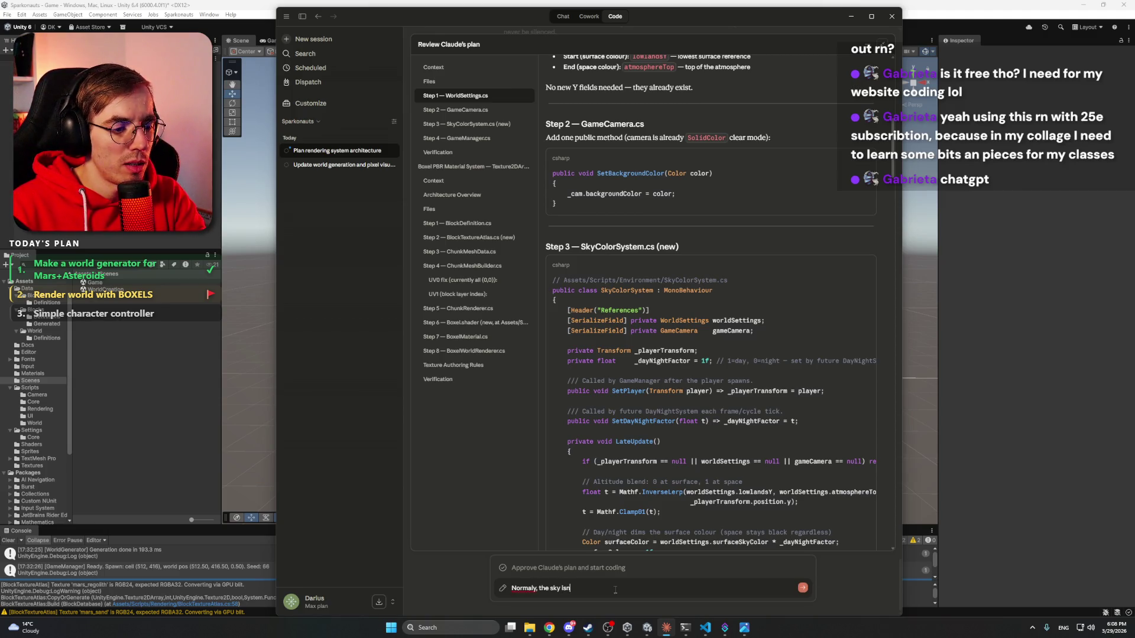
type("'t a single color")
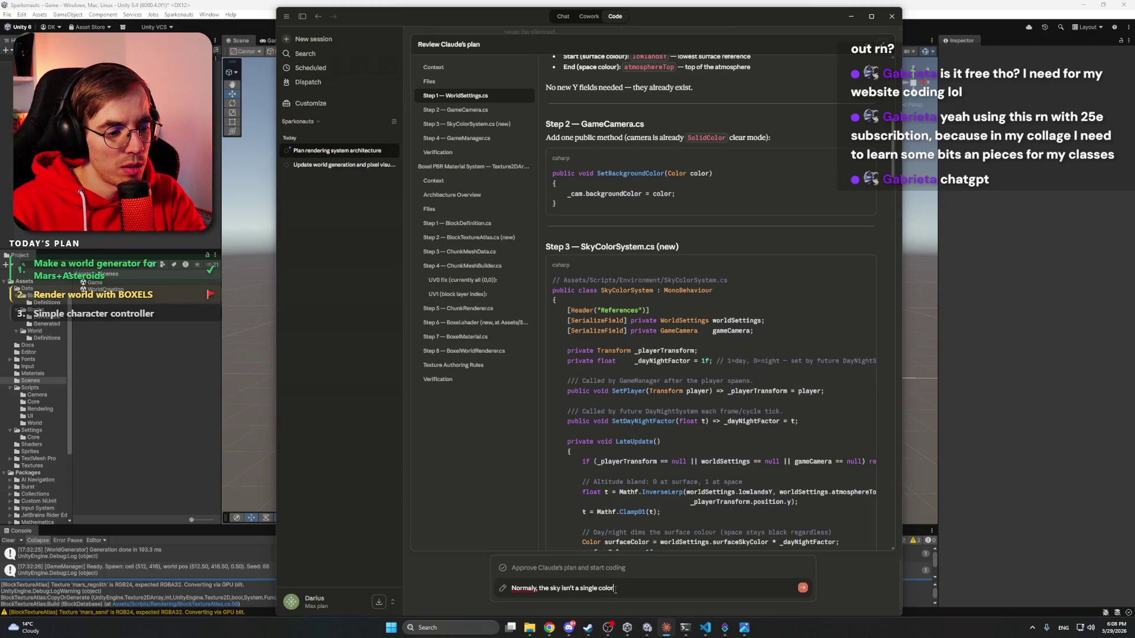
type(", can I have a")
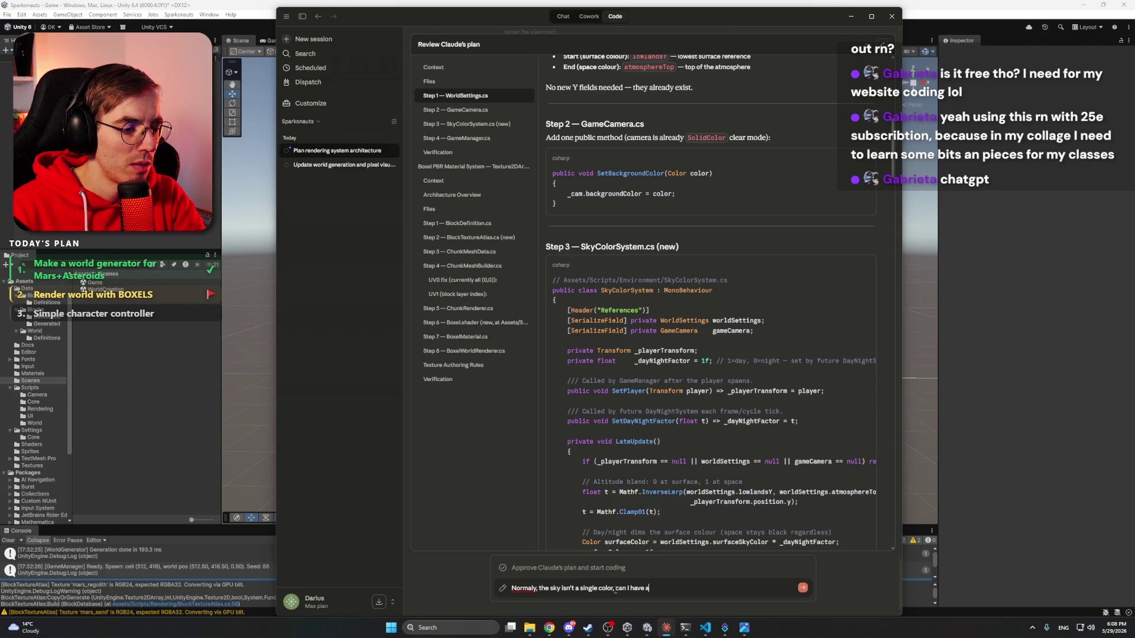
type(" gradient")
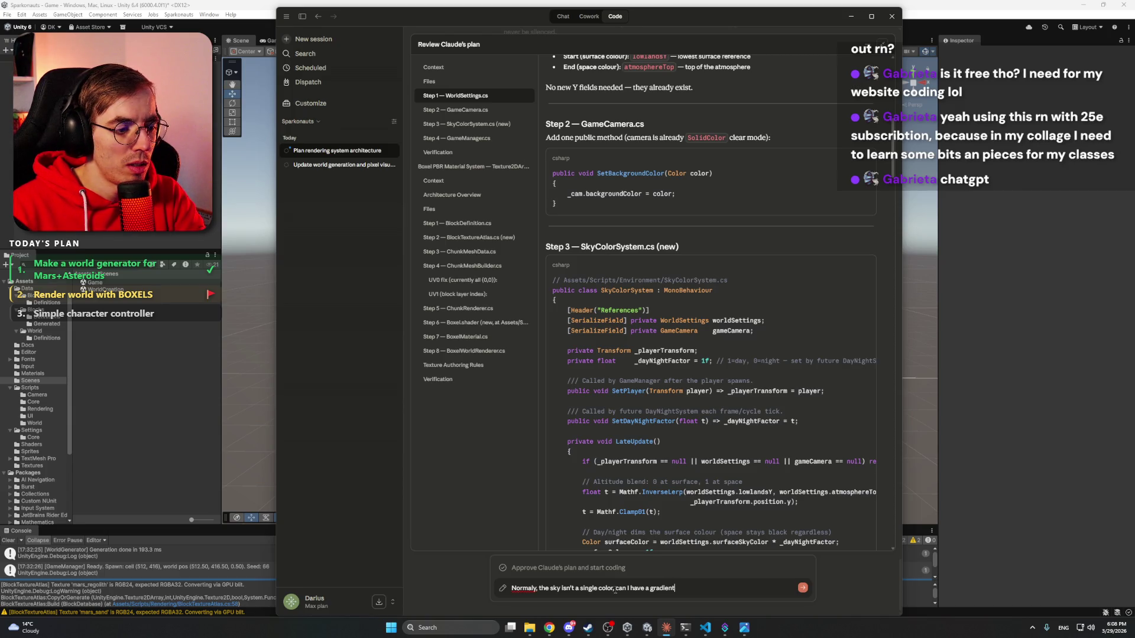
type(" while o")
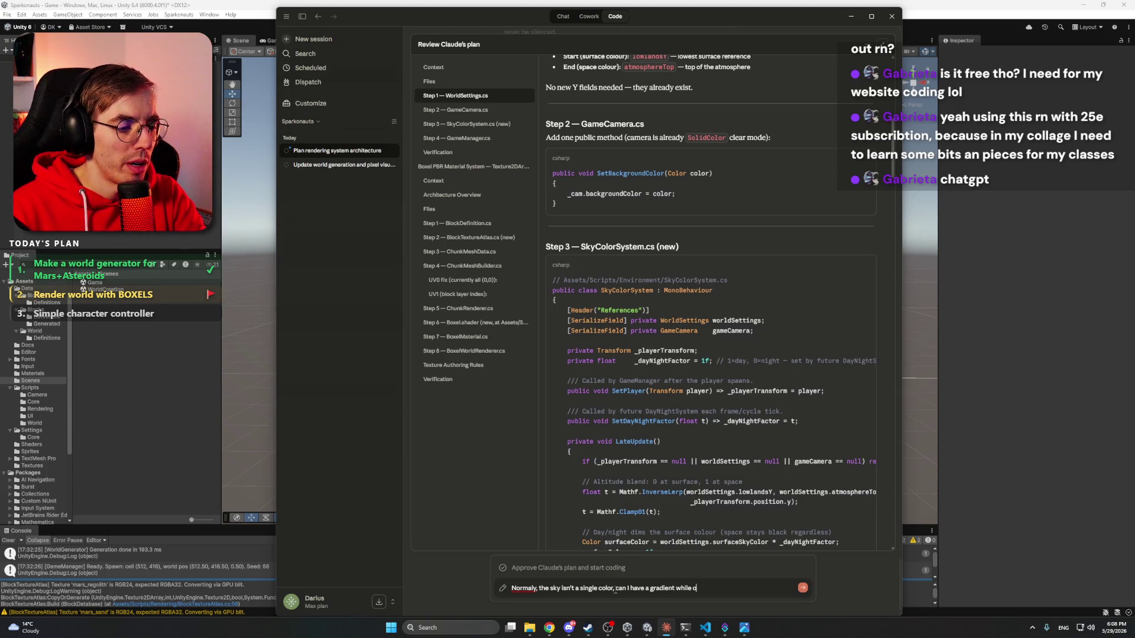
type("n the planet s")
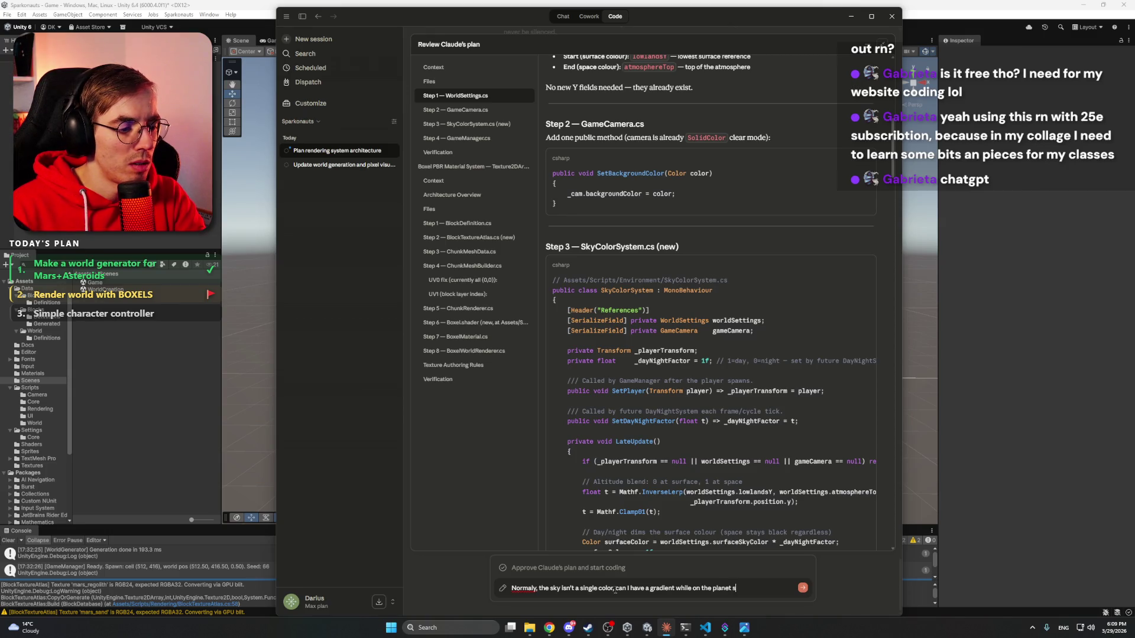
type("urface?")
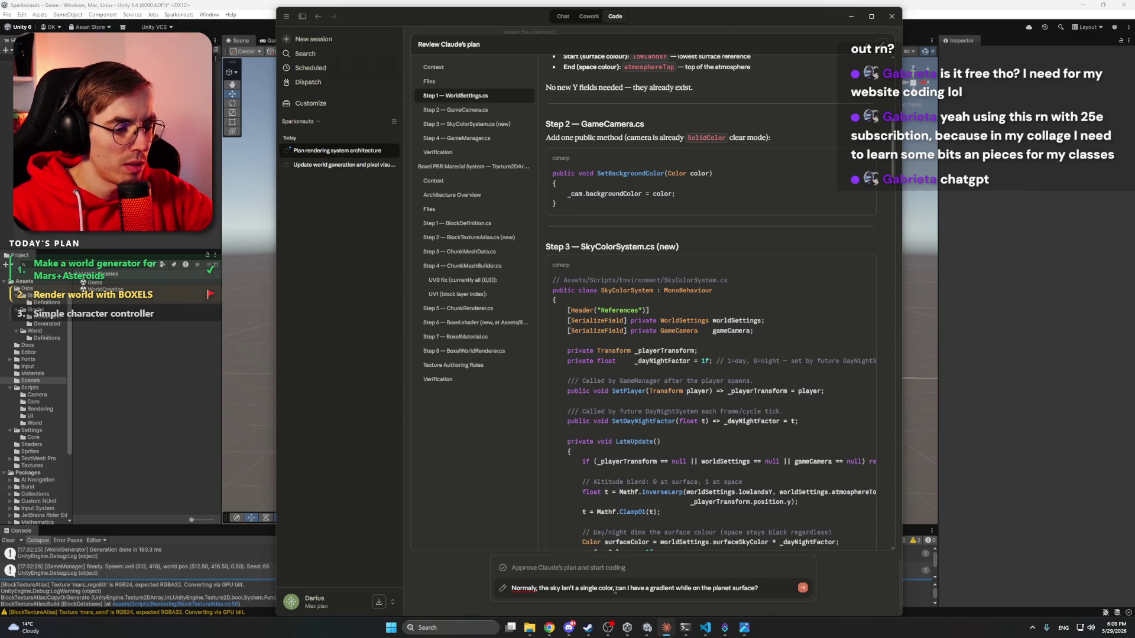
right_click(527, 587)
left_click(569, 444)
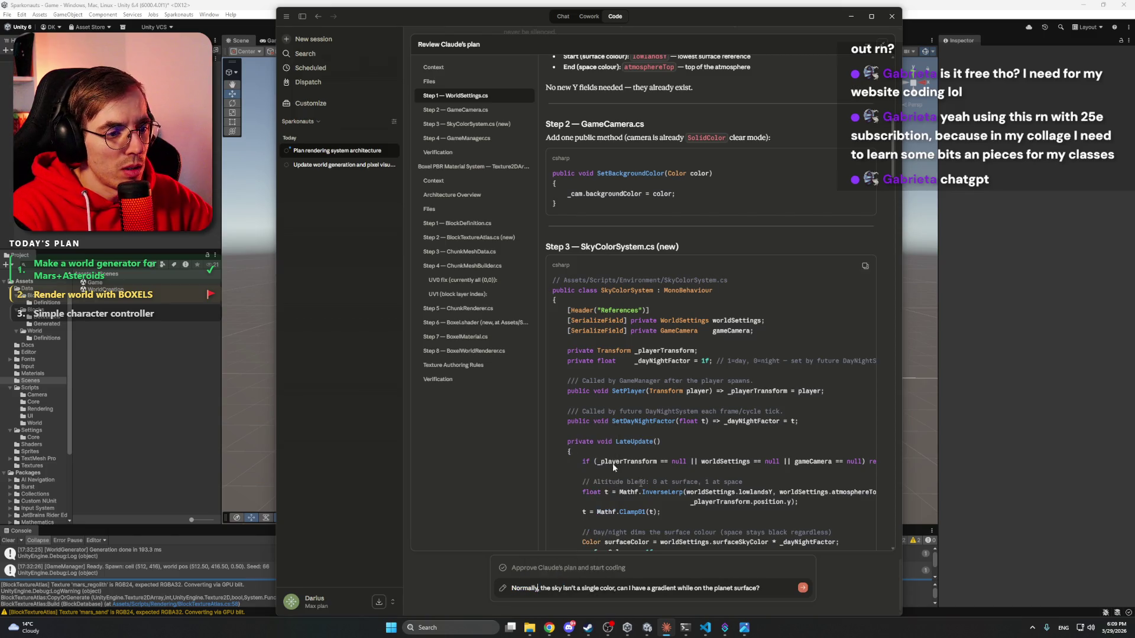
left_click(802, 589)
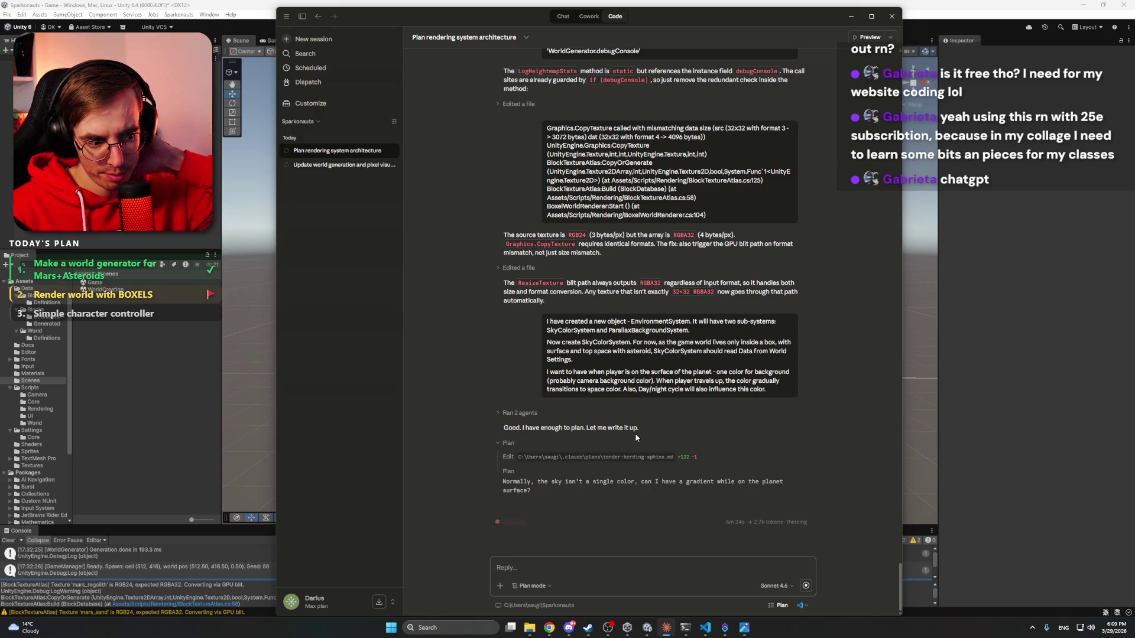
- Switch away from Claude to the browser showing Meshy
left_click(649, 628)
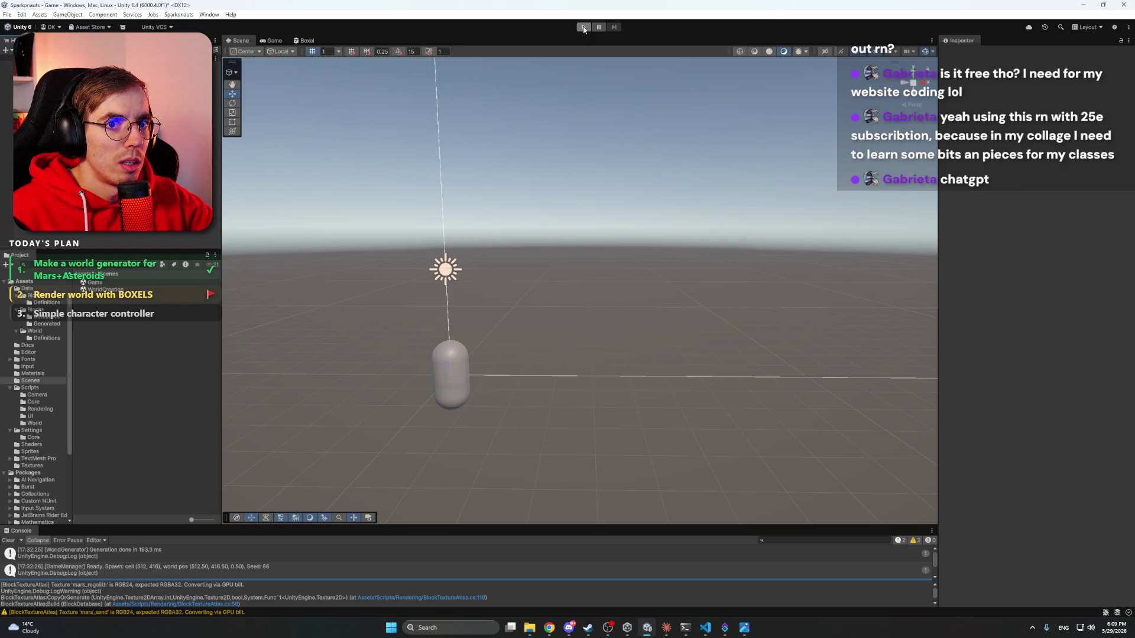
mouse_move(549, 627)
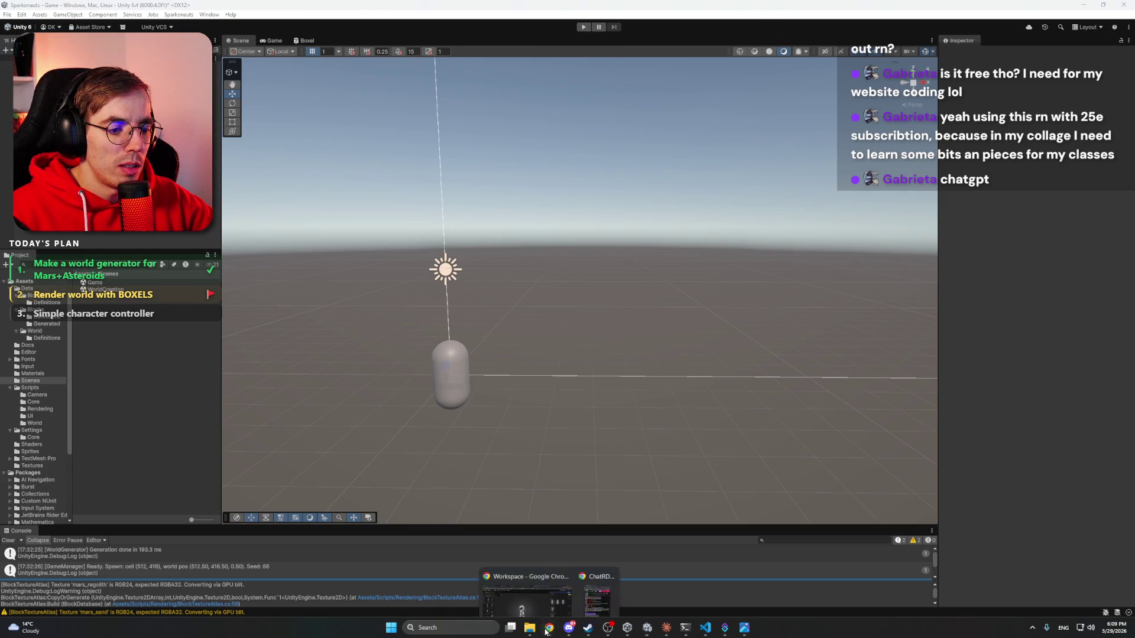
left_click(546, 580)
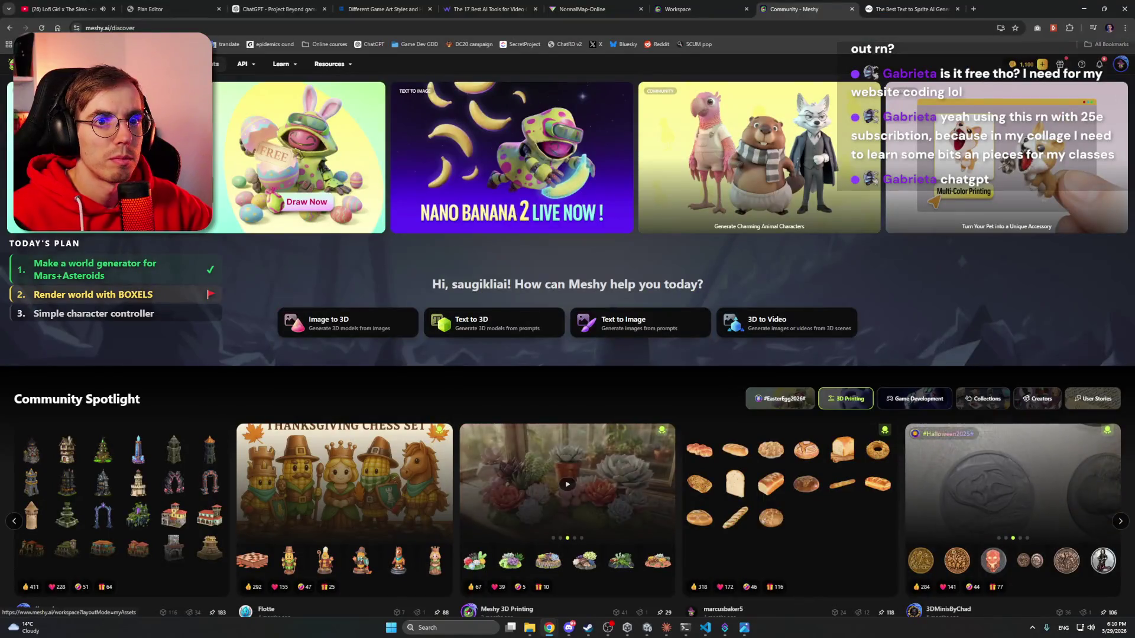
- Open the Meshy workspace asset library from the discover page
left_click(204, 63)
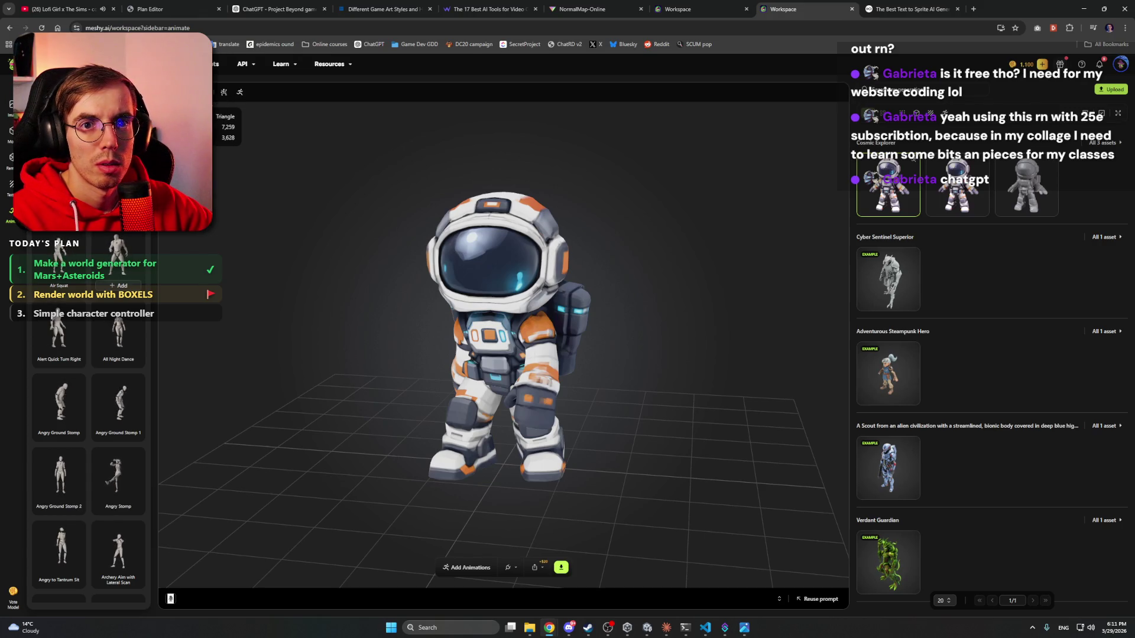
- Return to Claude's revised sky plan with the fullscreen gradient quad and SkyGradient shader
left_click(666, 628)
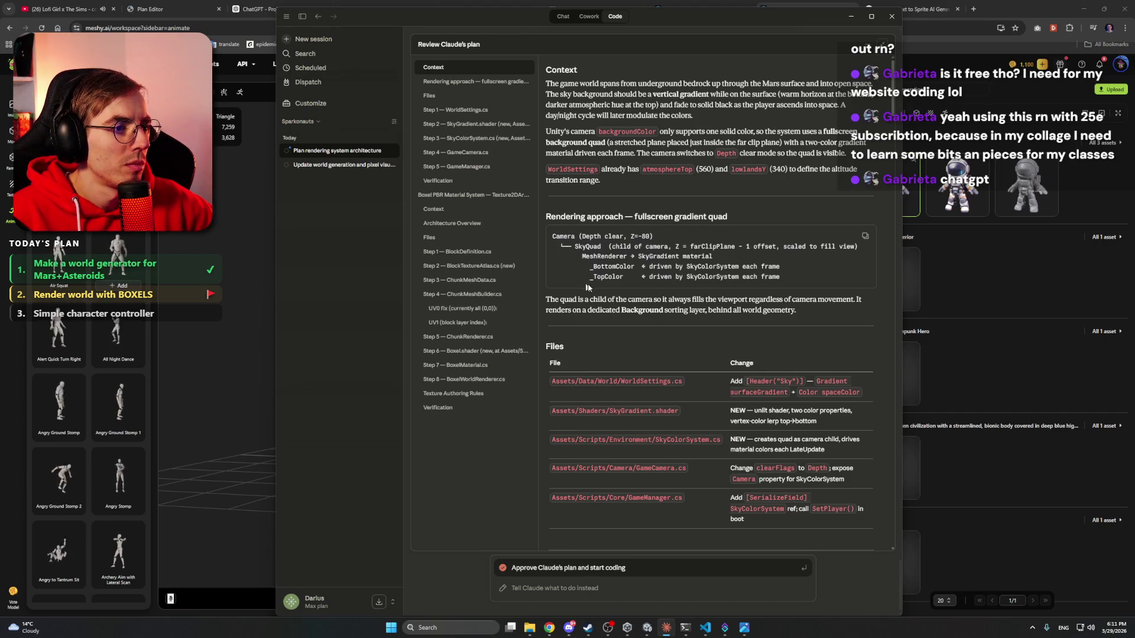
scroll(605, 288, "down", 2)
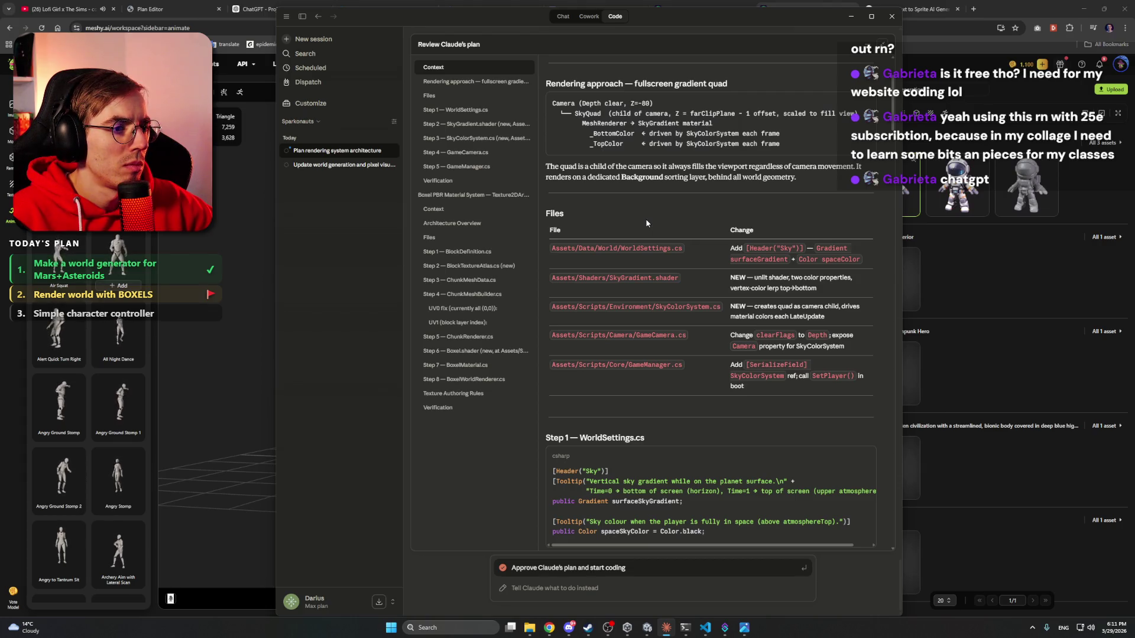
scroll(646, 224, "down", 4)
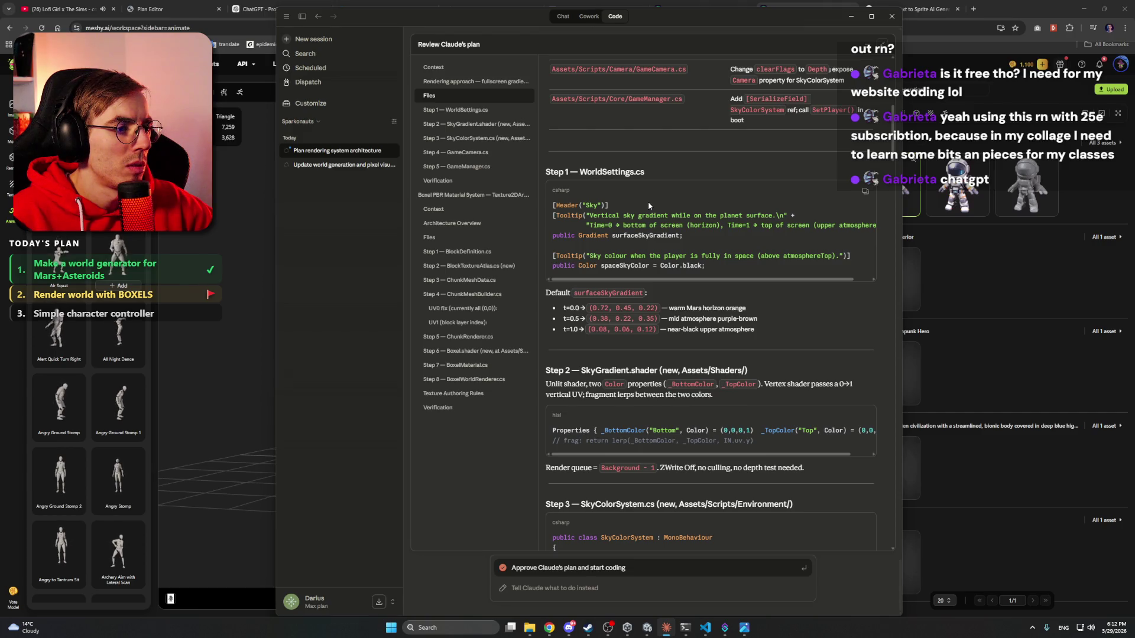
scroll(648, 201, "down", 3)
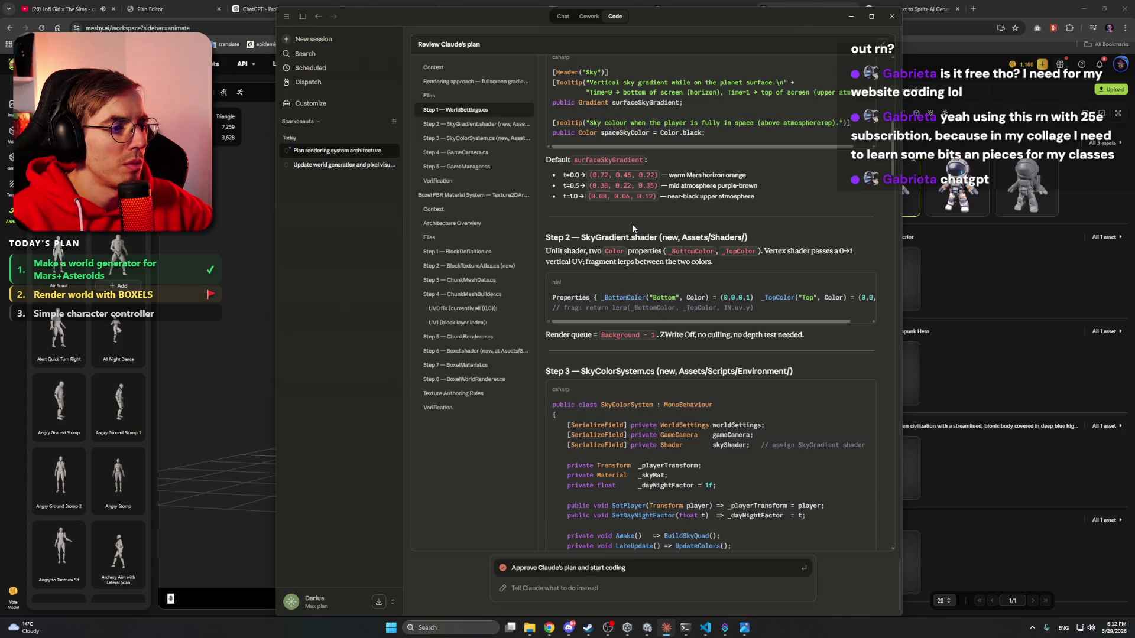
scroll(633, 228, "down", 3)
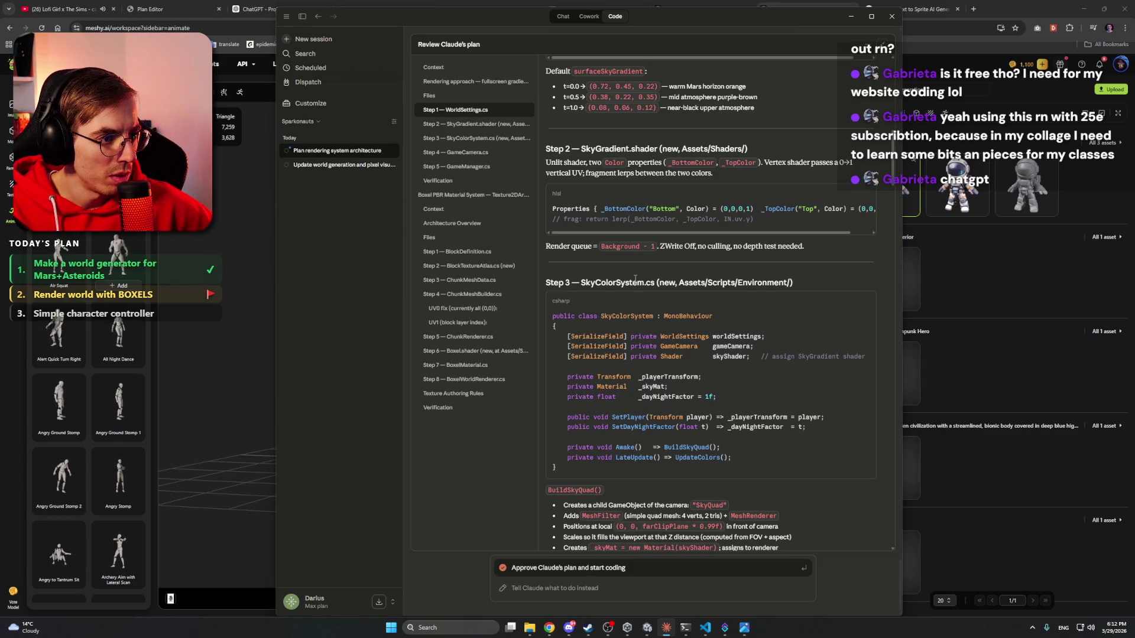
scroll(728, 371, "down", 3)
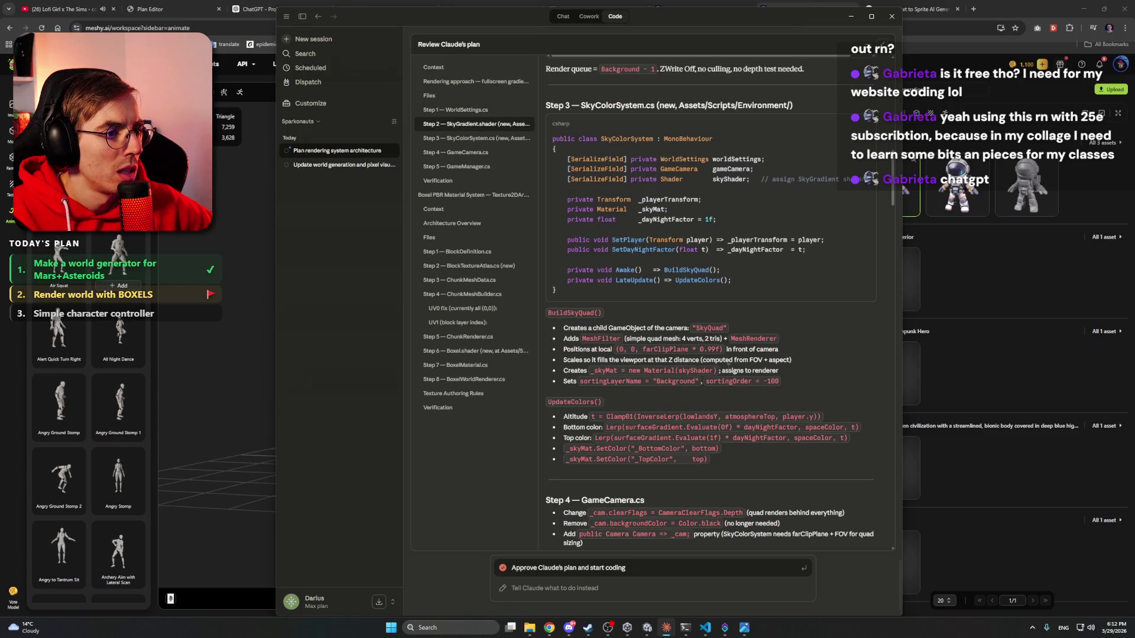
scroll(675, 393, "down", 3)
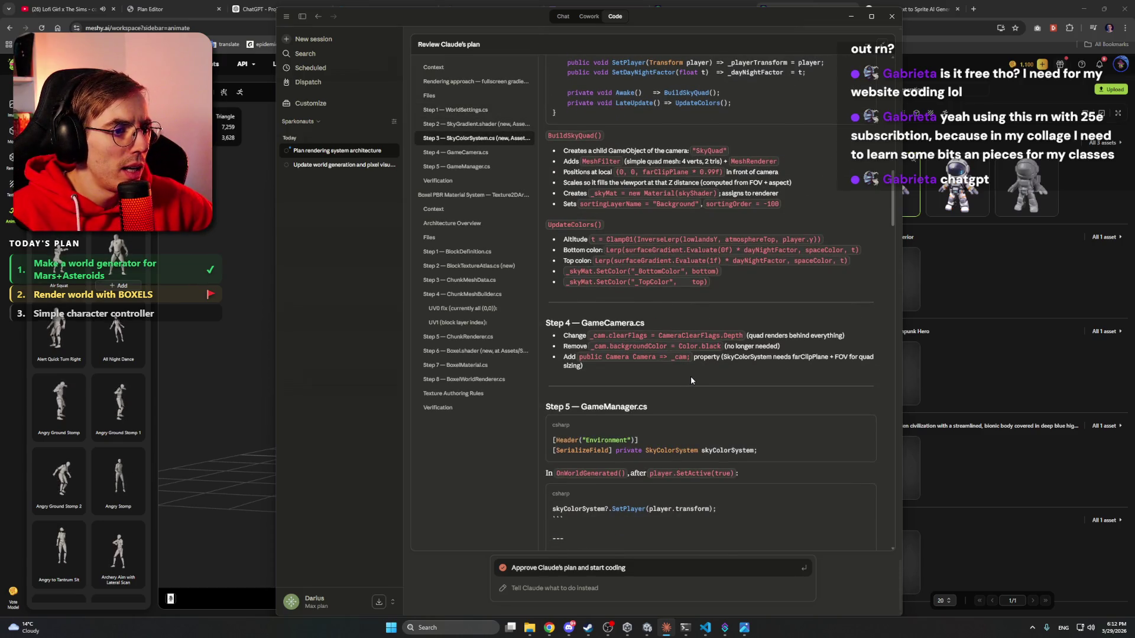
scroll(690, 380, "down", 2)
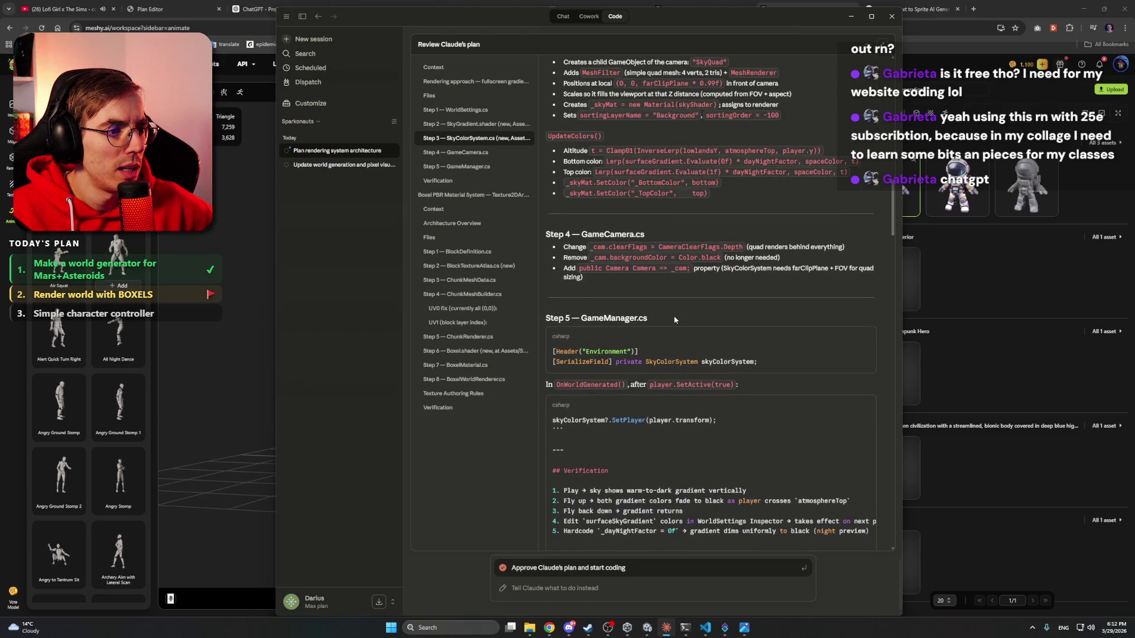
scroll(674, 320, "down", 3)
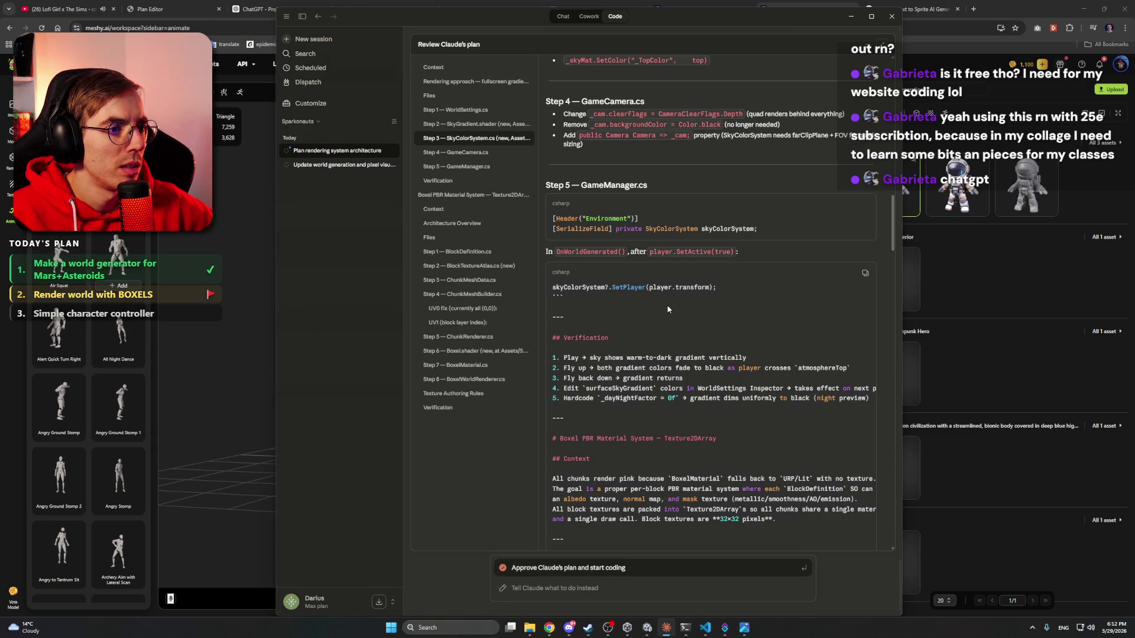
scroll(668, 309, "down", 1)
scroll(661, 295, "down", 10)
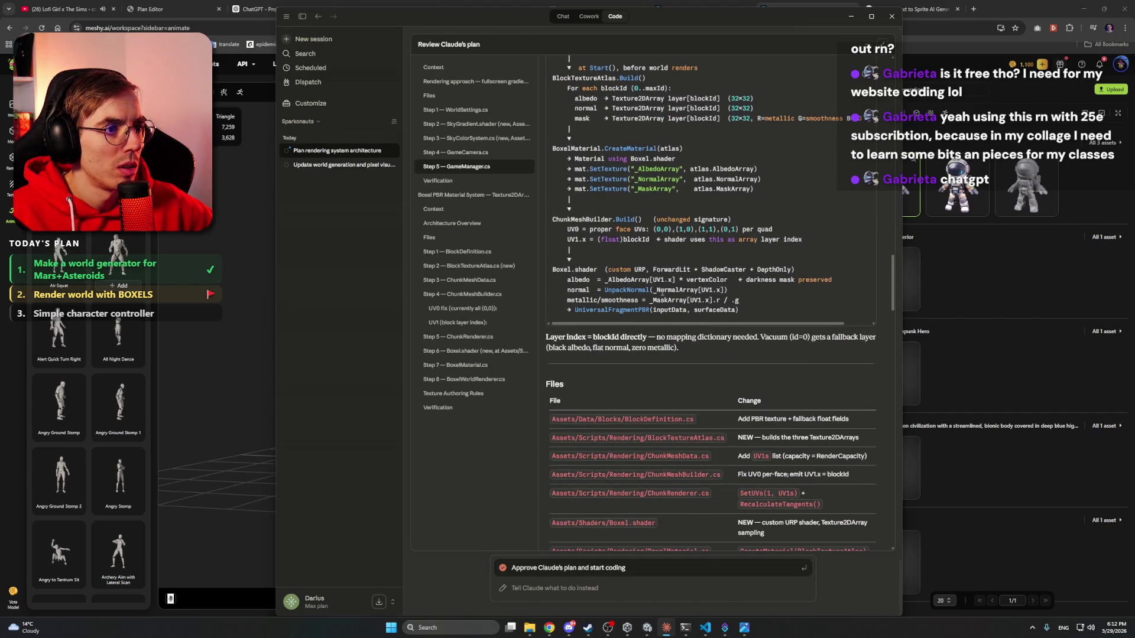
- Read through Claude's sky plan down to the Boxel PBR section's file list
scroll(662, 291, "down", 10)
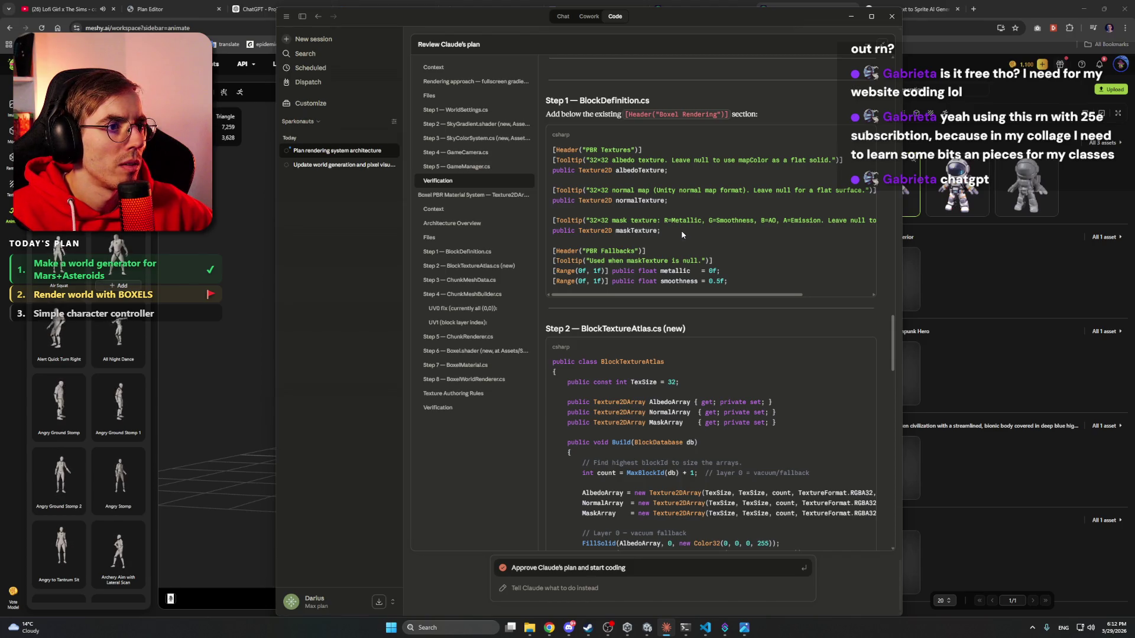
scroll(682, 234, "up", 1)
scroll(682, 229, "down", 3)
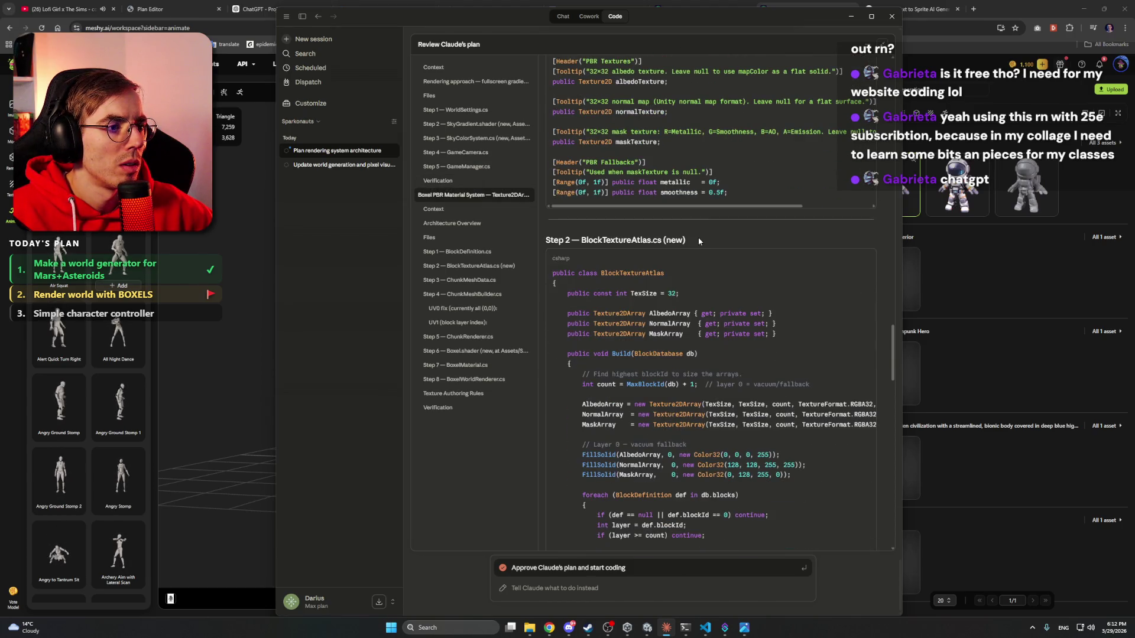
scroll(699, 241, "up", 5)
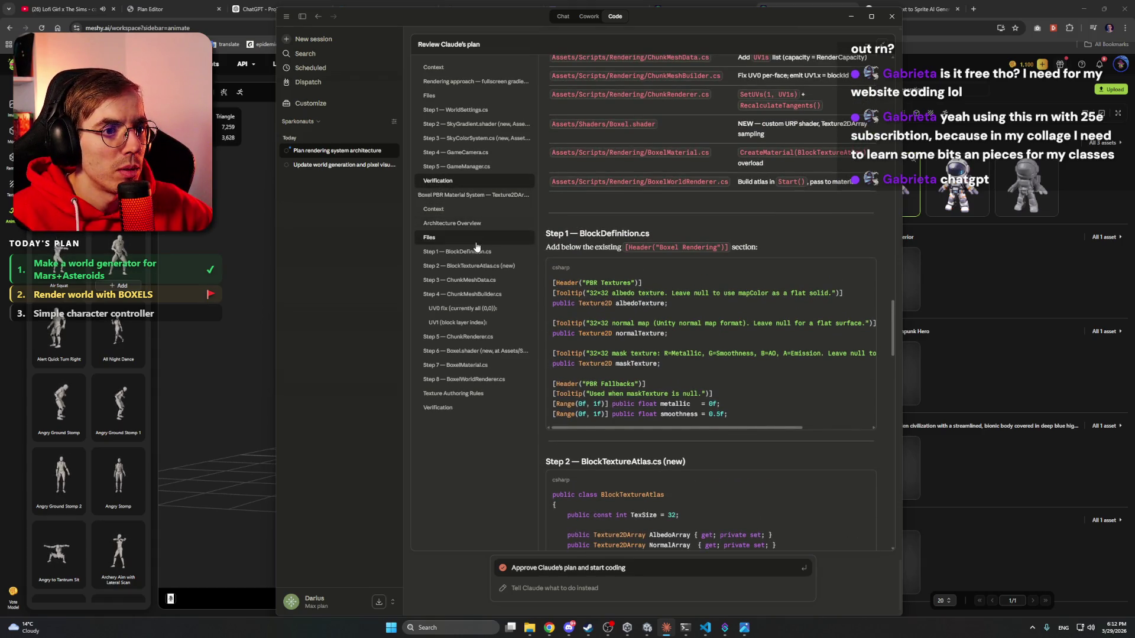
scroll(661, 228, "down", 8)
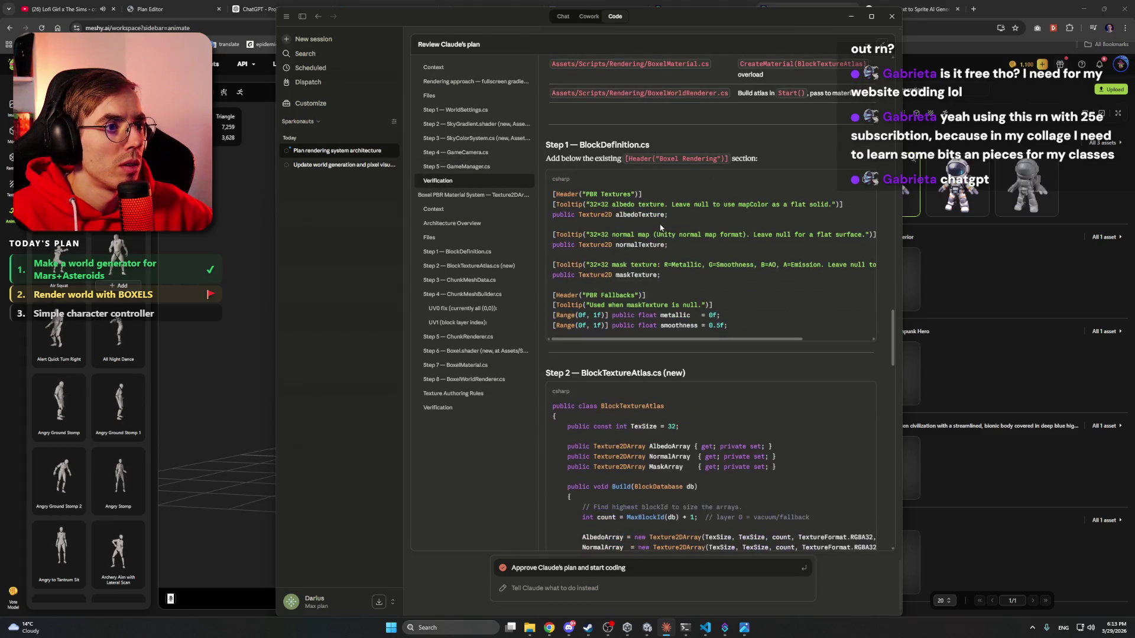
scroll(660, 227, "down", 10)
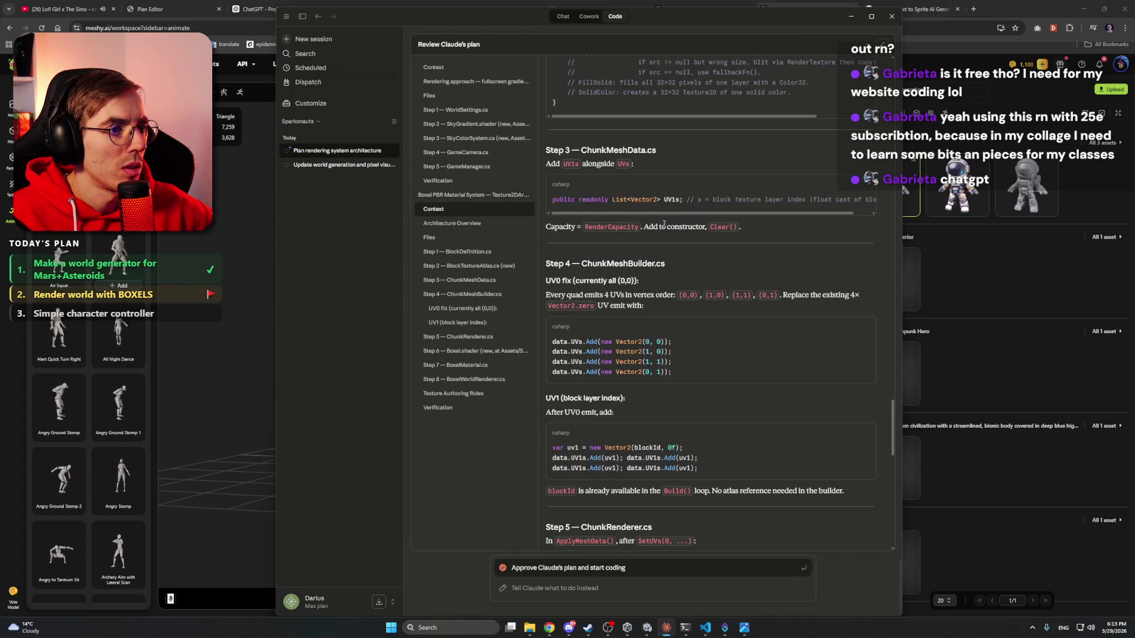
scroll(699, 262, "down", 5)
scroll(703, 229, "down", 13)
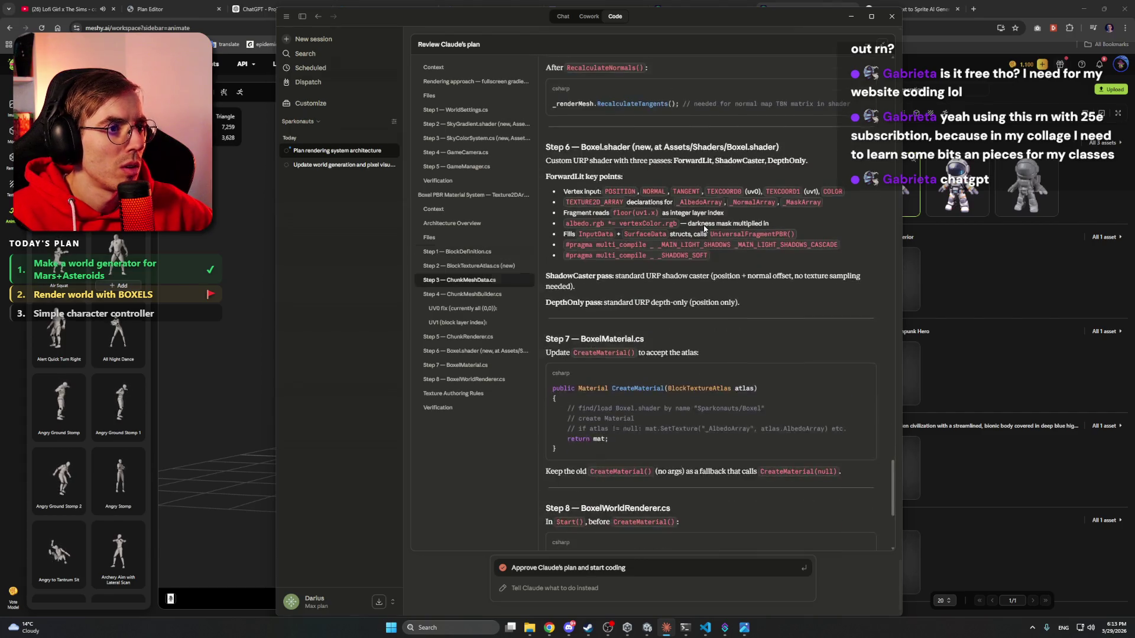
scroll(704, 229, "up", 14)
scroll(703, 228, "down", 15)
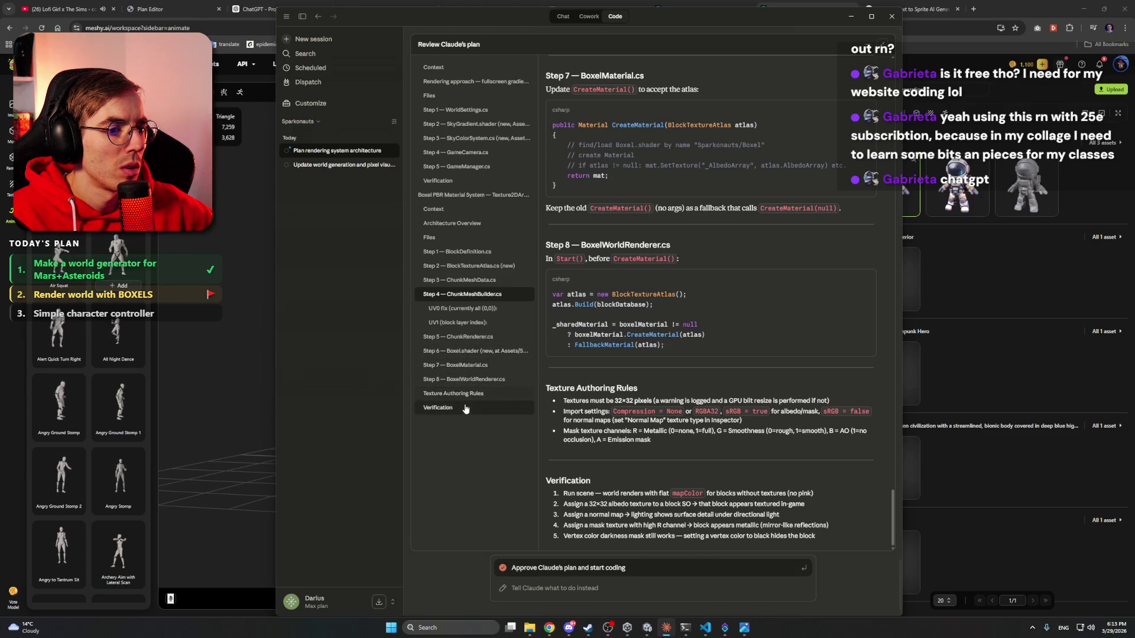
left_click(464, 195)
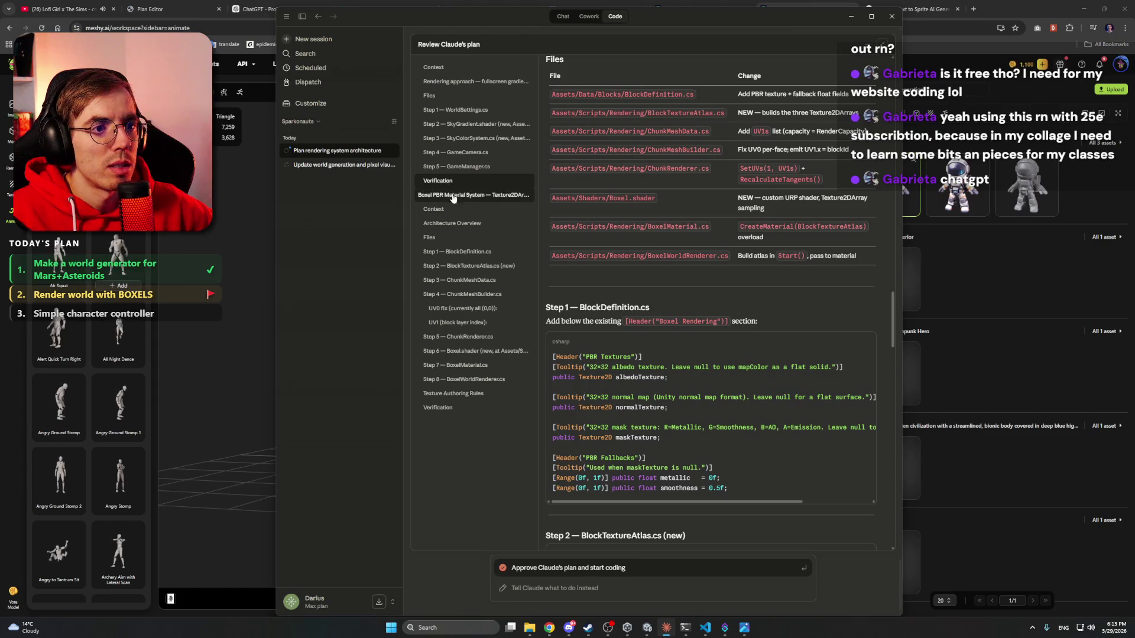
- Finish reviewing the plan and approve it so Claude starts coding
scroll(678, 302, "down", 1)
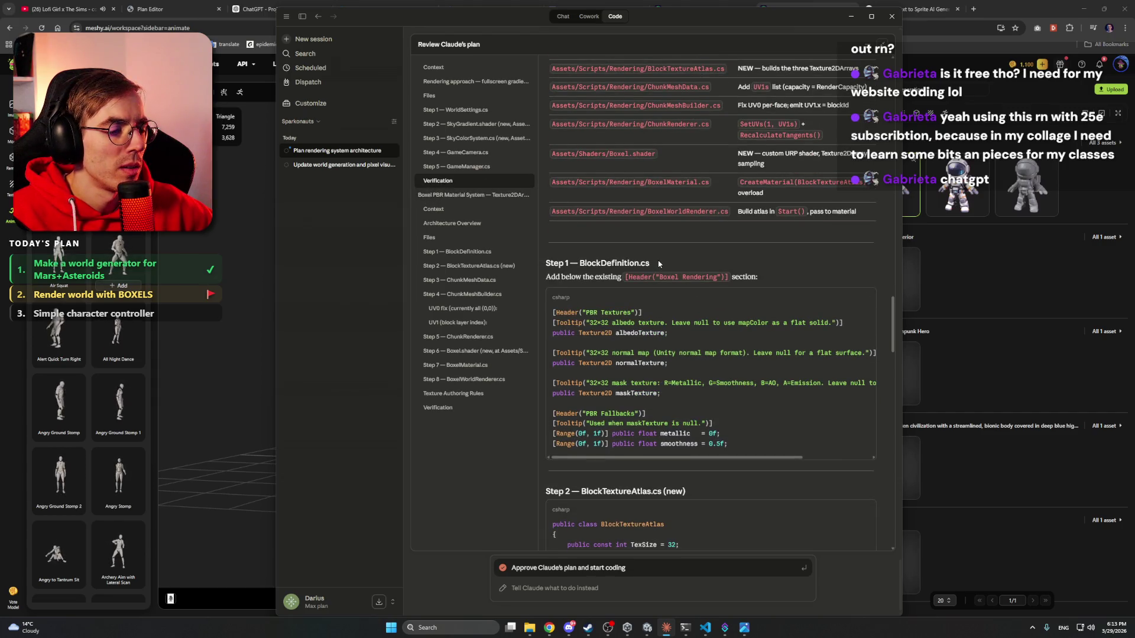
scroll(674, 289, "up", 3)
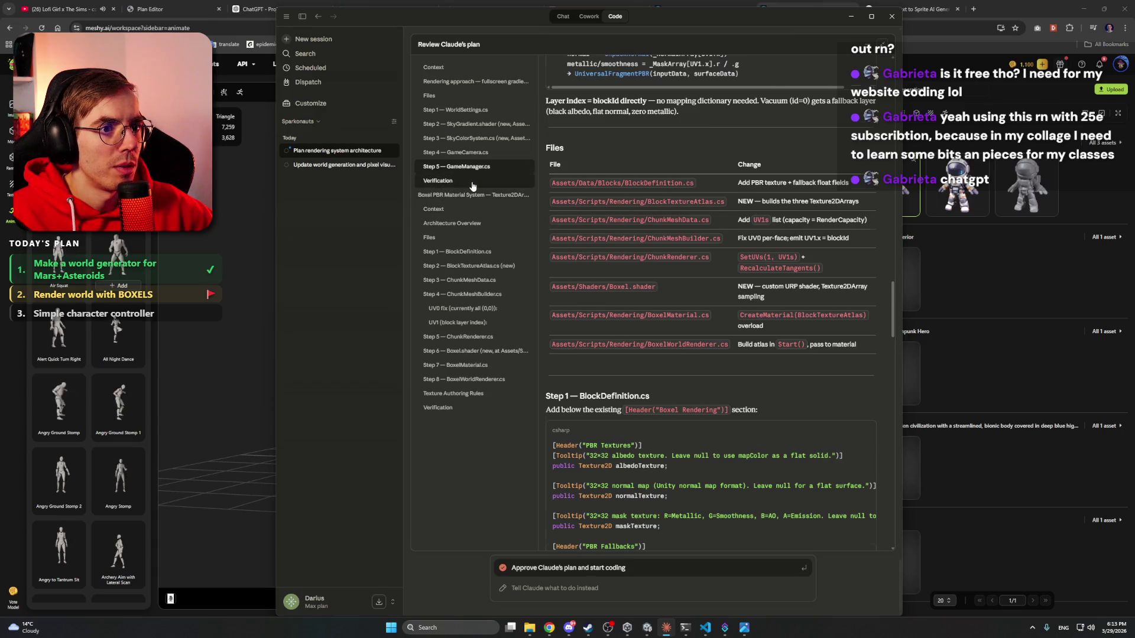
scroll(473, 186, "down", 2)
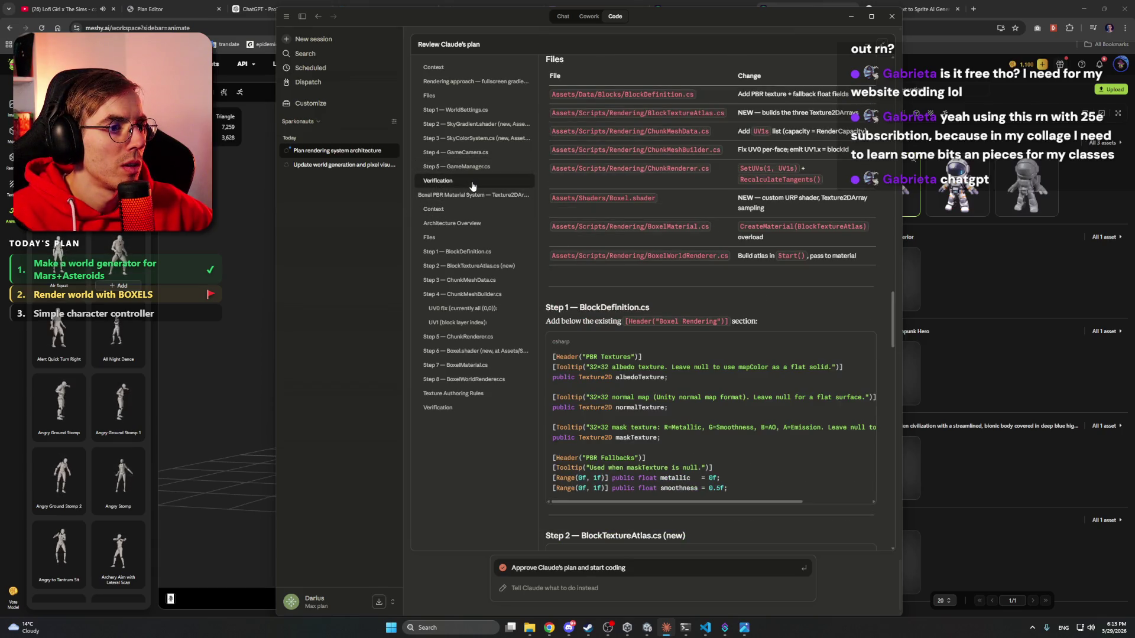
scroll(610, 242, "down", 2)
scroll(628, 242, "up", 4)
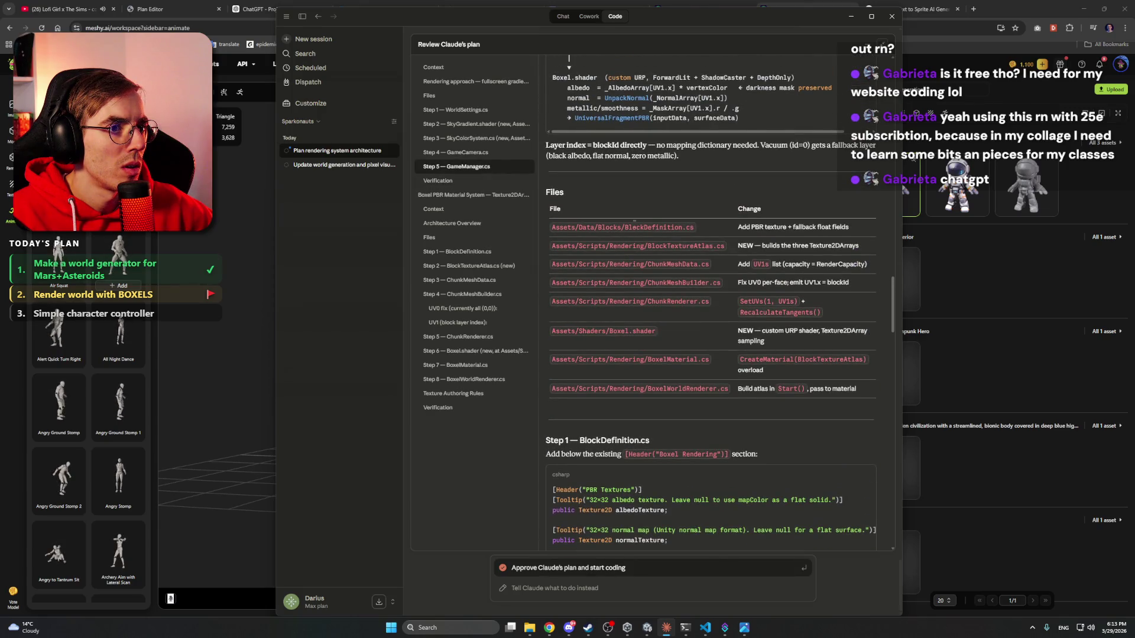
scroll(639, 218, "up", 5)
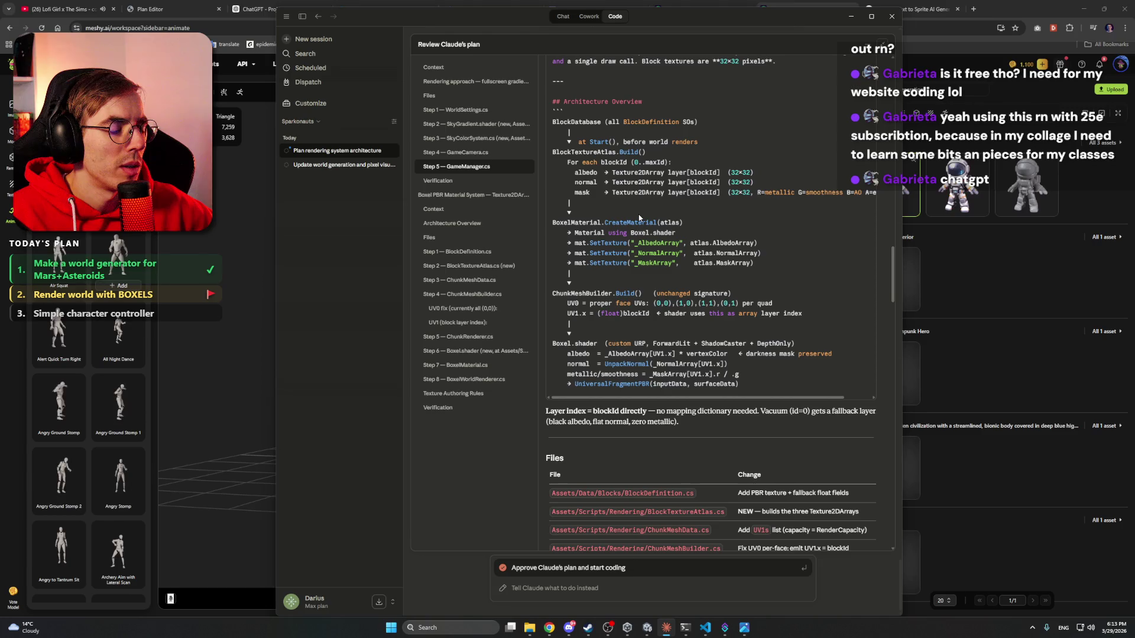
scroll(639, 218, "up", 8)
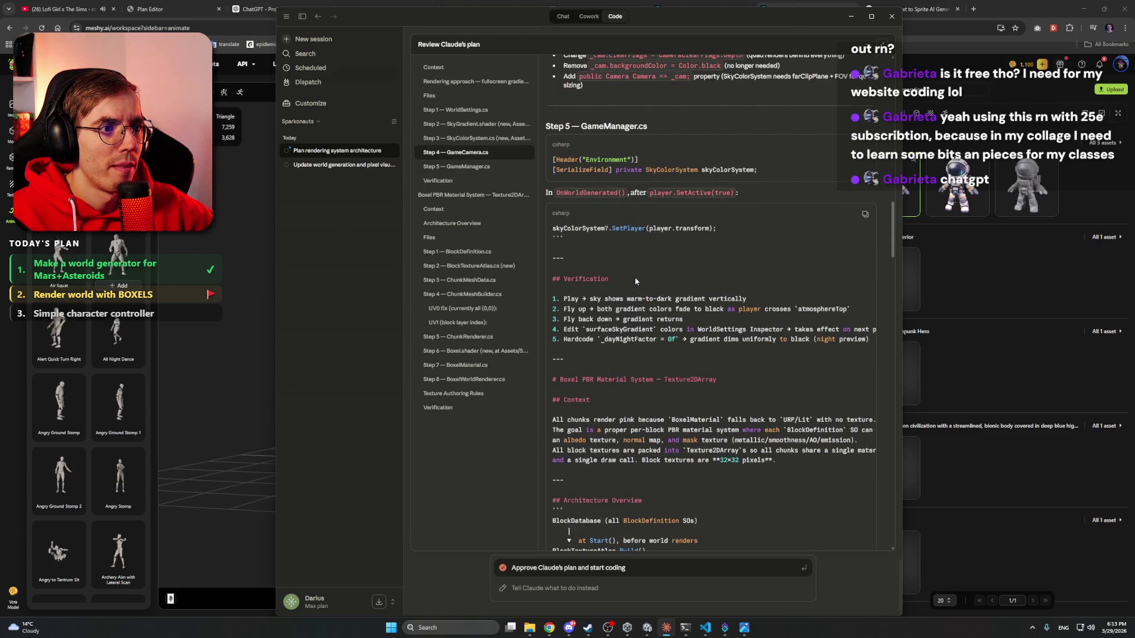
scroll(636, 281, "down", 10)
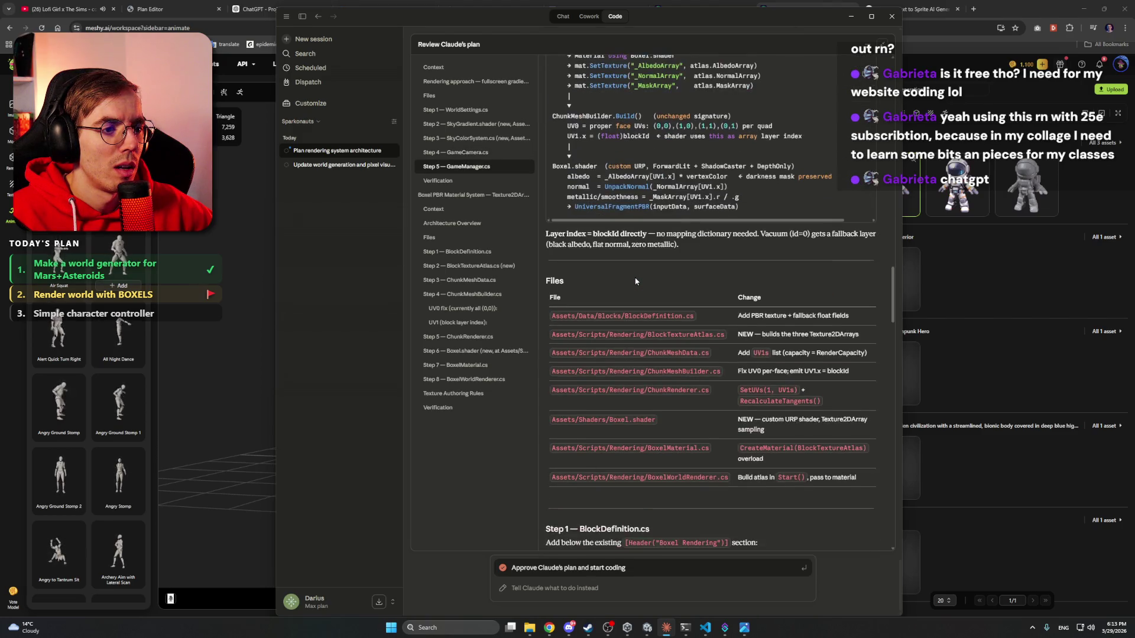
scroll(636, 281, "down", 3)
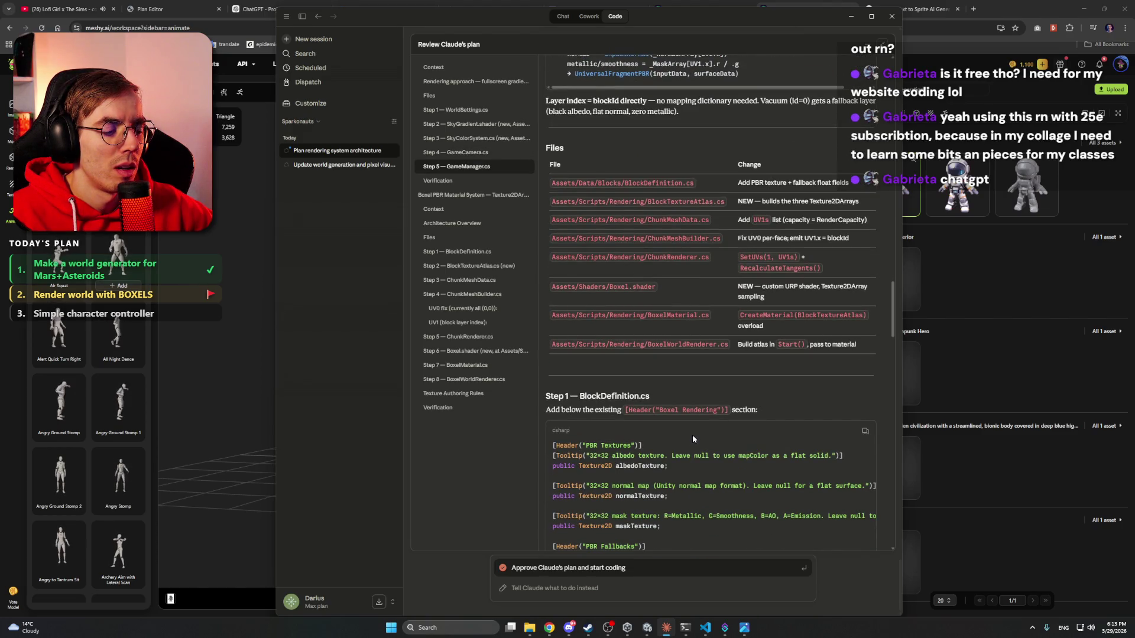
left_click(585, 569)
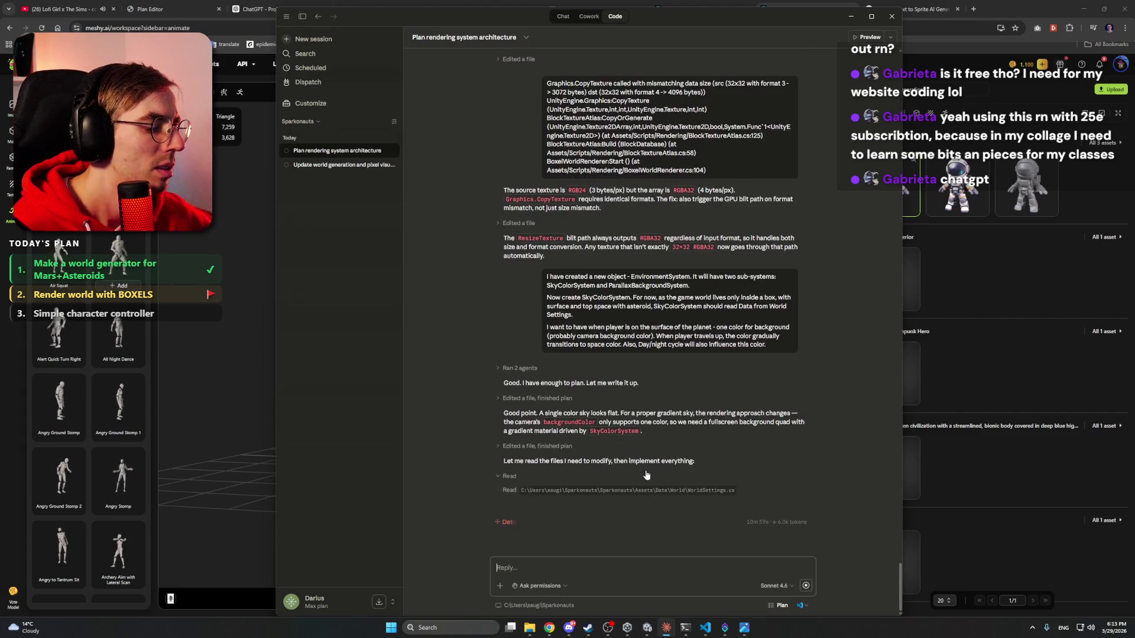
left_click(986, 4)
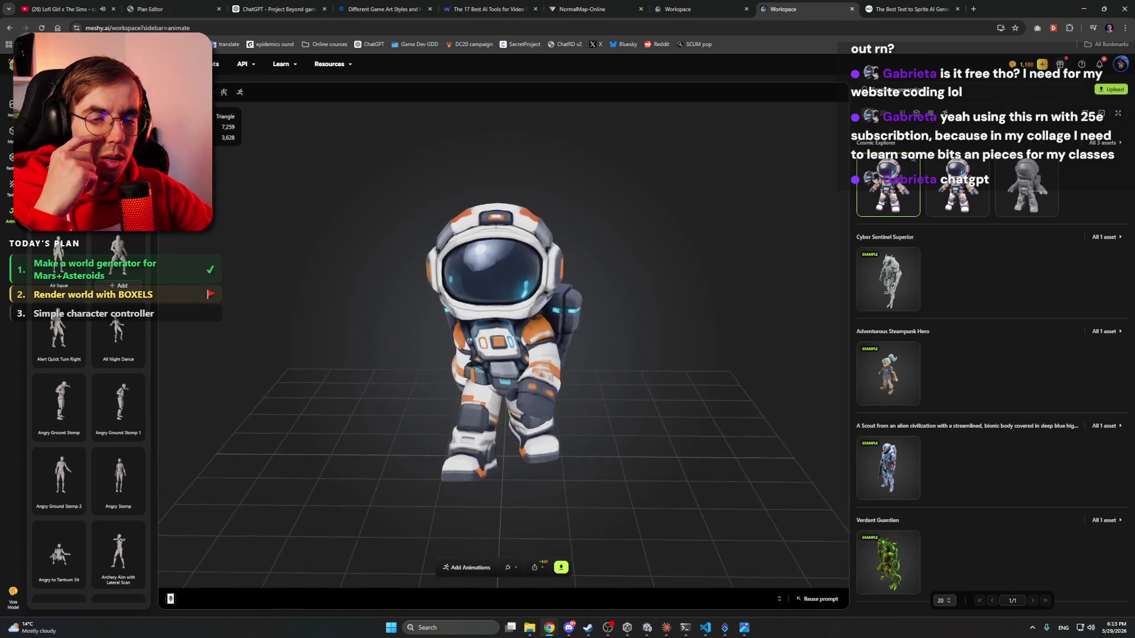
- Orbit the astronaut and check the DCC Bridge send-to-app options
left_click(476, 568)
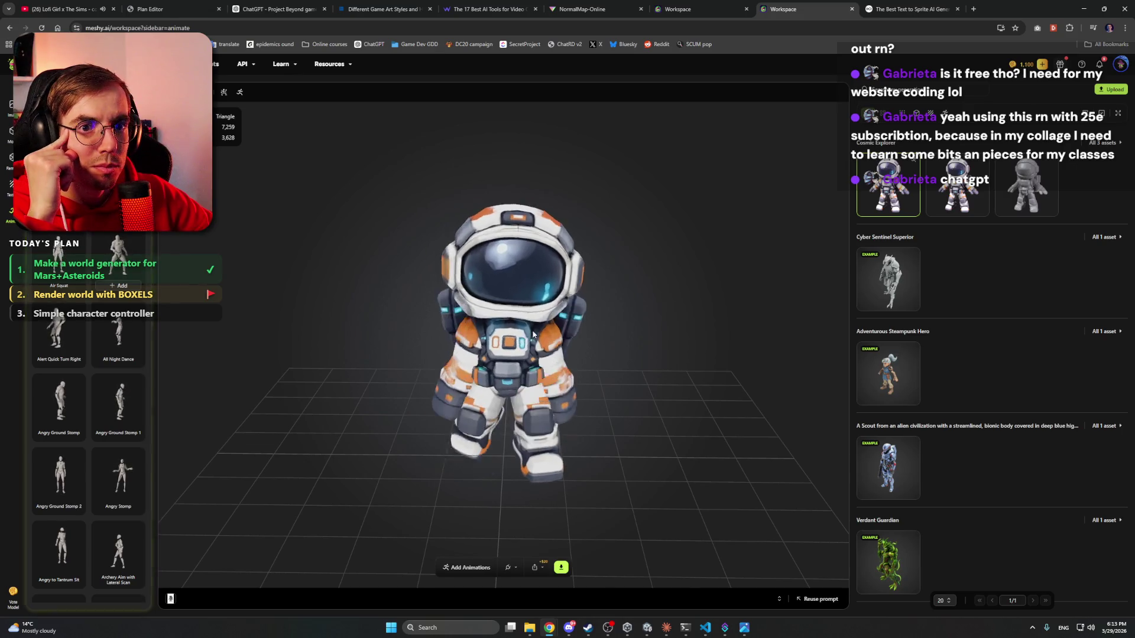
left_click_drag(532, 333, 474, 318)
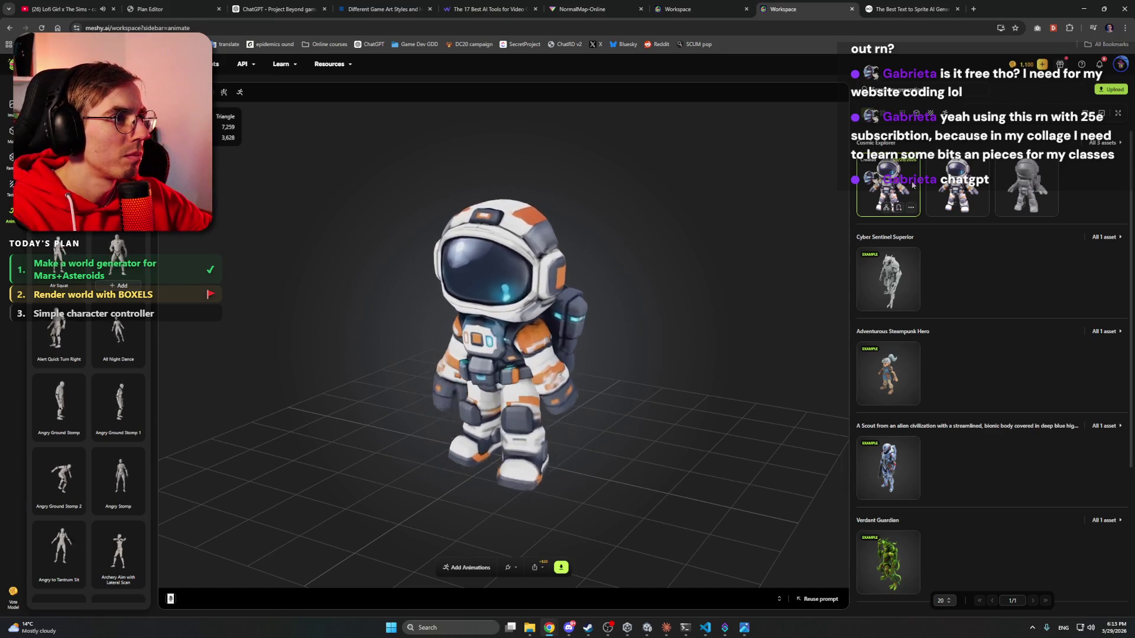
left_click(509, 567)
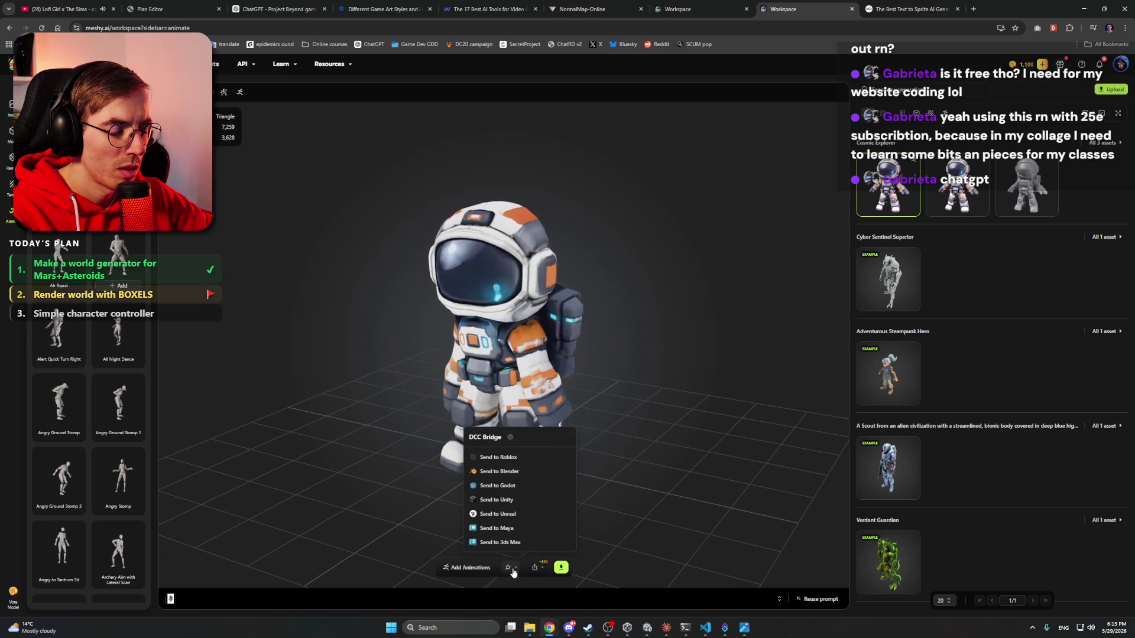
left_click(509, 568)
left_click(509, 568)
left_click(687, 449)
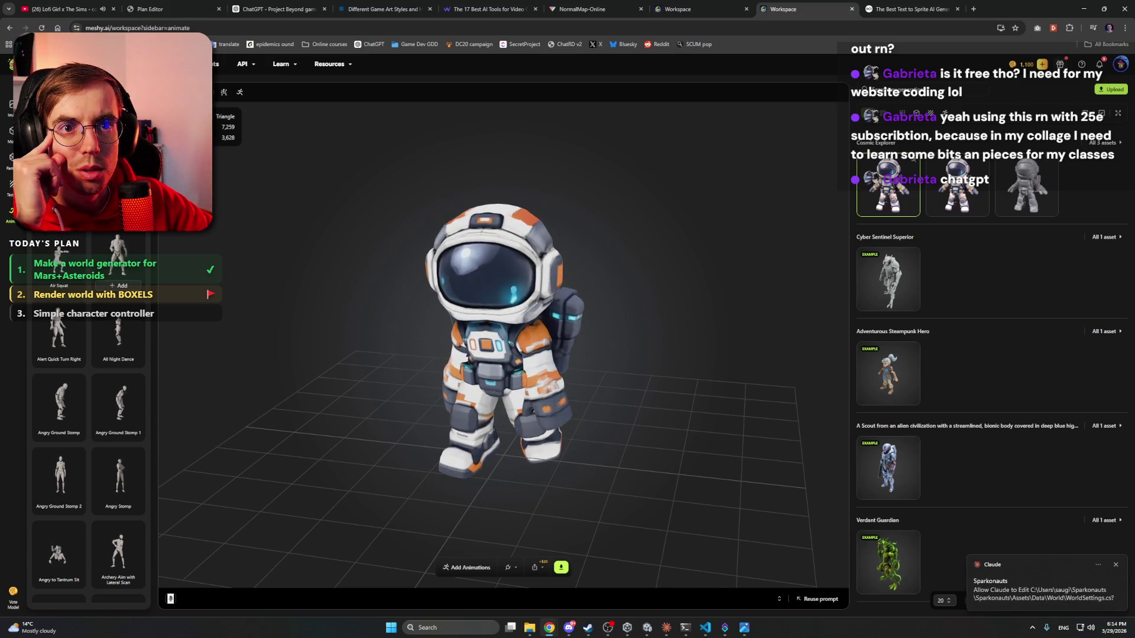
- Apply an Idle animation to the astronaut, then load another idle variant
mouse_move(665, 630)
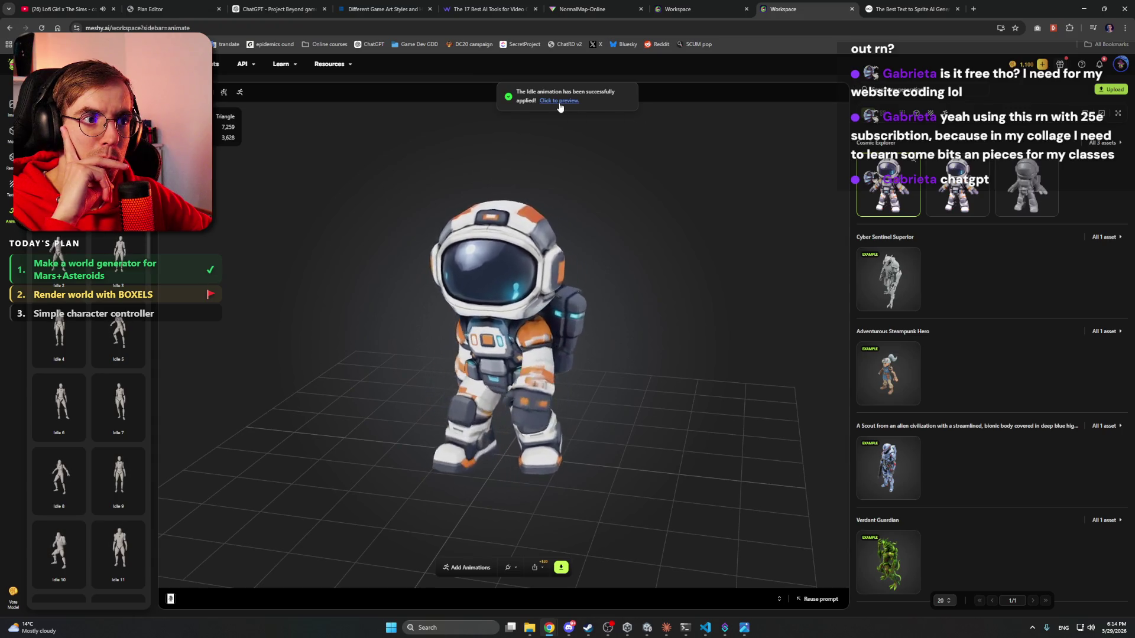
left_click(560, 101)
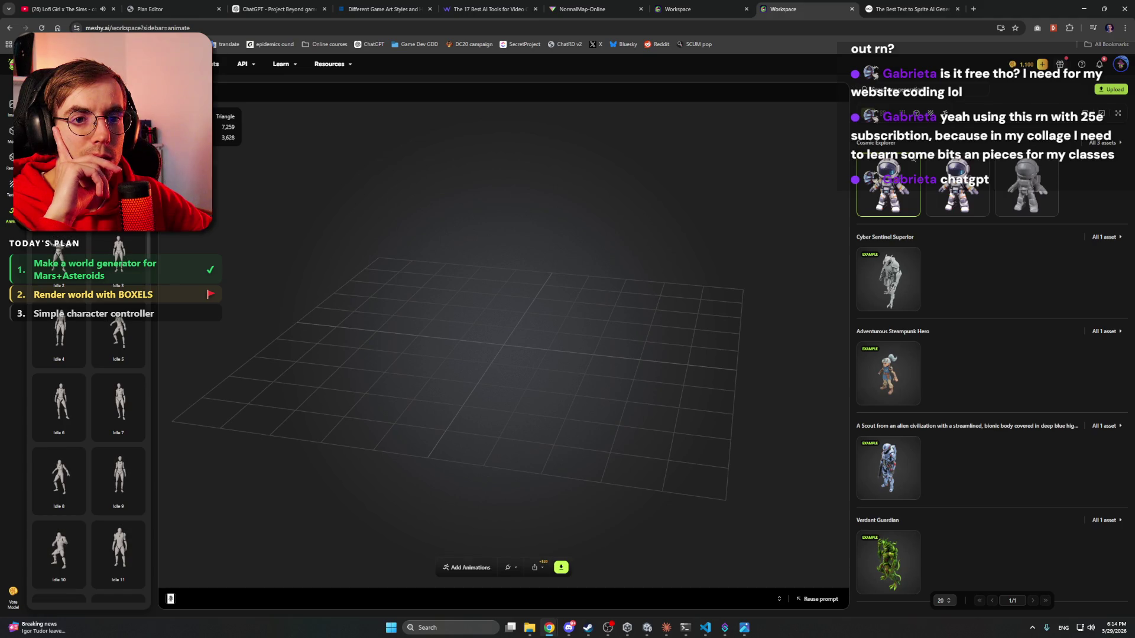
scroll(144, 295, "down", 5)
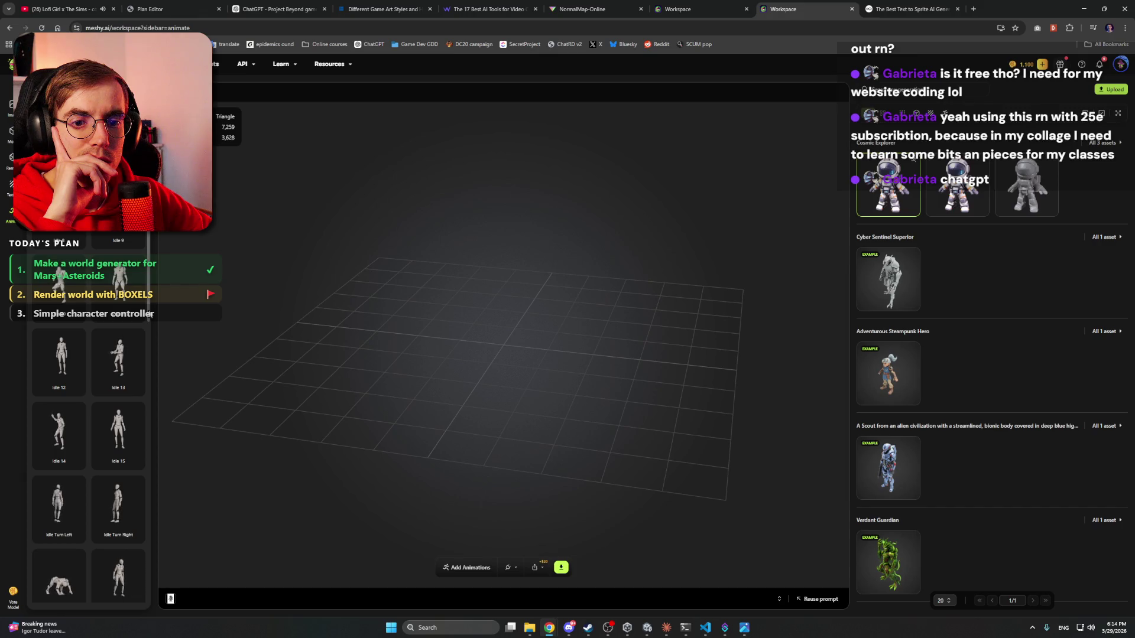
left_click(121, 315)
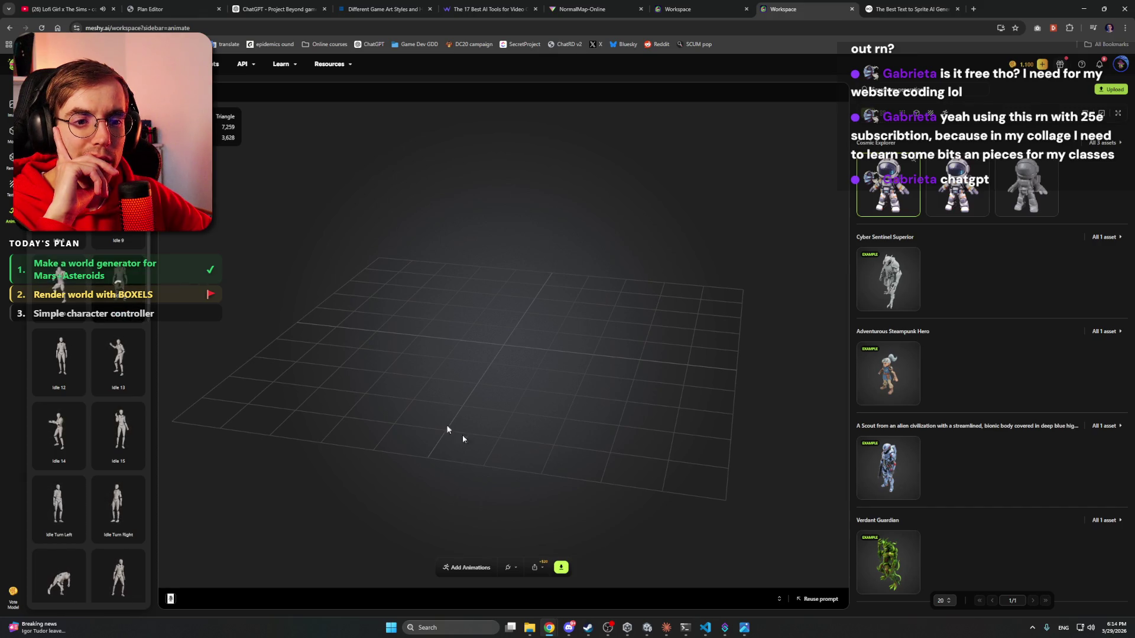
left_click(666, 627)
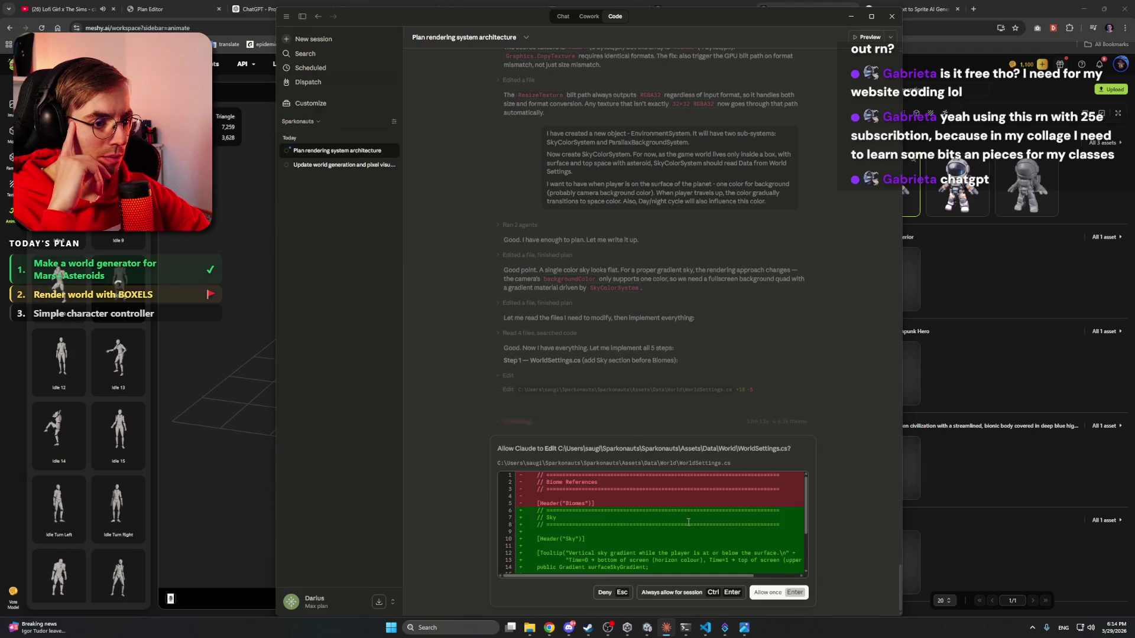
- Allow the one-time WorldSettings.cs edit that adds the Sky gradient section
left_click(672, 592)
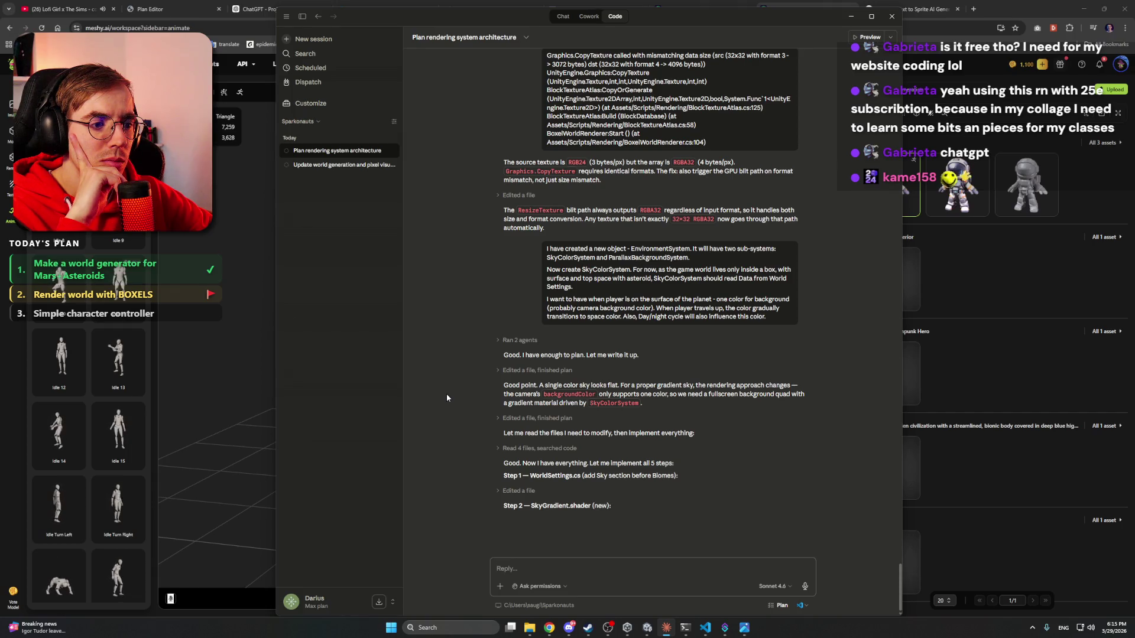
left_click(921, 4)
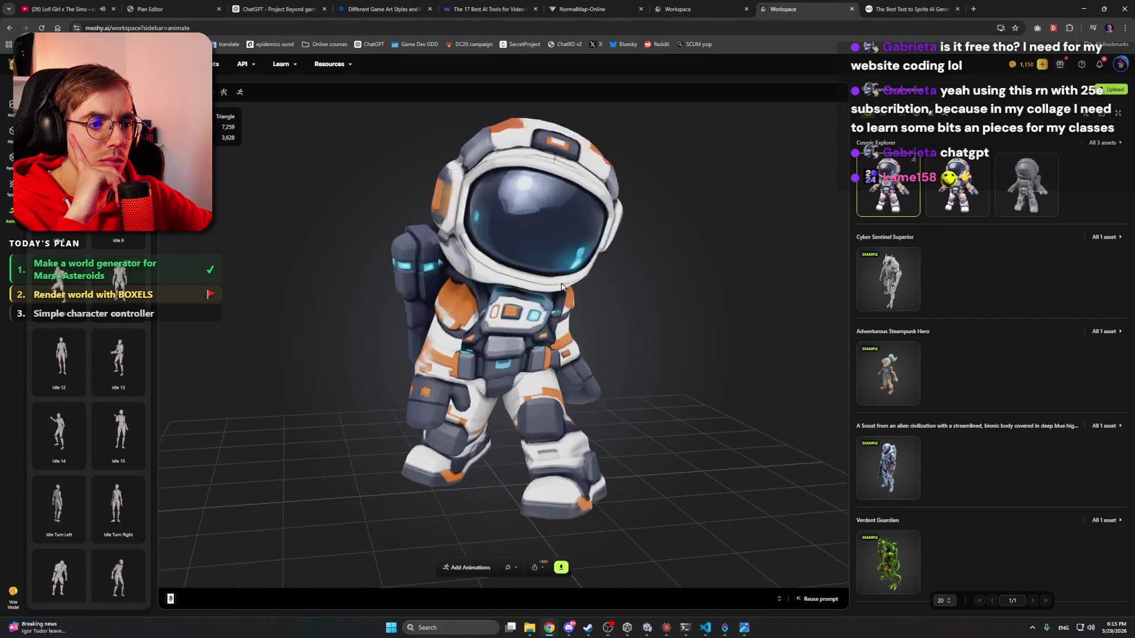
scroll(561, 287, "down", 3)
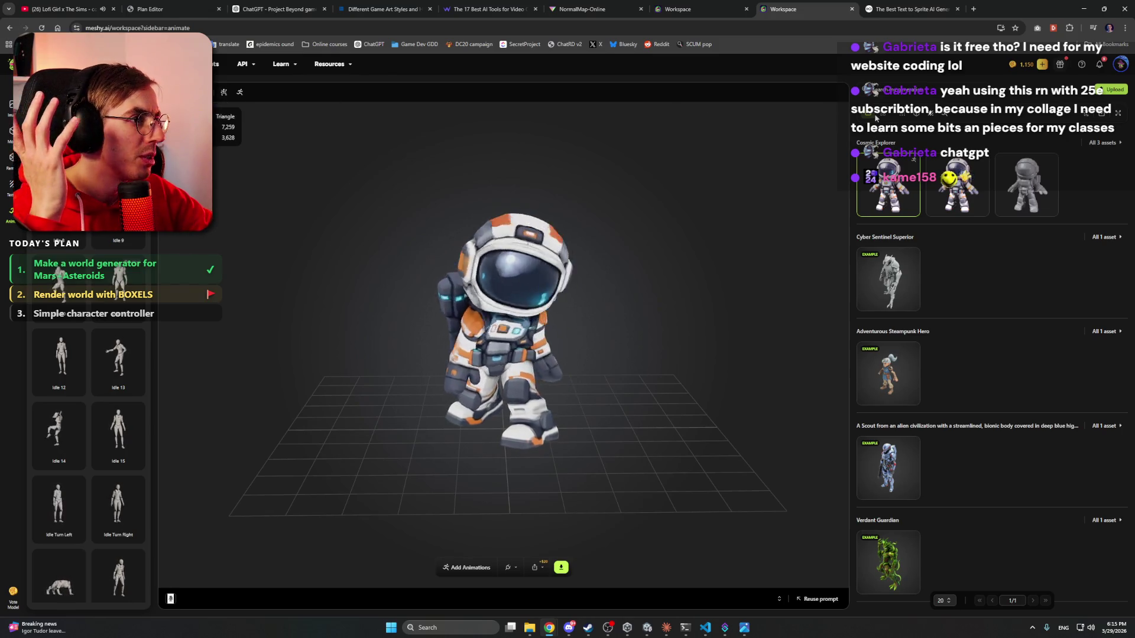
left_click(885, 116)
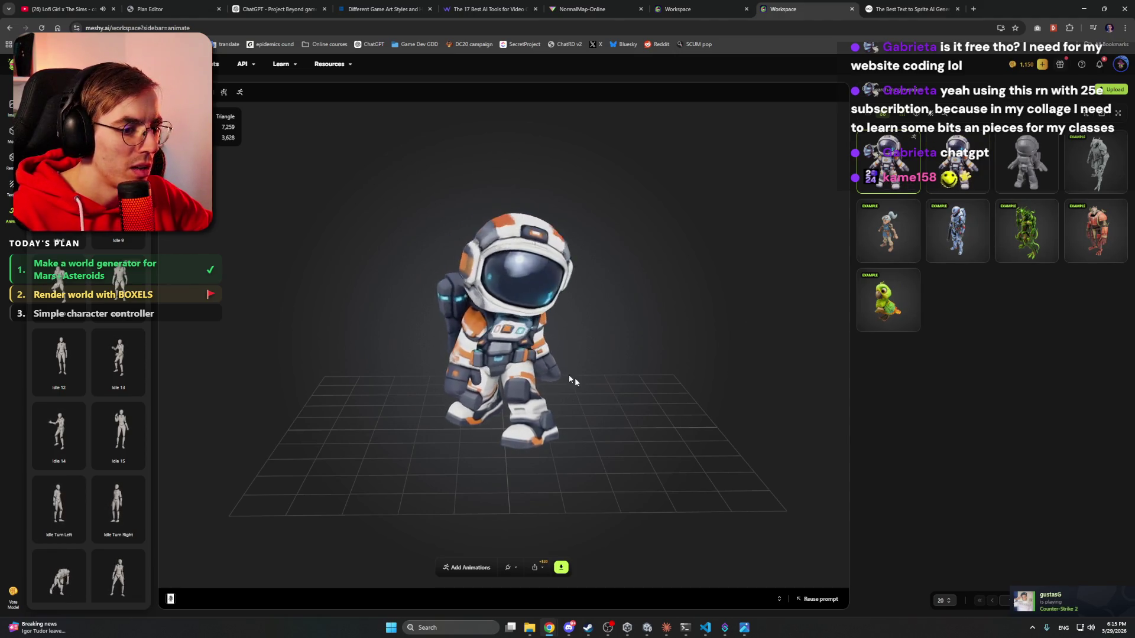
left_click_drag(572, 380, 500, 350)
left_click(170, 599)
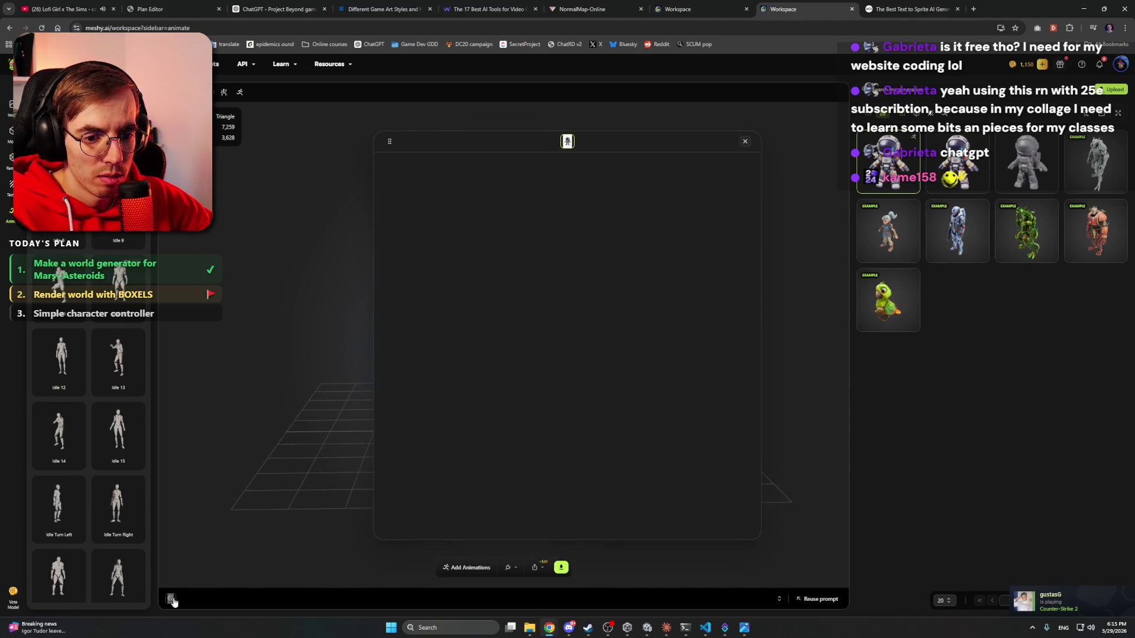
left_click(746, 142)
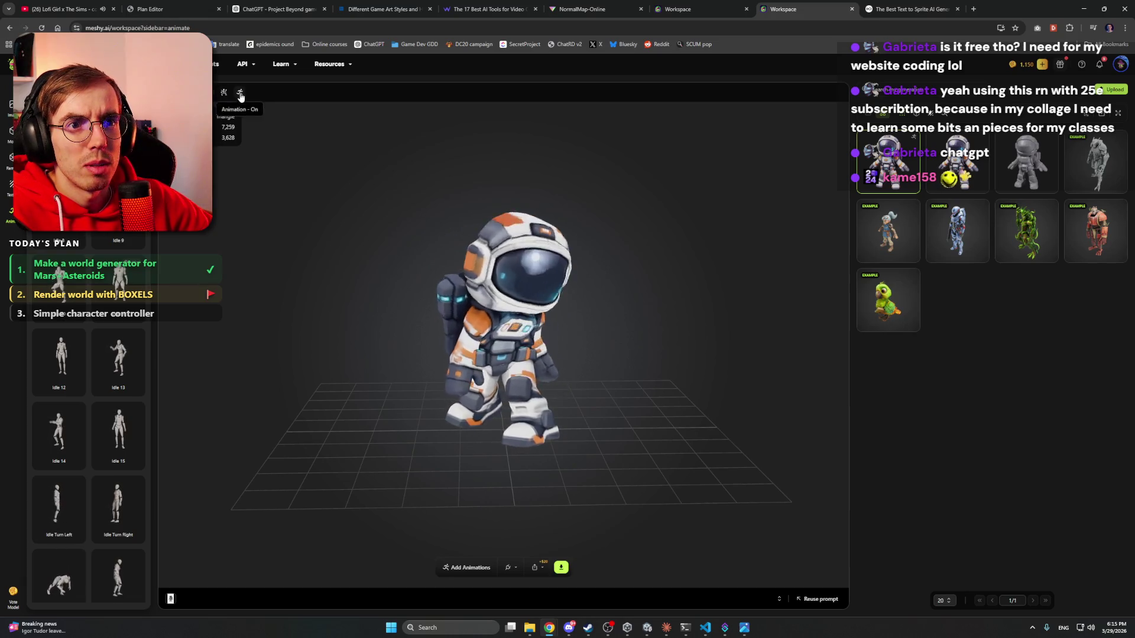
left_click_drag(384, 118, 808, 161)
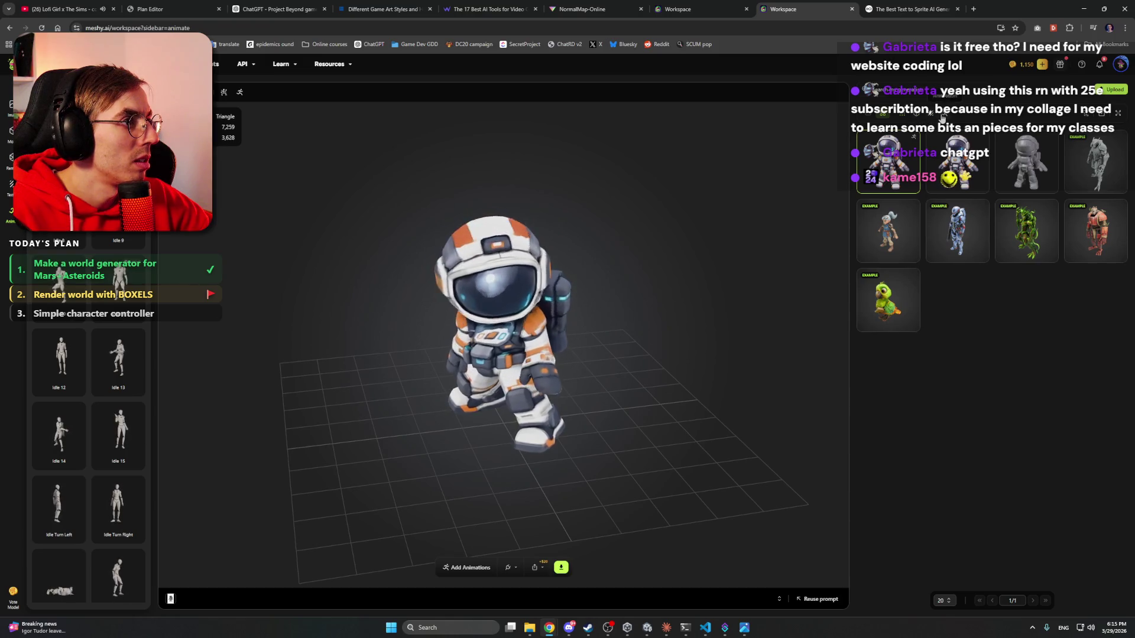
left_click(946, 118)
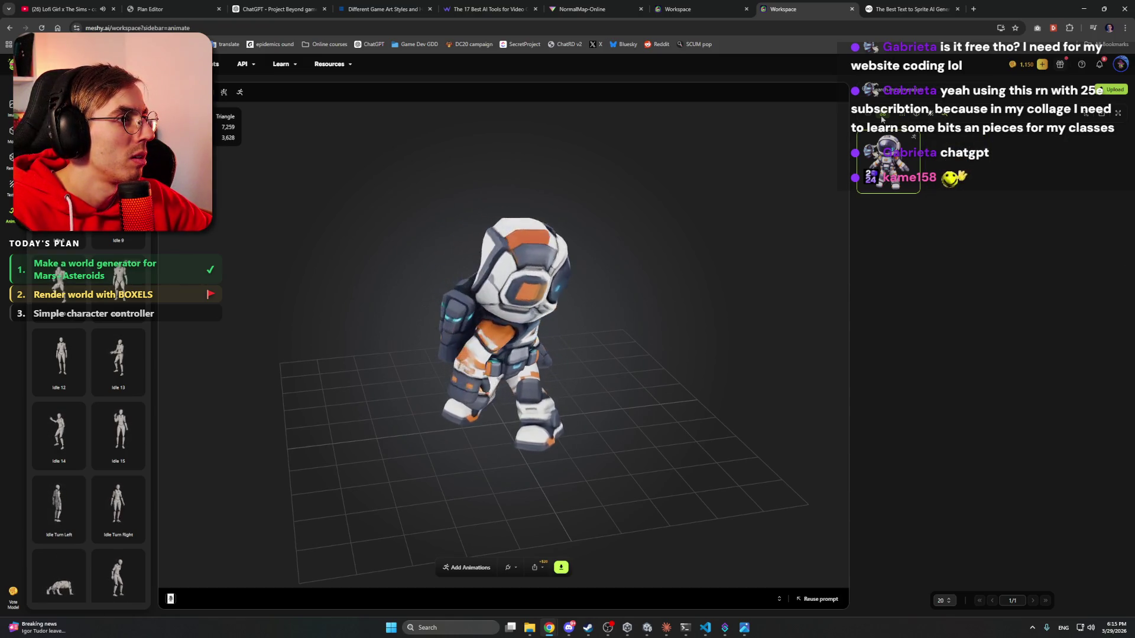
left_click(944, 116)
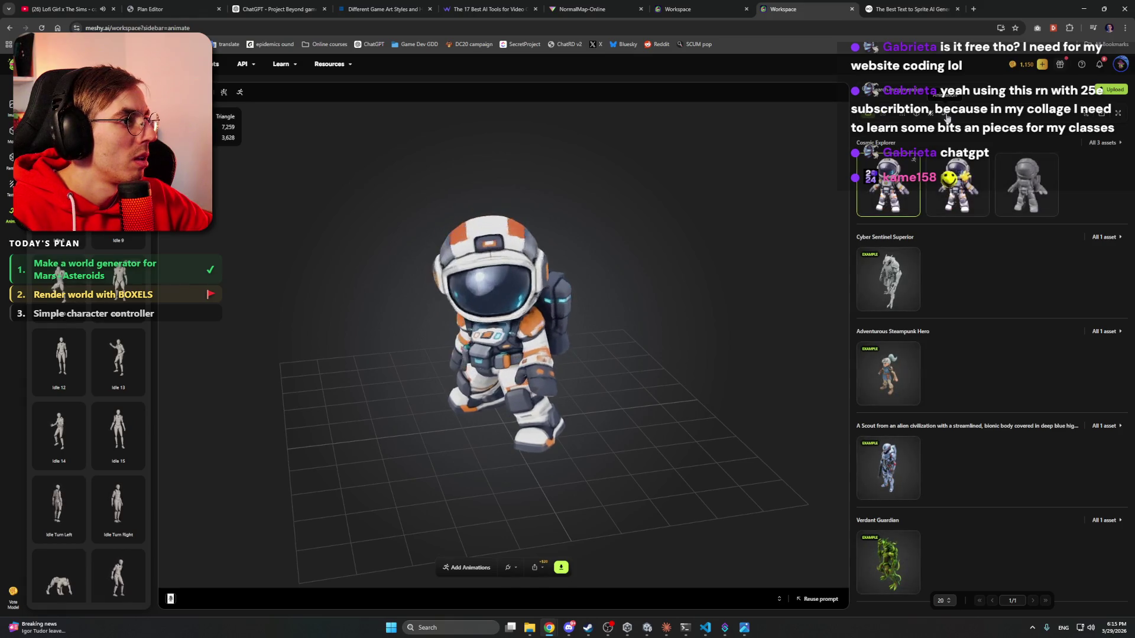
left_click(946, 117)
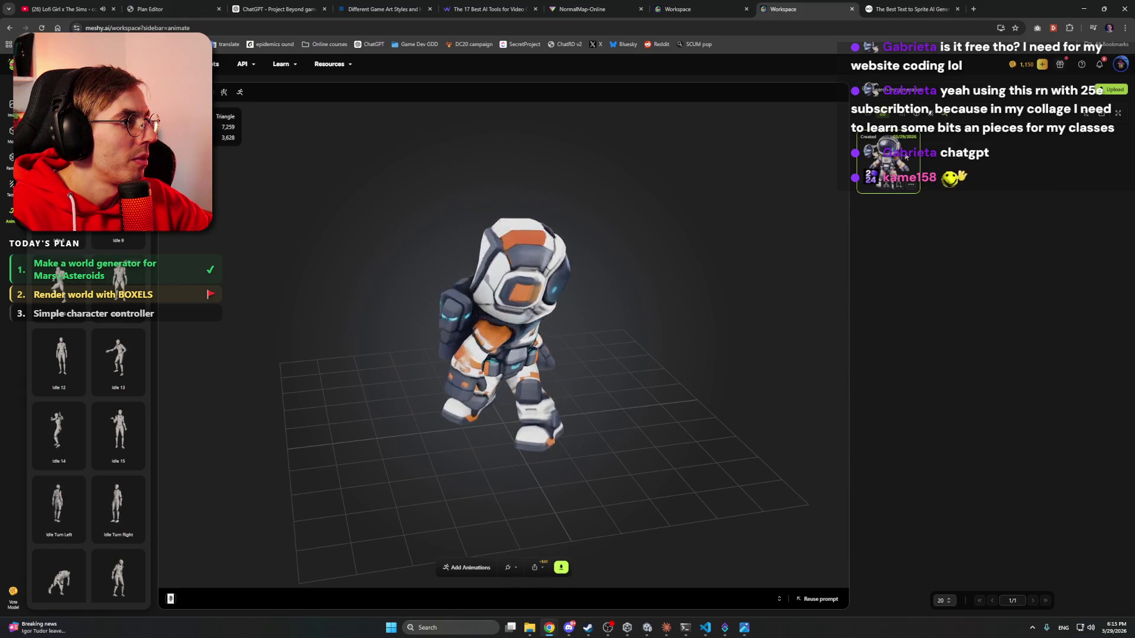
left_click(911, 185)
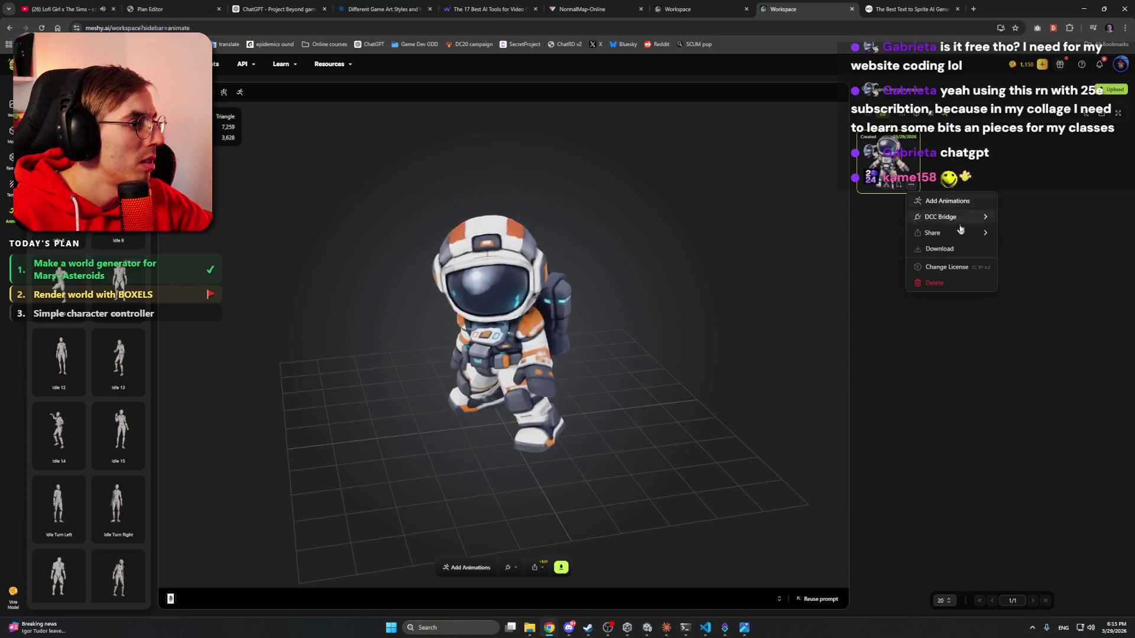
mouse_move(918, 232)
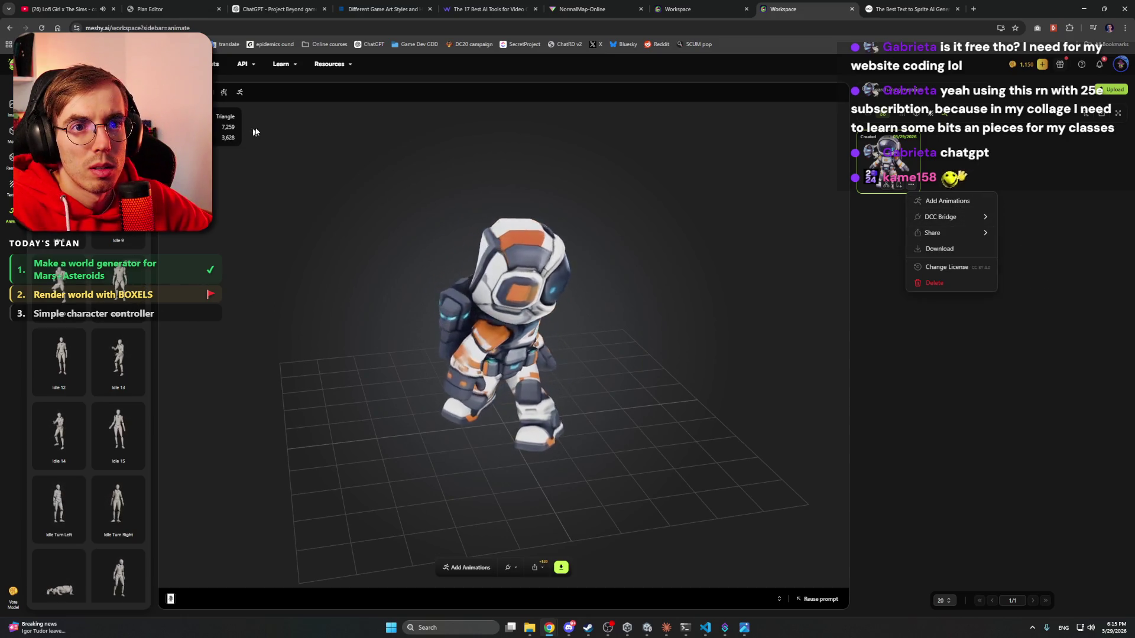
left_click(255, 131)
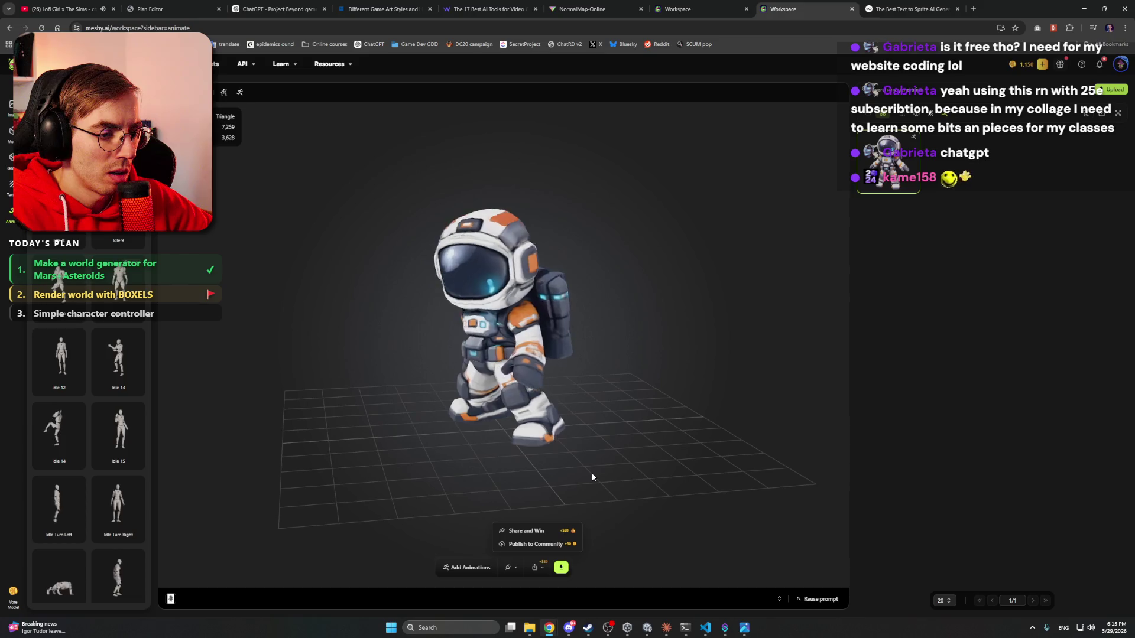
left_click_drag(791, 425, 660, 370)
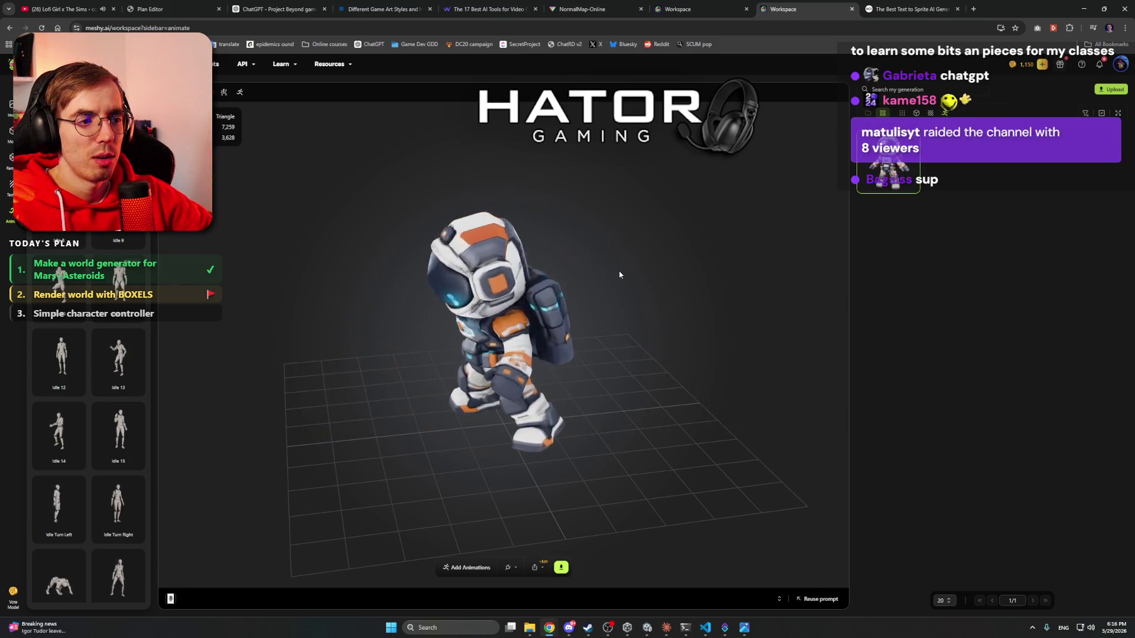
key("ctrl+1")
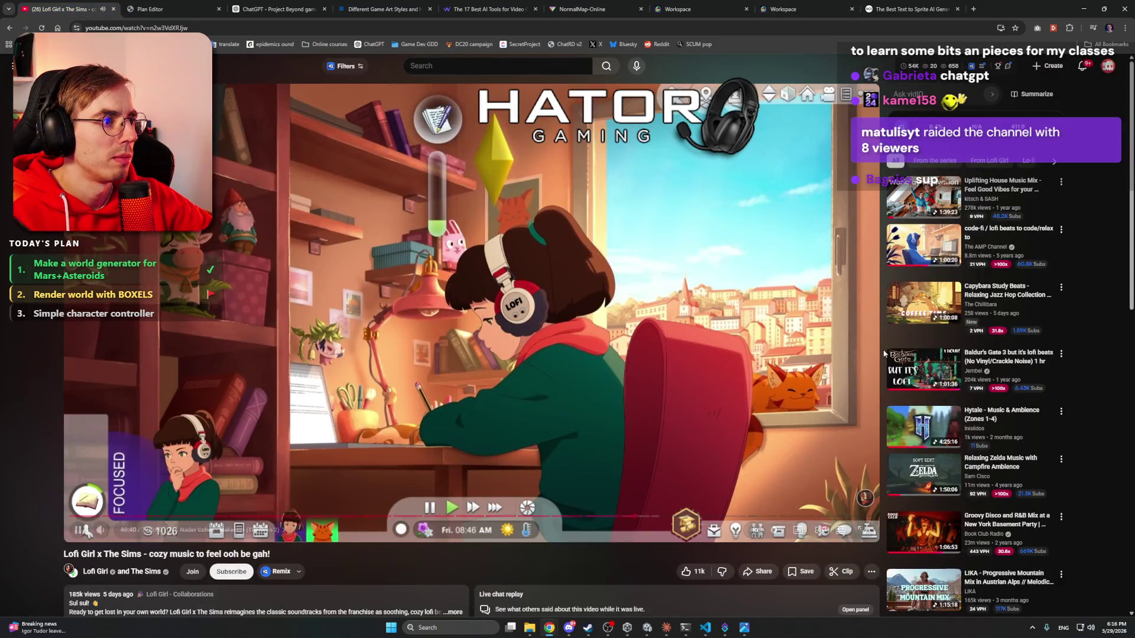
- Play the Coffee Room #9 house mix on YouTube
scroll(637, 322, "down", 1)
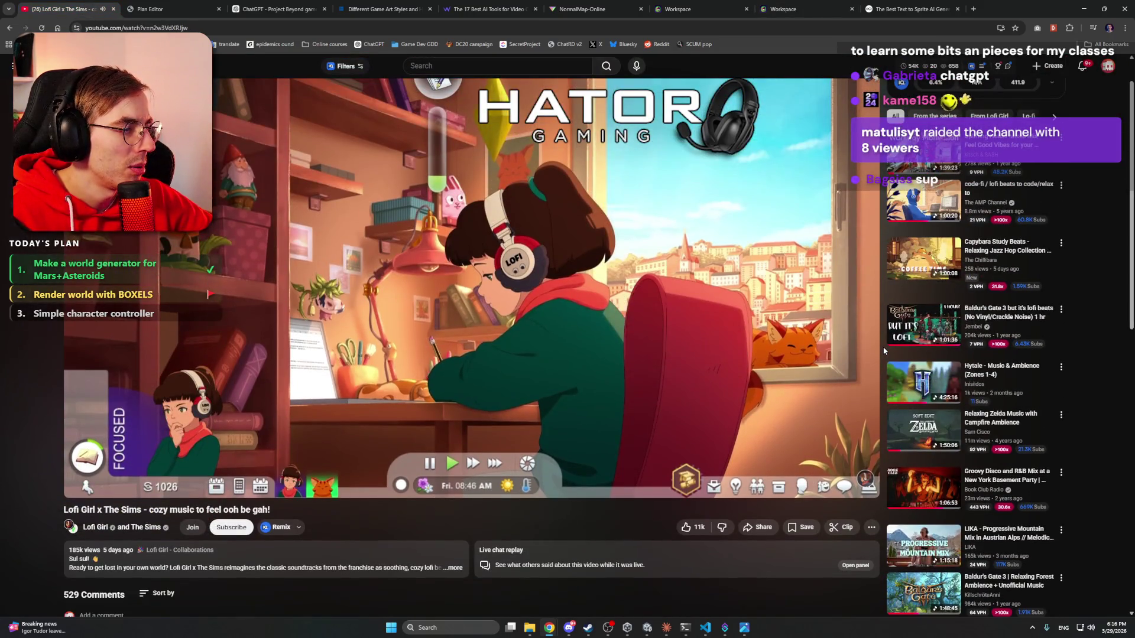
scroll(883, 350, "down", 6)
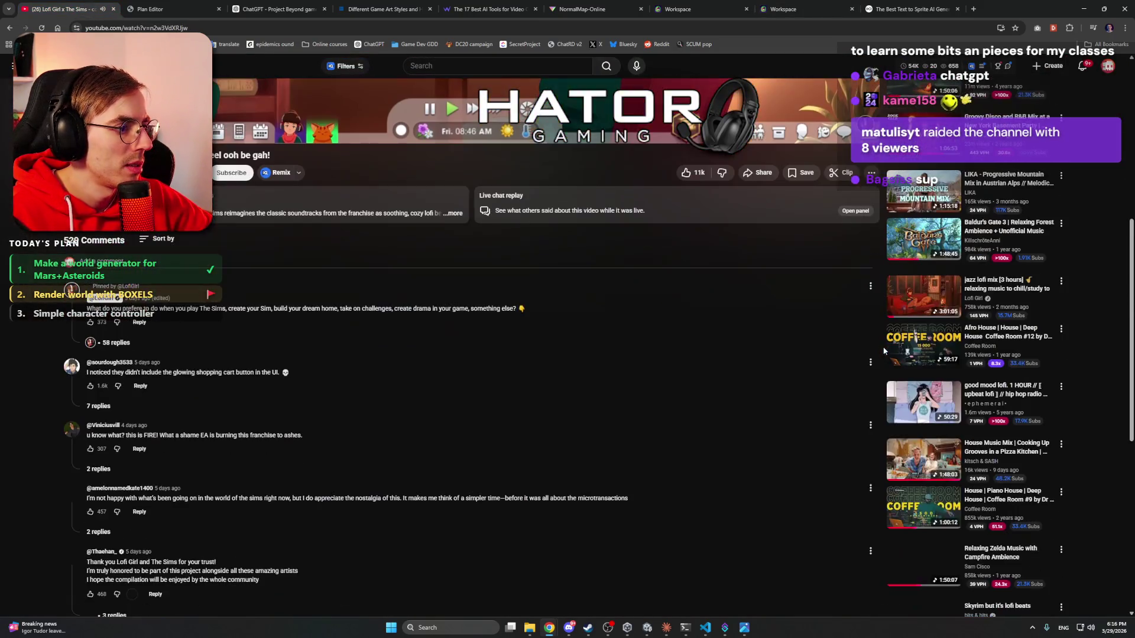
left_click(905, 513)
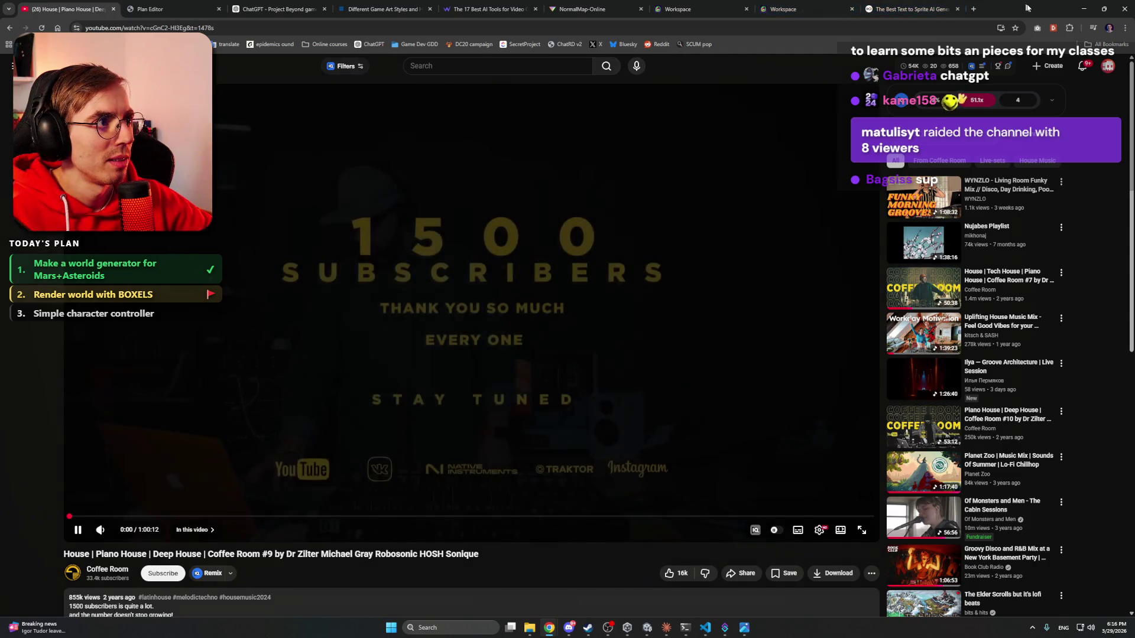
- Cycle through the browser tabs to the second Meshy Workspace tab
key("ctrl+Tab")
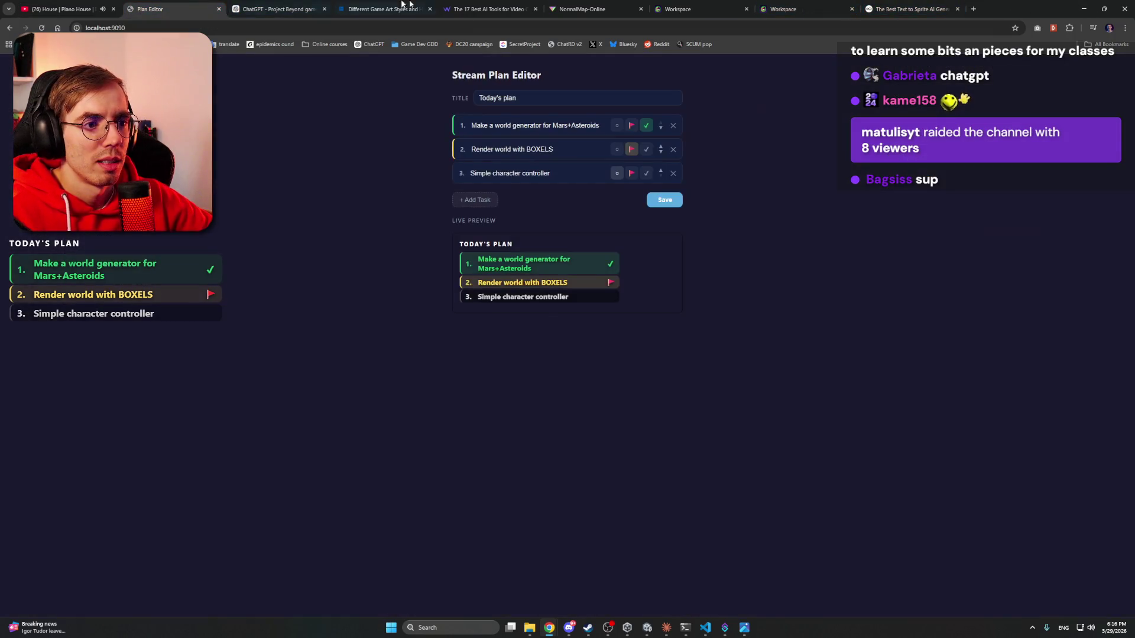
left_click(485, 9)
left_click(591, 9)
left_click(698, 9)
left_click(803, 4)
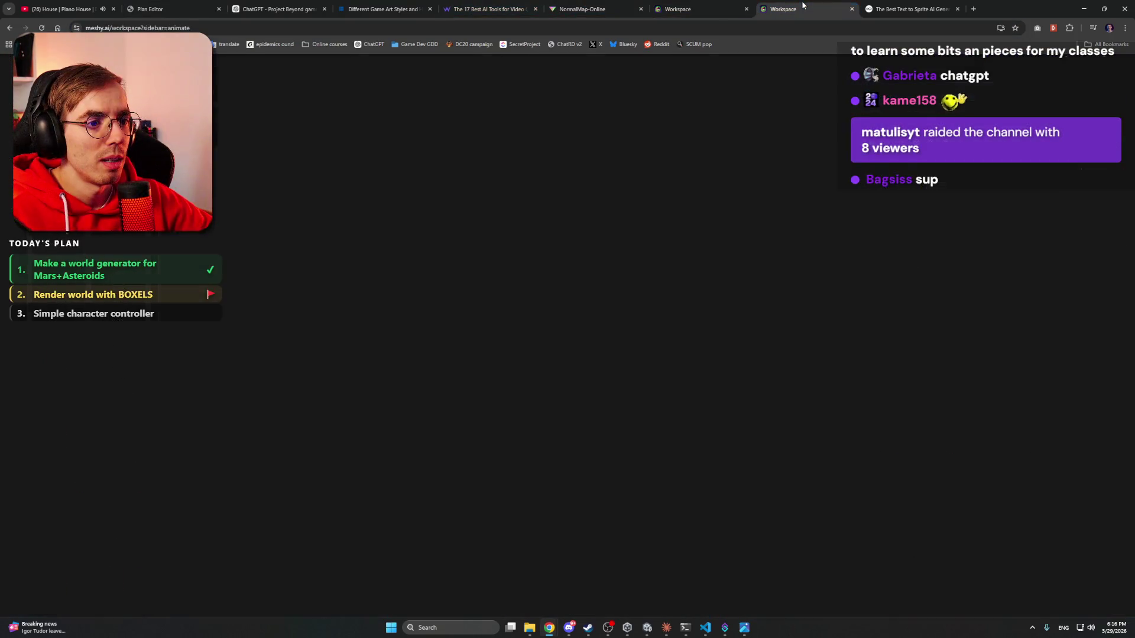
- Close the duplicate Workspace tab and preview Idle 11 on the astronaut
left_click(747, 10)
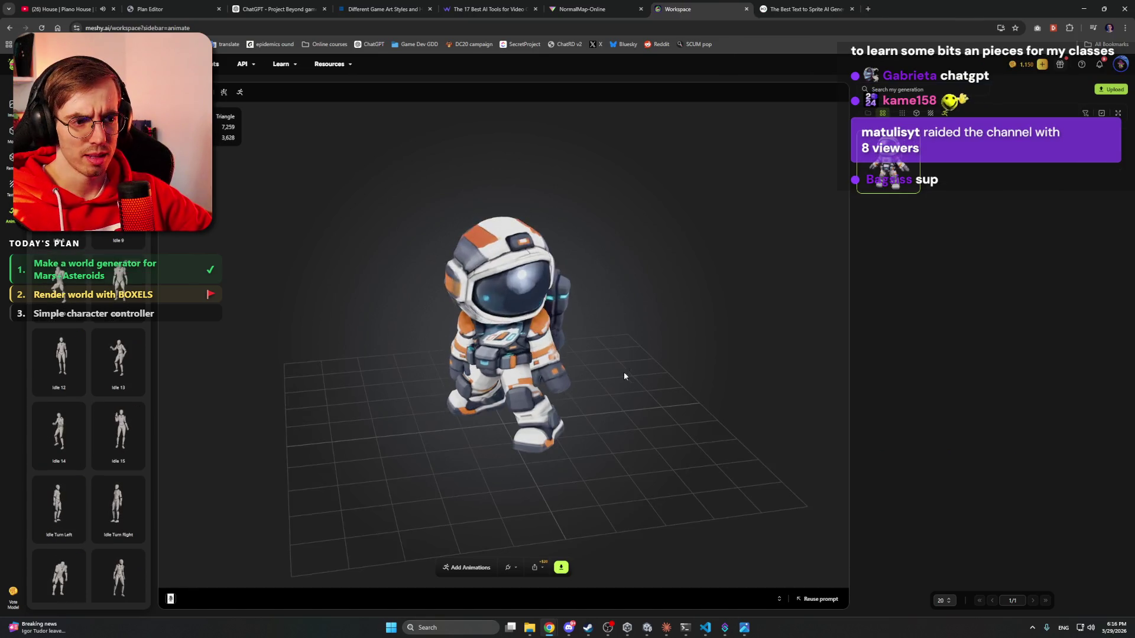
left_click_drag(624, 376, 532, 242)
left_click(79, 5)
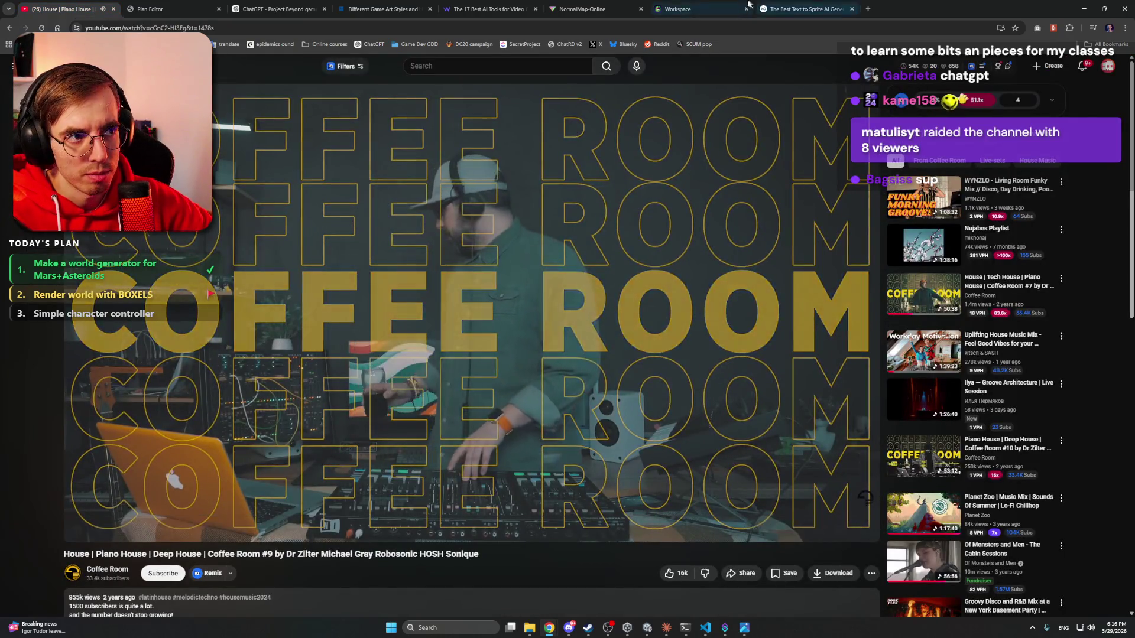
left_click(703, 9)
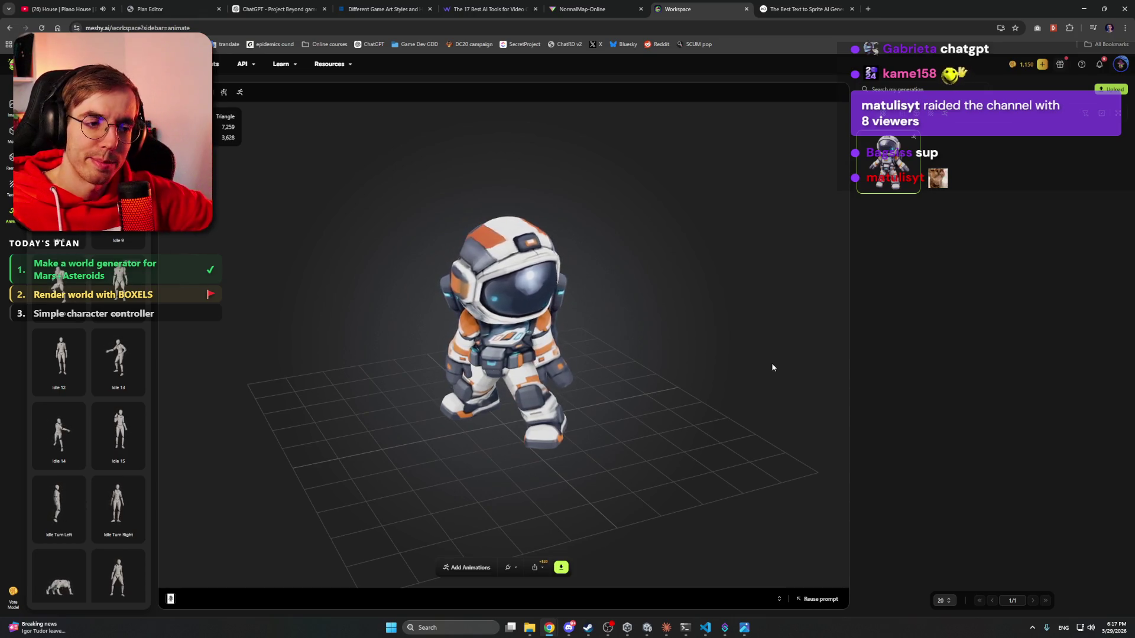
left_click_drag(636, 290, 619, 297)
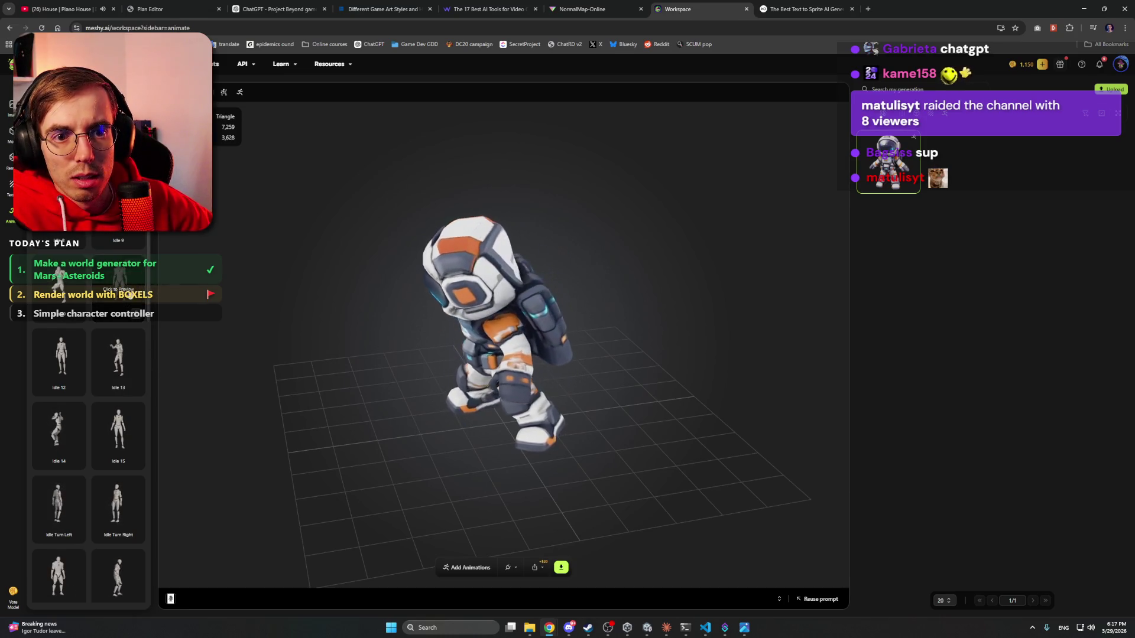
left_click(142, 291)
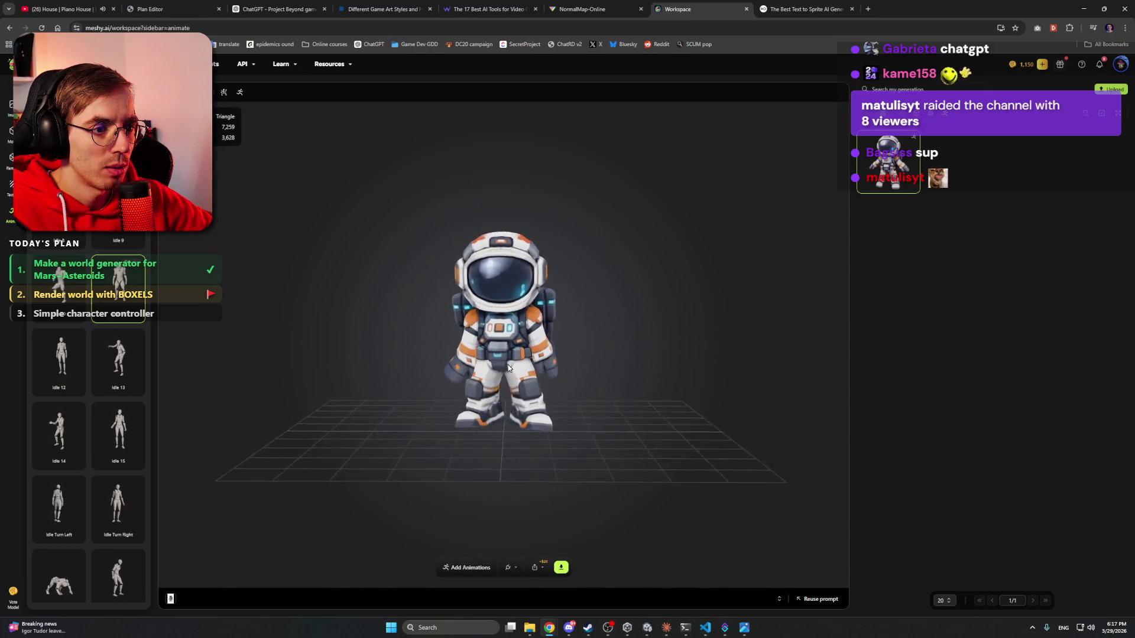
- Scroll the animation list and add Idle 4 to the astronaut
scroll(509, 364, "up", 3)
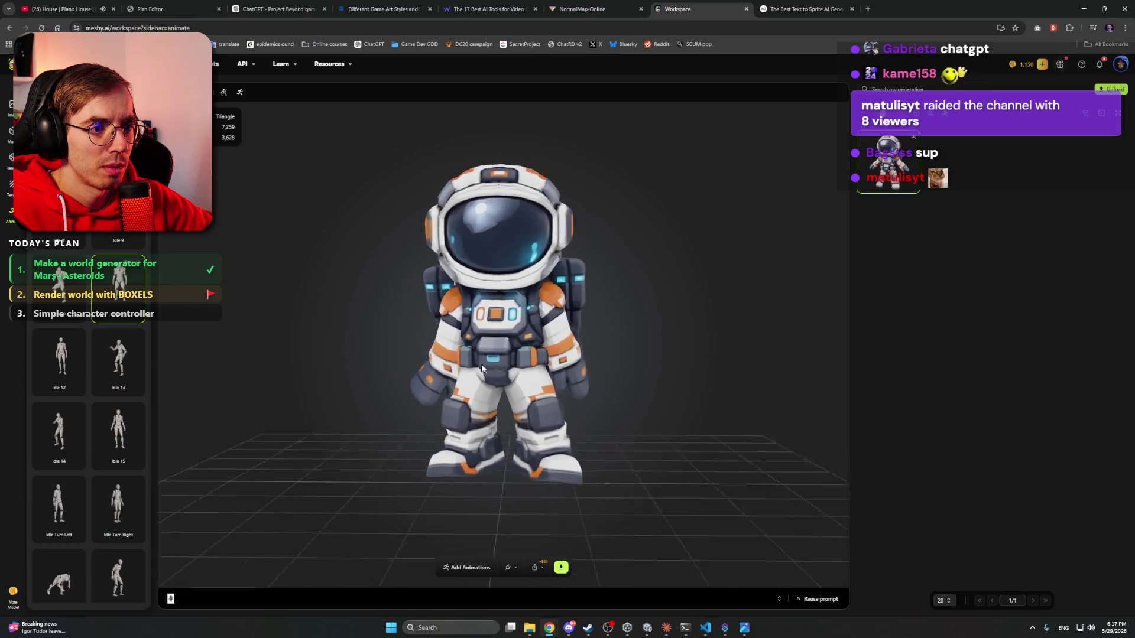
left_click_drag(472, 367, 496, 354)
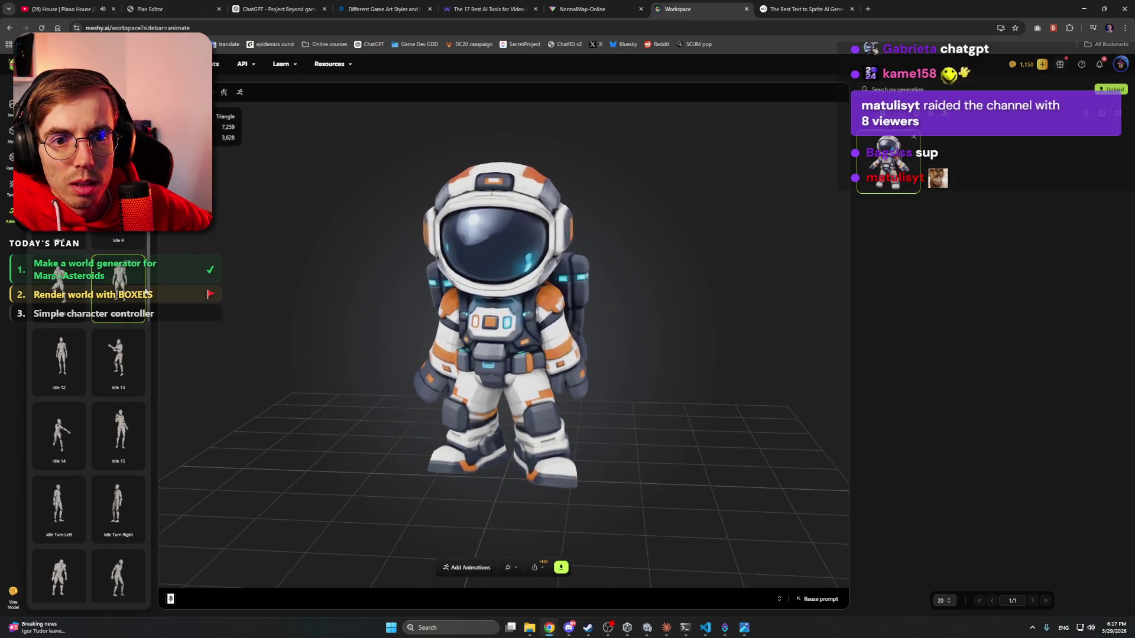
scroll(146, 291, "down", 2)
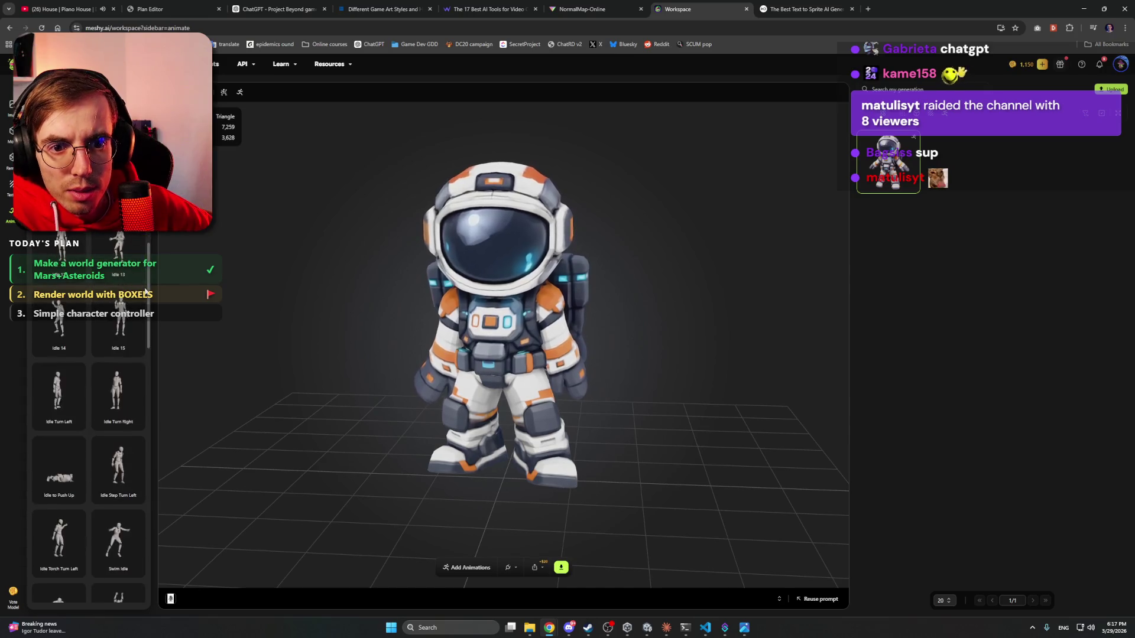
scroll(148, 305, "down", 2)
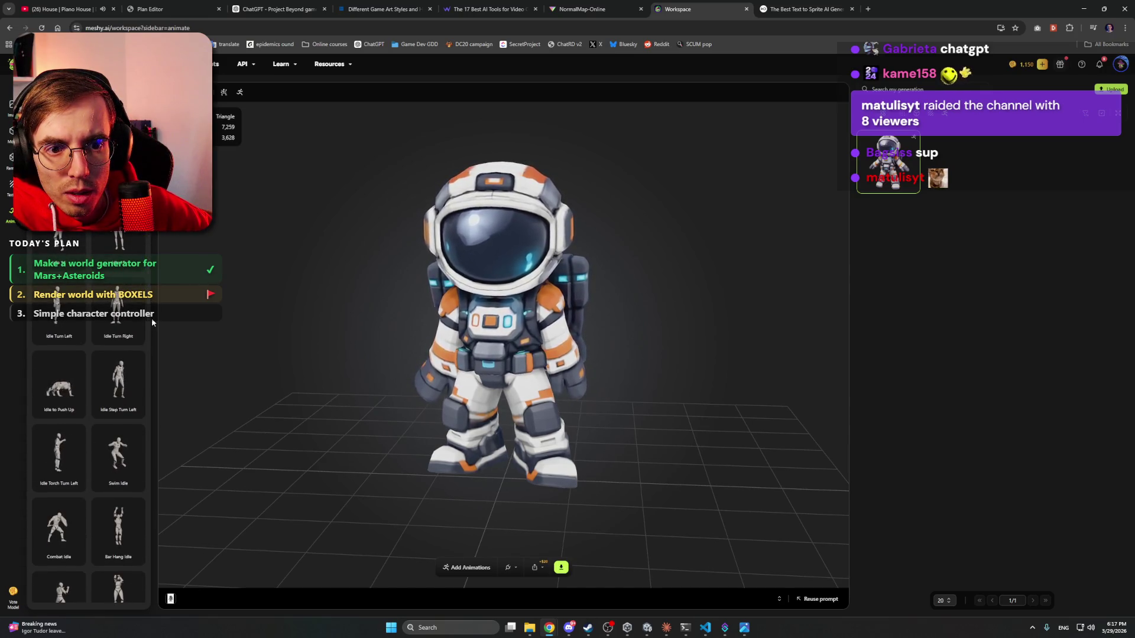
scroll(148, 325, "down", 1)
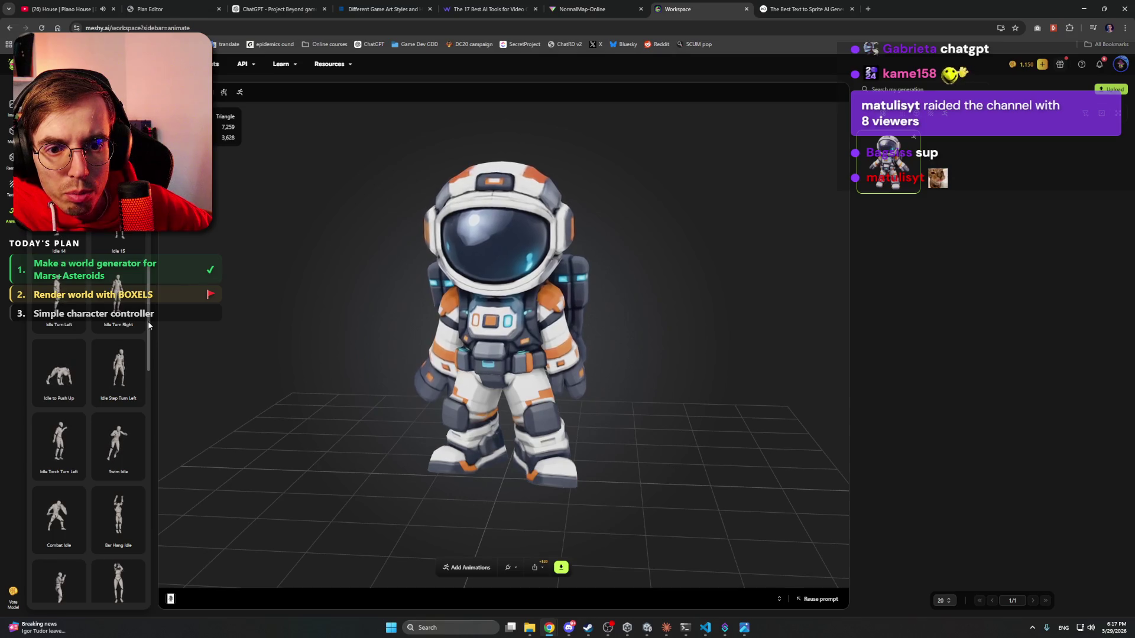
scroll(152, 385, "down", 5)
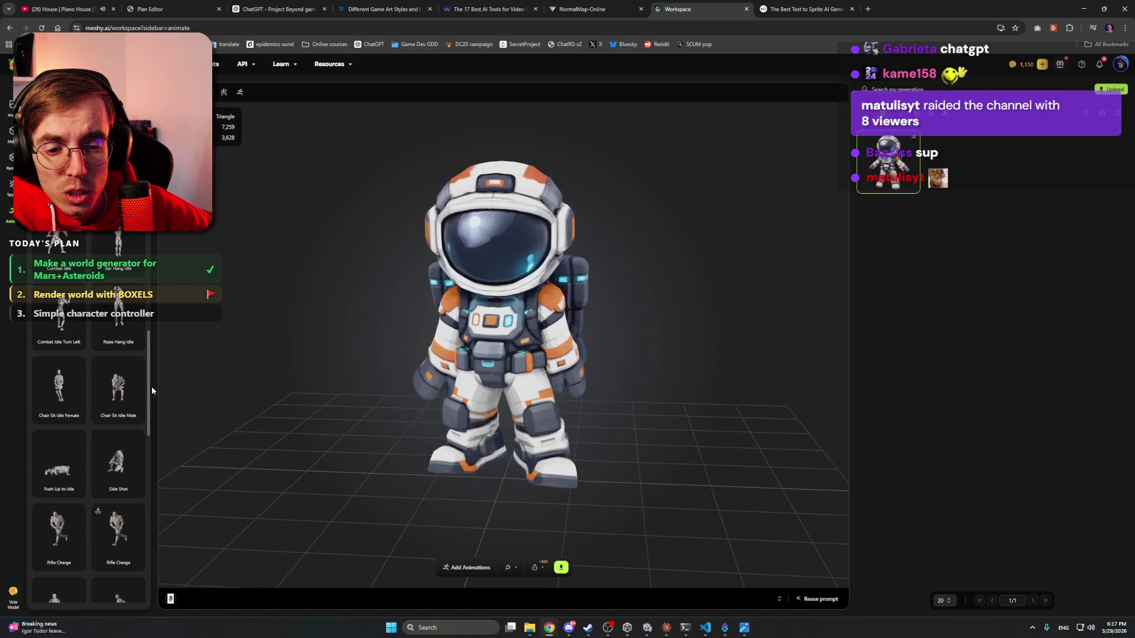
scroll(152, 361, "up", 5)
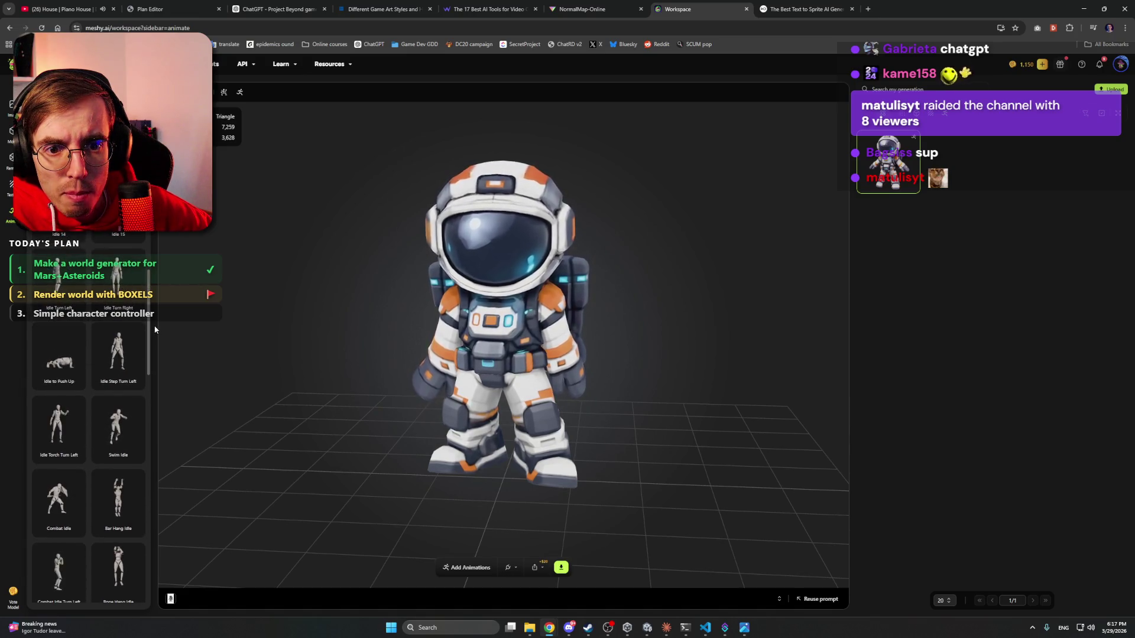
scroll(130, 367, "up", 2)
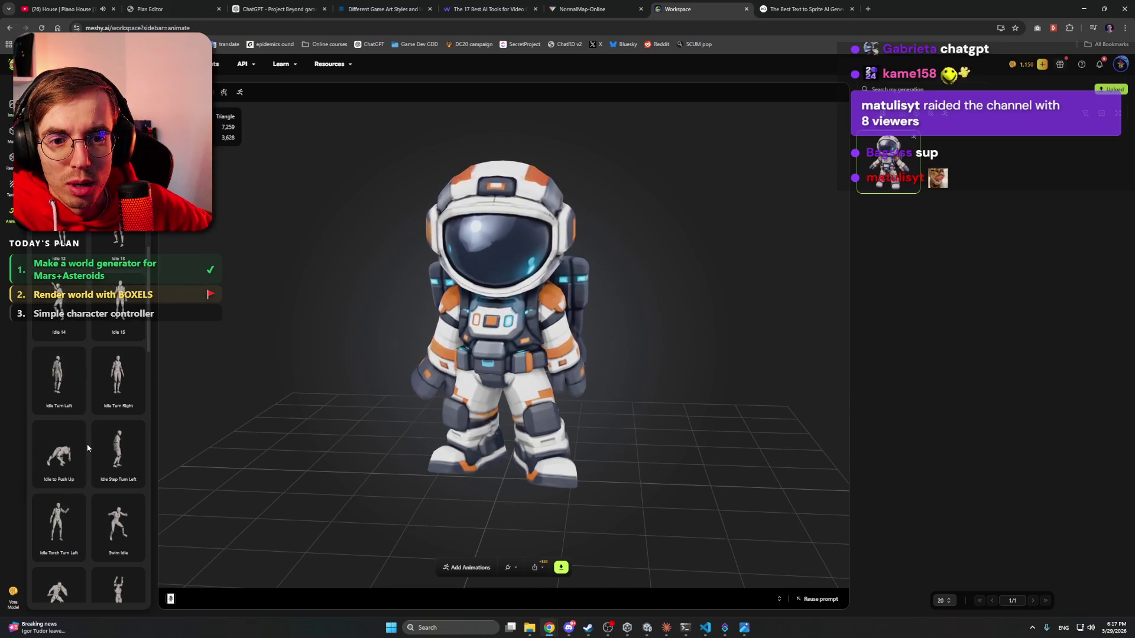
scroll(87, 448, "up", 3)
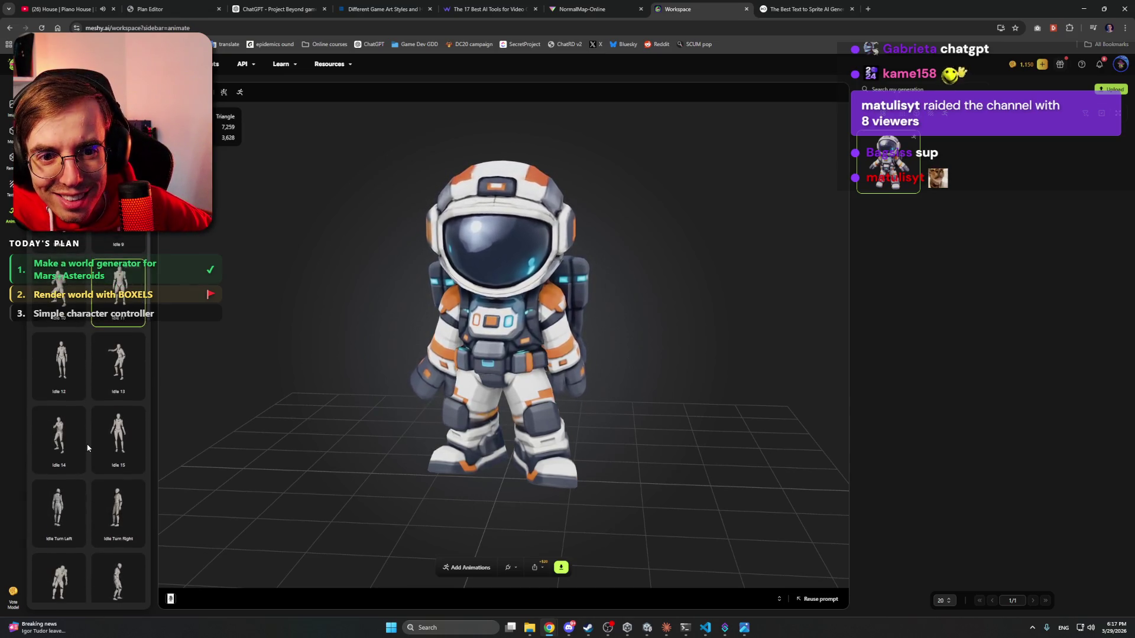
scroll(87, 448, "up", 2)
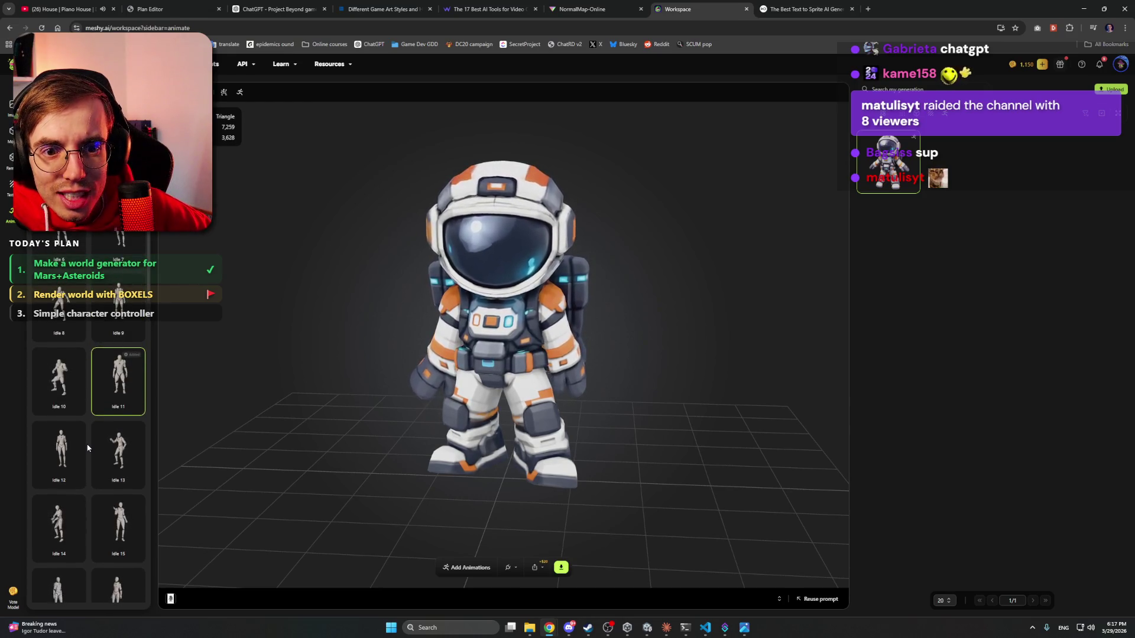
scroll(88, 448, "up", 2)
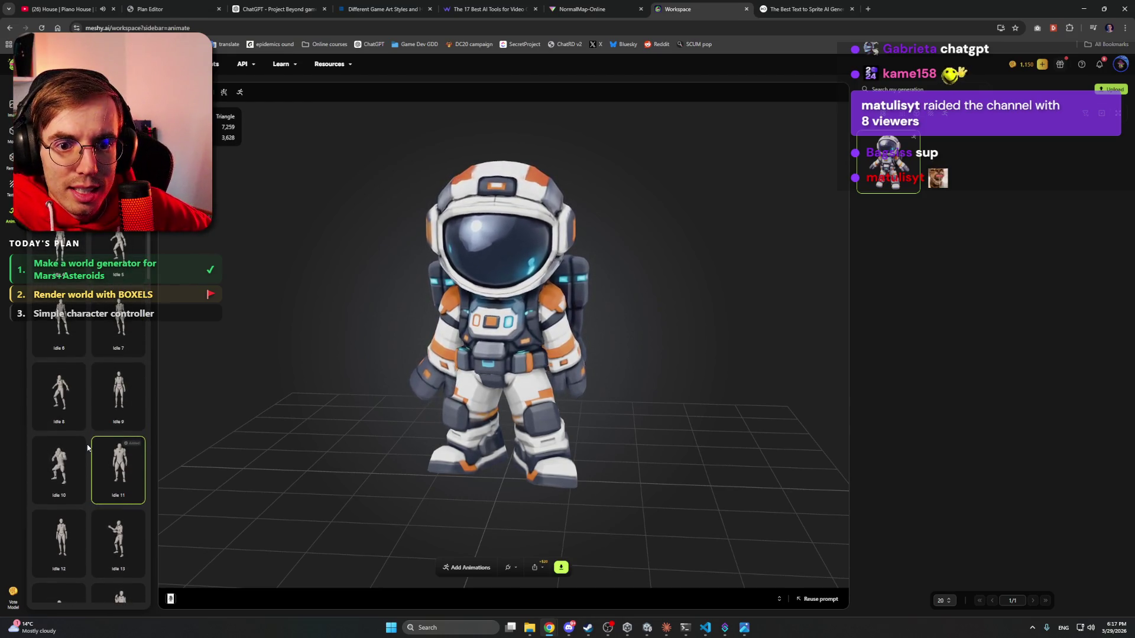
scroll(88, 448, "up", 2)
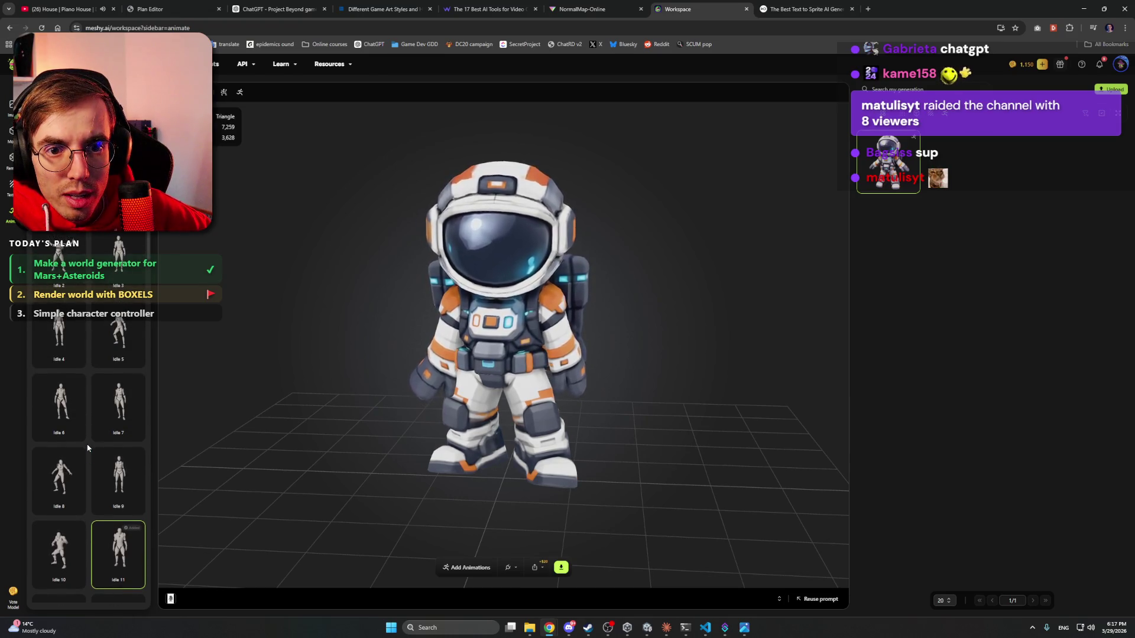
mouse_move(100, 312)
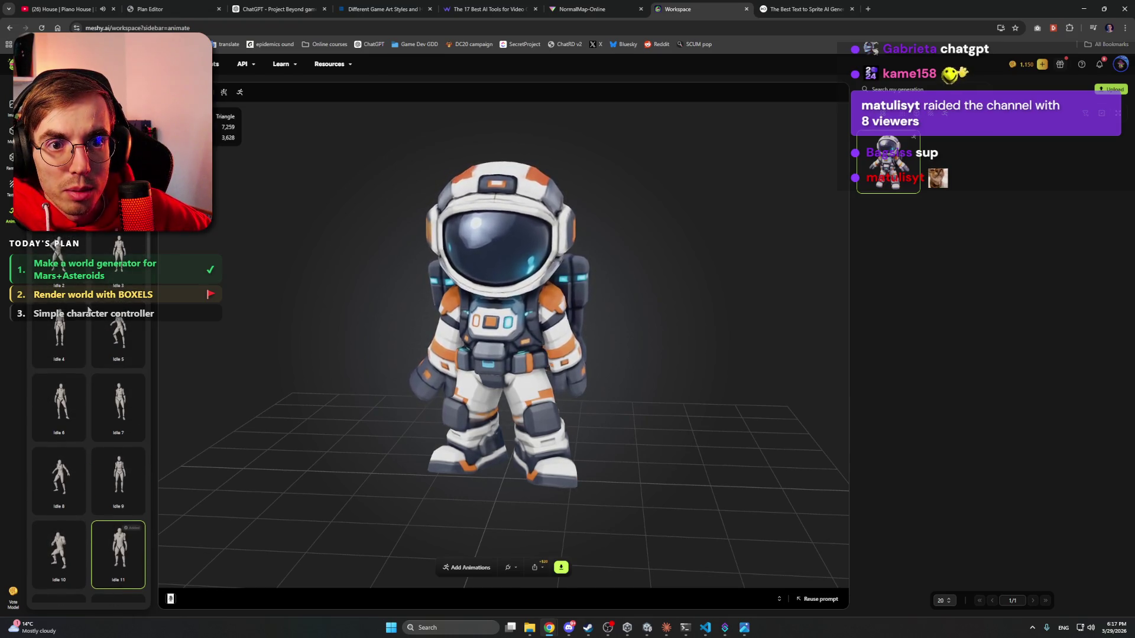
mouse_move(65, 348)
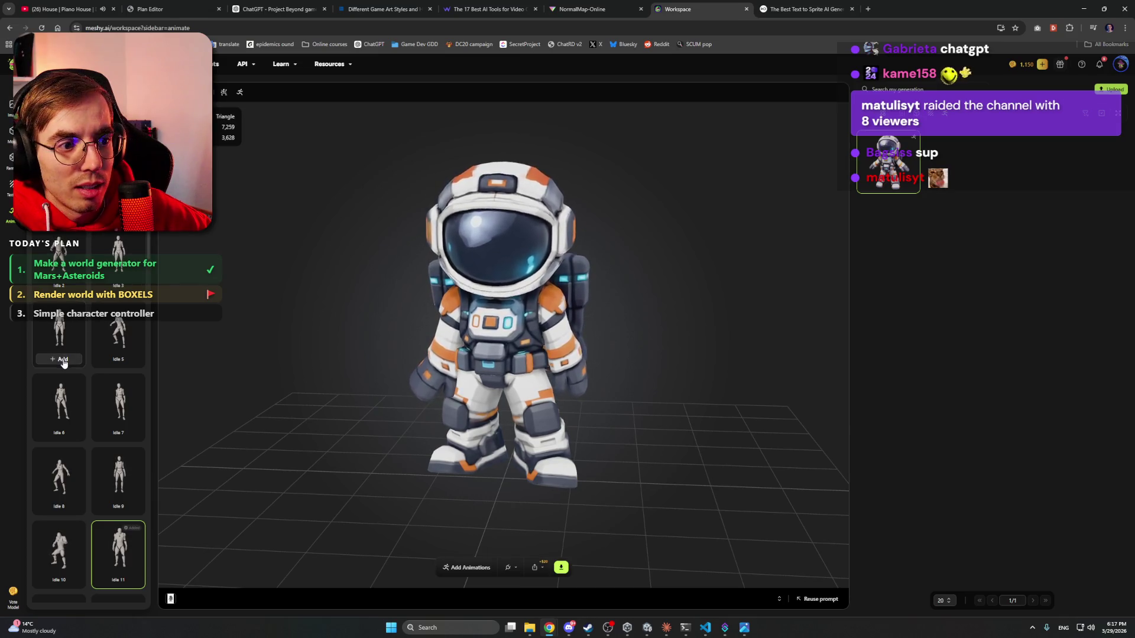
left_click(62, 360)
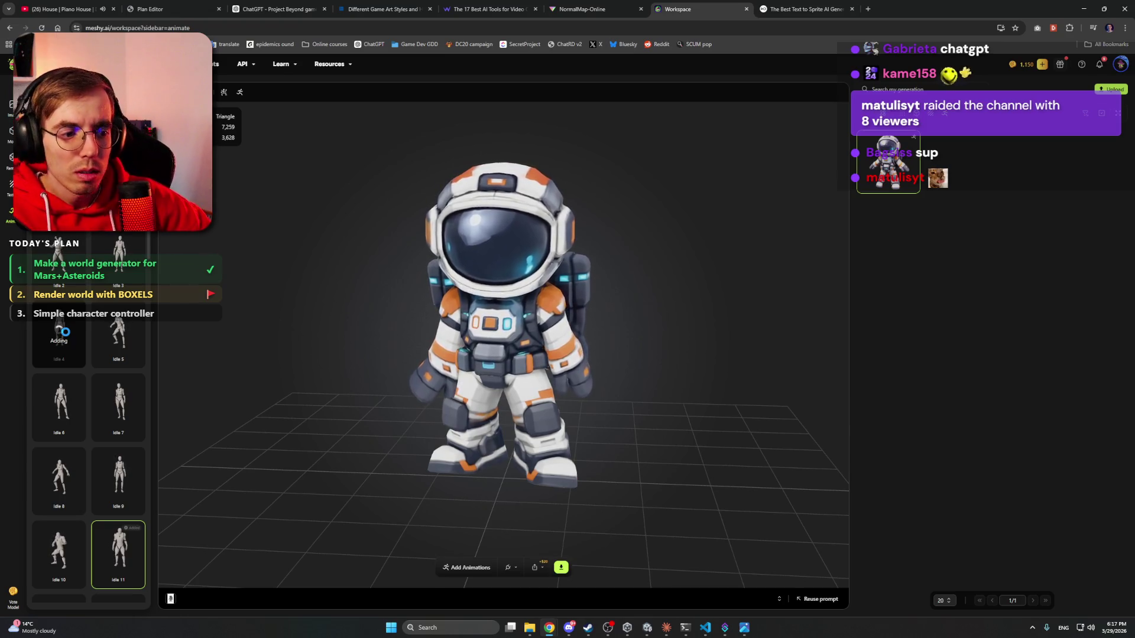
- Check Claude's finished five-step sky implementation and switch to the Unity editor
left_click(669, 629)
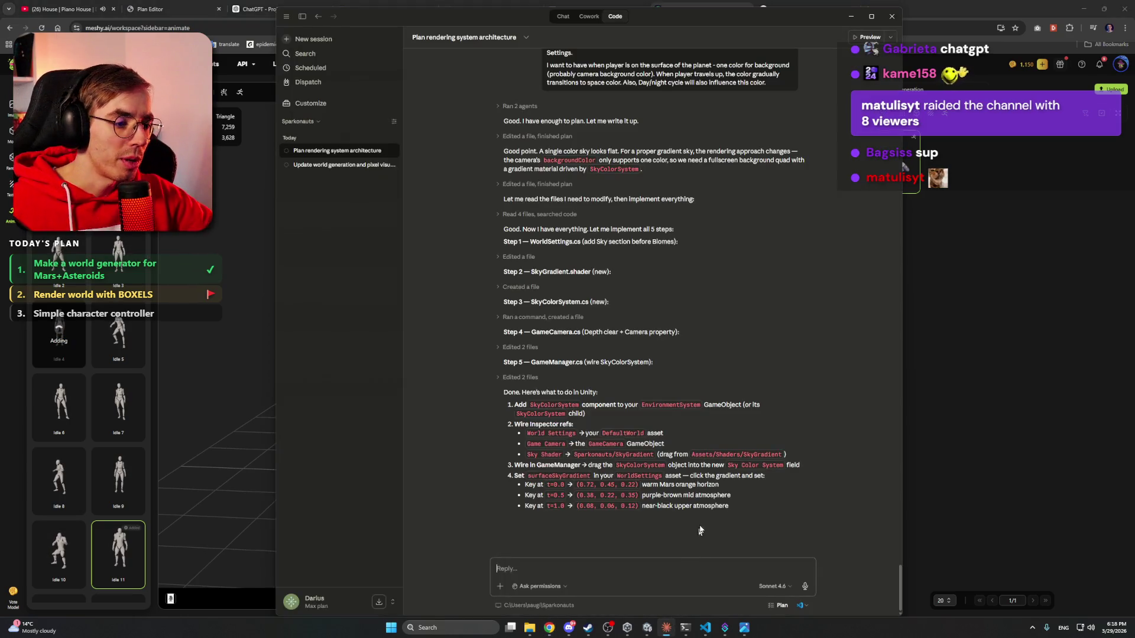
left_click(962, 13)
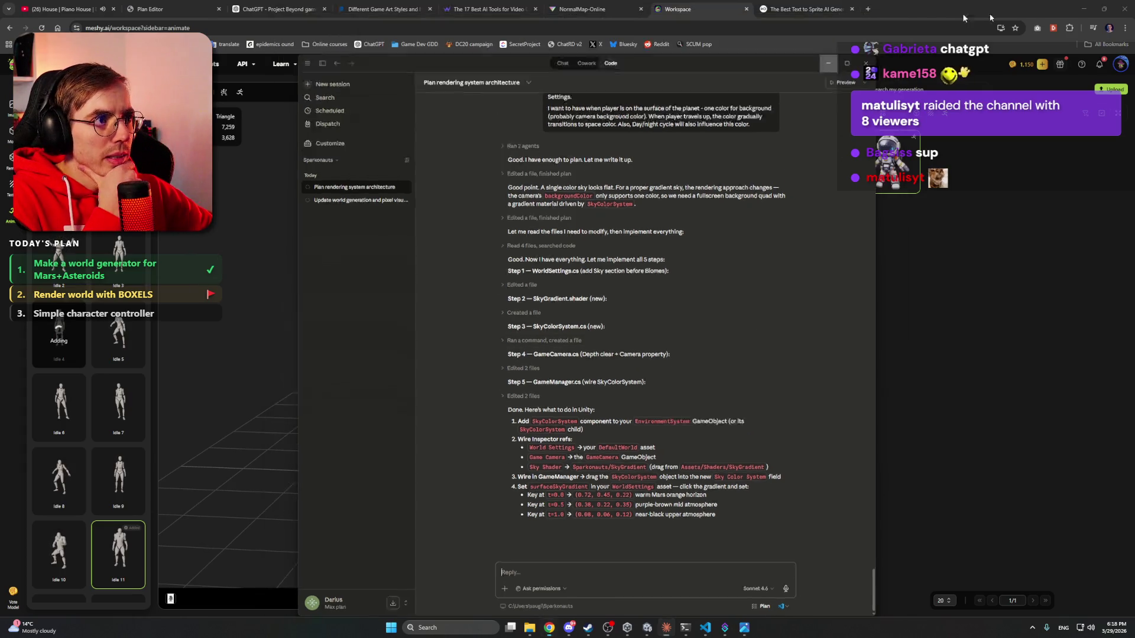
key("alt+Tab")
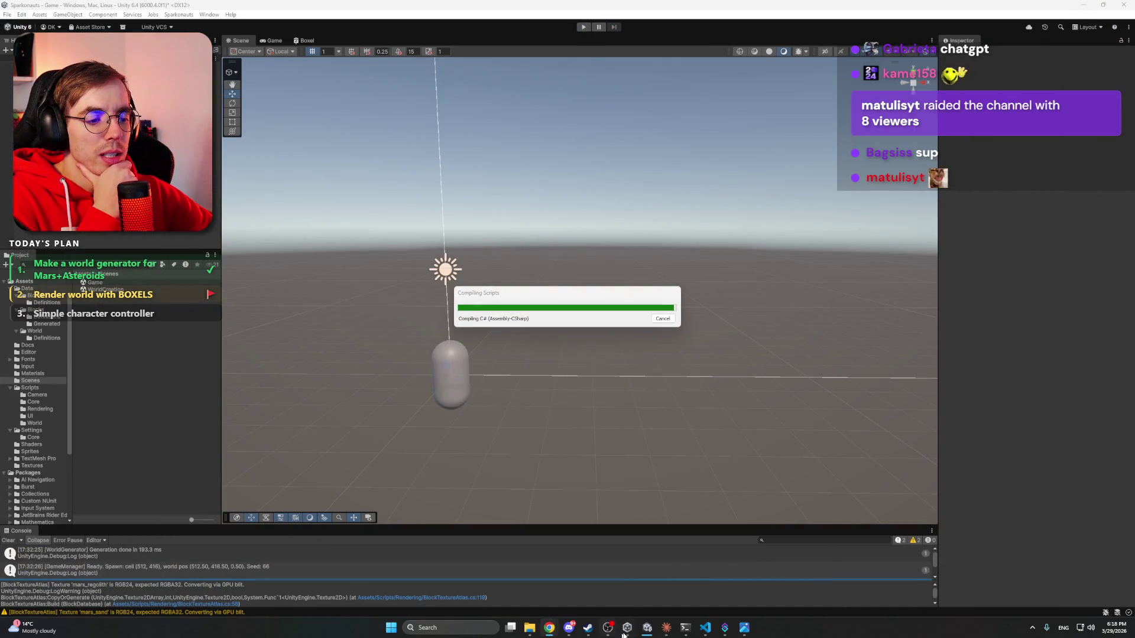
- Play-test the red voxel Mars terrain after compilation, then review Claude's Unity setup instructions
left_click(666, 629)
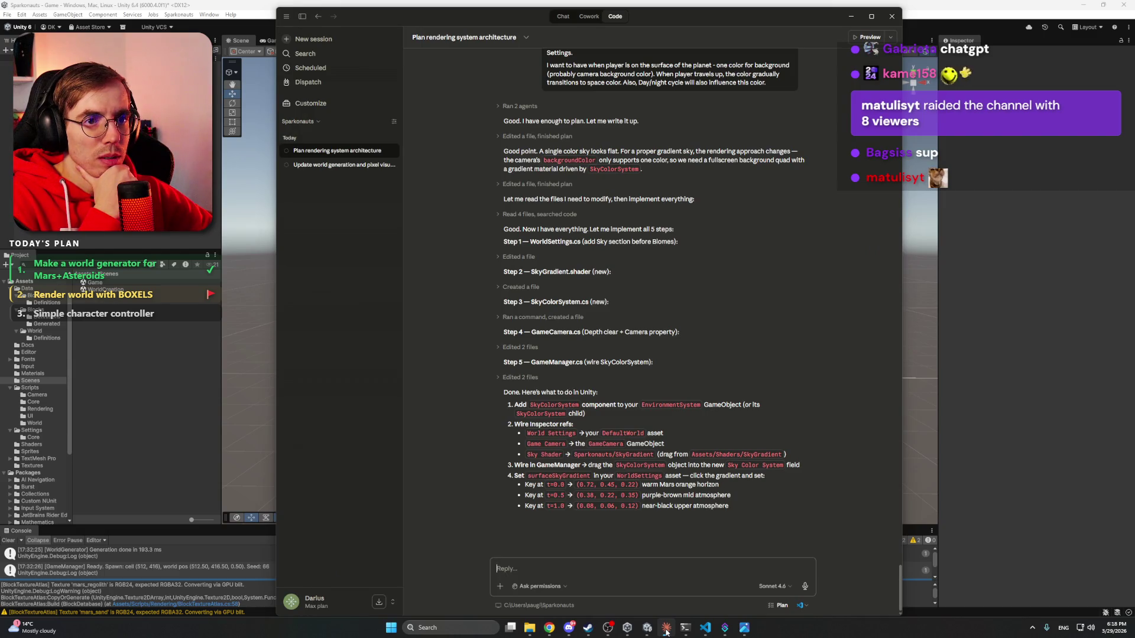
left_click(666, 629)
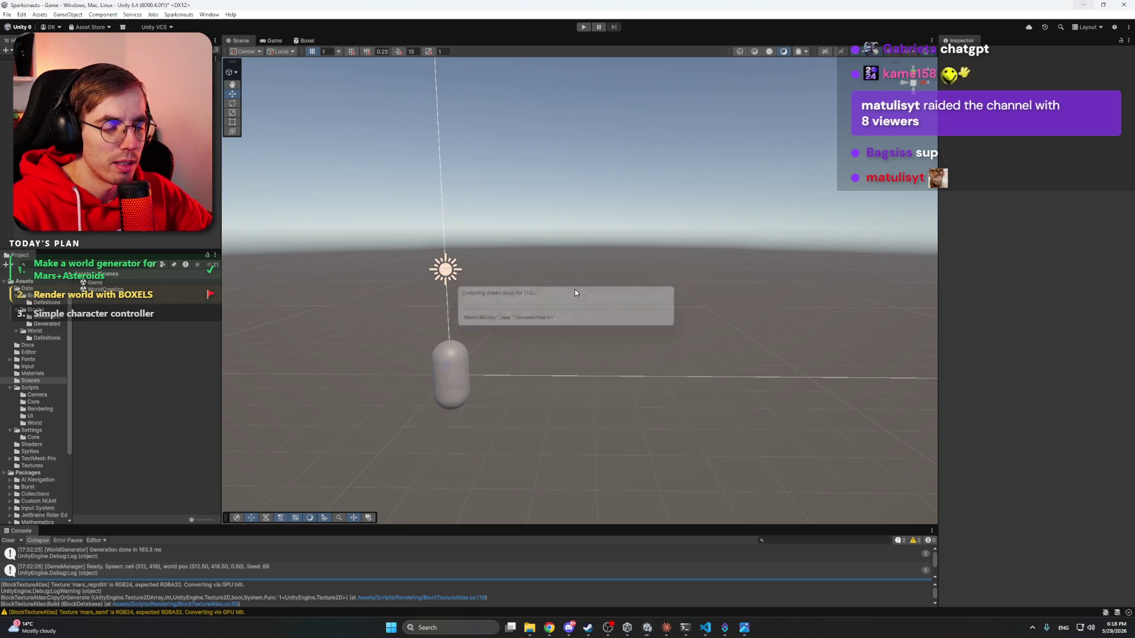
left_click(584, 28)
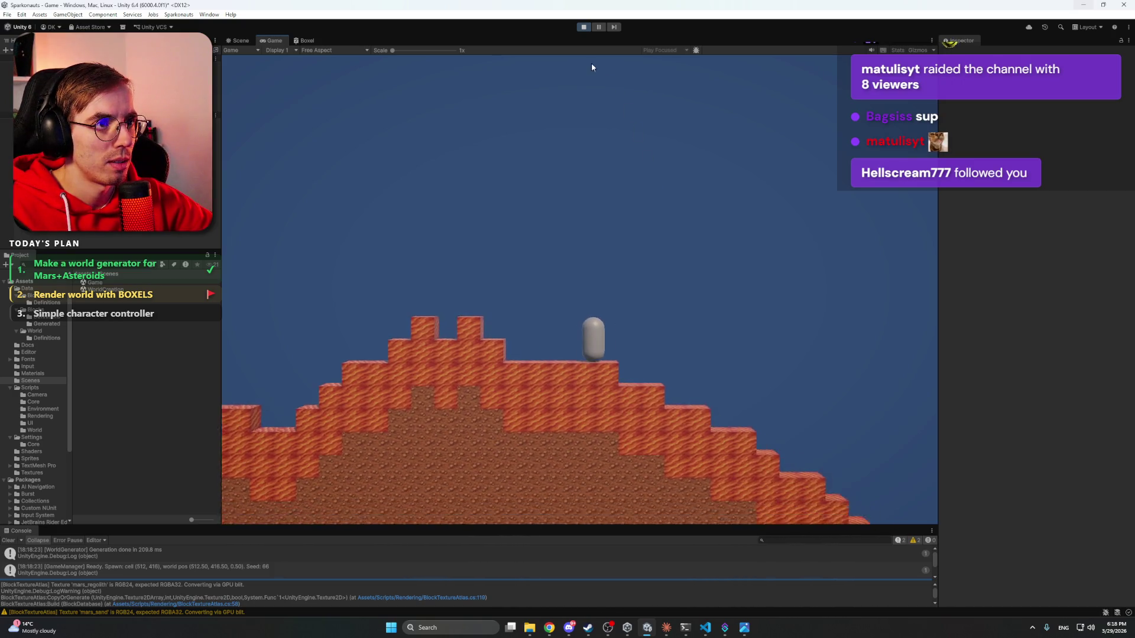
left_click(584, 26)
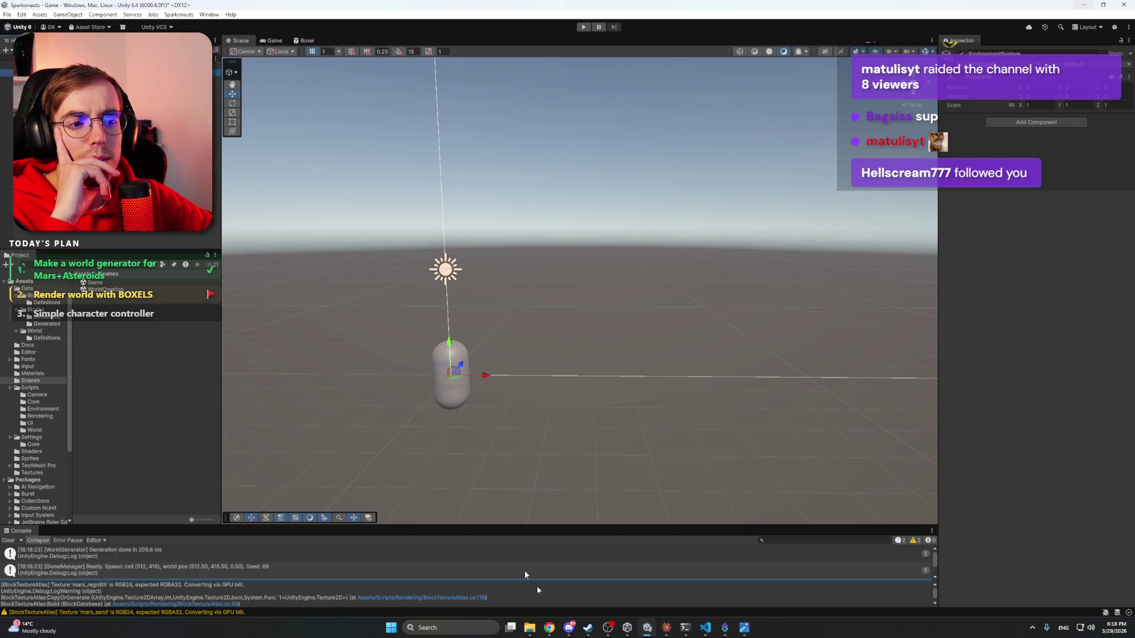
left_click(666, 628)
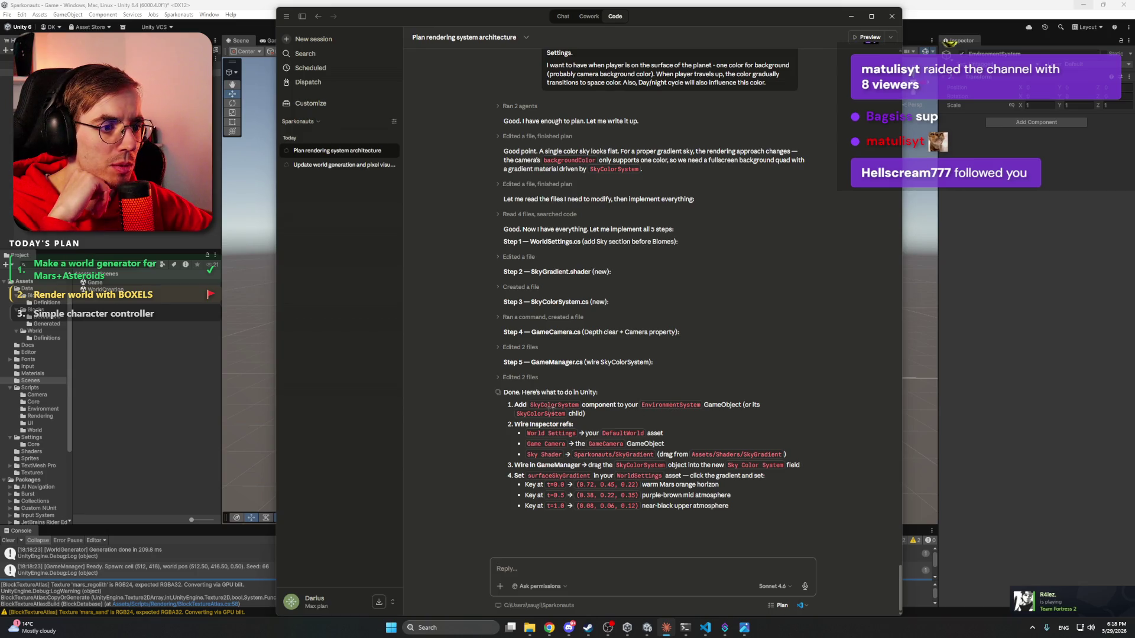
left_click(107, 345)
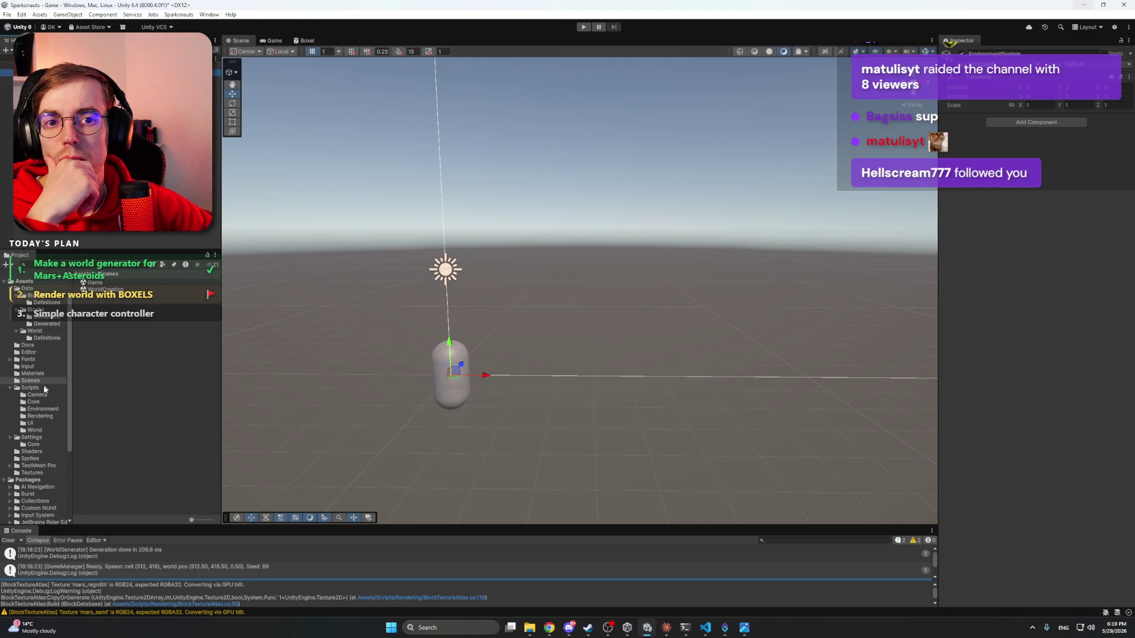
- Attach SkyColorSystem to EnvironmentSystem with DefaultWorld, Main Camera and Sparkonauts/SkyGradient assigned
left_click(43, 409)
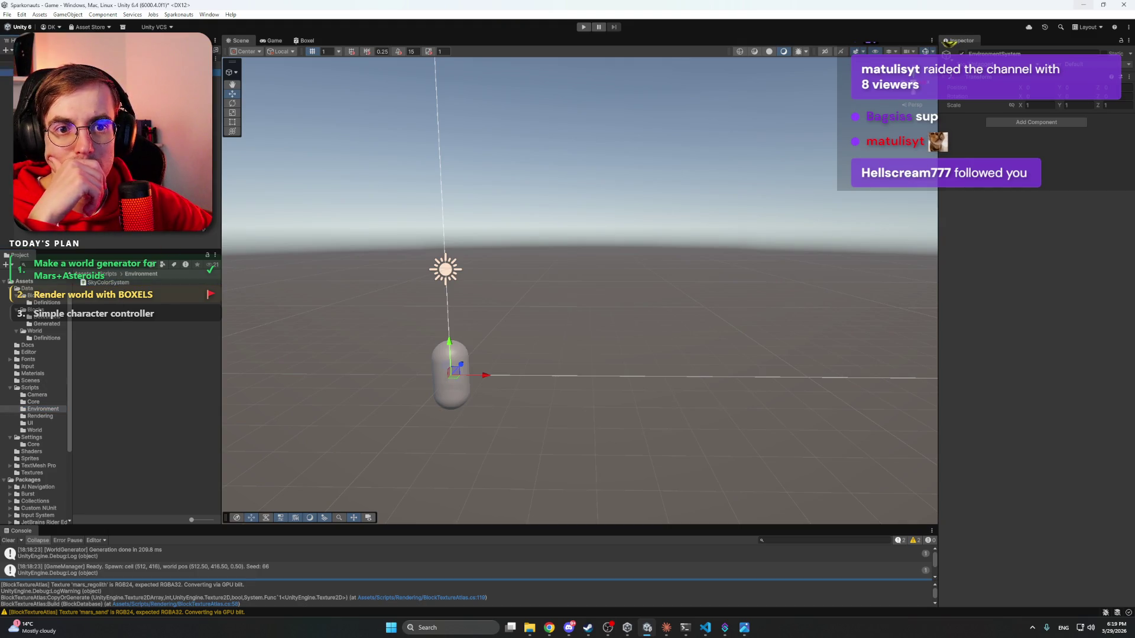
left_click_drag(109, 283, 1034, 136)
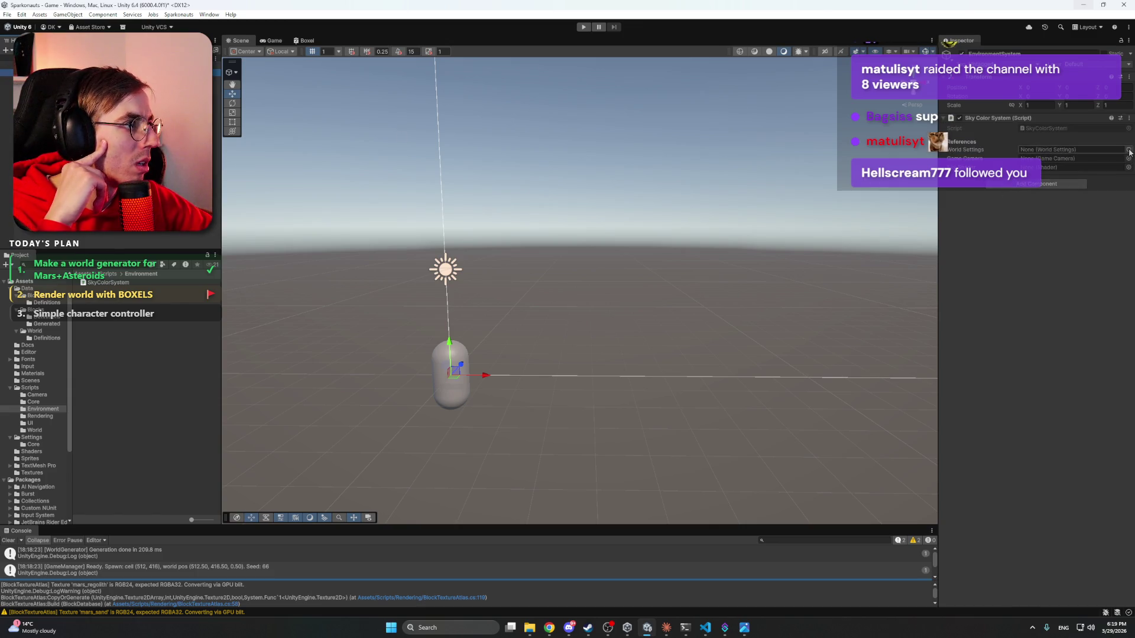
left_click(1130, 153)
double_click(1090, 172)
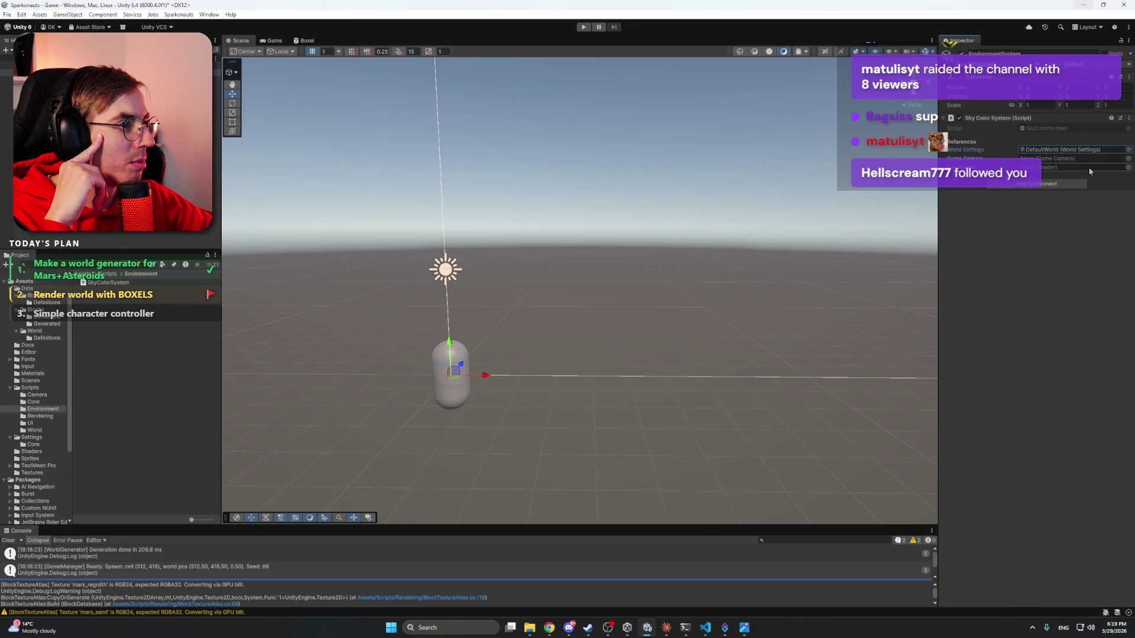
left_click(1128, 159)
double_click(1082, 172)
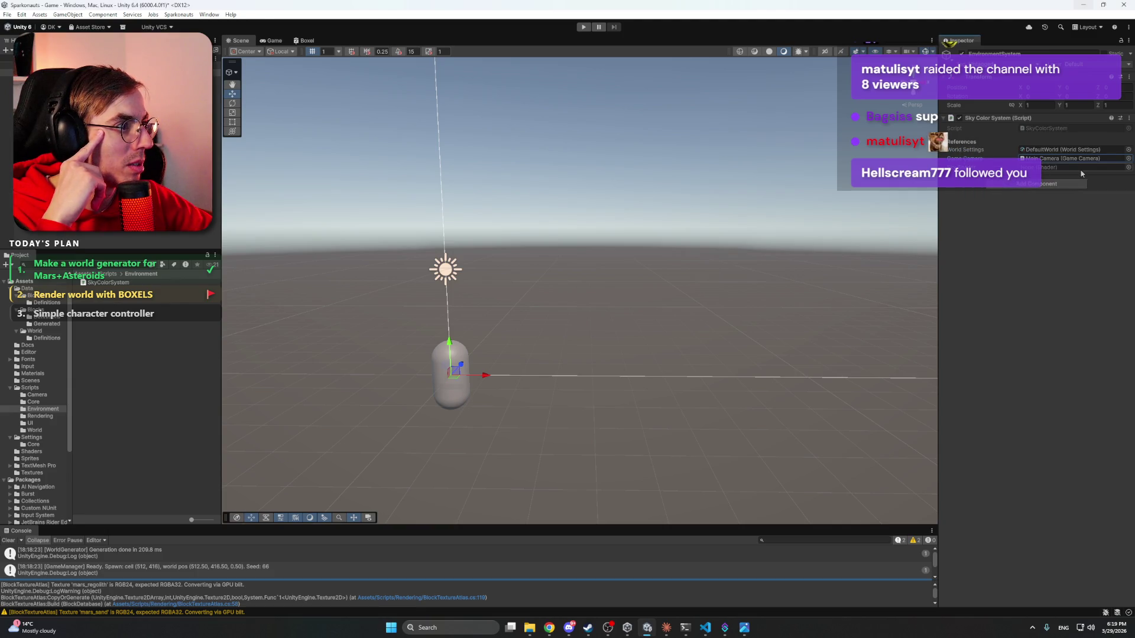
left_click(1128, 168)
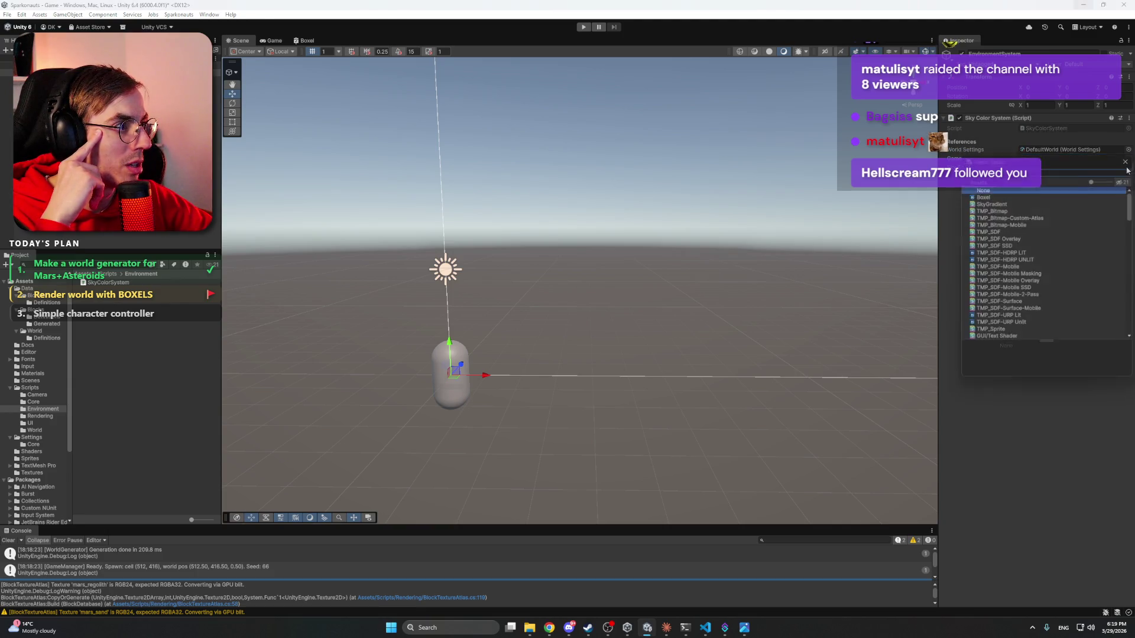
double_click(1004, 203)
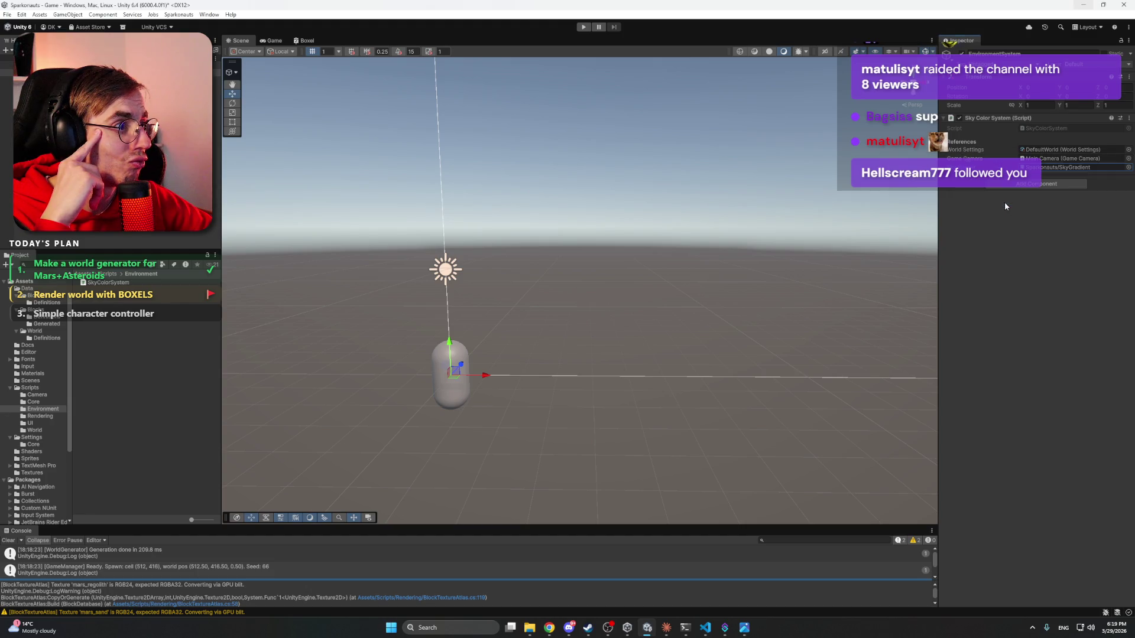
left_click(347, 201)
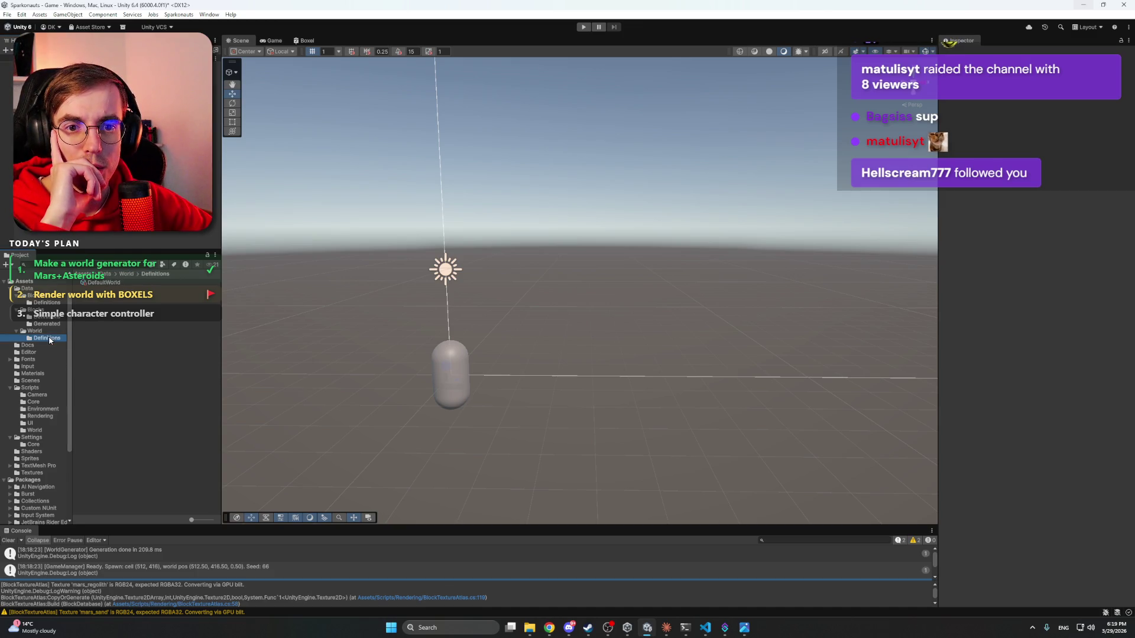
left_click(86, 284)
- Open DefaultWorld's Surface Sky Gradient editor and position it near the scene centre
scroll(975, 335, "down", 3)
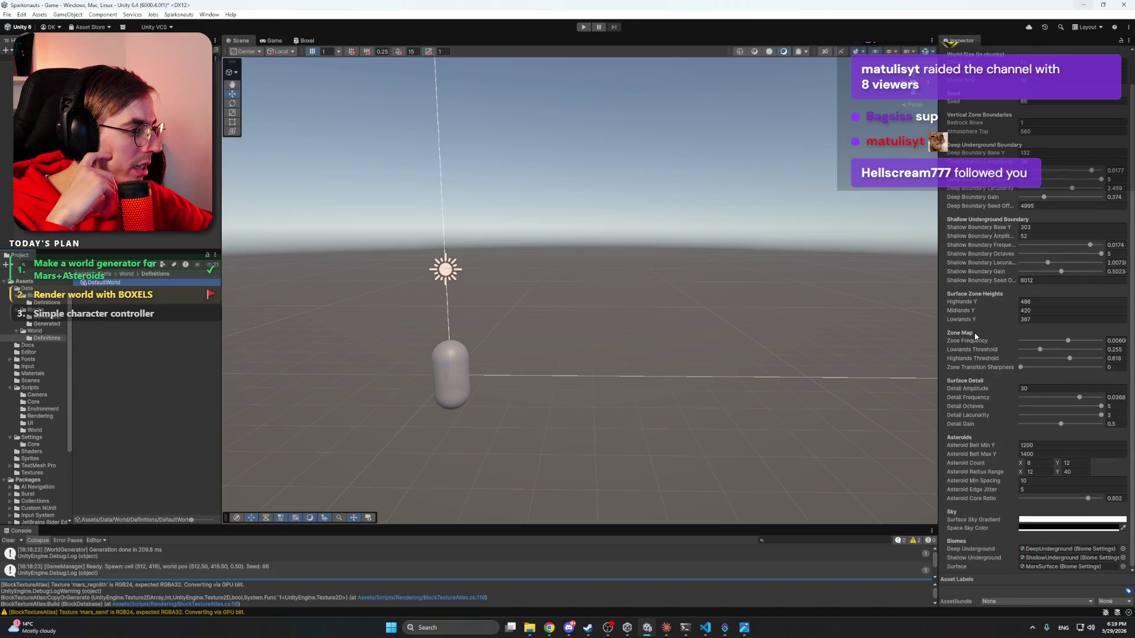
left_click(1041, 523)
mouse_move(1071, 382)
left_mouse_down()
mouse_move(876, 348)
mouse_move(729, 234)
left_mouse_up()
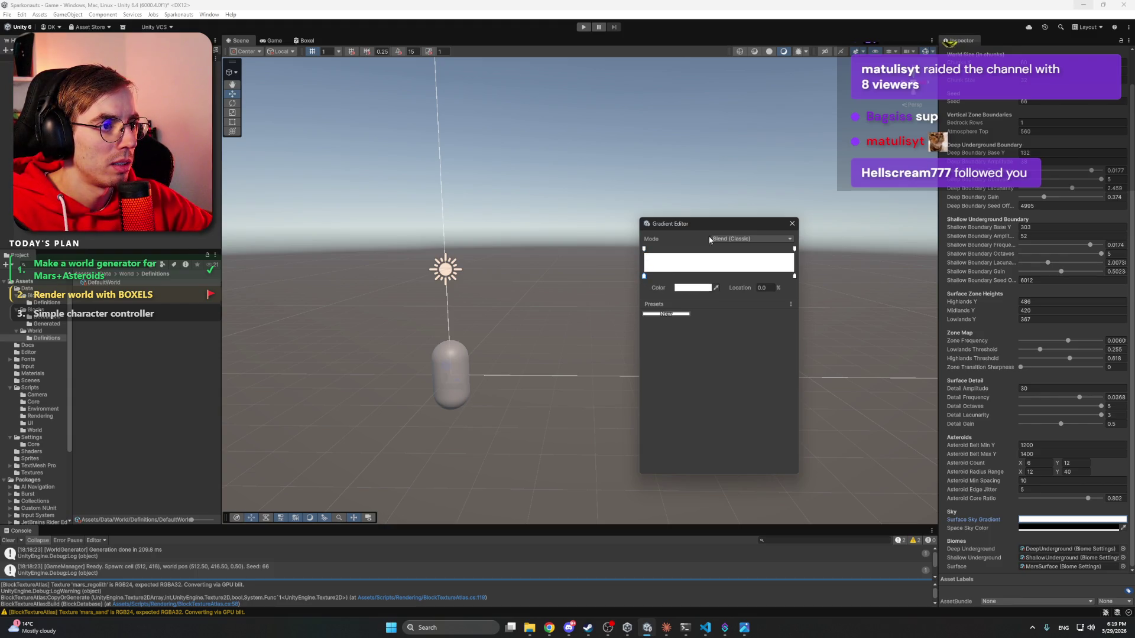
mouse_move(715, 228)
left_mouse_down()
mouse_move(683, 231)
mouse_move(694, 233)
left_mouse_up()
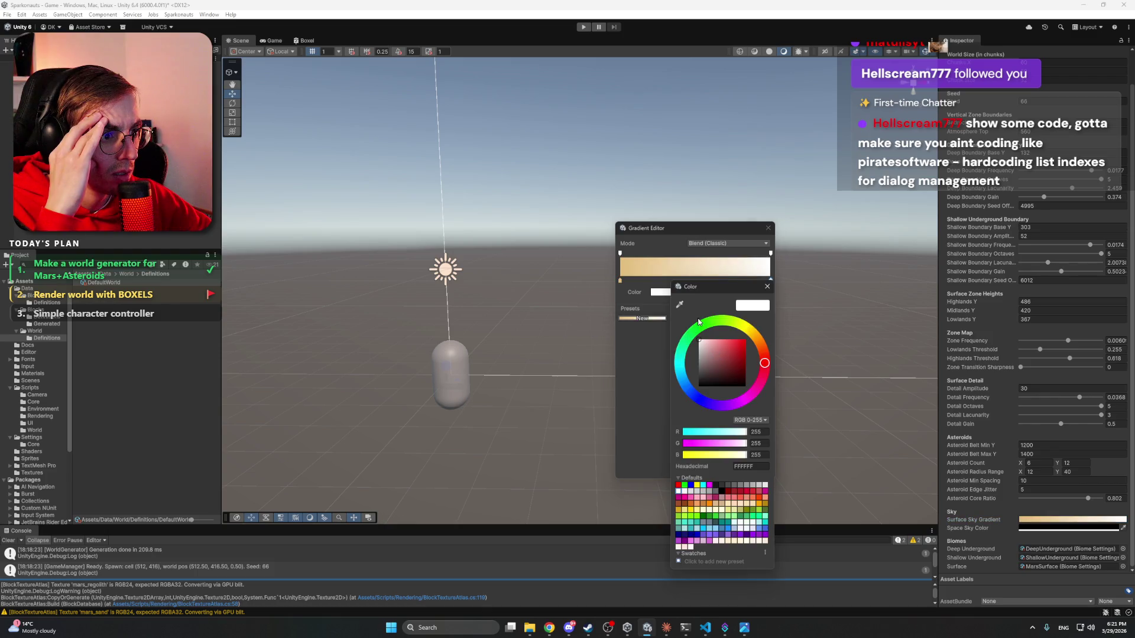
- Set the gradient key colours from light tan to a darker orange-brown, then close the editors
left_click(620, 282)
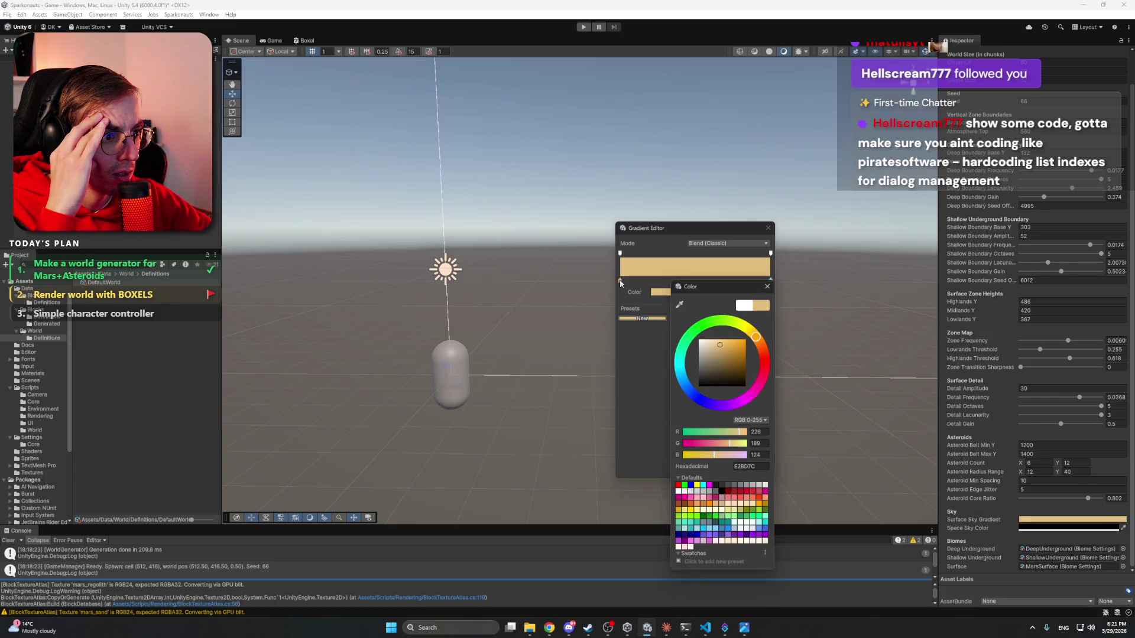
left_click_drag(722, 352, 708, 366)
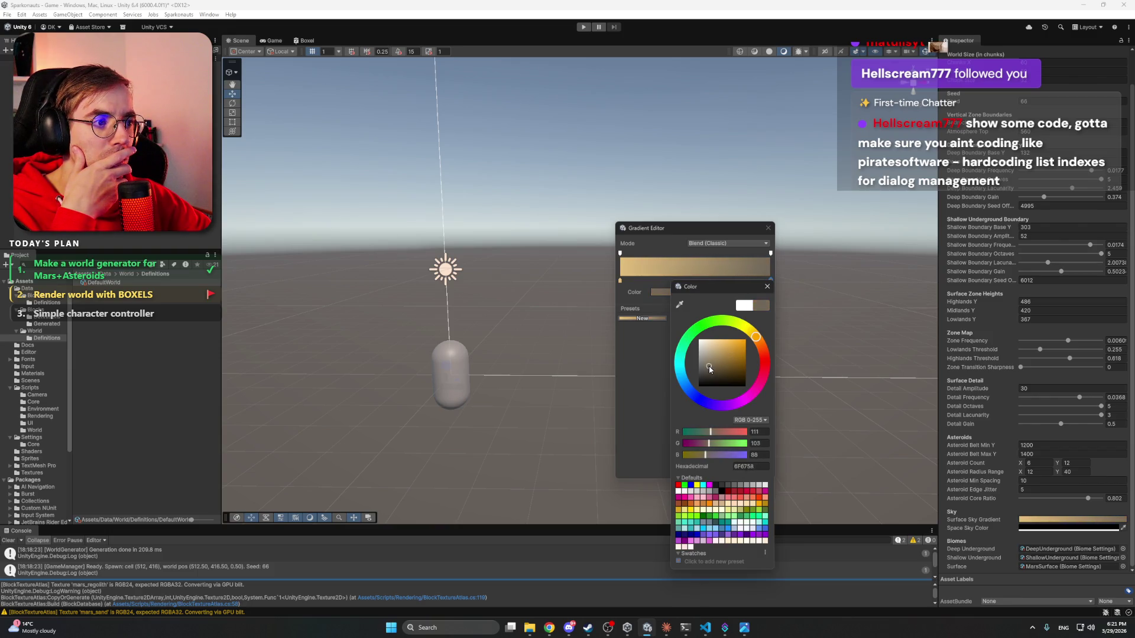
mouse_move(711, 366)
left_mouse_down()
mouse_move(701, 365)
mouse_move(725, 368)
mouse_move(725, 358)
left_mouse_up()
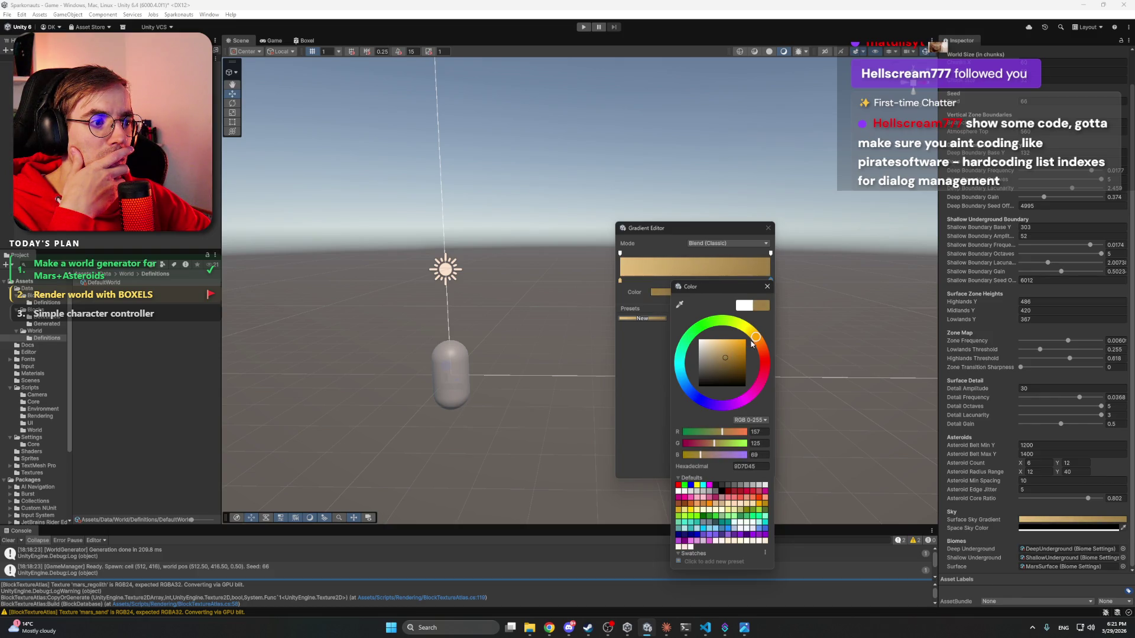
left_click(757, 340)
left_click(759, 343)
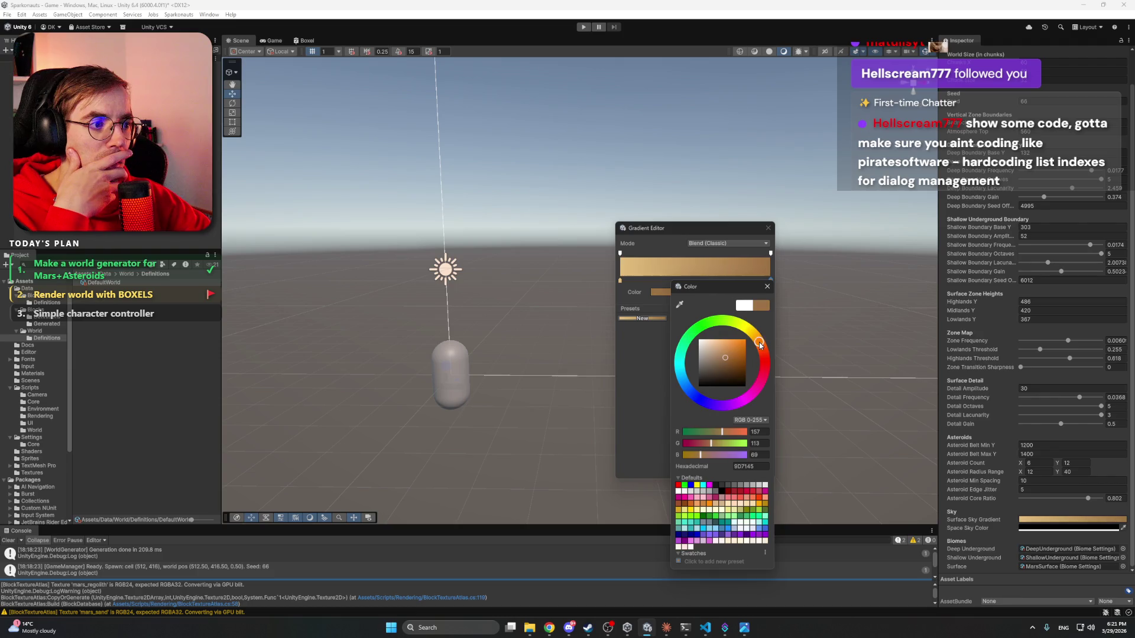
left_click(767, 288)
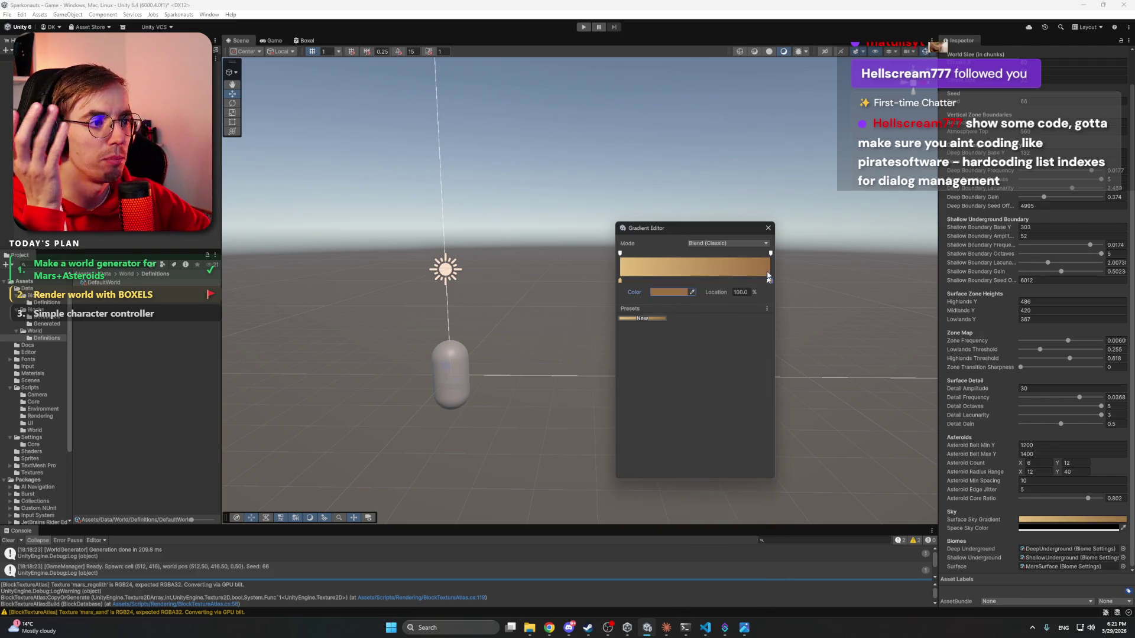
left_click(767, 228)
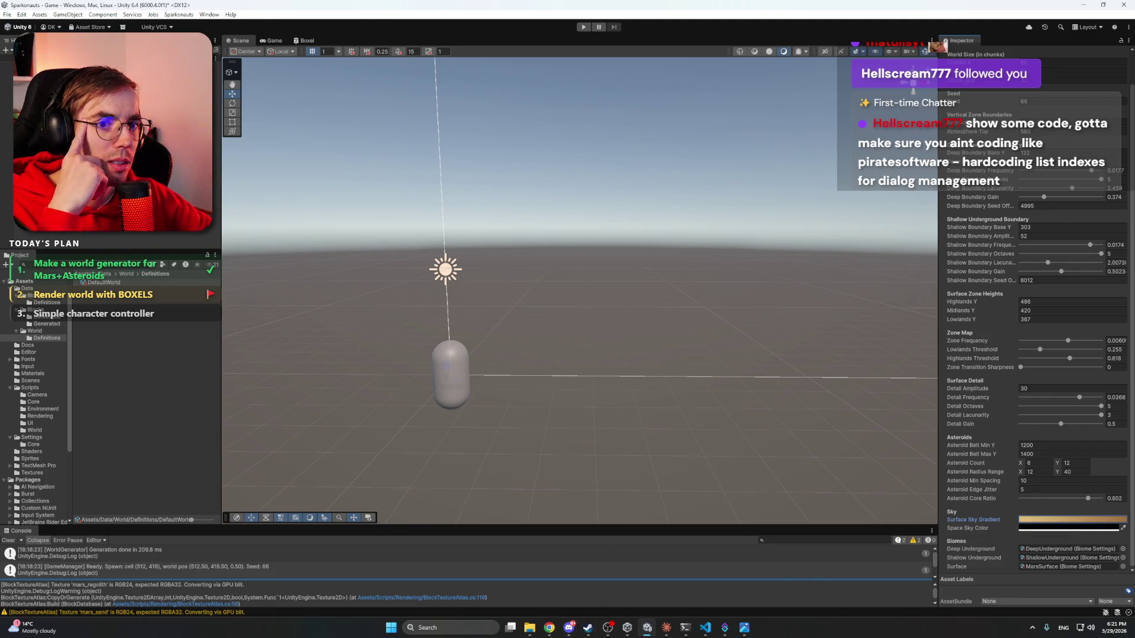
left_click(585, 65)
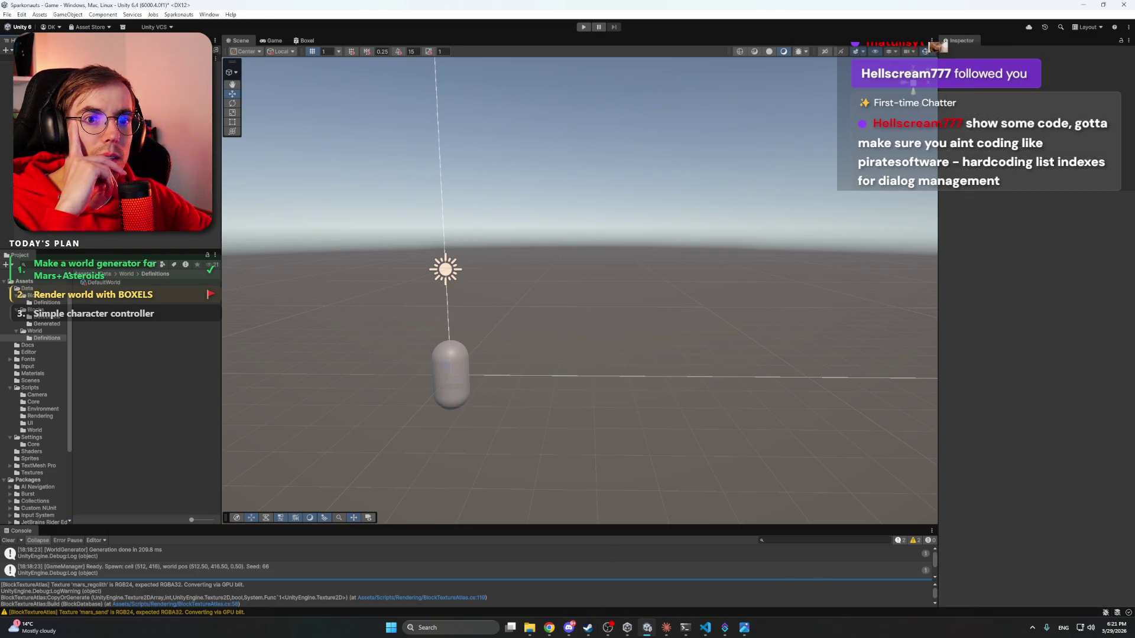
- Test-run the game to check the sky, stop it, and save the scene
left_click(583, 28)
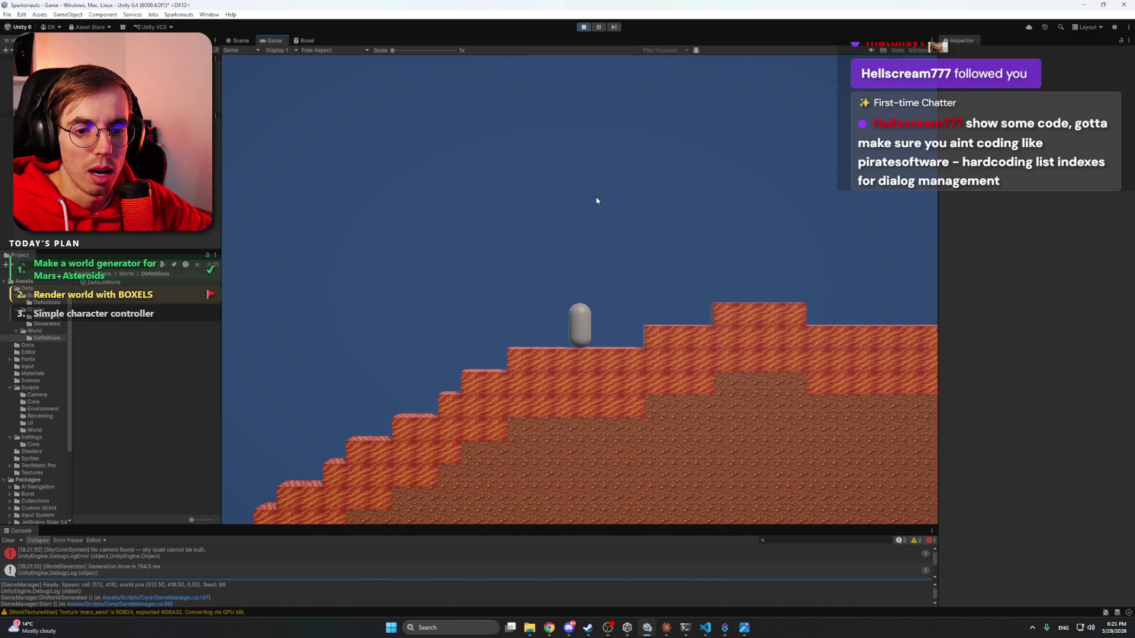
left_click(583, 26)
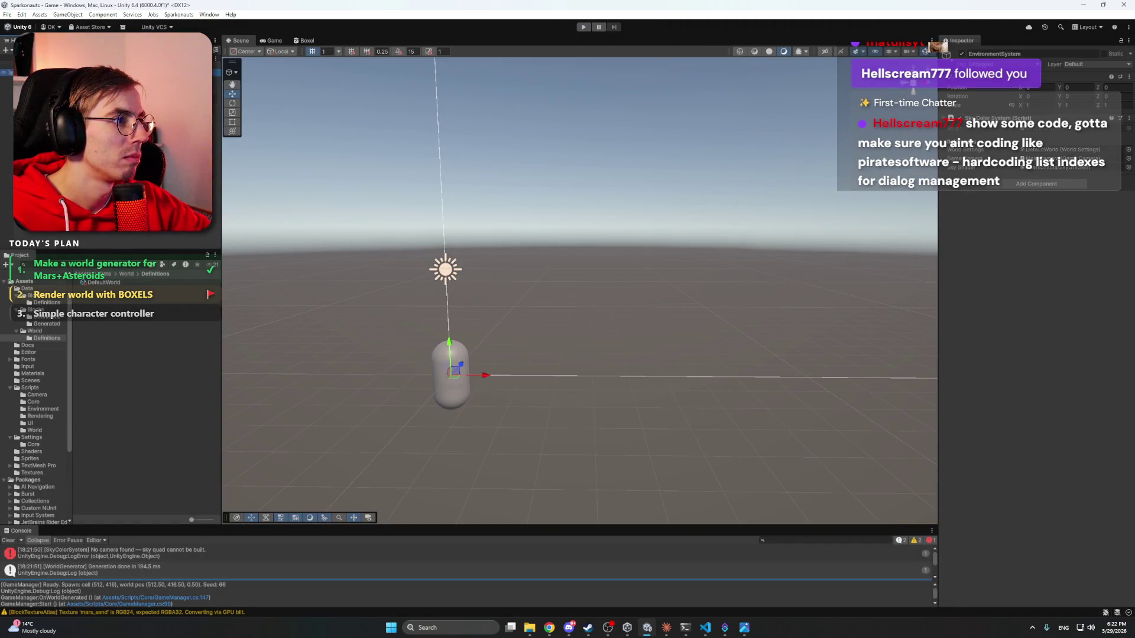
key("ctrl+s")
- Read the SkyColorSystem 'No camera found' stack trace, then select Main Camera to check its settings
left_click(210, 555)
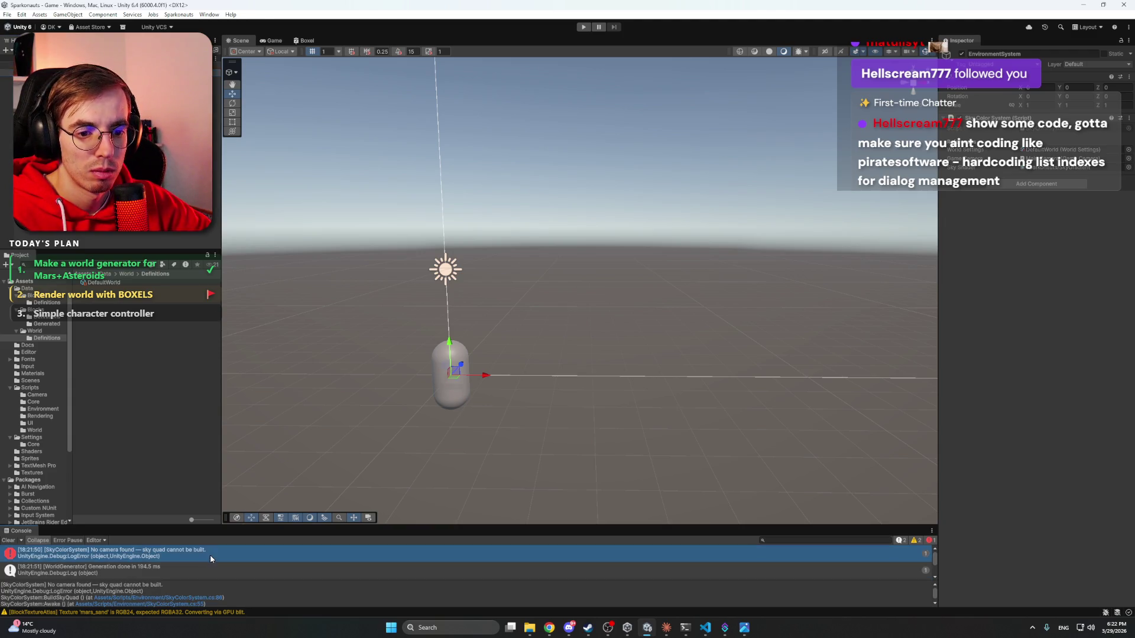
left_click(239, 586)
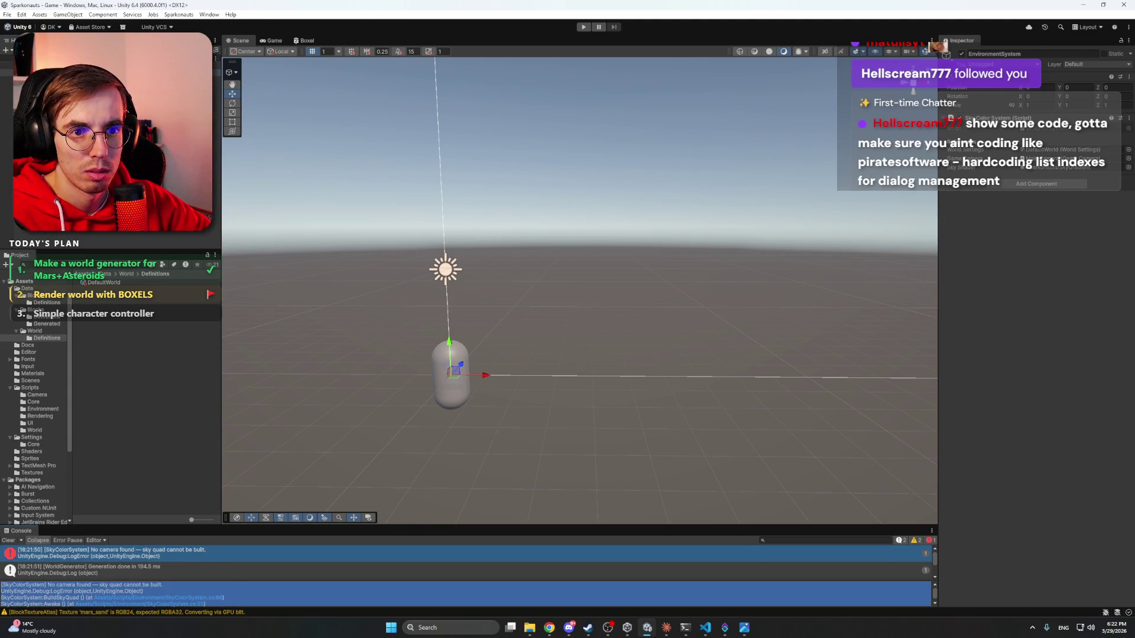
mouse_move(704, 628)
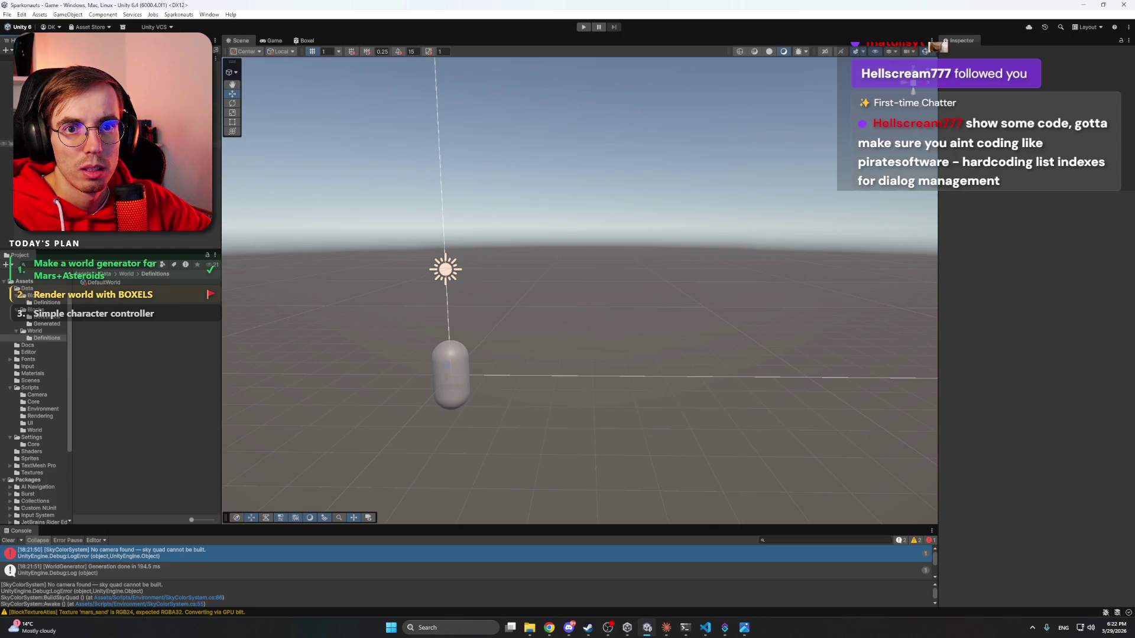
left_click(48, 116)
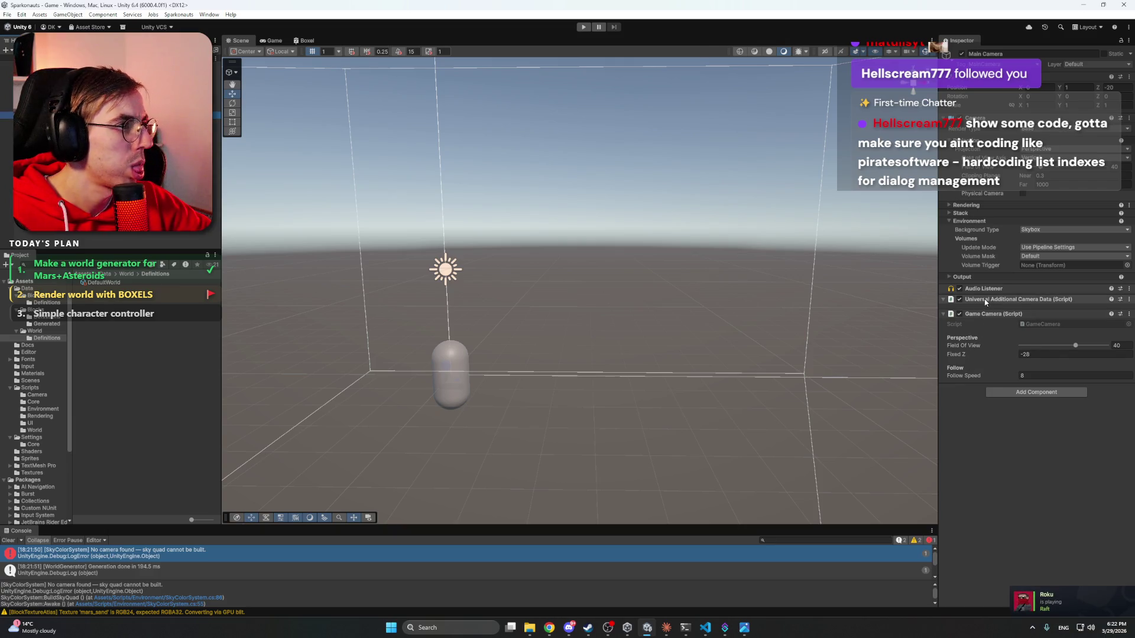
- Send the 'No camera found' error log to Claude Code and review its fix building the quad in Start()
left_click(666, 627)
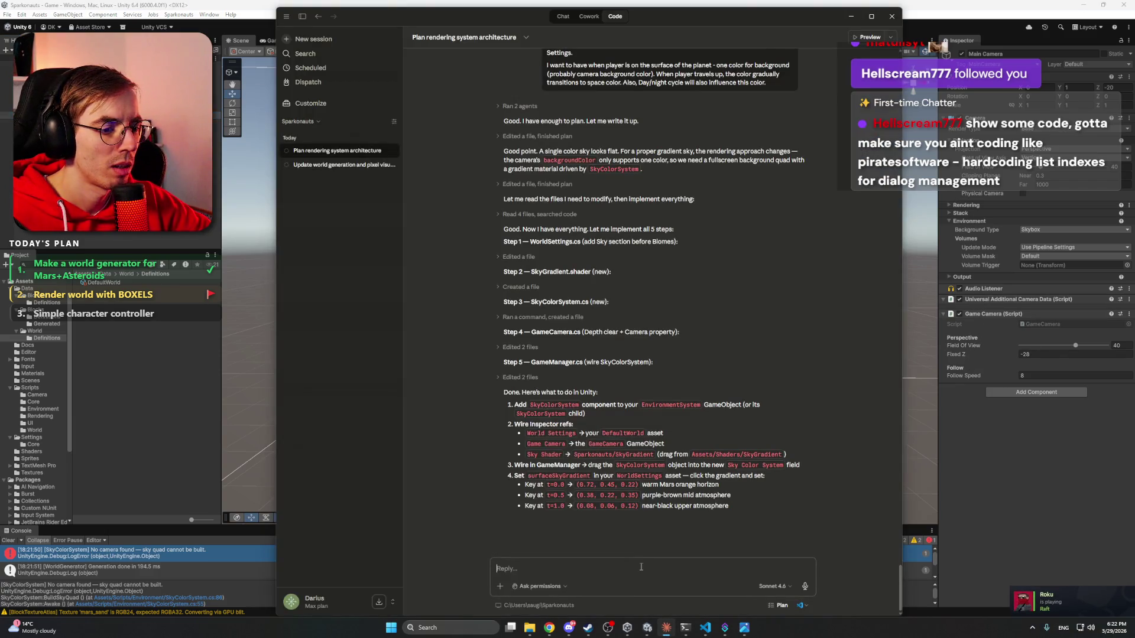
type("[SkyColorSystem] No camera found — sky quad cannot be built. UnityEngine.Debug:LogError (object,UnityEngine.Object) SkyColorSystem:BuildSkyQuad () (at Assets/Scripts/Environment/SkyColorSystem.cs:86) SkyColorSystem:Awake () (at Assets/Scripts/Environment/SkyColorSystem.cs:55)")
key("Return")
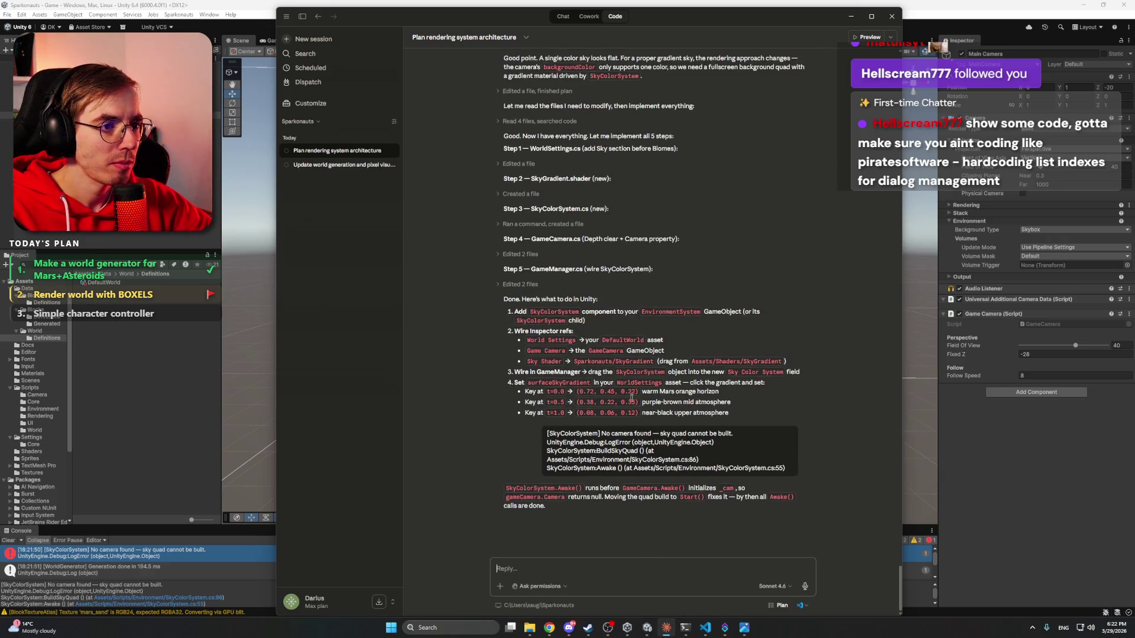
scroll(576, 293, "up", 5)
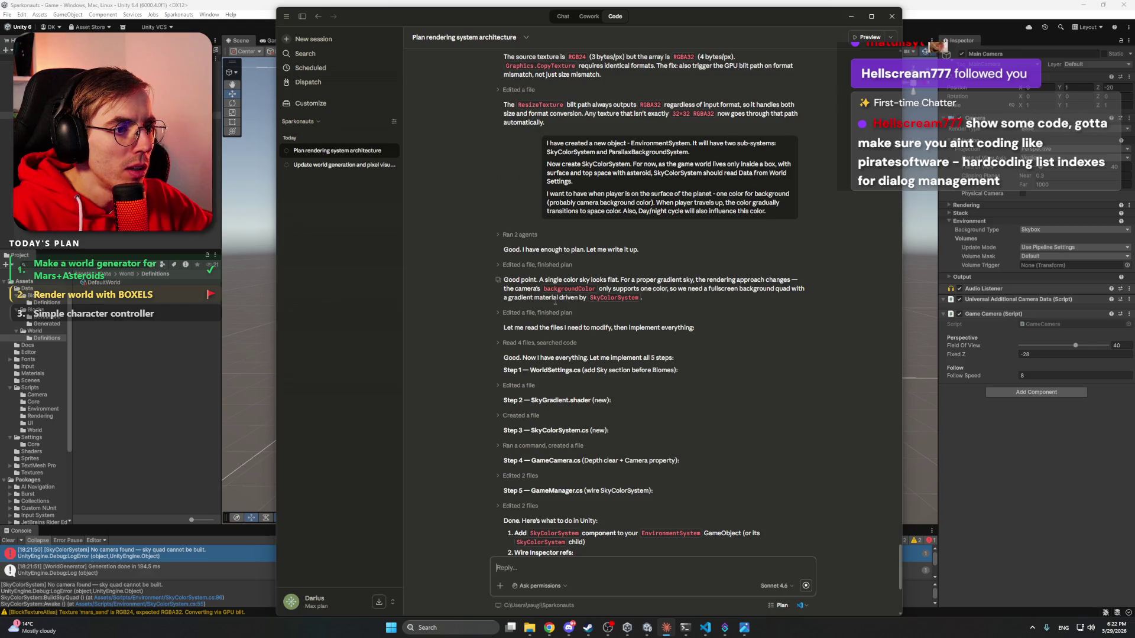
scroll(555, 301, "down", 5)
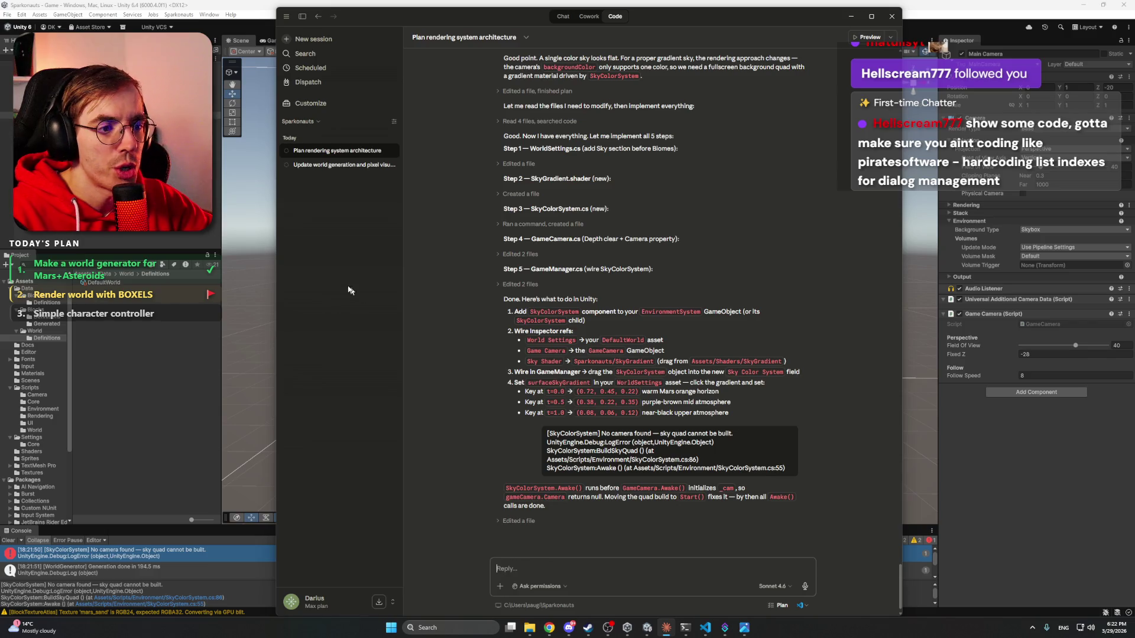
key("alt+Tab")
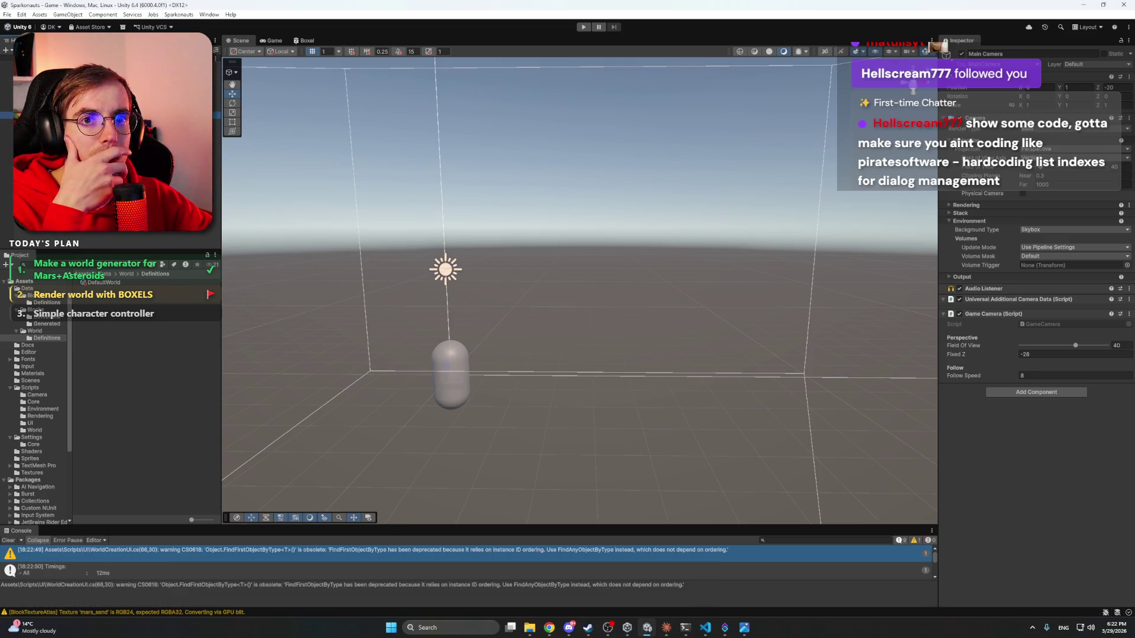
- Assign EnvironmentSystem as GameManager's Sky Color System reference
left_click(7, 79)
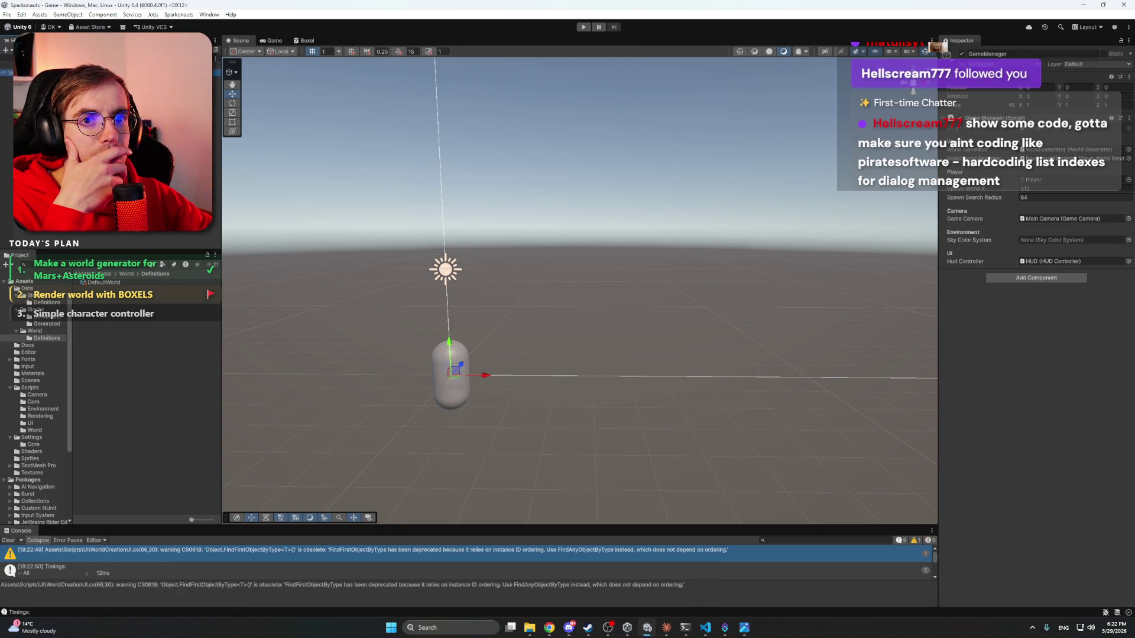
left_click(1128, 240)
left_click(1029, 270)
left_click(1047, 327)
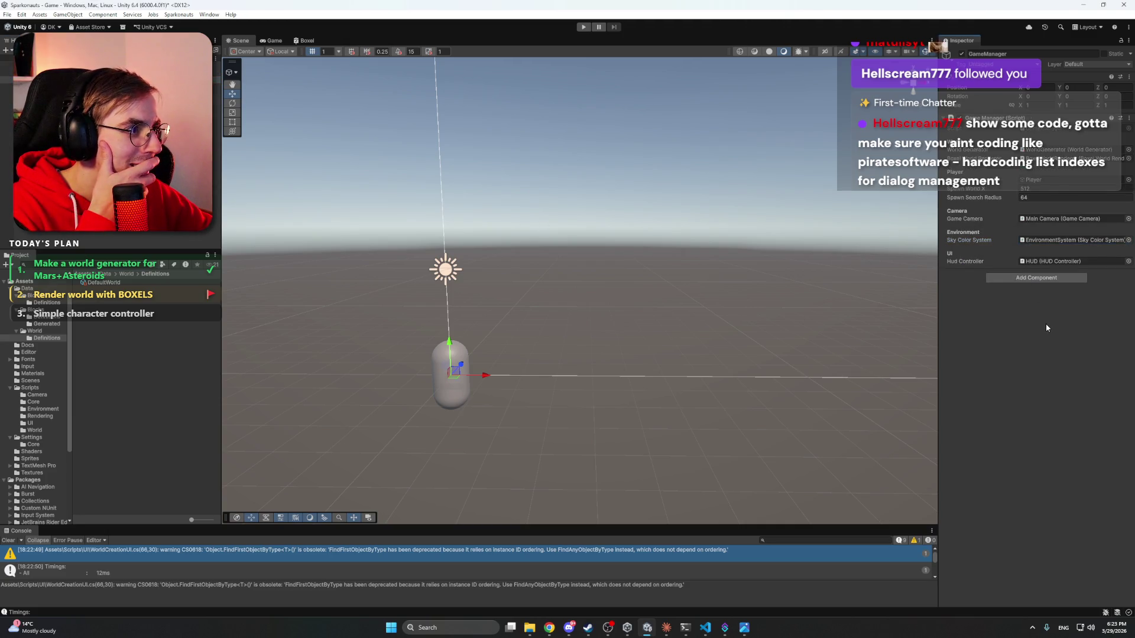
left_click(103, 233)
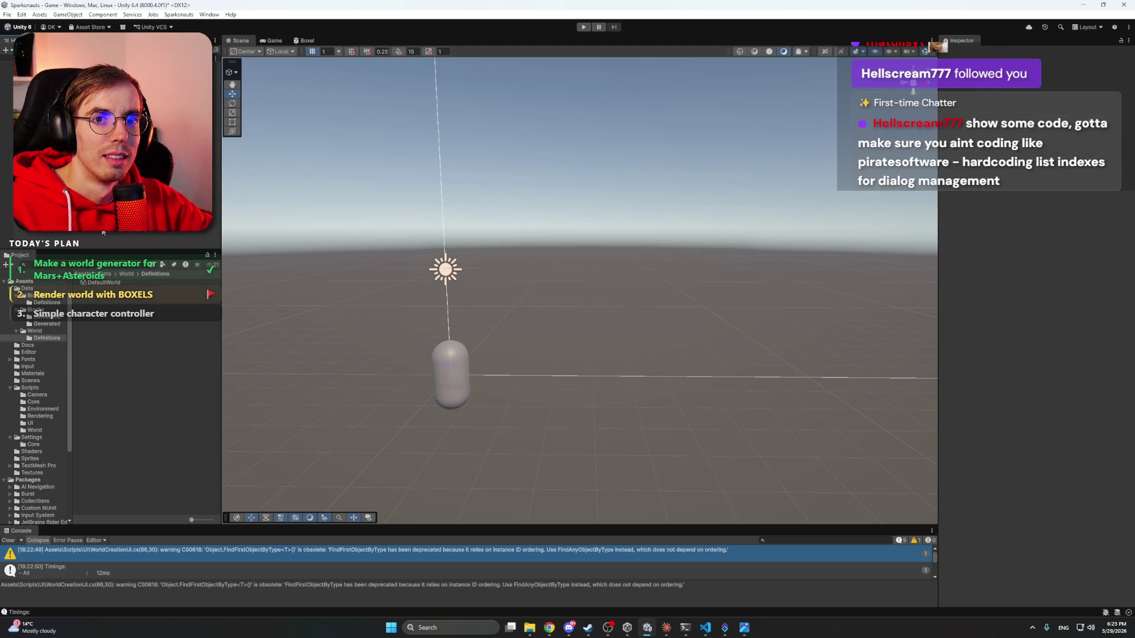
- Review Claude's Start() fix explanation and Unity setup notes, then return to Unity
left_click(666, 628)
scroll(640, 543, "down", 1)
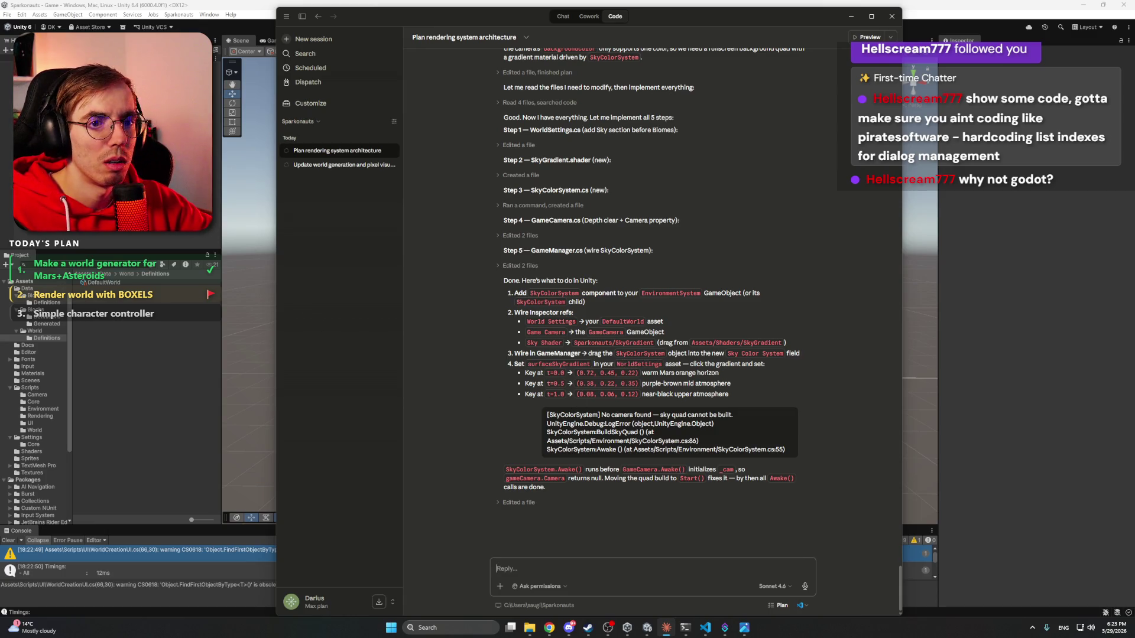
key("alt+Tab")
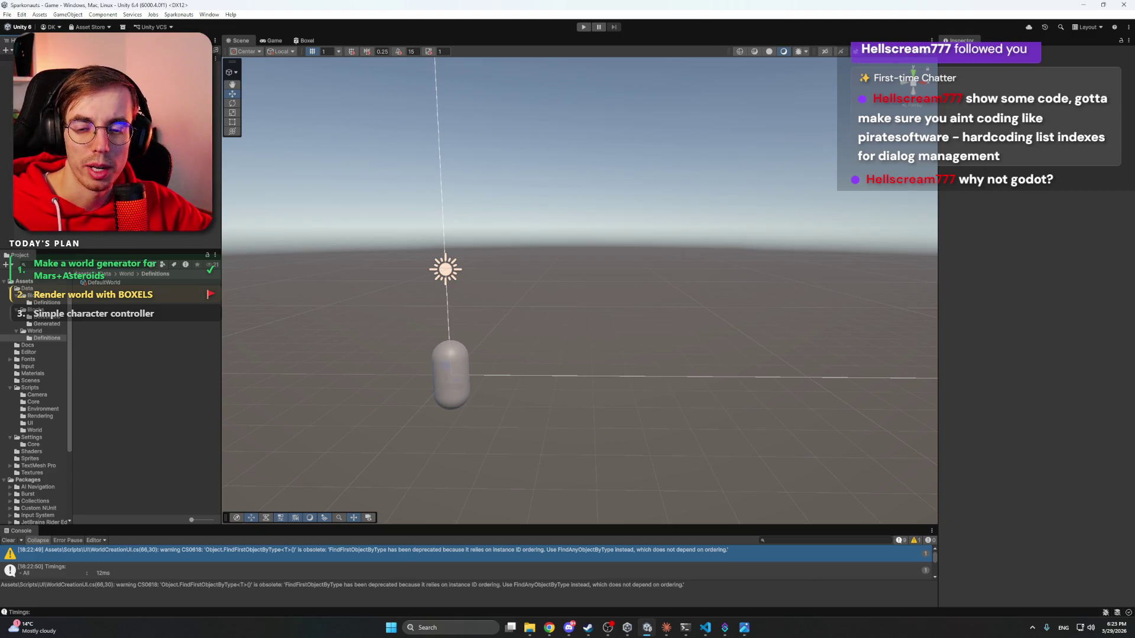
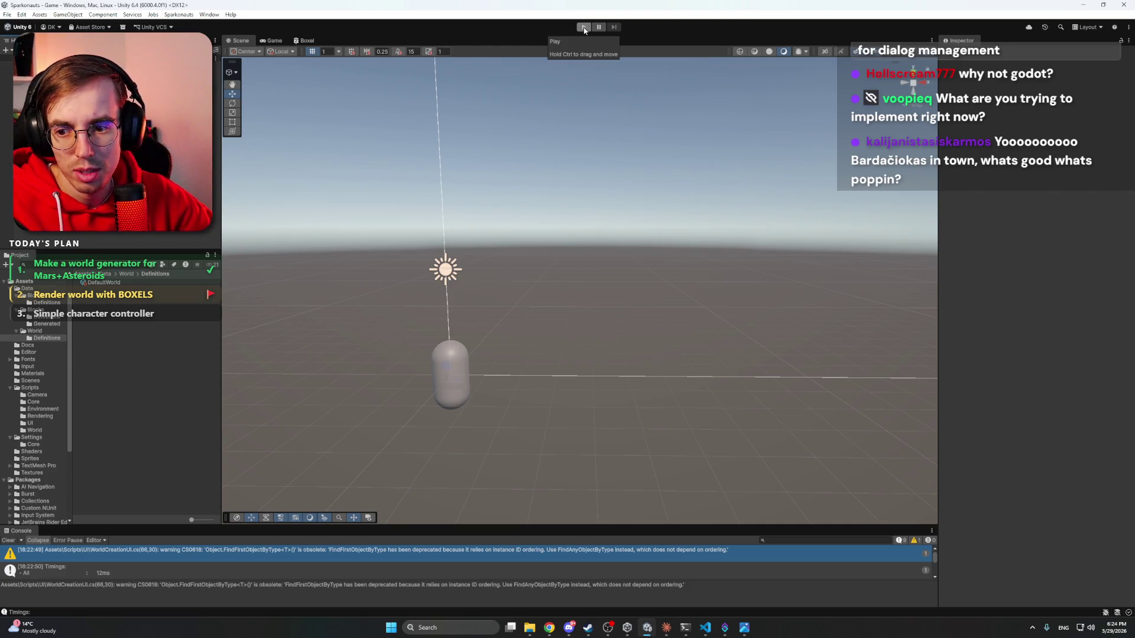
- Enter Play mode and walk the capsule down the block stairs and over the hill peak
left_click(584, 27)
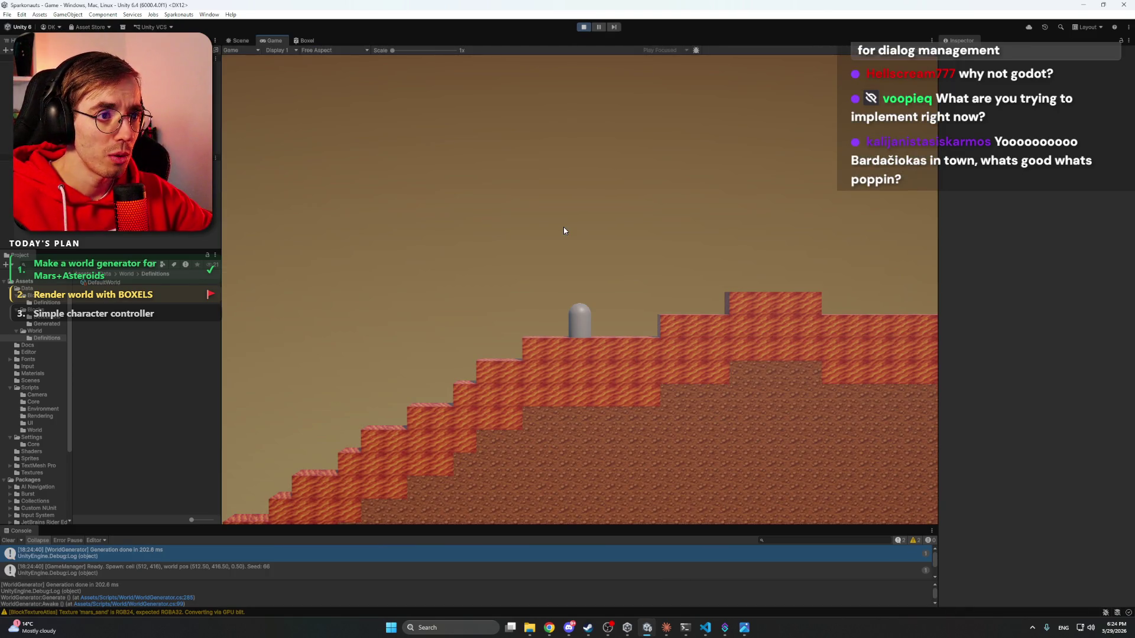
key("a")
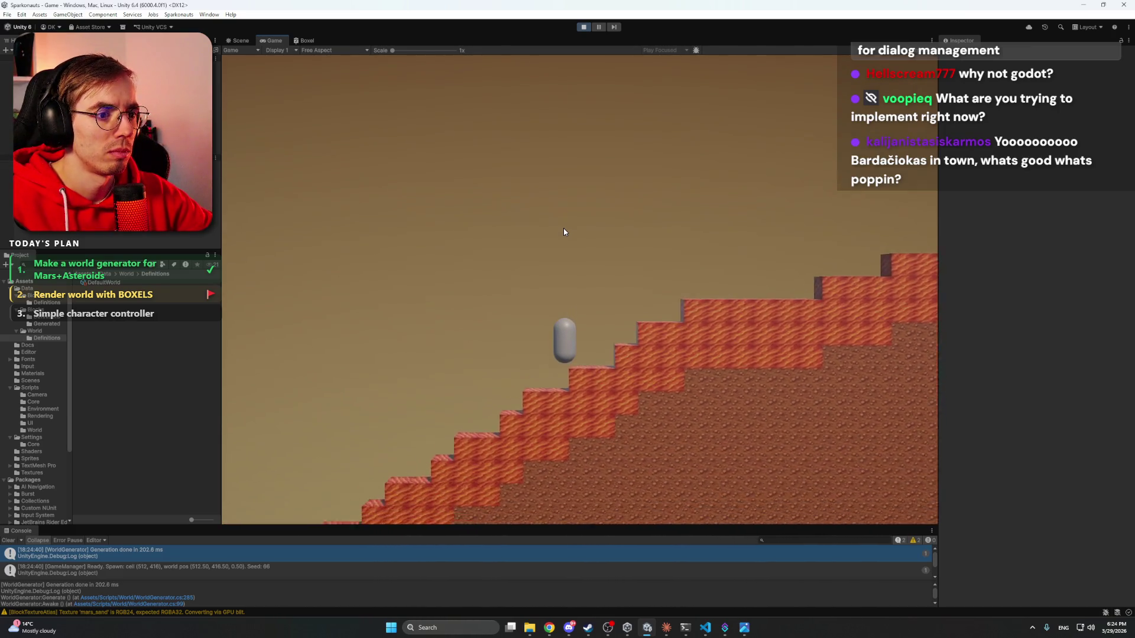
key("d")
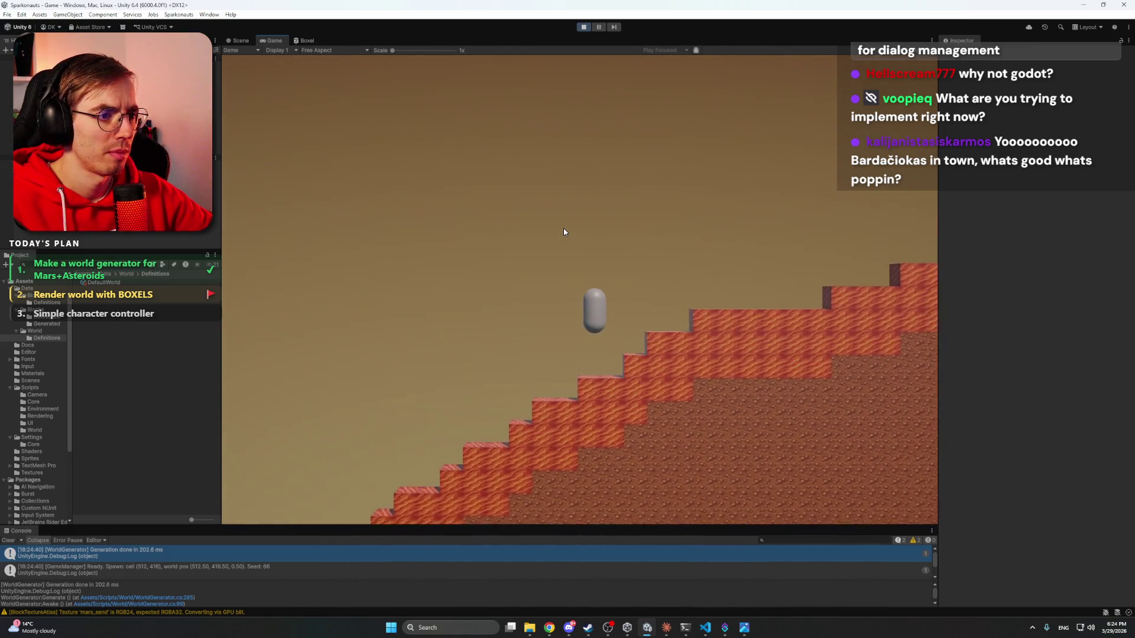
key("d")
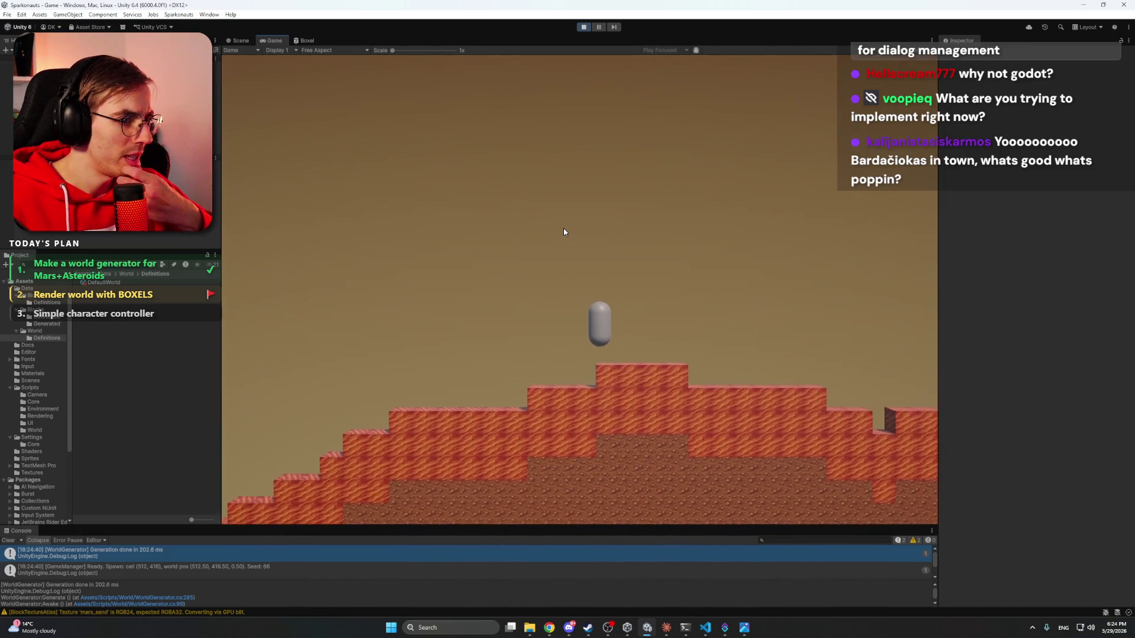
key("d")
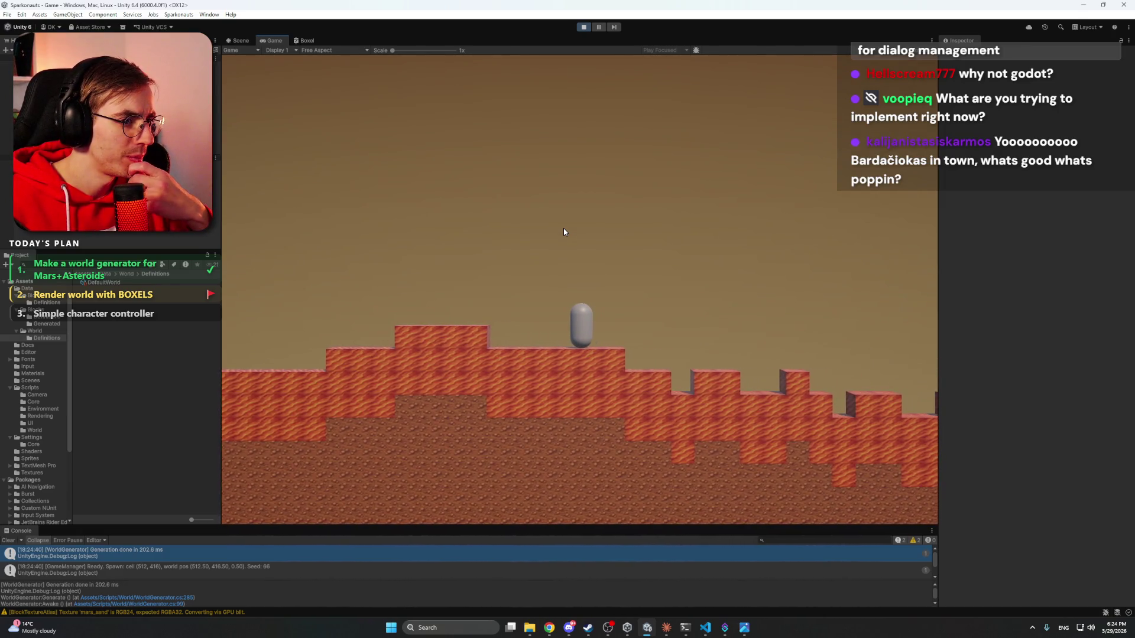
key("d")
- Walk the capsule back left over the hills, then fly it up above the terrain
key("a")
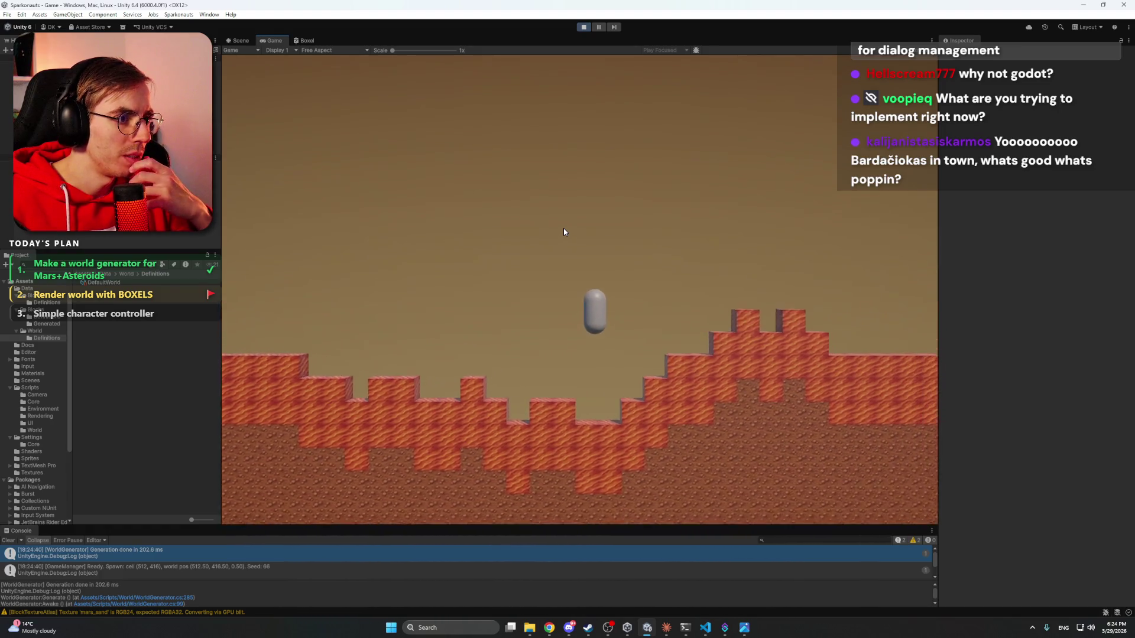
key("a")
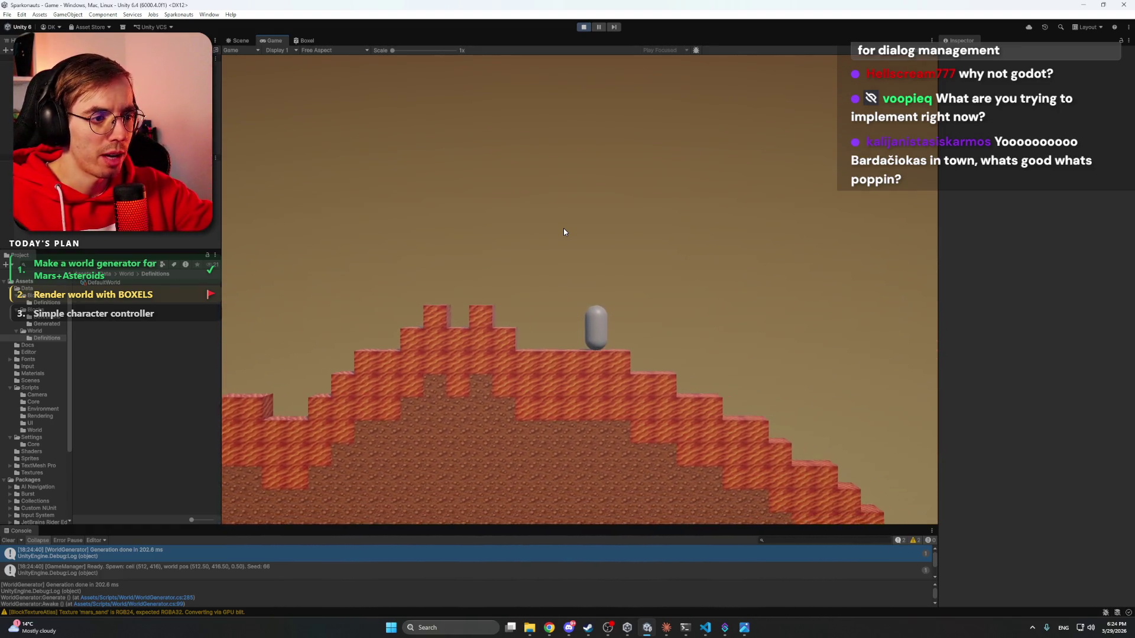
key("a")
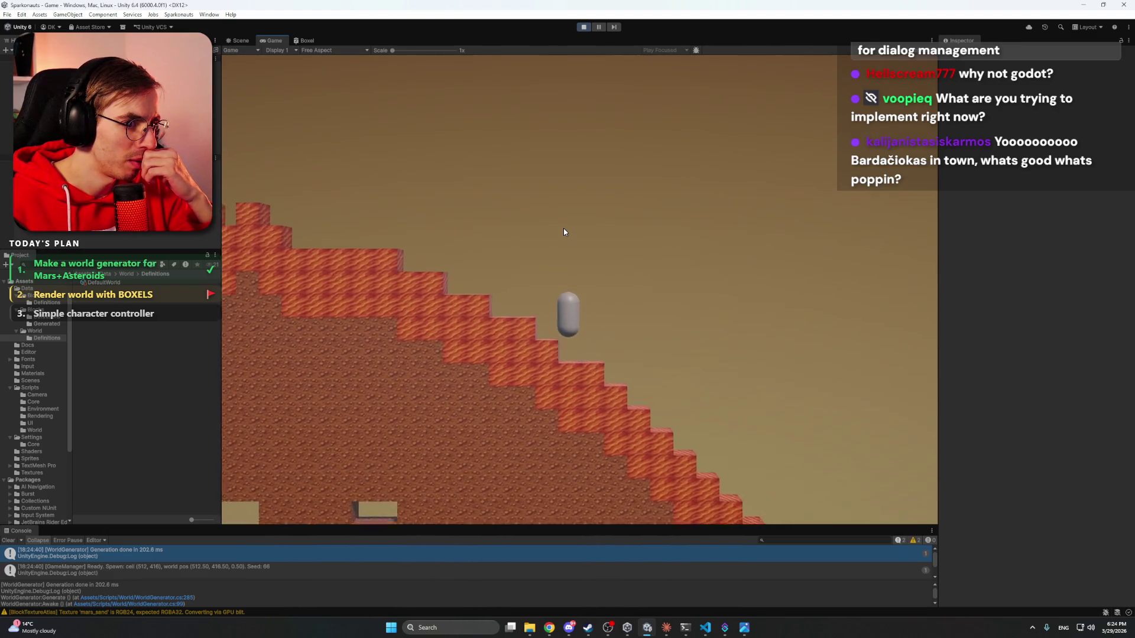
key("a")
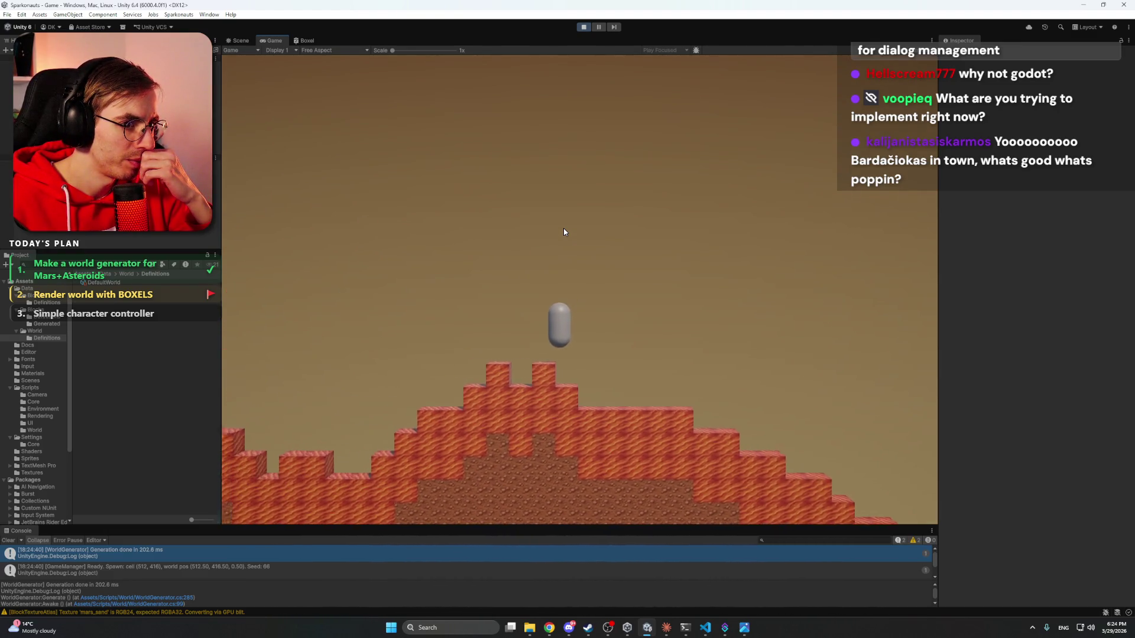
key("a")
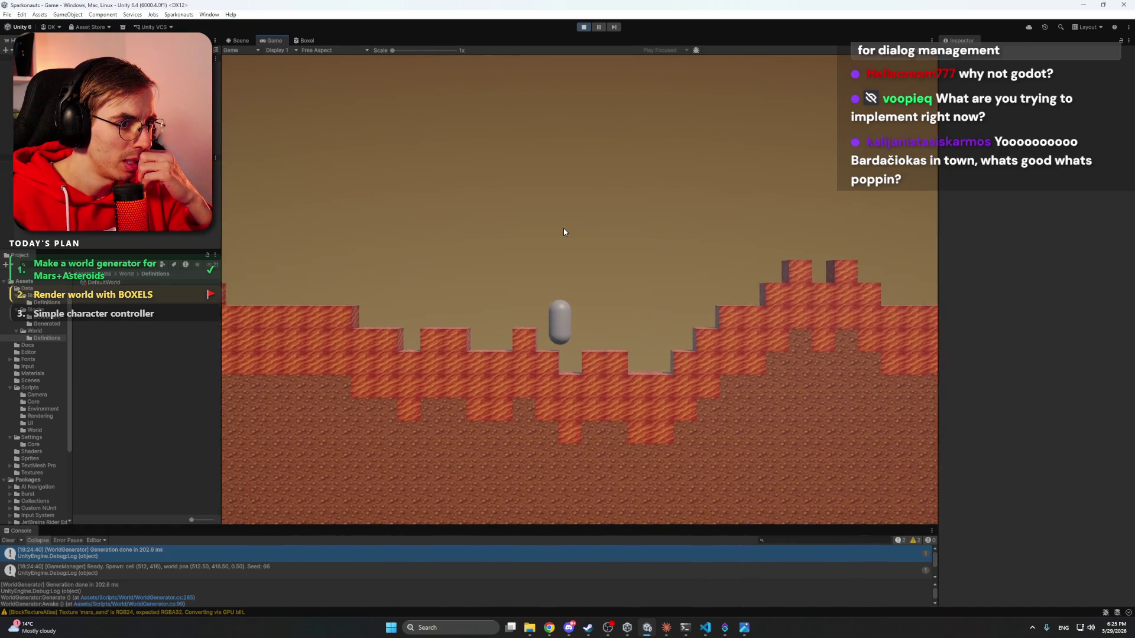
key("a")
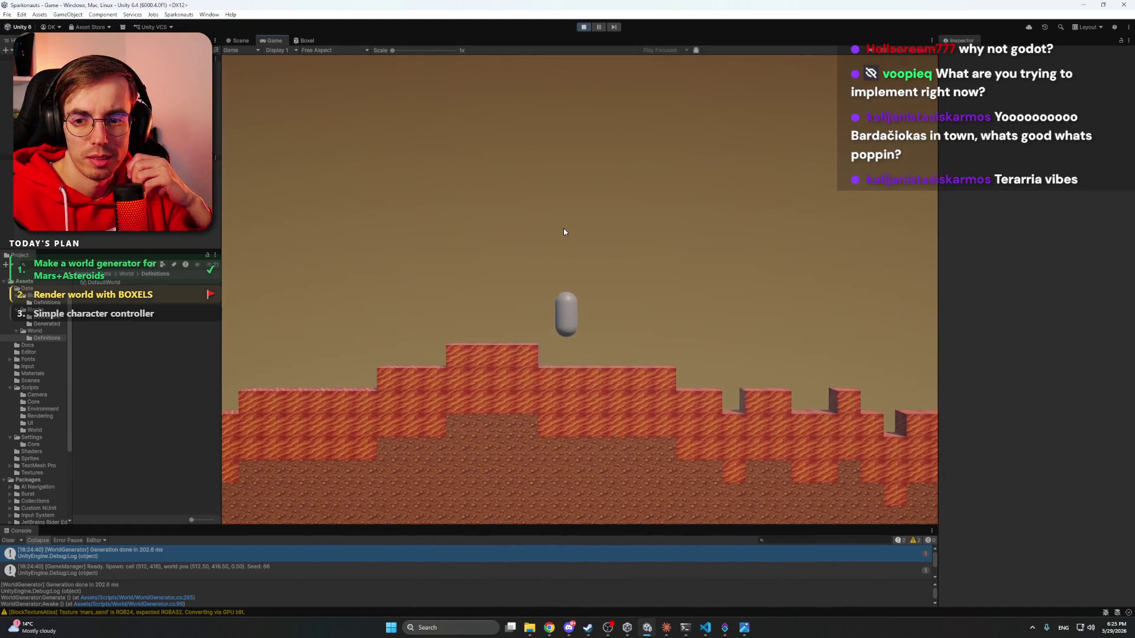
key("a")
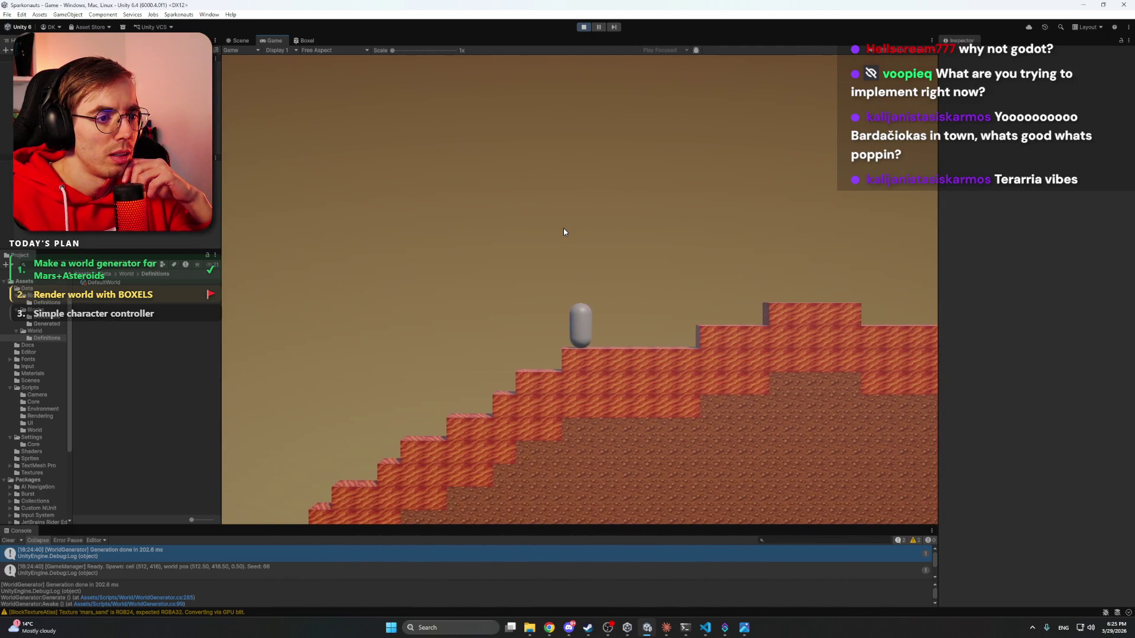
key("space")
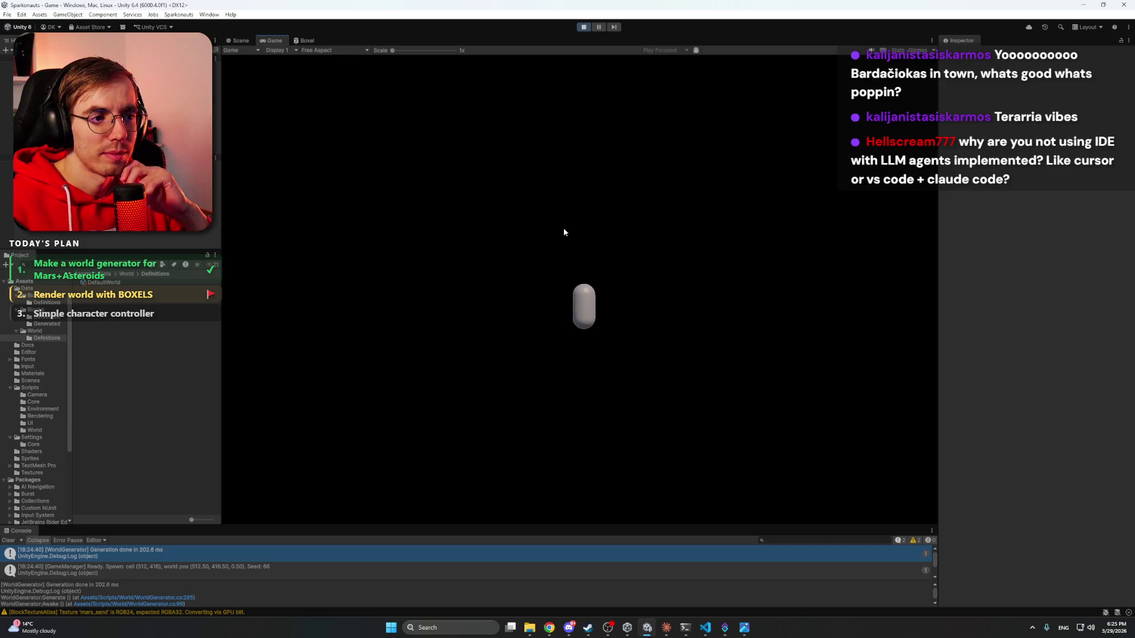
- In the Scene view, frame the Player capsule and raise it higher along Y
left_click(239, 40)
mouse_move(619, 228)
left_mouse_down()
mouse_move(629, 183)
mouse_move(689, 73)
mouse_move(644, 147)
left_mouse_up()
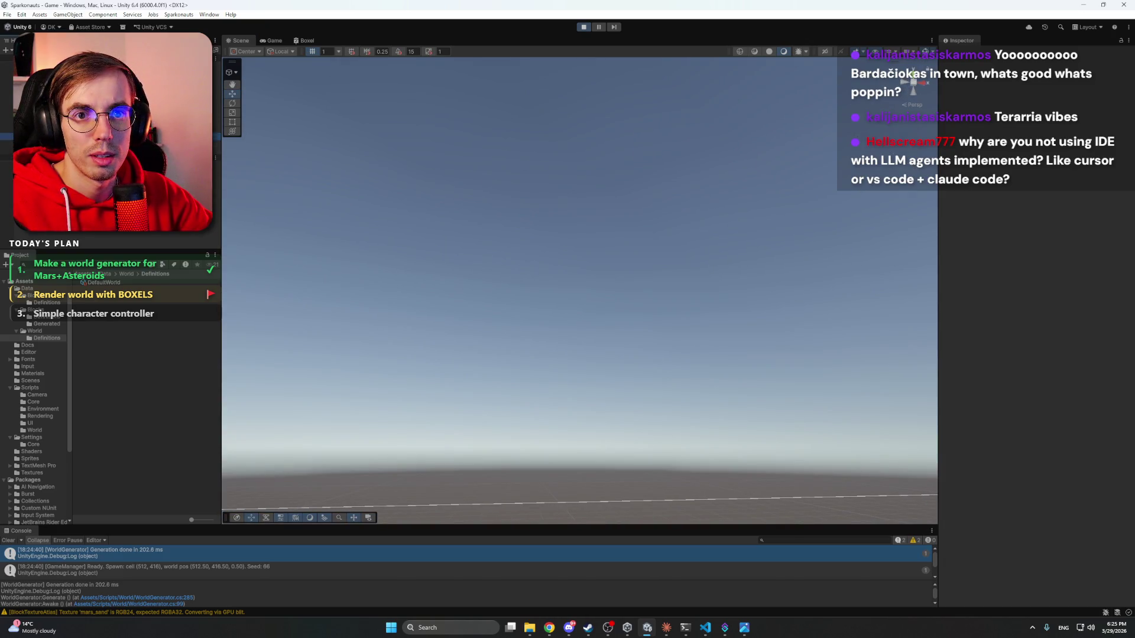
key("f")
mouse_move(614, 319)
left_mouse_down()
mouse_move(575, 374)
mouse_move(595, 362)
mouse_move(621, 256)
mouse_move(623, 270)
mouse_move(641, 273)
left_mouse_up()
scroll(598, 354, "down", 5)
left_click(586, 304)
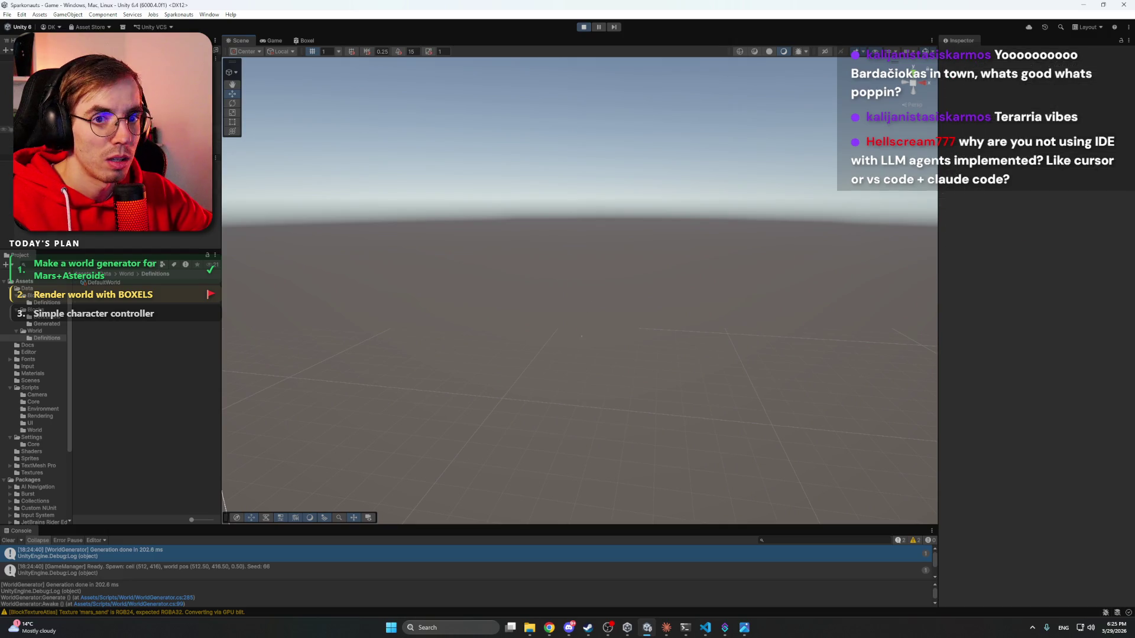
left_click(585, 328)
left_click_drag(582, 306, 581, 278)
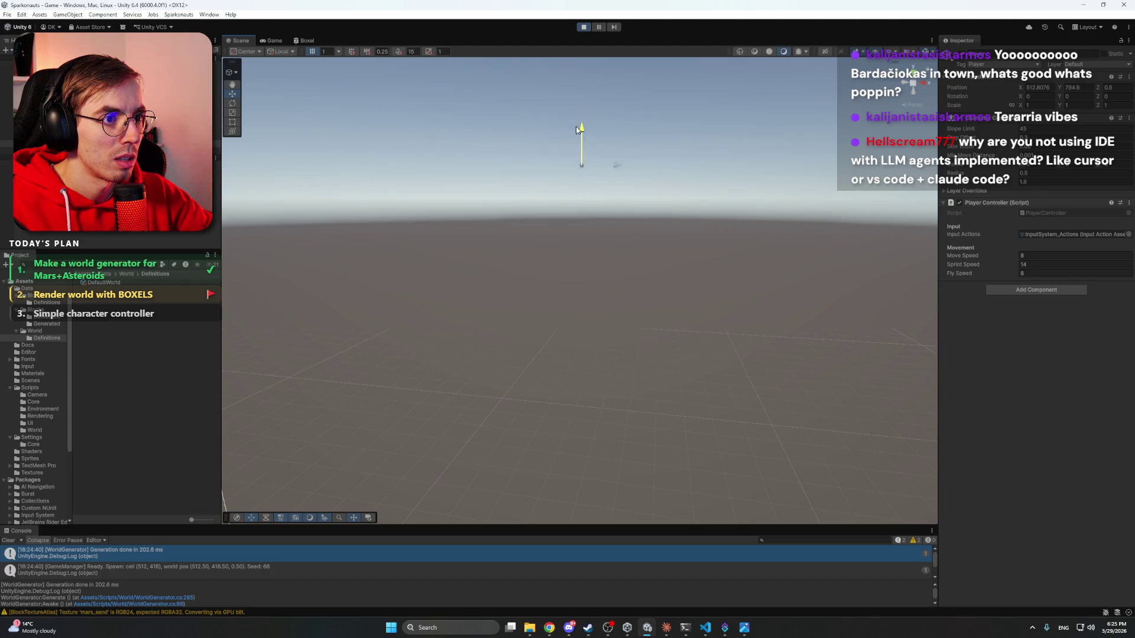
left_click_drag(577, 129, 577, 104)
key("f")
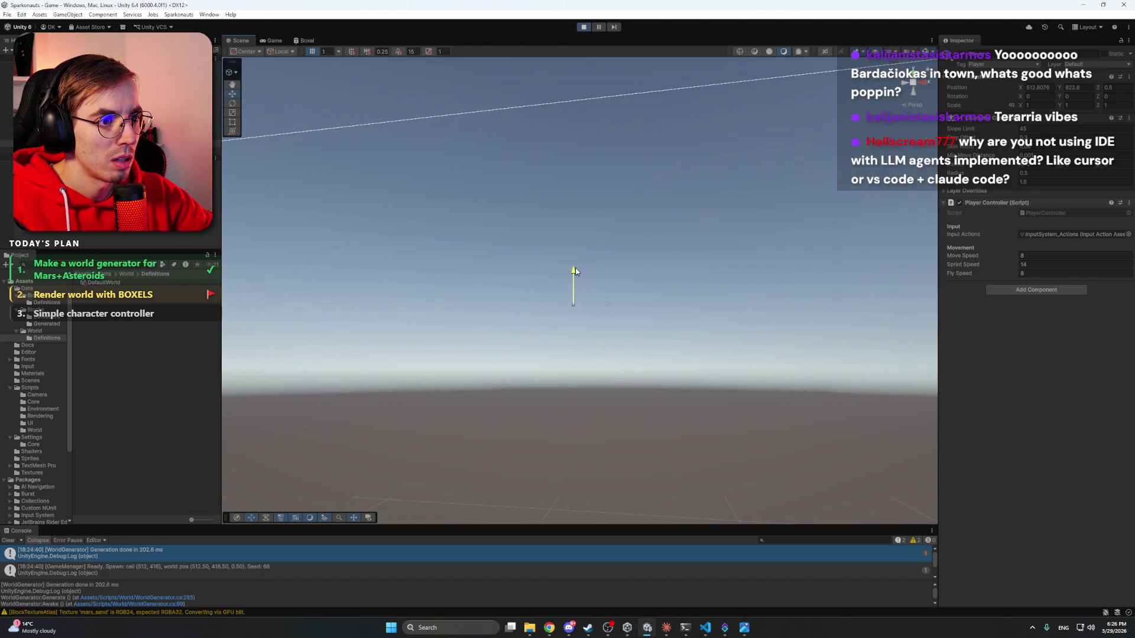
- Move the Player further along X, walk it right, then bring up BlockTextureAtlas.cs
left_click(617, 247)
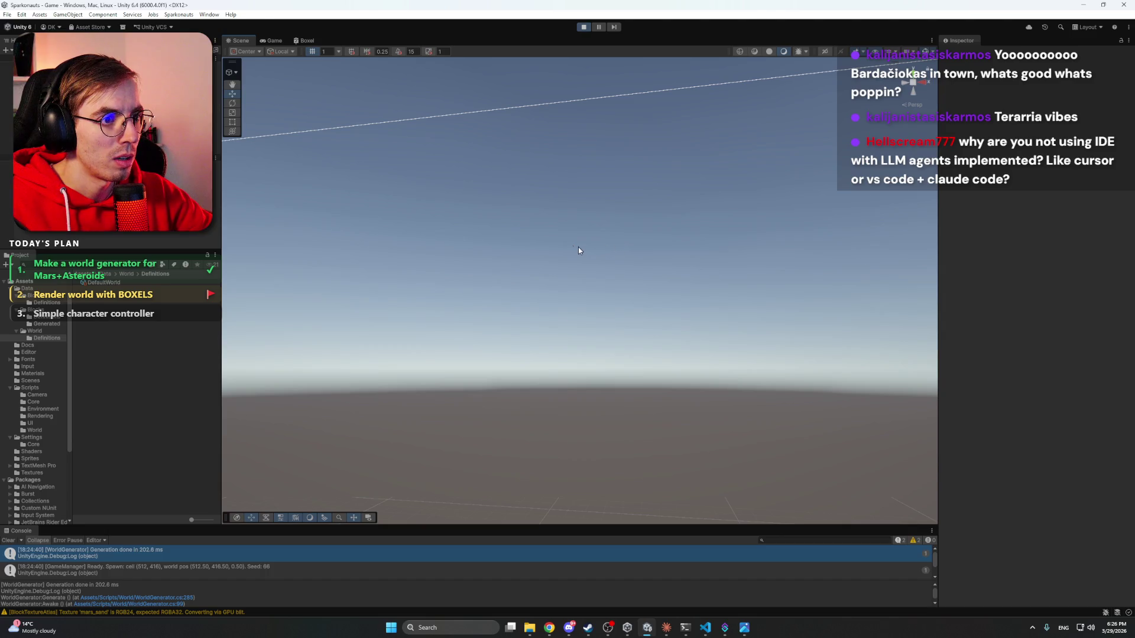
left_click(36, 143)
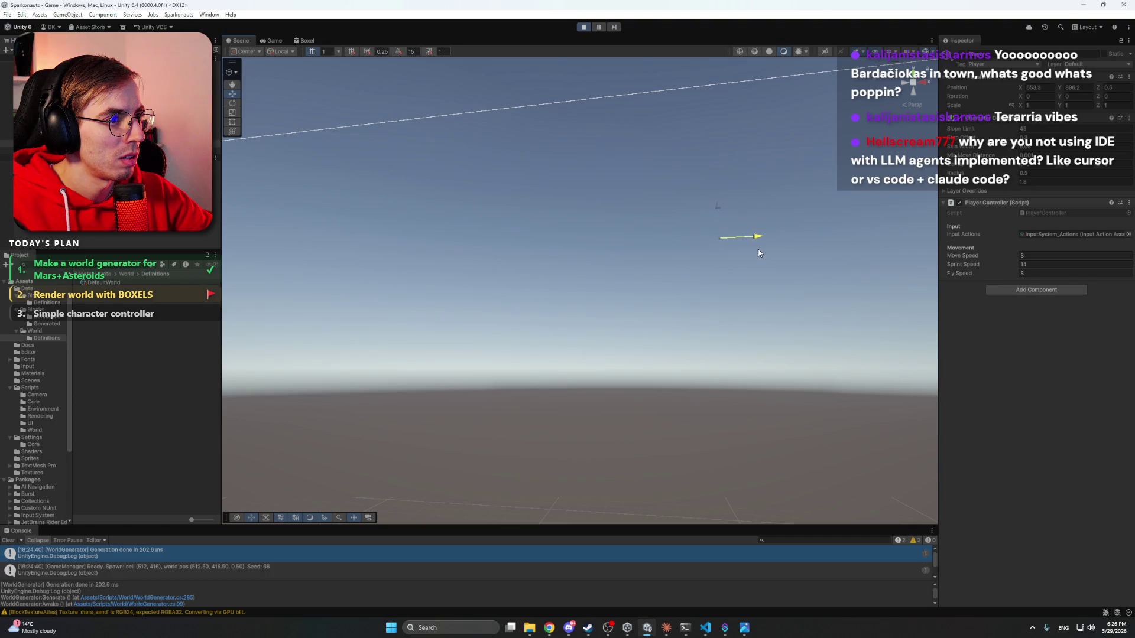
left_click_drag(703, 254, 687, 252)
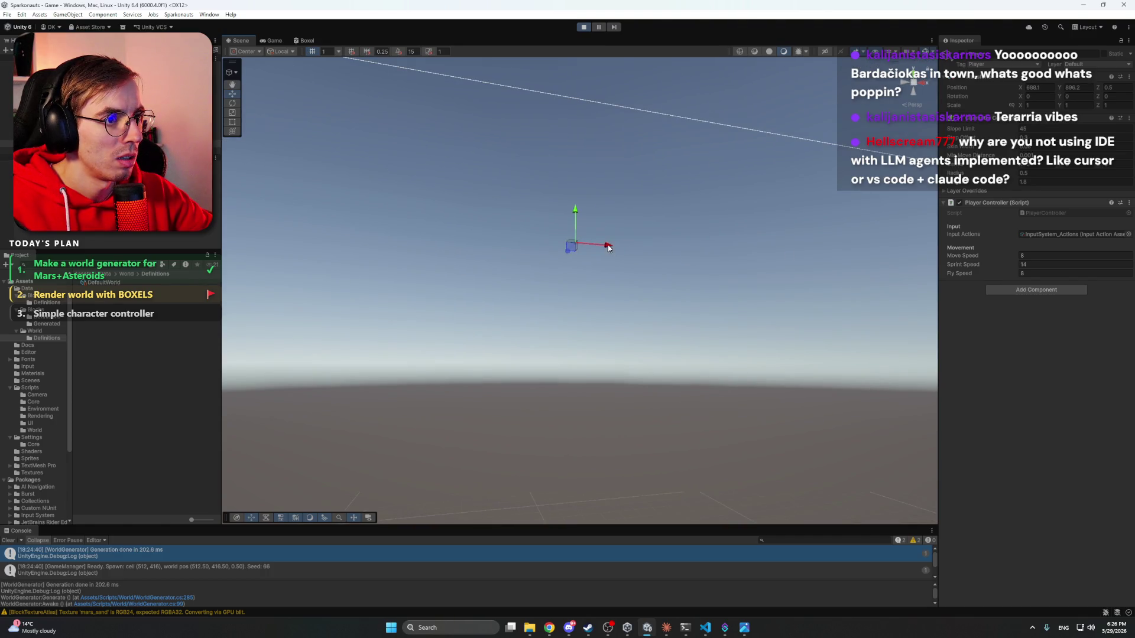
left_click_drag(608, 247, 713, 244)
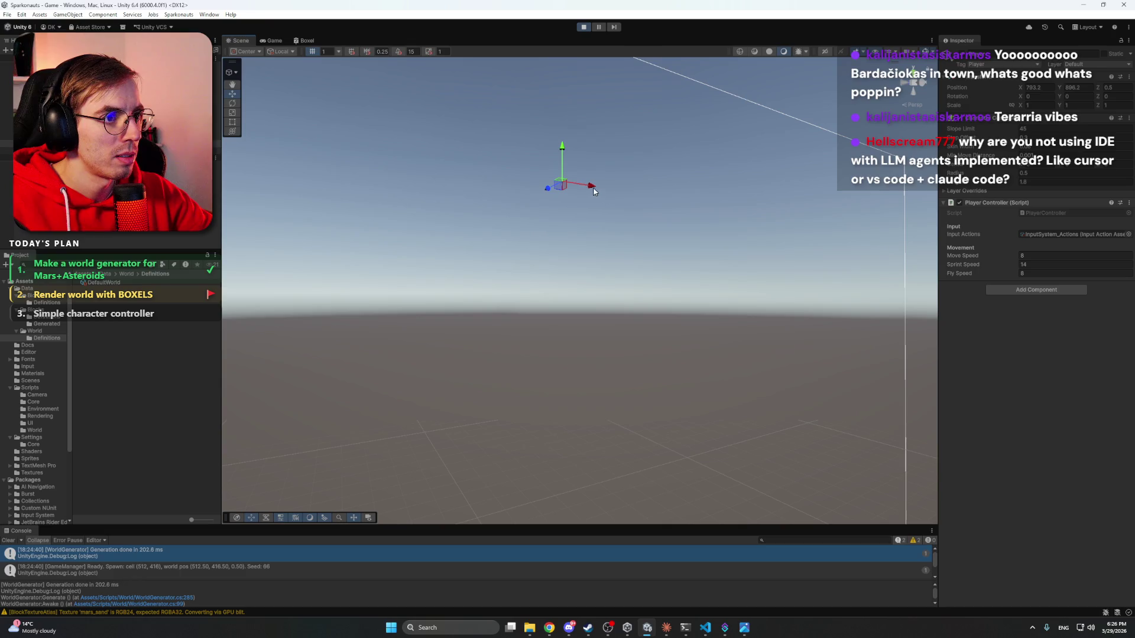
mouse_move(594, 191)
left_mouse_down()
mouse_move(614, 190)
mouse_move(601, 186)
left_mouse_up()
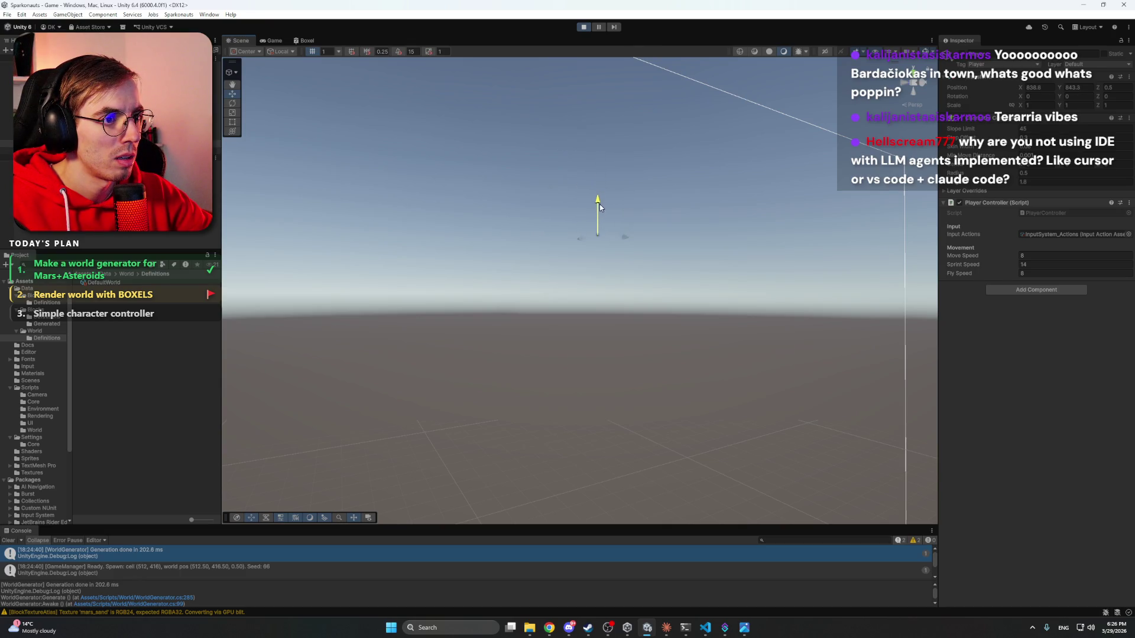
left_click_drag(600, 228, 600, 249)
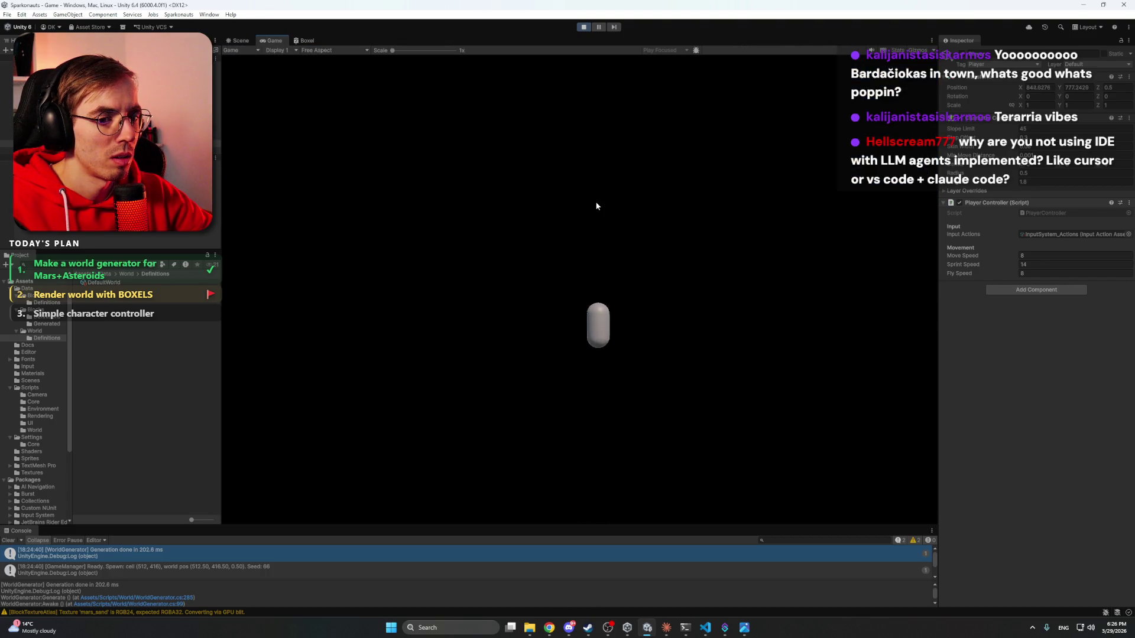
key("d")
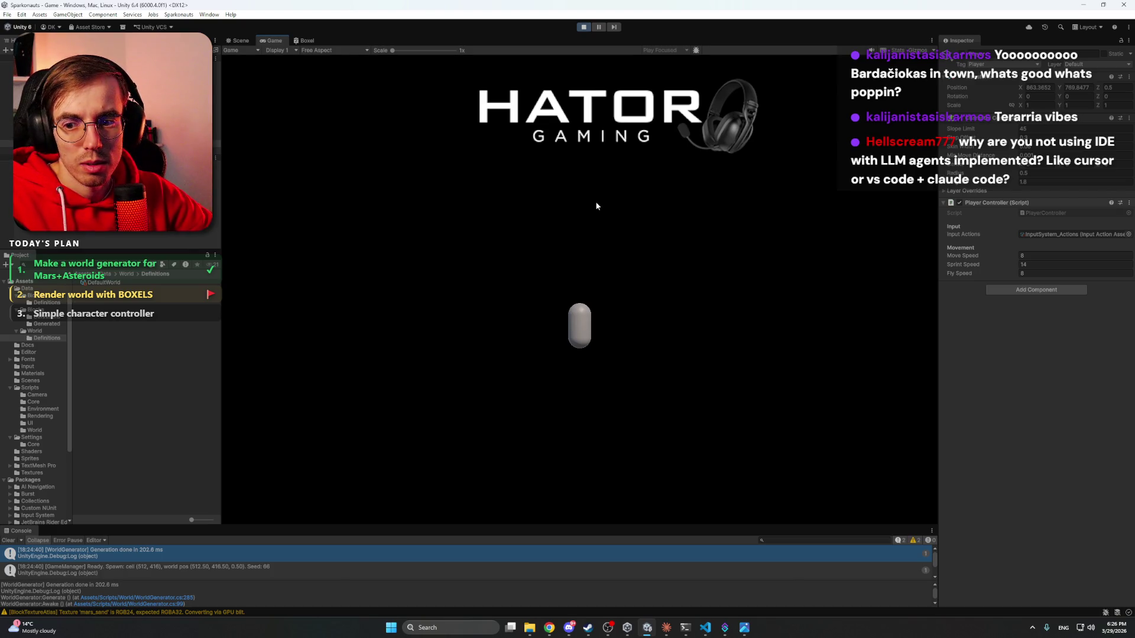
left_click(705, 628)
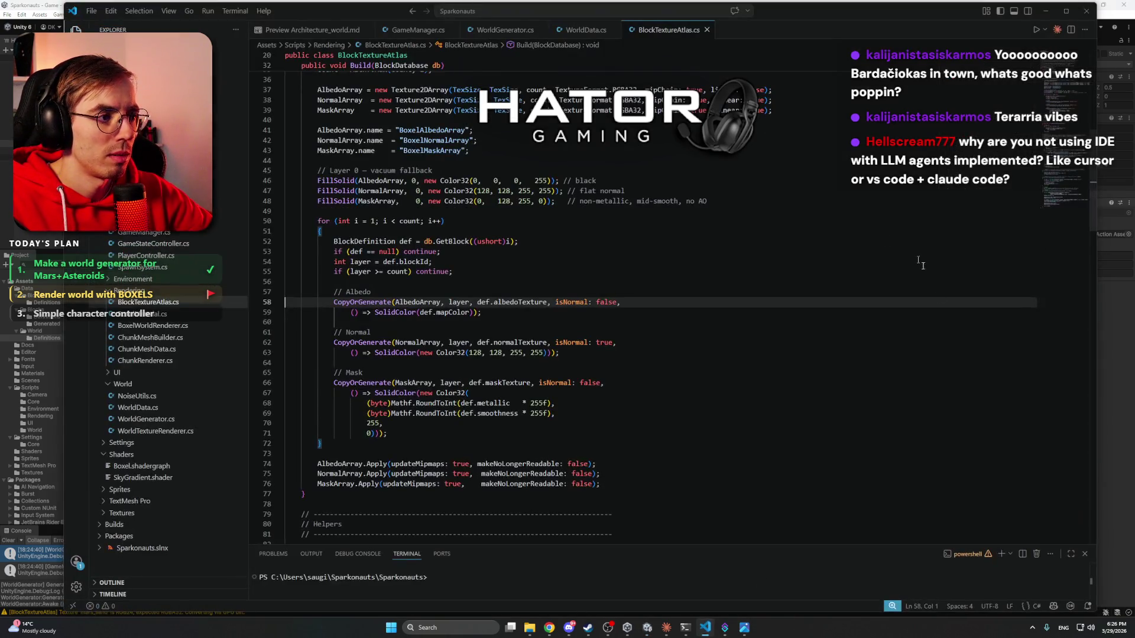
- Open the Claude Code panel beside BlockTextureAtlas.cs and widen the code area
left_click(1057, 31)
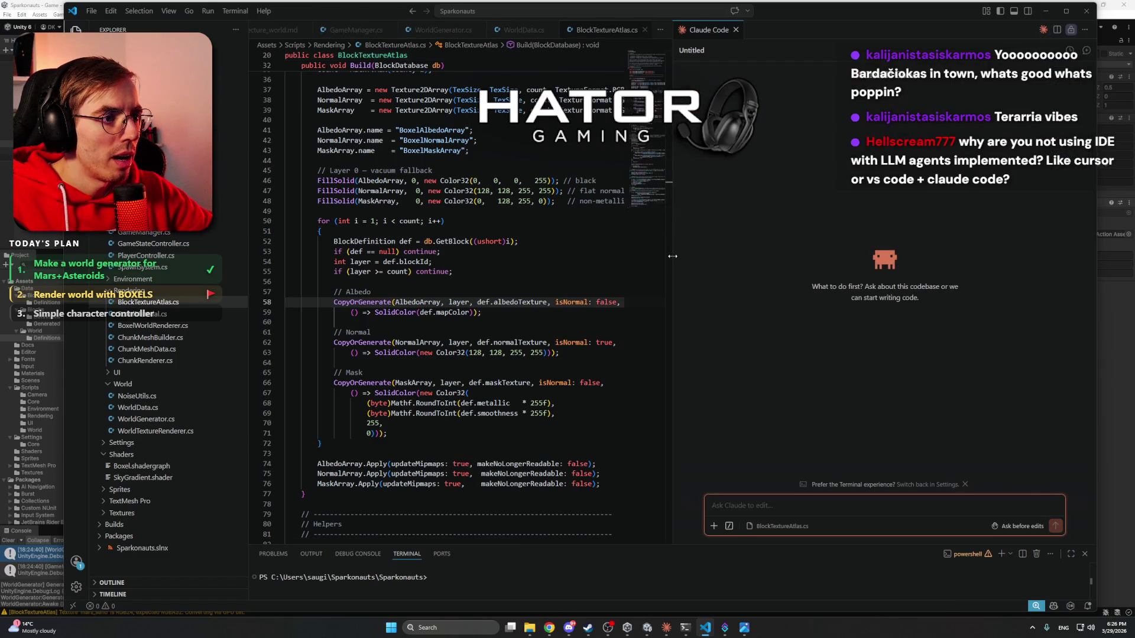
left_click_drag(674, 256, 790, 260)
left_click(626, 314)
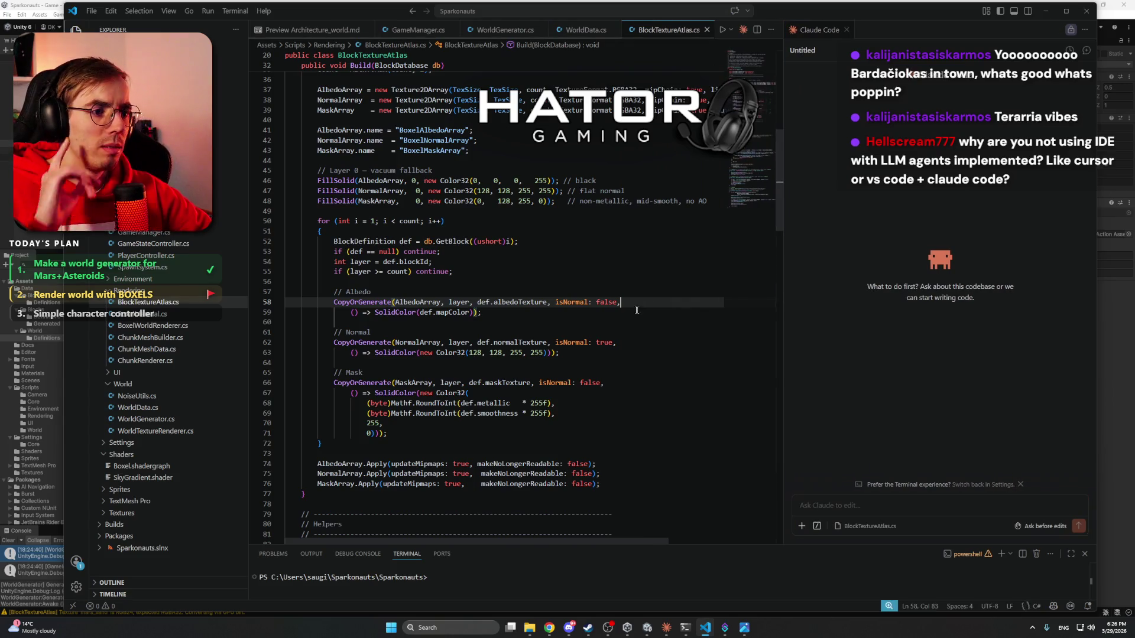
scroll(626, 313, "up", 10)
scroll(618, 316, "down", 15)
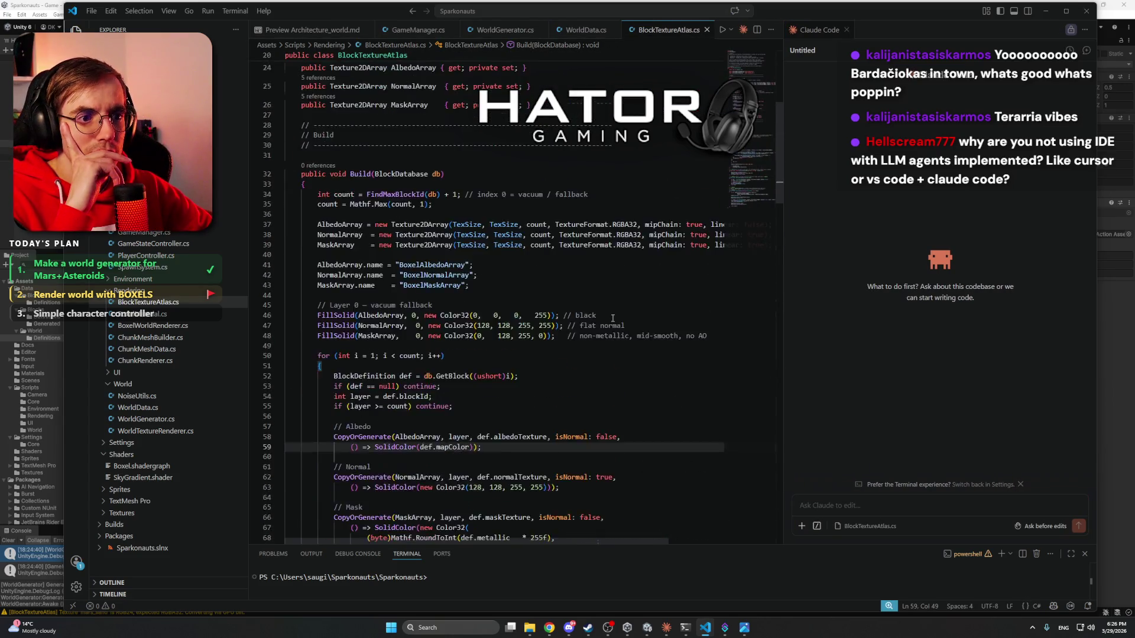
scroll(612, 318, "down", 12)
- Minimize the code editor, open the Claude app, and bring Unity back to the front
left_click(1046, 11)
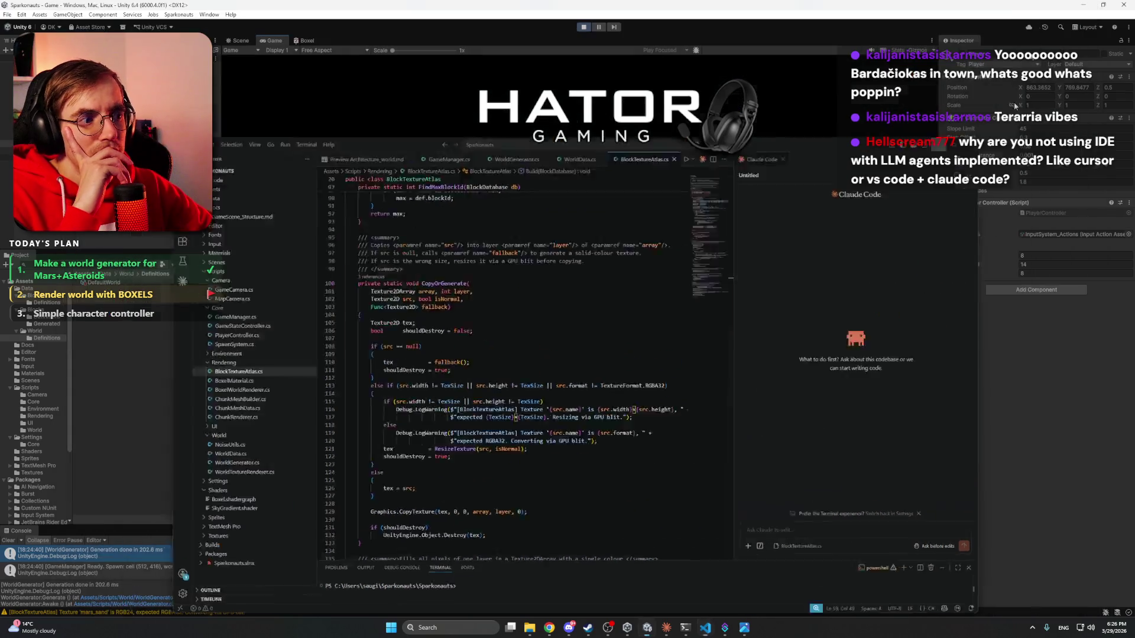
left_click(666, 628)
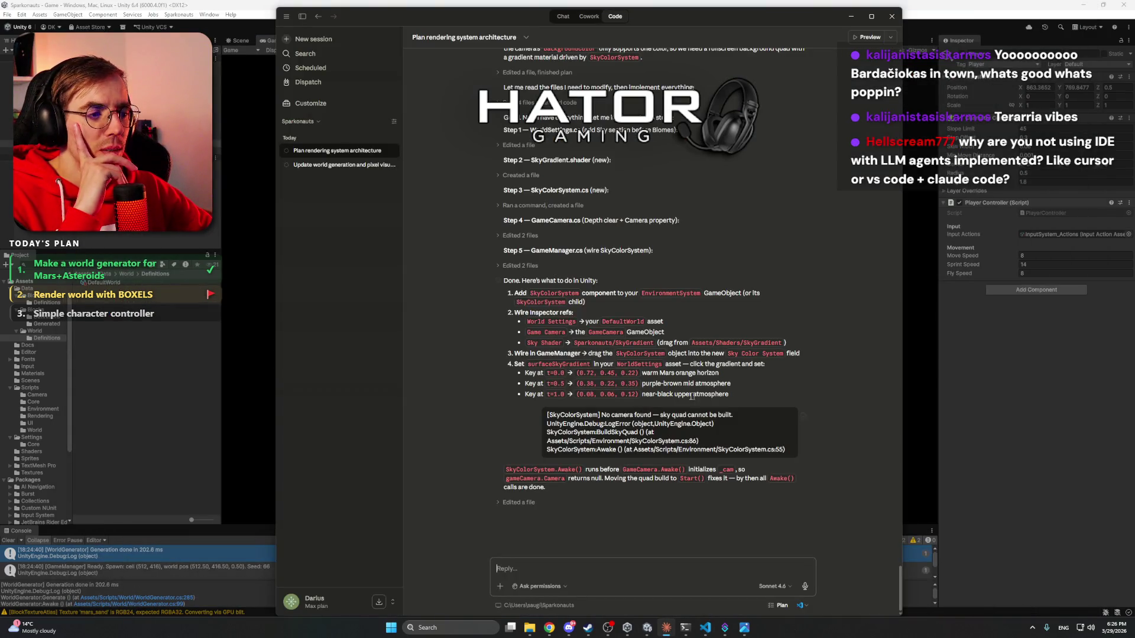
left_click(936, 6)
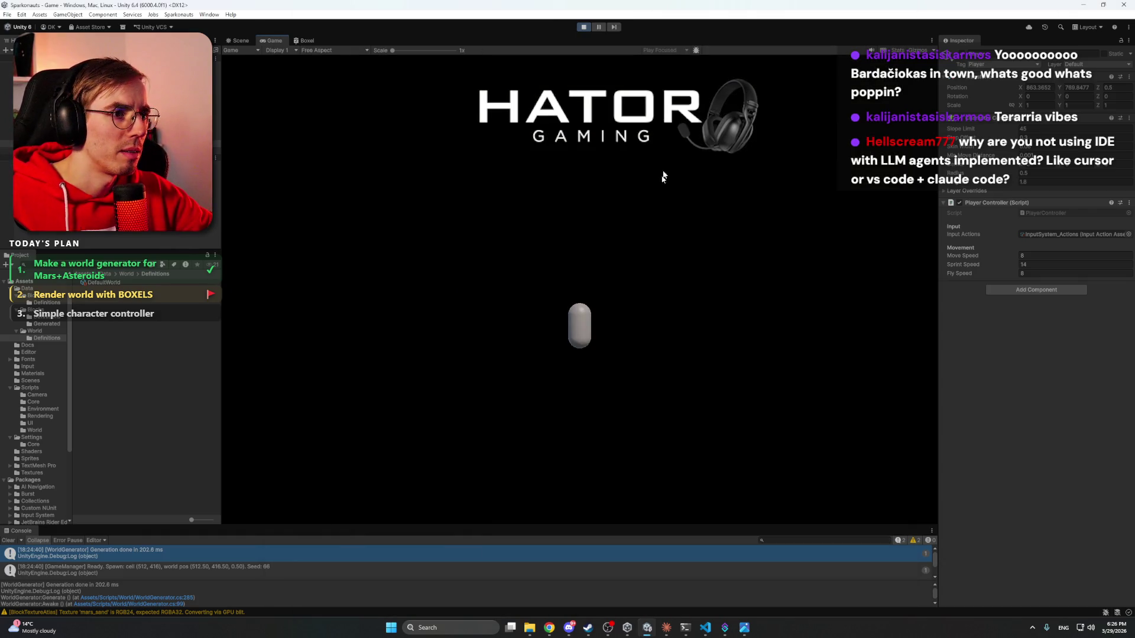
- Walk the player right, jump up and right, then switch to the Scene view with Ctrl+1
key("d")
key("d")
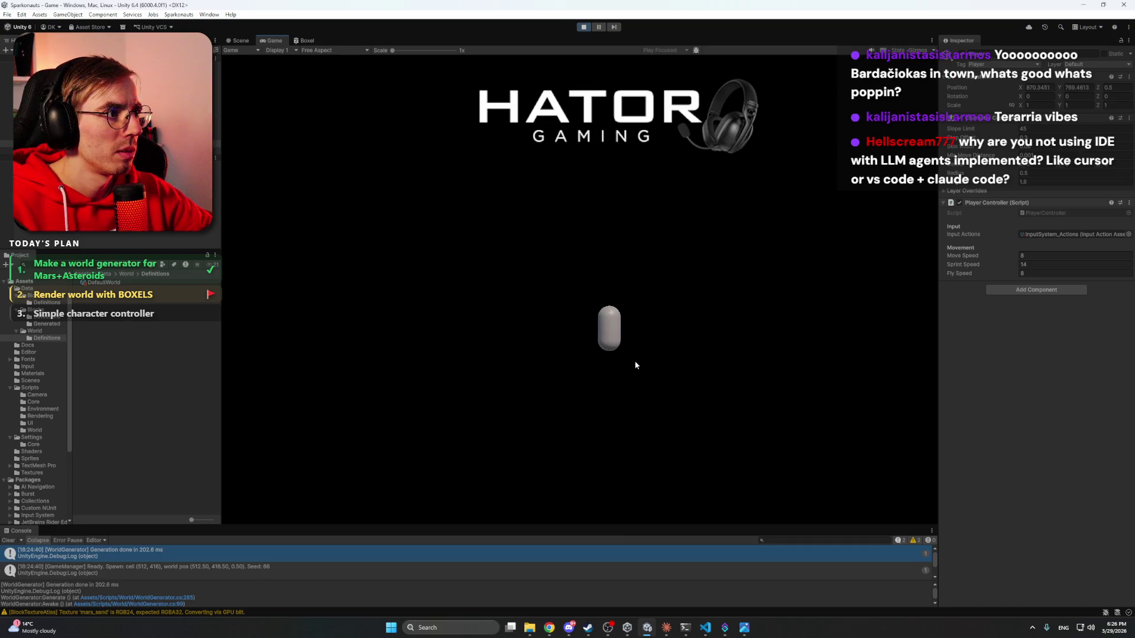
key("d")
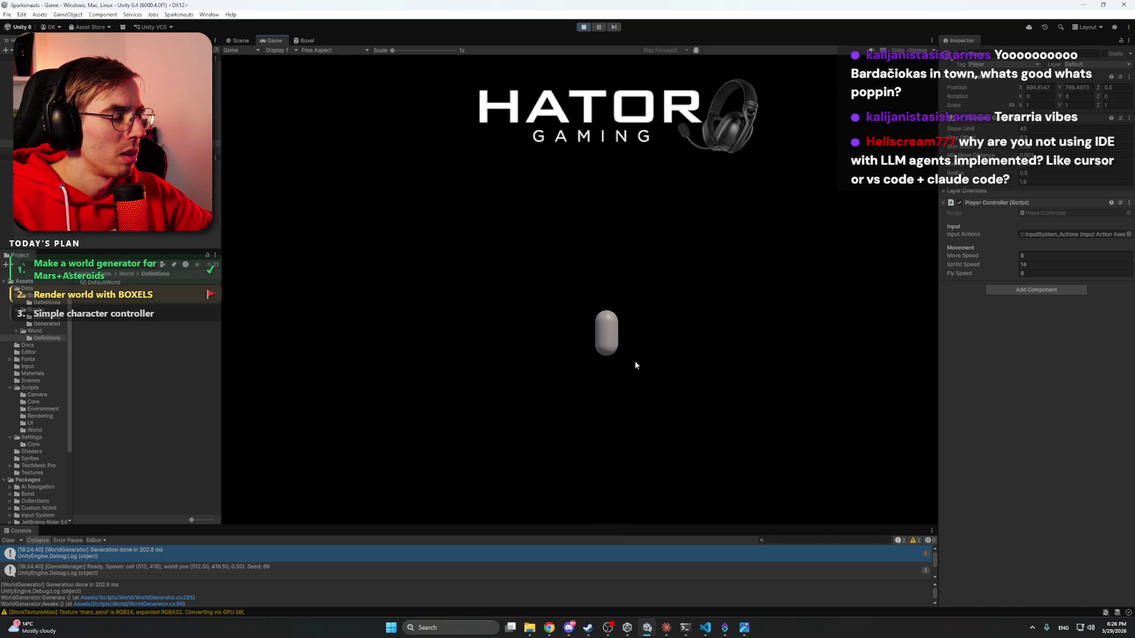
key("d")
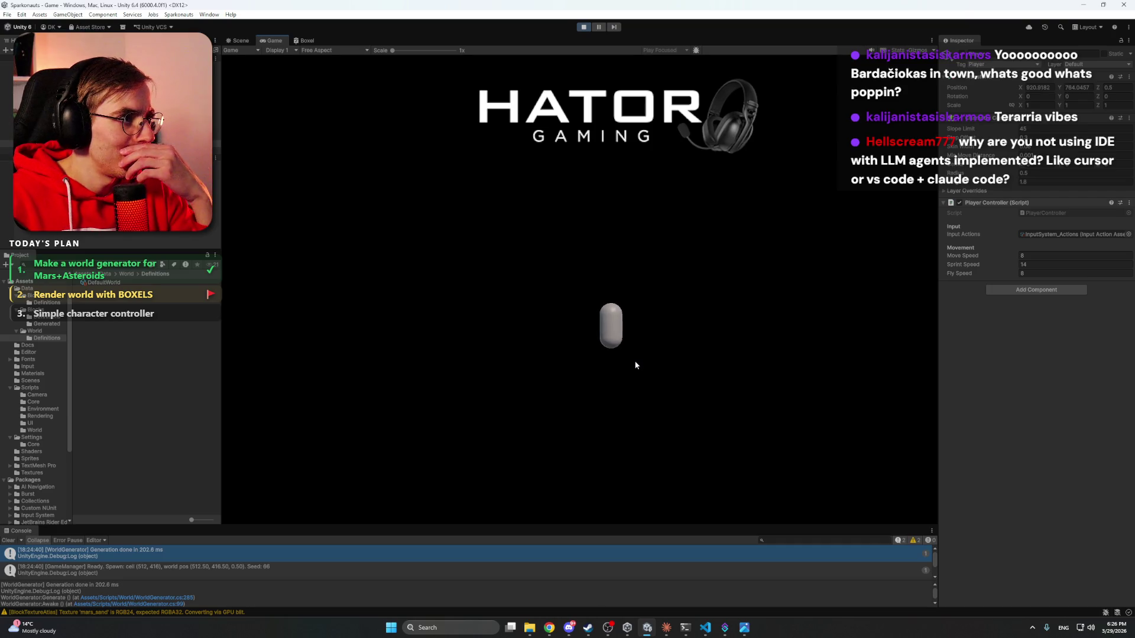
key("d")
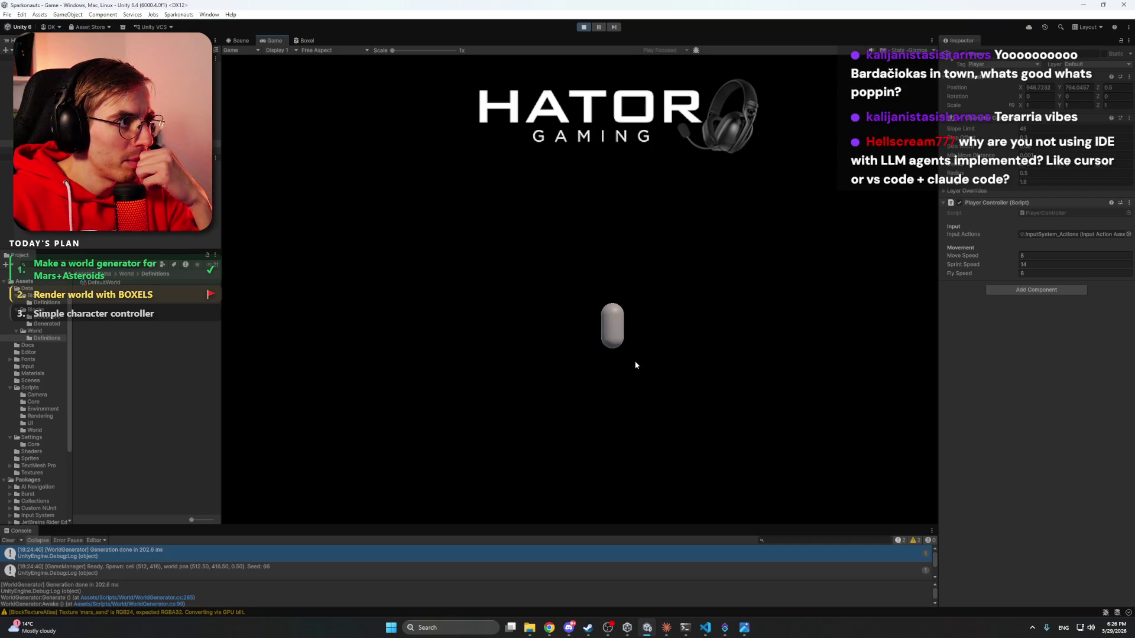
key("d")
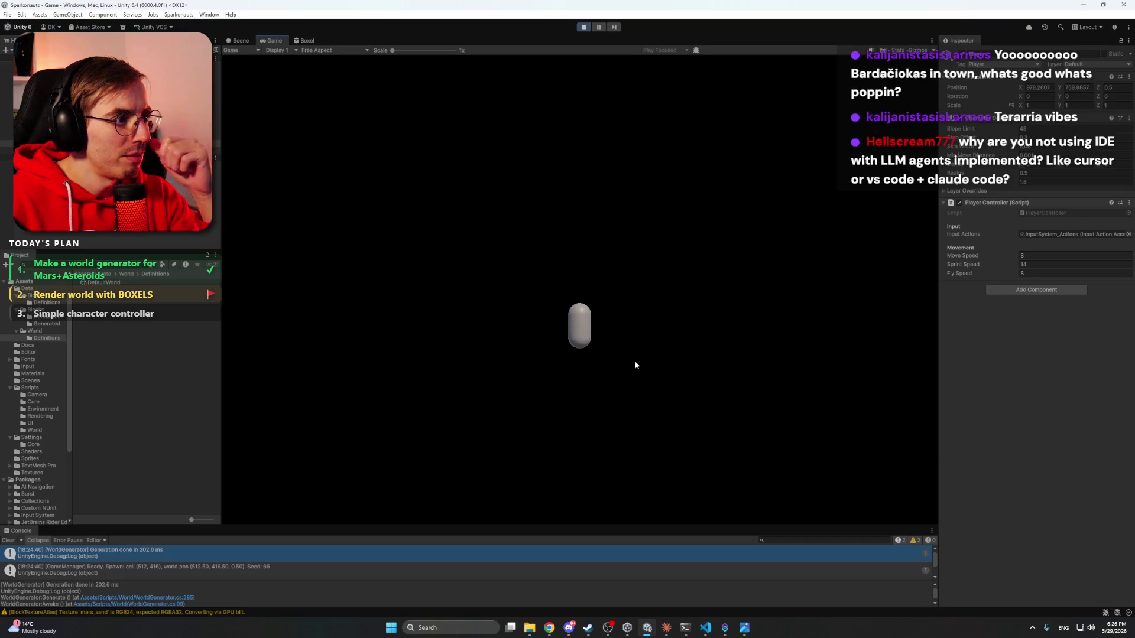
key("d")
key("space")
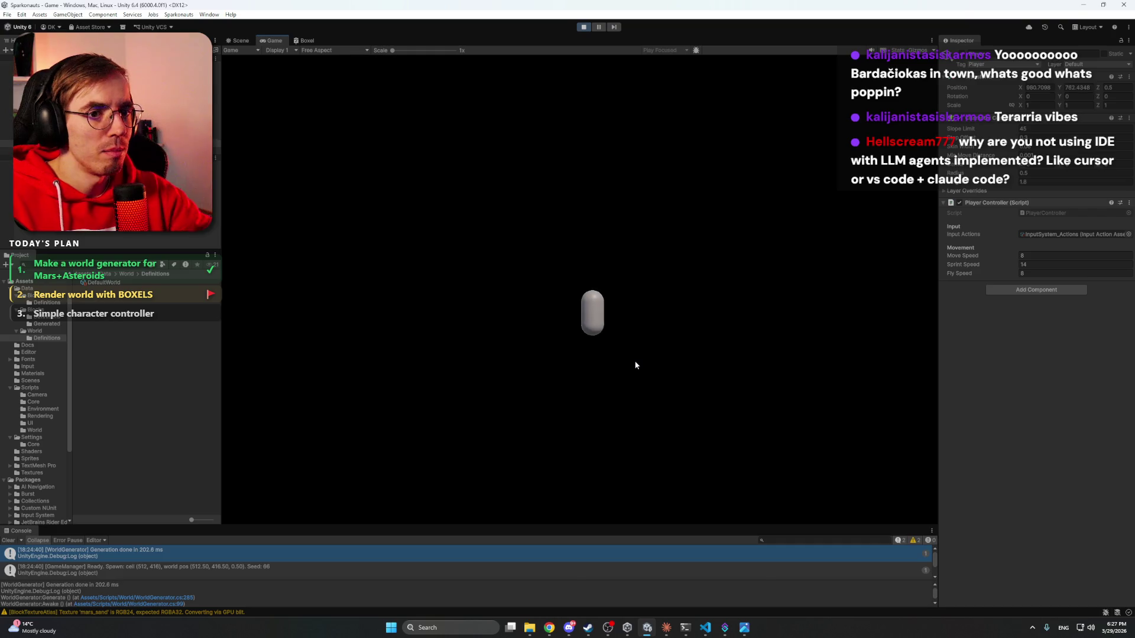
key("d")
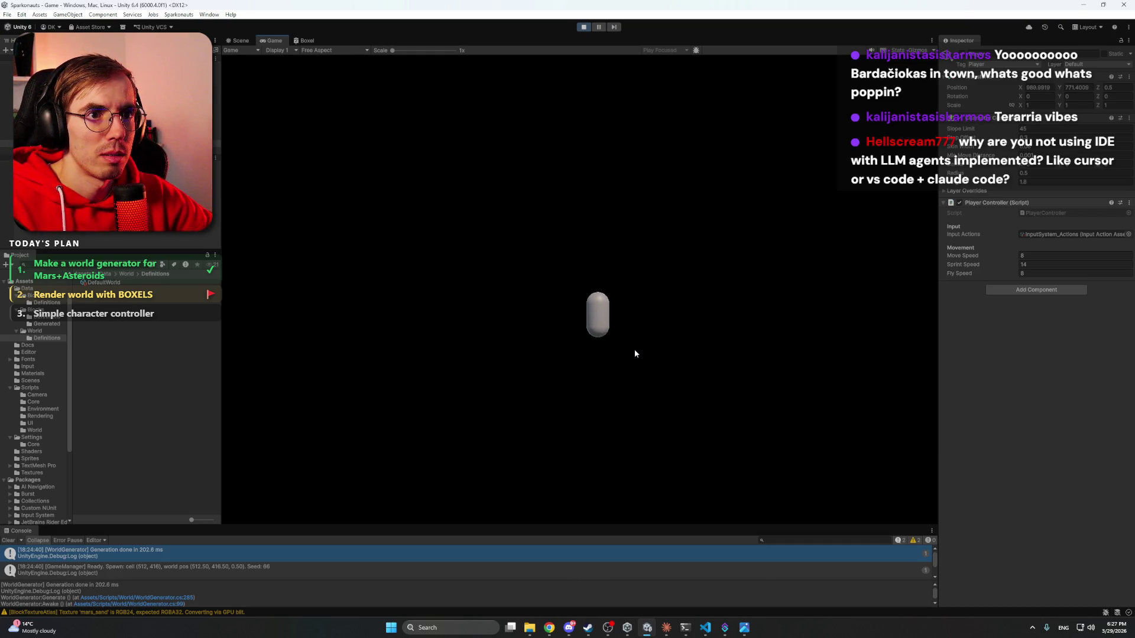
key("ctrl+1")
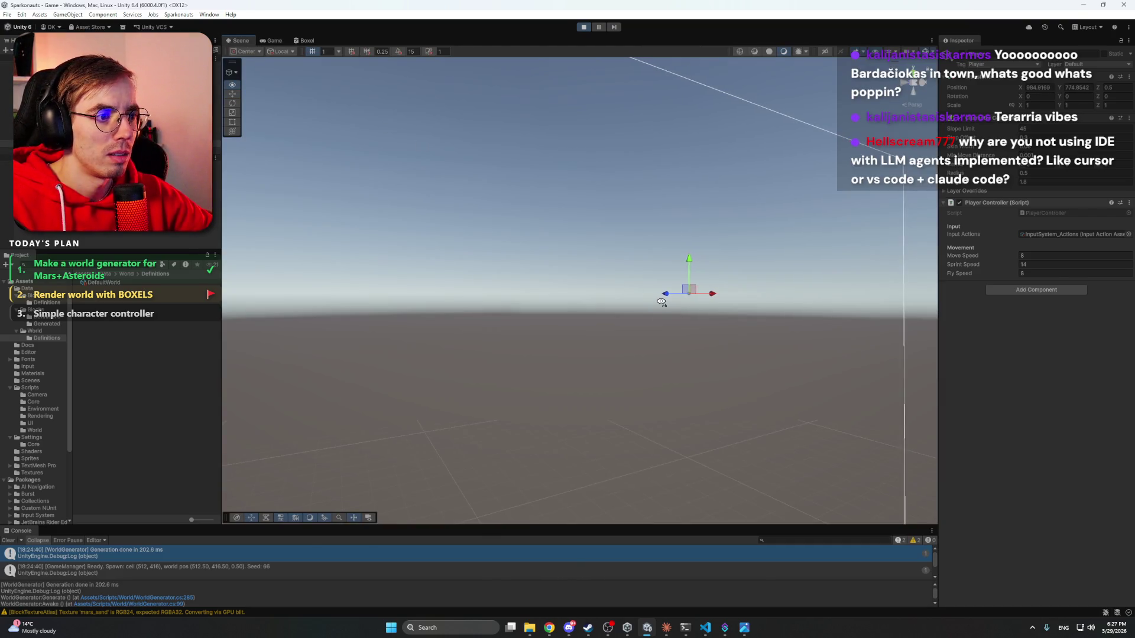
- Slide the player far left and raise it to Y 1216, then return to the Game view
mouse_move(661, 302)
left_mouse_down()
mouse_move(578, 345)
mouse_move(558, 413)
mouse_move(598, 353)
mouse_move(587, 344)
left_mouse_up()
mouse_move(602, 251)
left_mouse_down()
mouse_move(722, 250)
mouse_move(716, 179)
mouse_move(714, 218)
left_mouse_up()
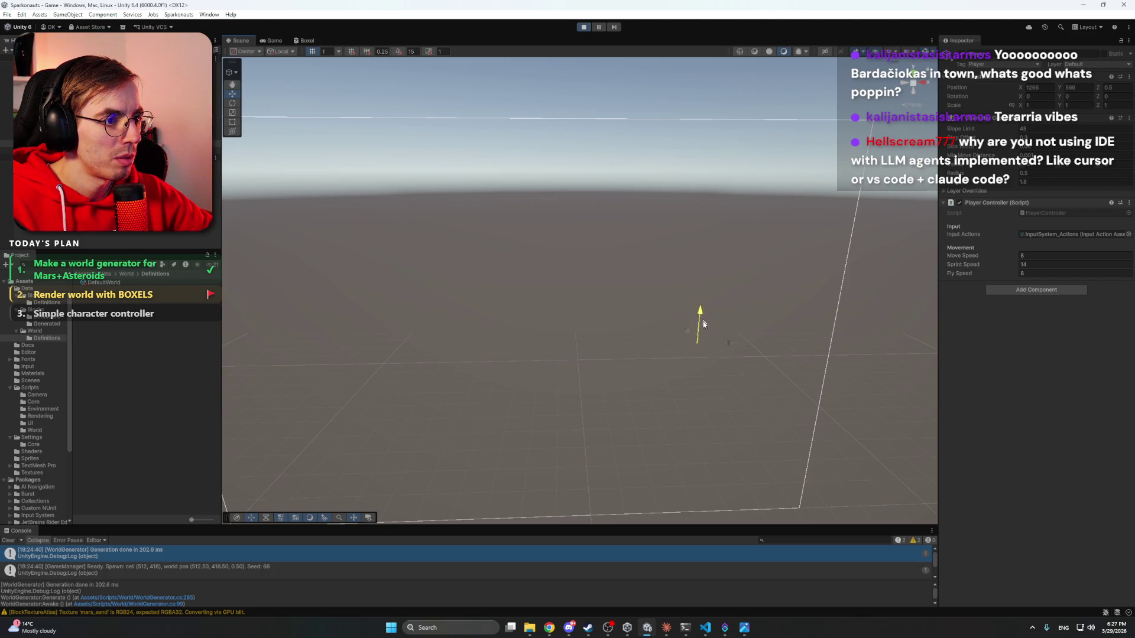
mouse_move(703, 323)
left_mouse_down()
mouse_move(695, 482)
mouse_move(715, 303)
left_mouse_up()
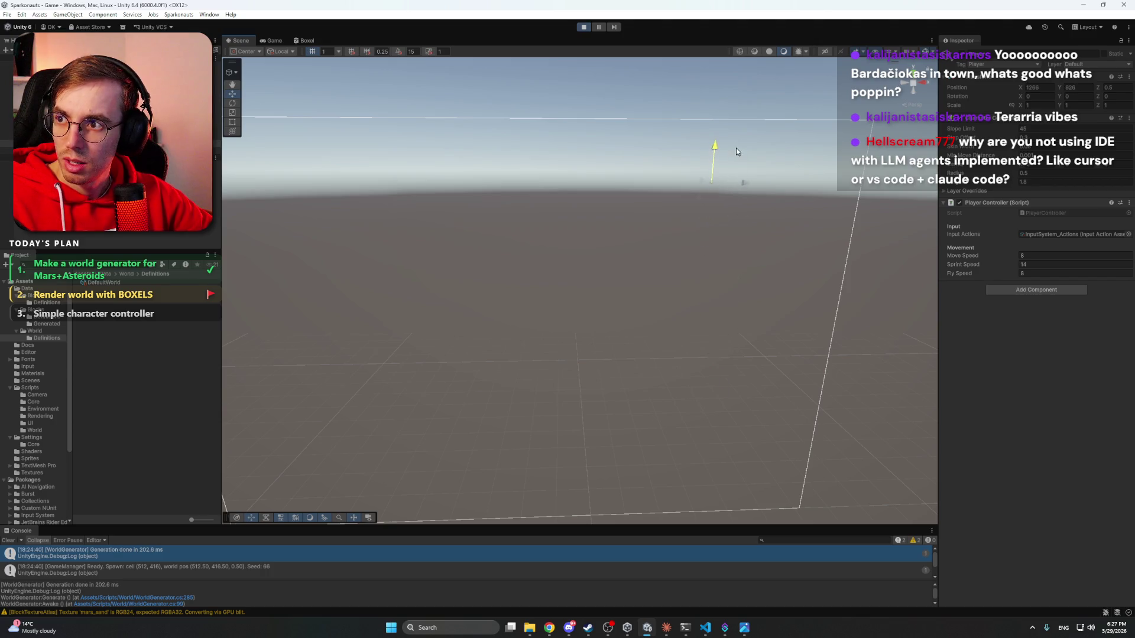
mouse_move(716, 141)
left_mouse_down()
mouse_move(747, 185)
mouse_move(865, 193)
left_mouse_up()
left_click_drag(701, 187, 450, 189)
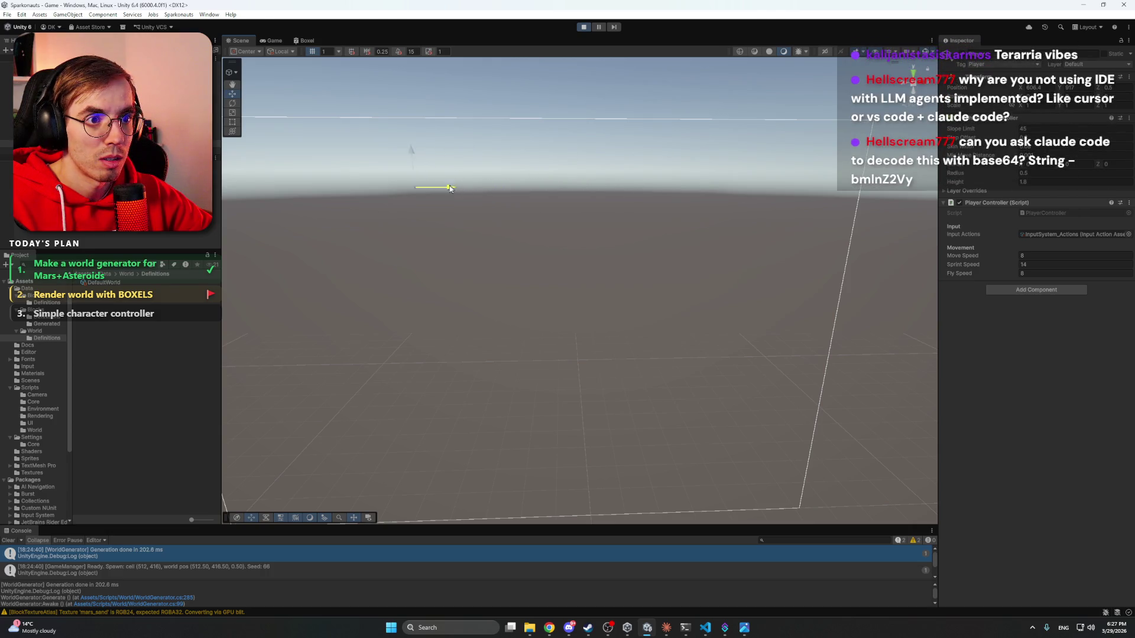
left_click_drag(348, 196, 290, 174)
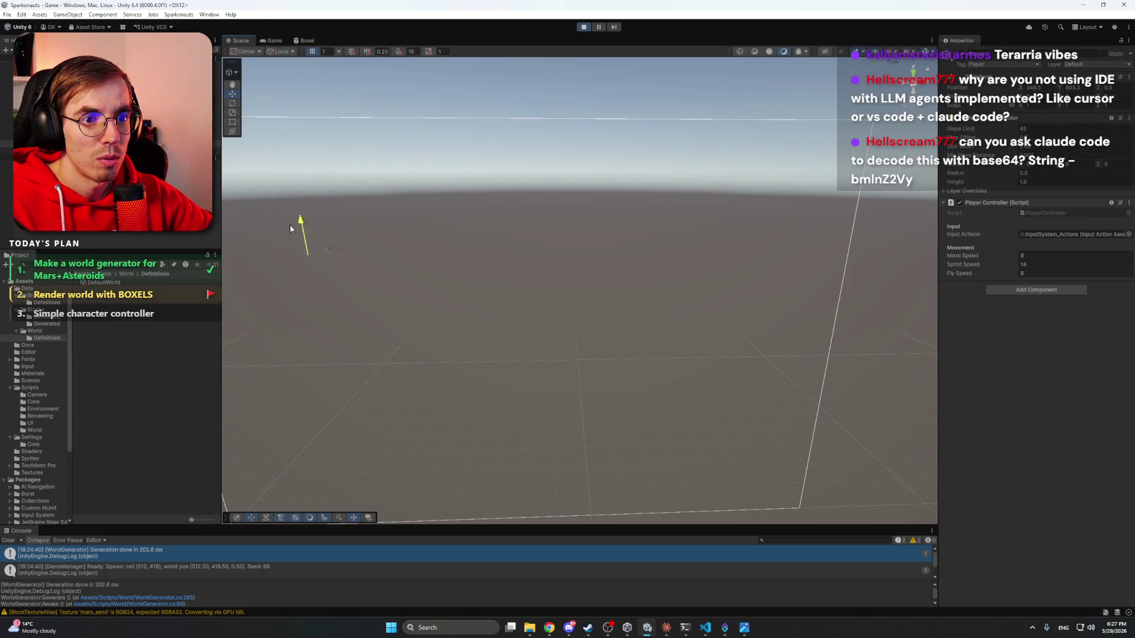
left_click_drag(294, 289, 306, 194)
left_click_drag(308, 84, 309, 77)
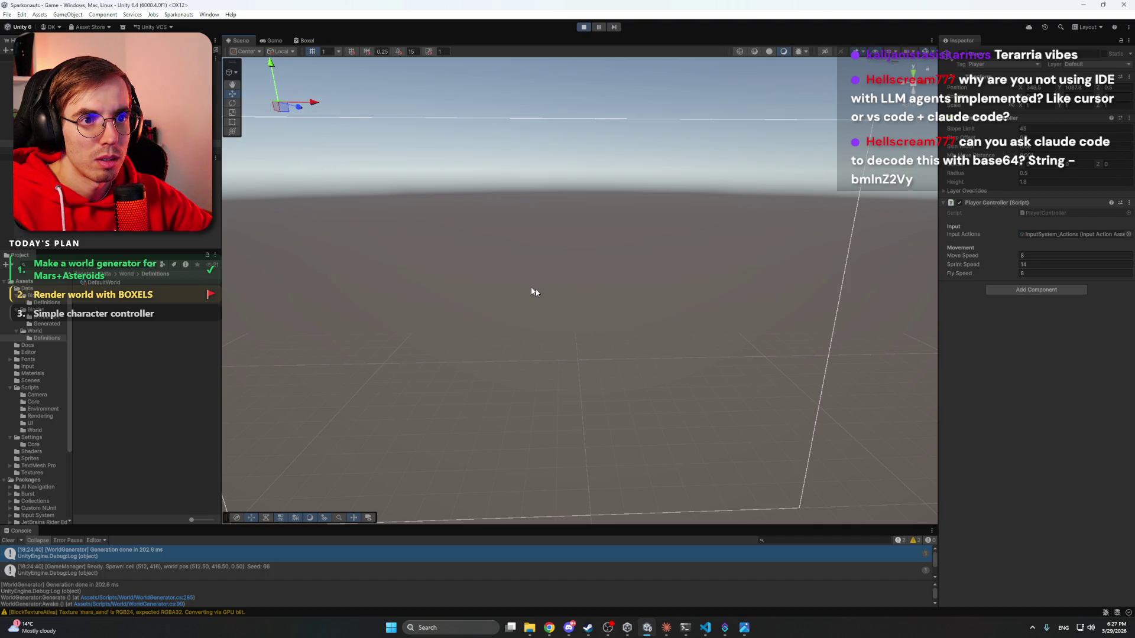
left_click_drag(536, 289, 514, 256)
mouse_move(465, 199)
left_mouse_down()
mouse_move(472, 91)
mouse_move(507, 156)
mouse_move(867, 167)
left_mouse_up()
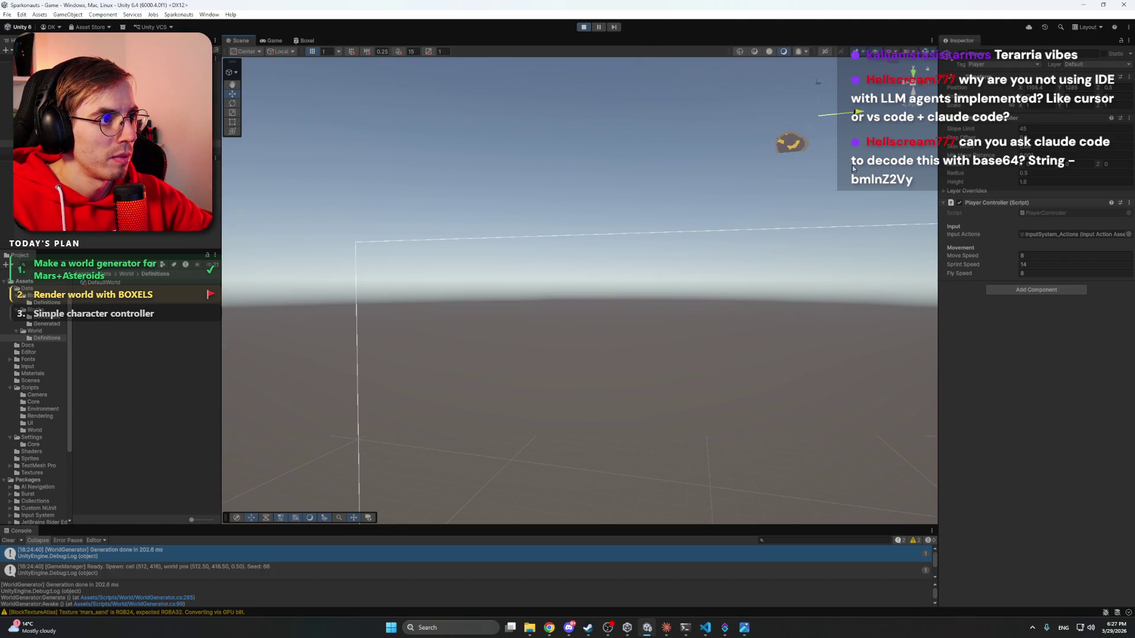
left_click(273, 39)
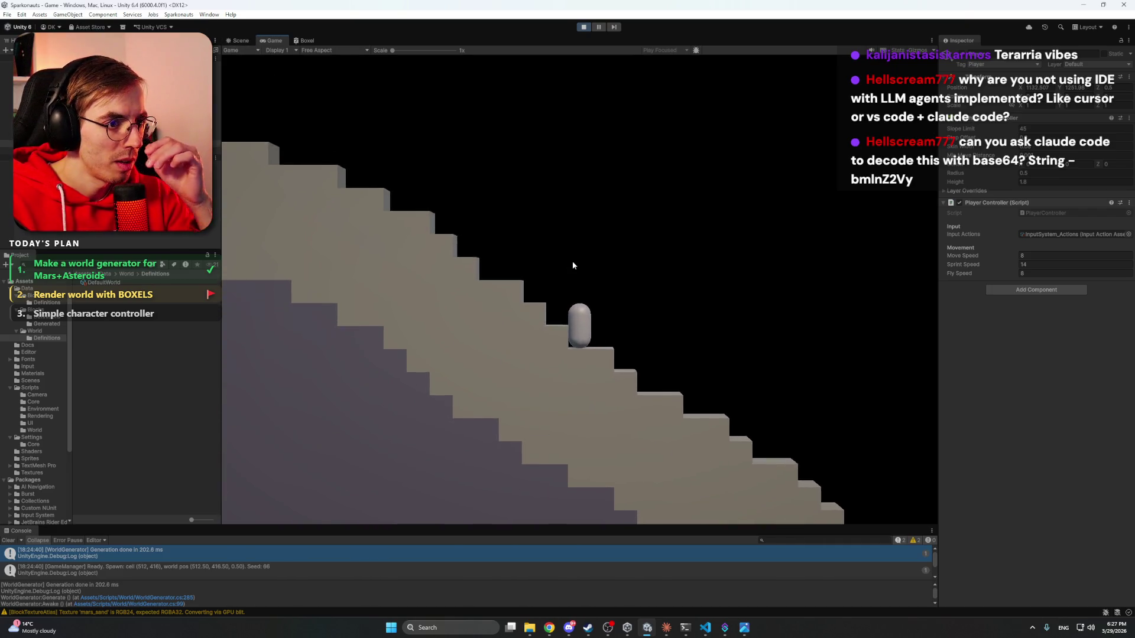
- Walk the player left off the stairs, then back right toward the terrain wall
key("a")
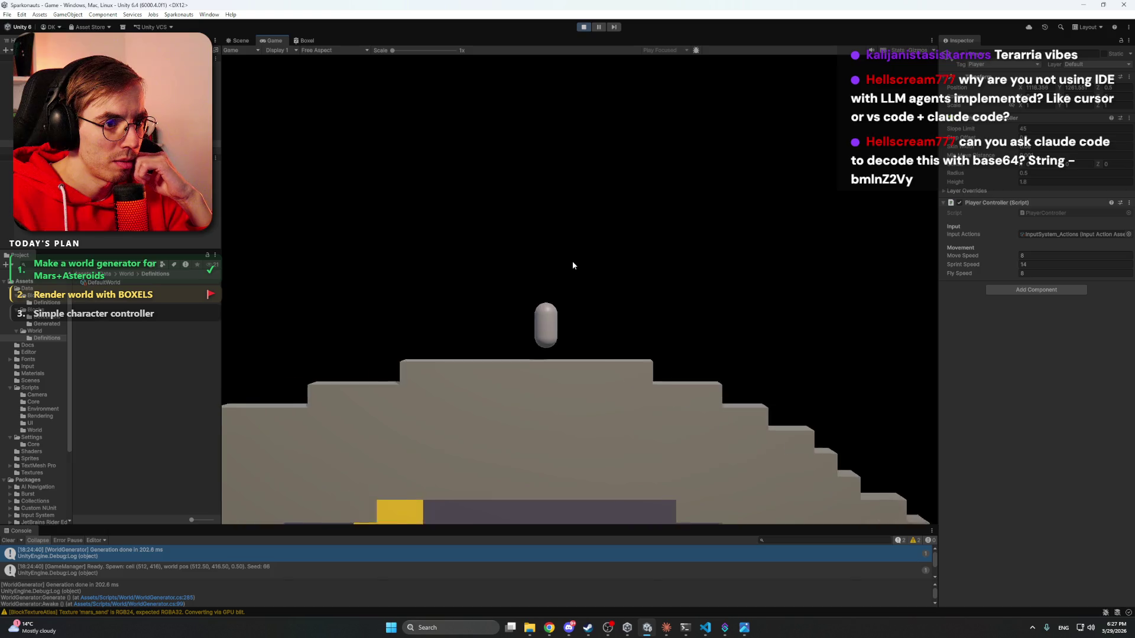
key("a")
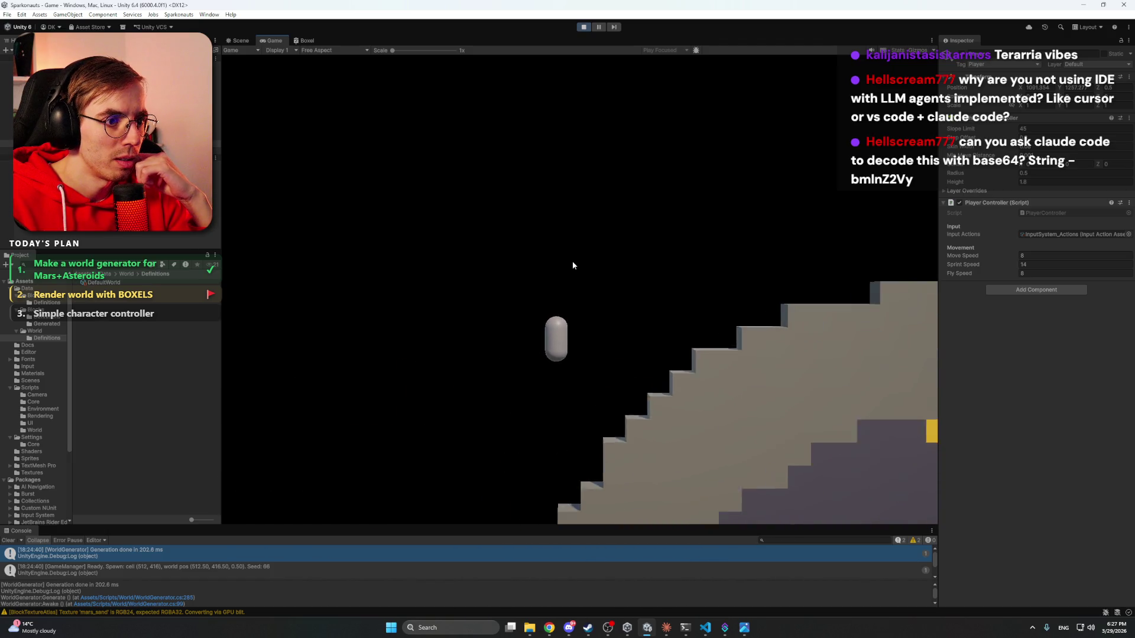
key("a")
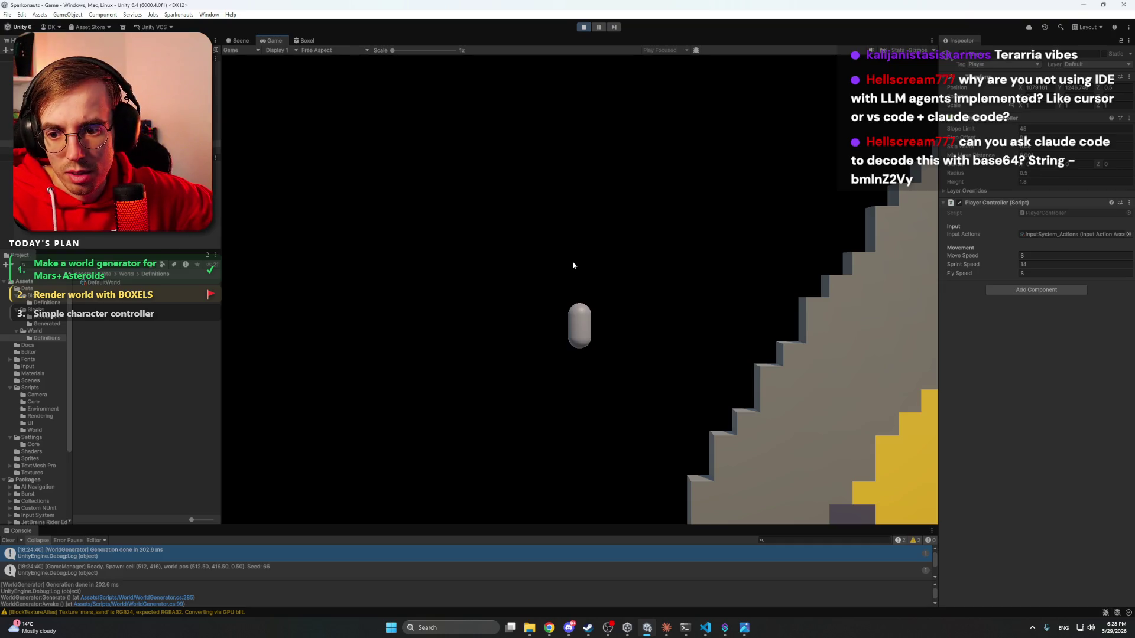
key("d")
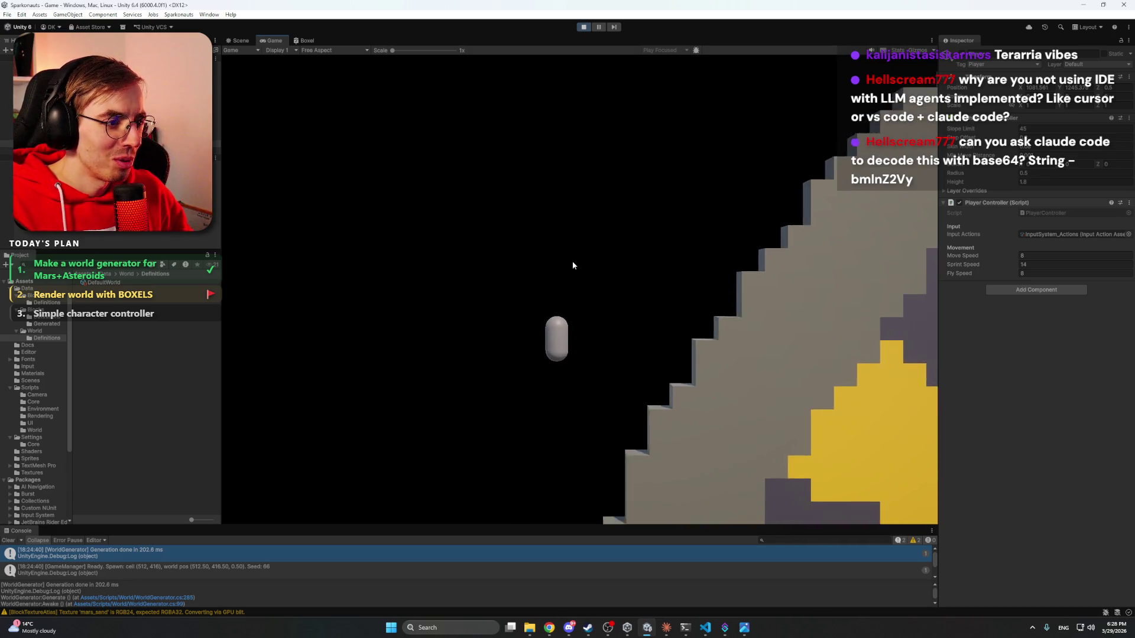
key("d")
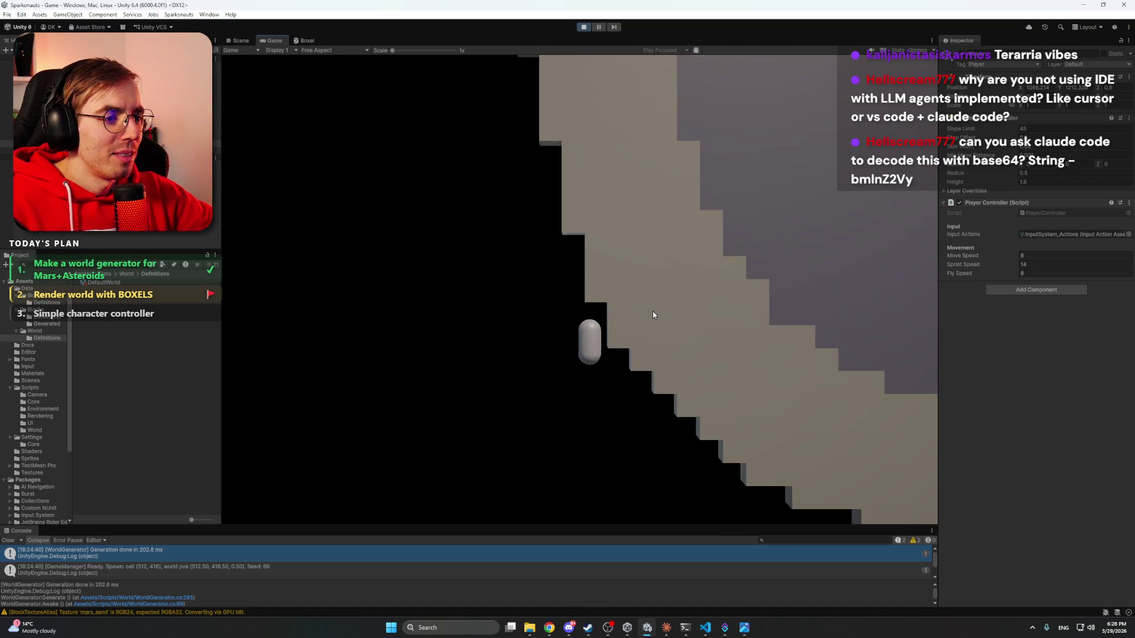
key("d")
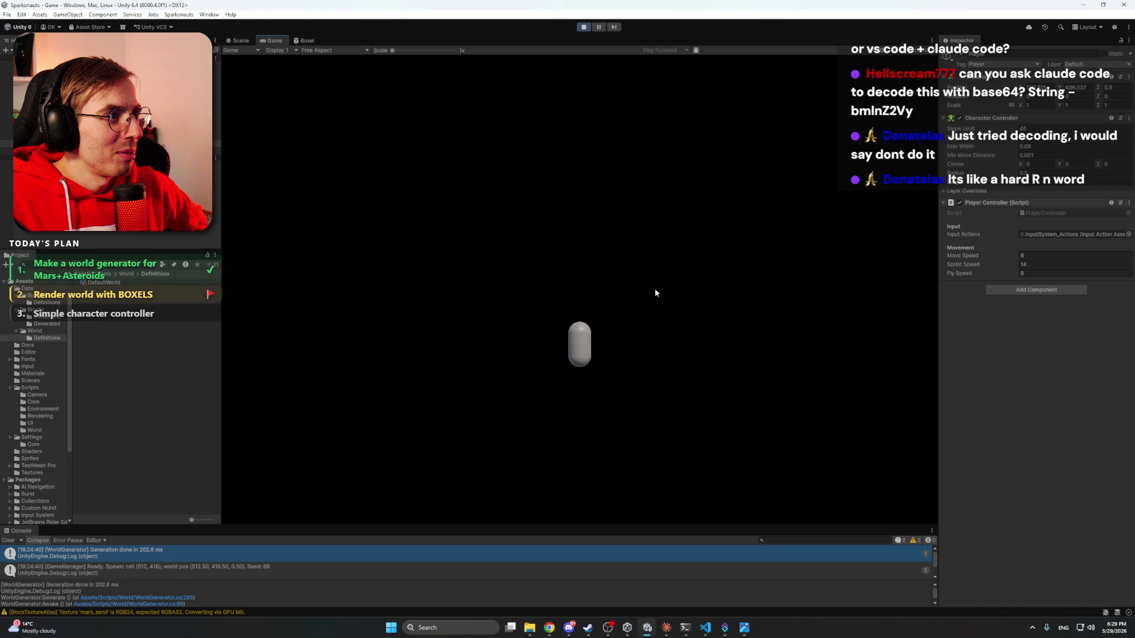
- Switch to the Scene view with Ctrl+1
key("ctrl+1")
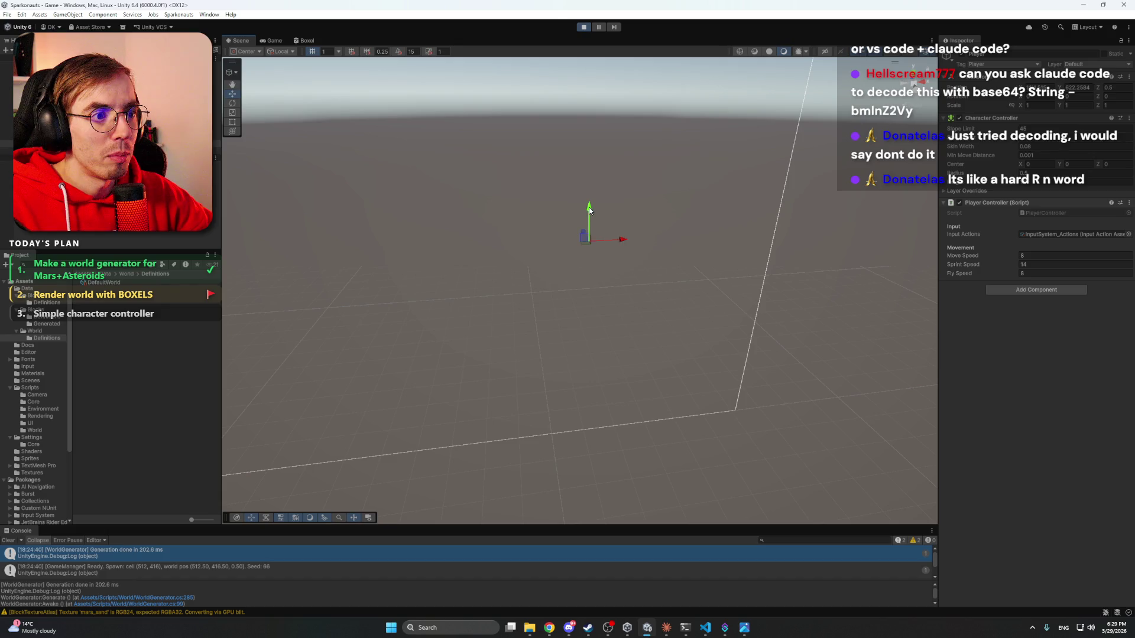
- Return to the Game view, now showing red Martian-textured terrain
left_click(273, 41)
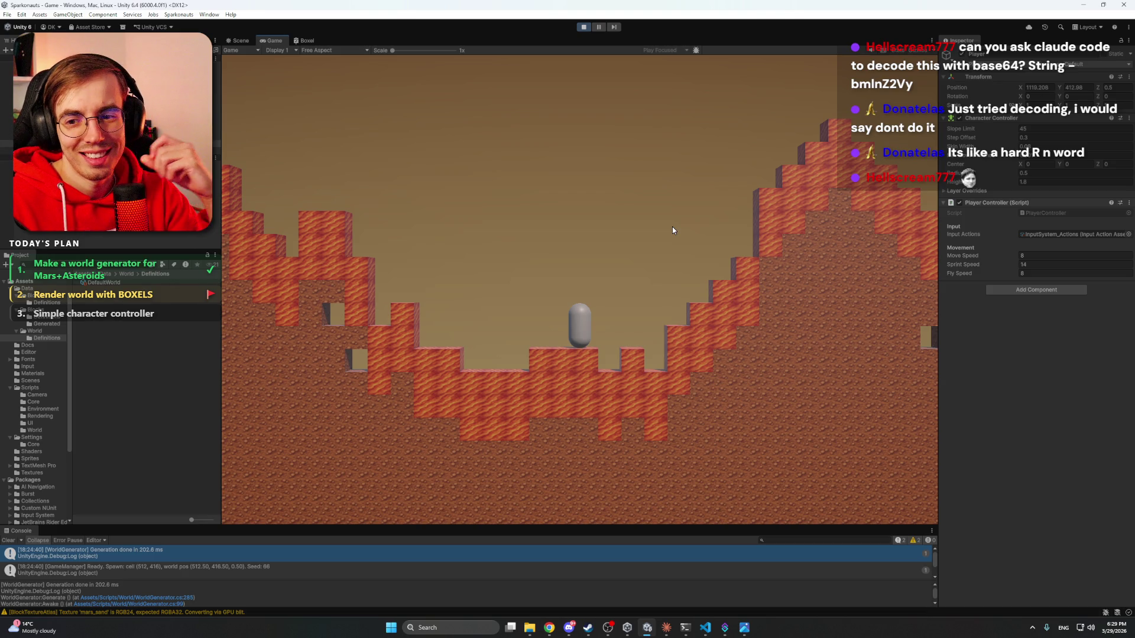
- Jump the player right over the red hills, exit Play mode, and bring Claude forward
key("d")
key("space")
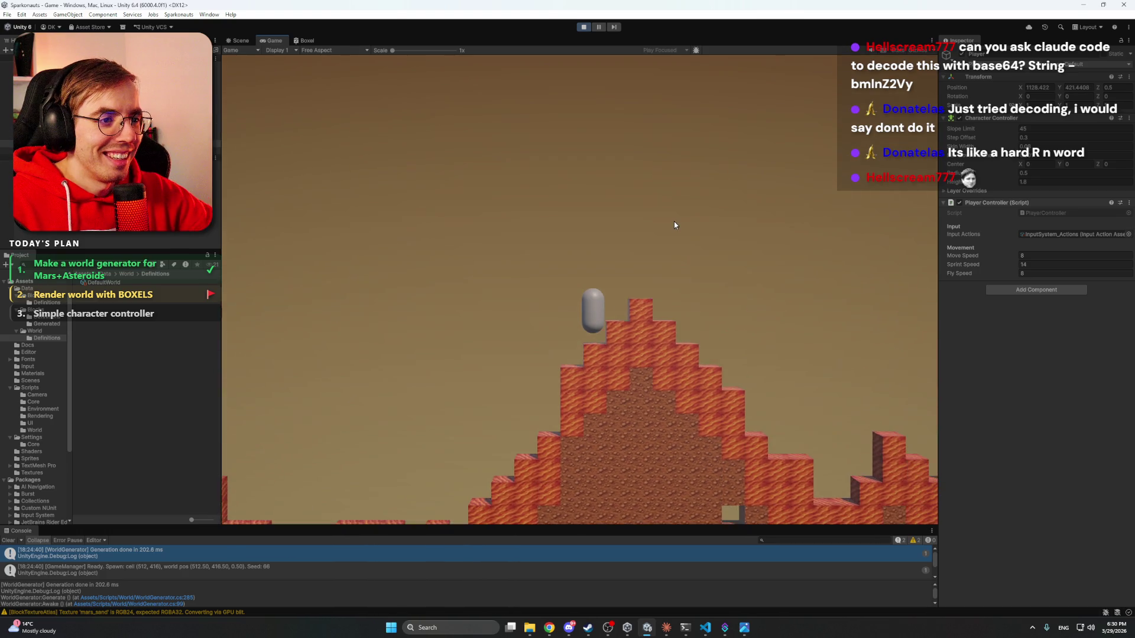
key("d")
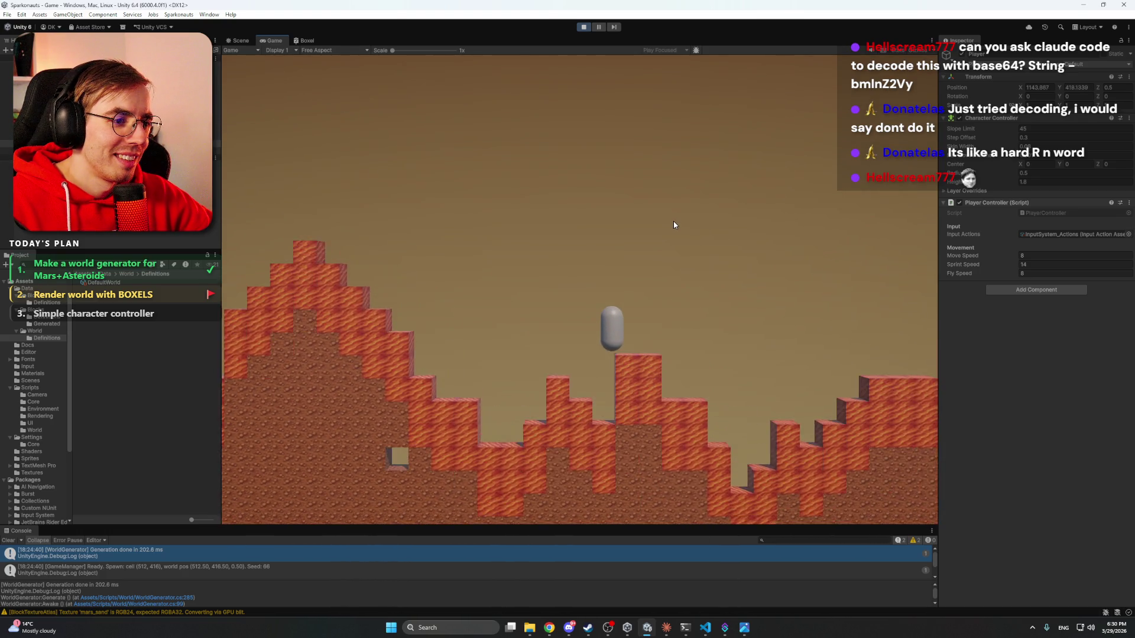
key("d")
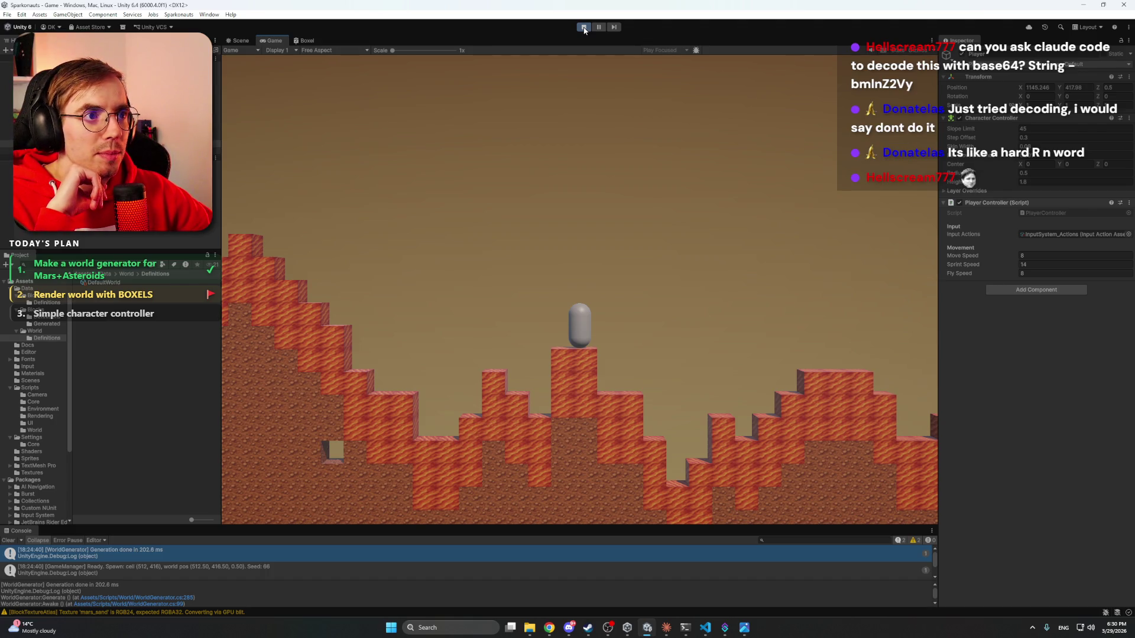
left_click(584, 27)
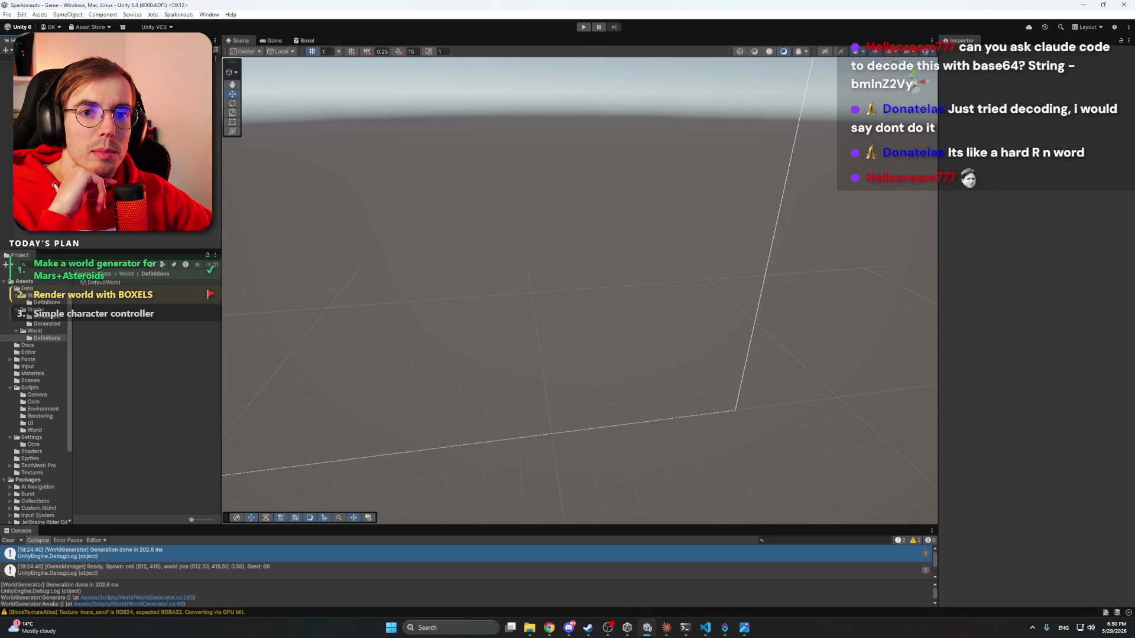
left_click(666, 628)
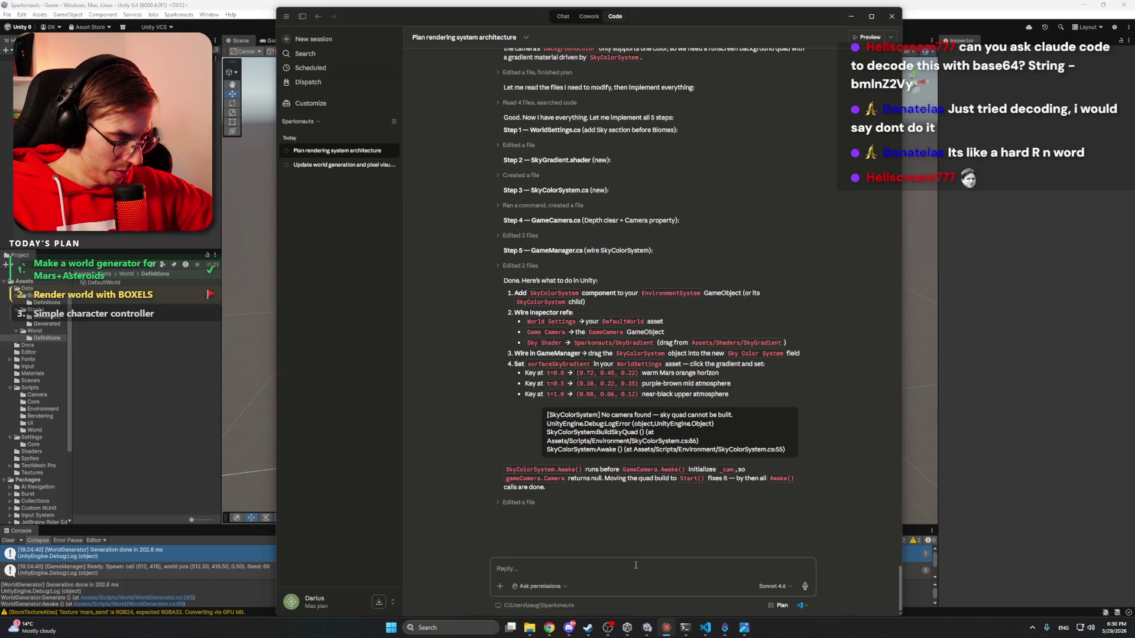
- Begin a Claude prompt asking that the sky's fade to black become transparent
type("Change that")
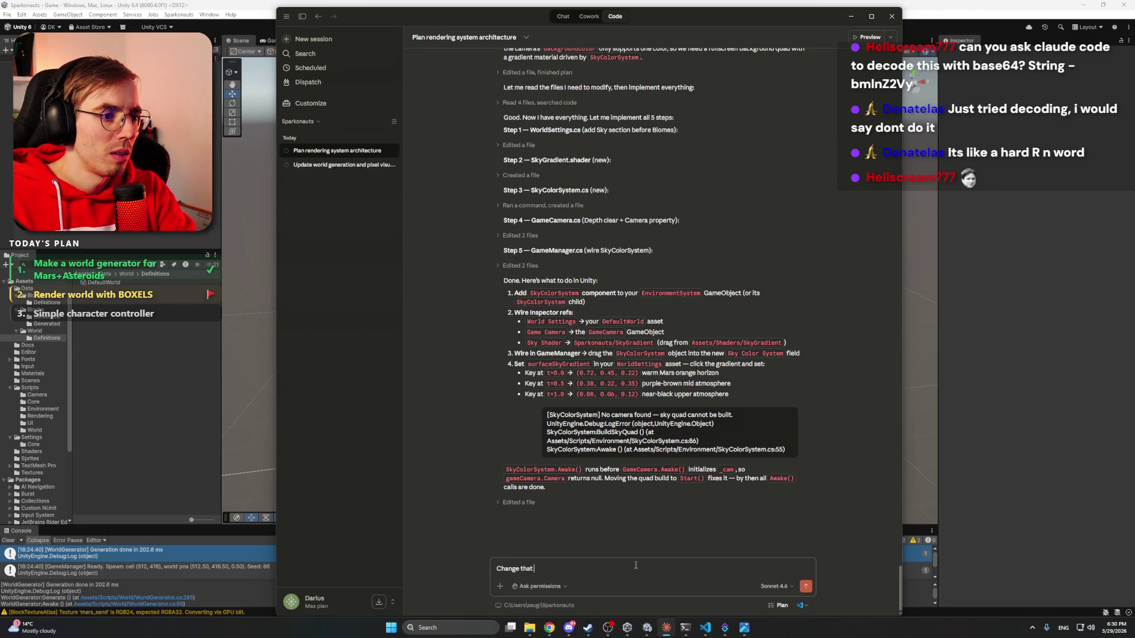
type(" The")
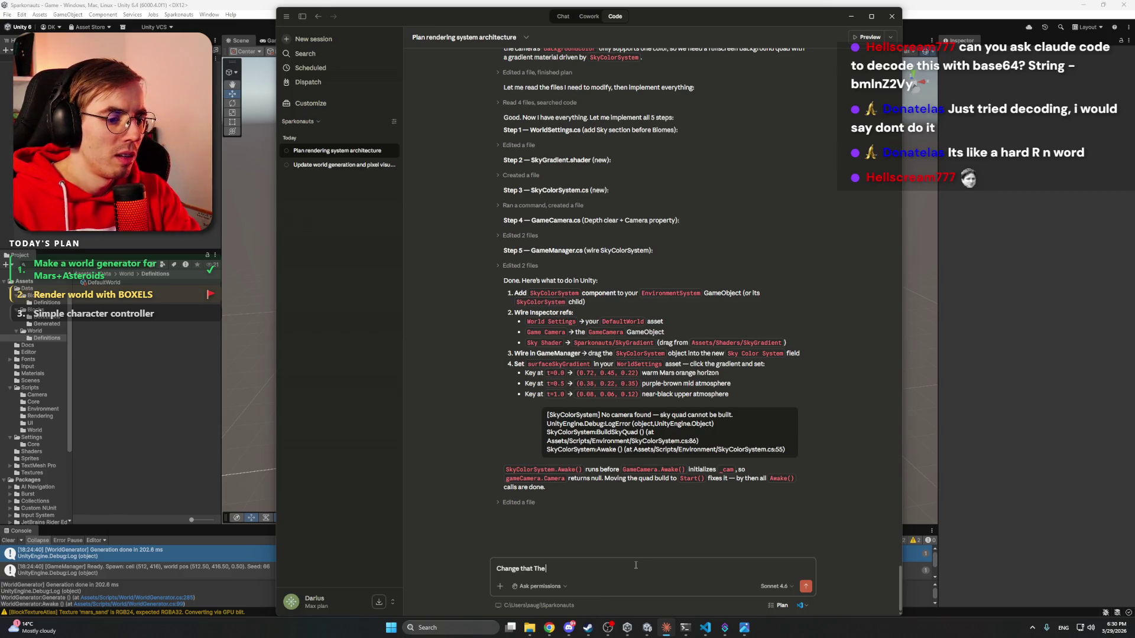
key("BackSpace")
key("BackSpace")
key("BackSpace")
type("when")
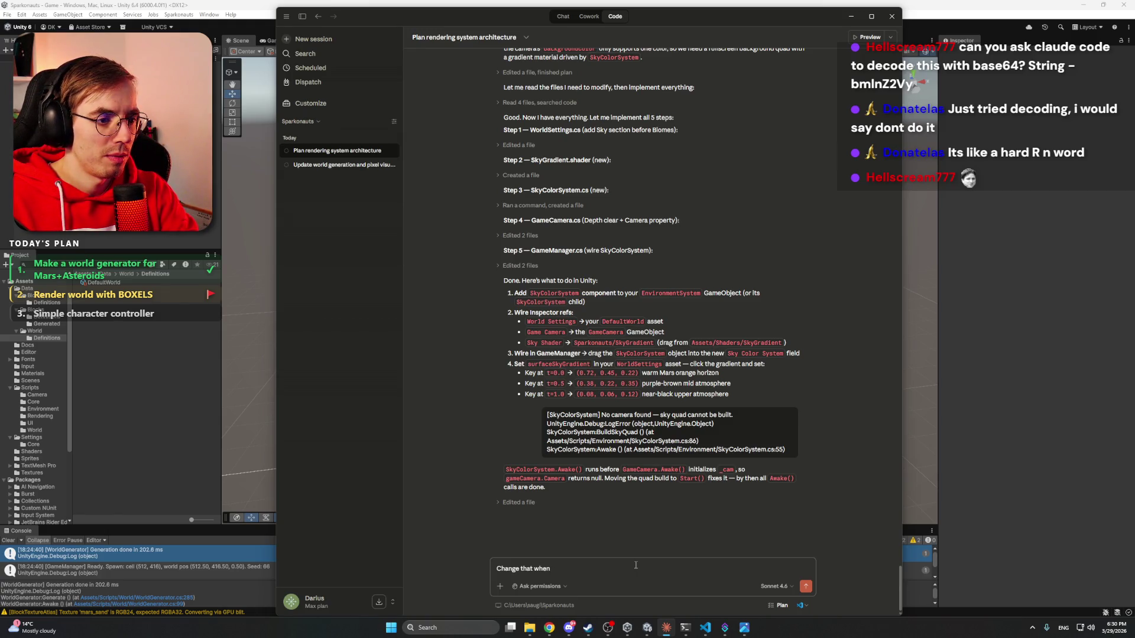
type(" it starts to face")
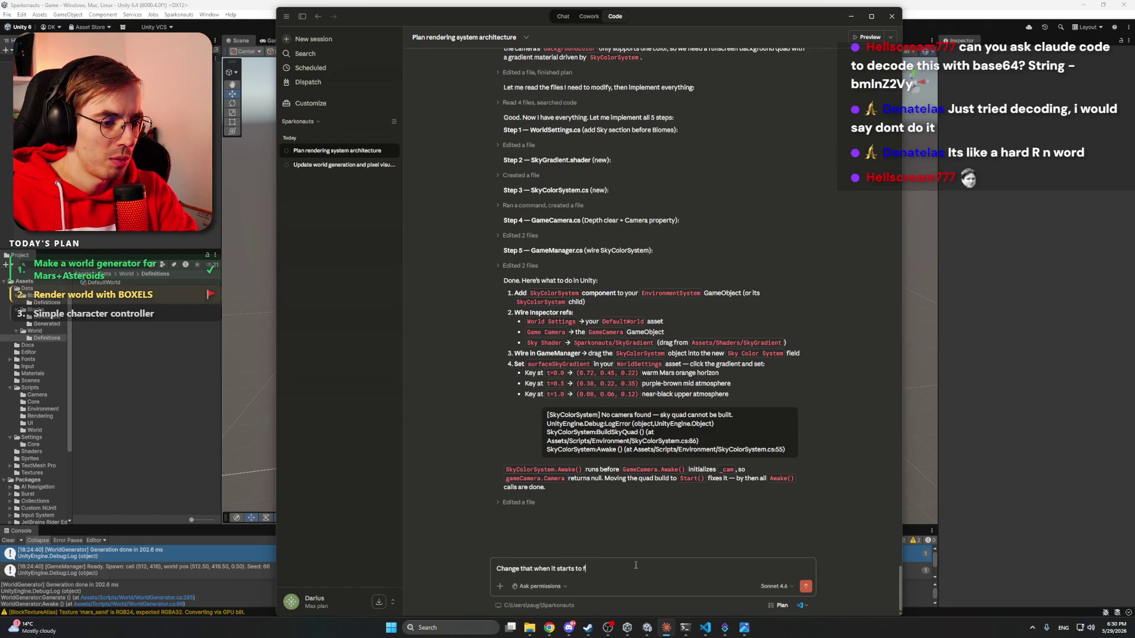
key("BackSpace")
key("BackSpace")
type("de to black,")
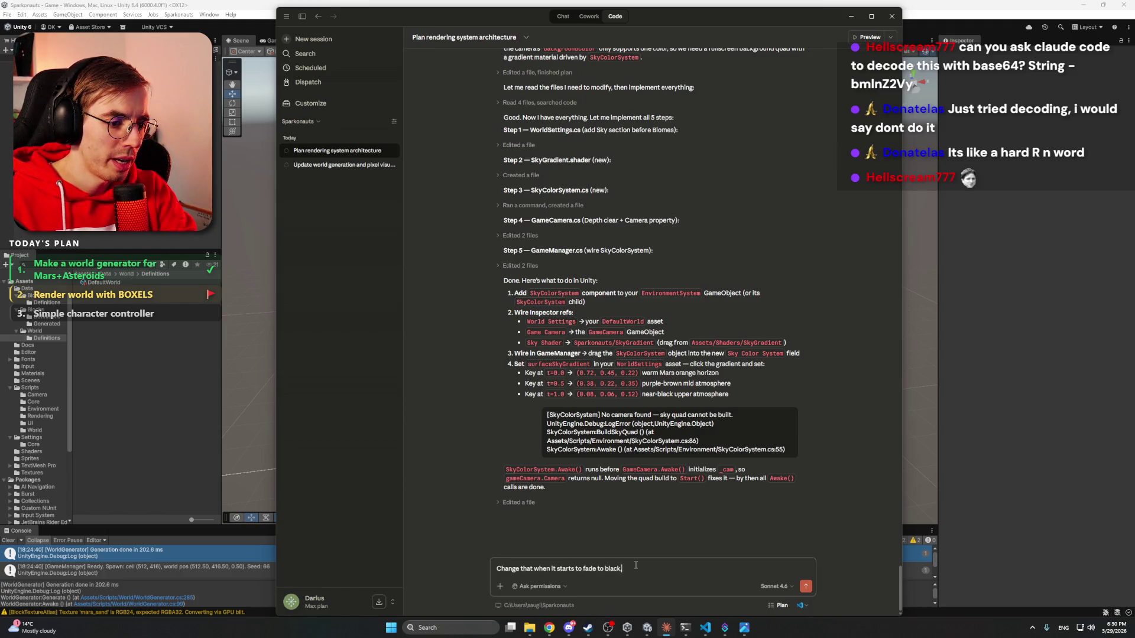
type(" the on")
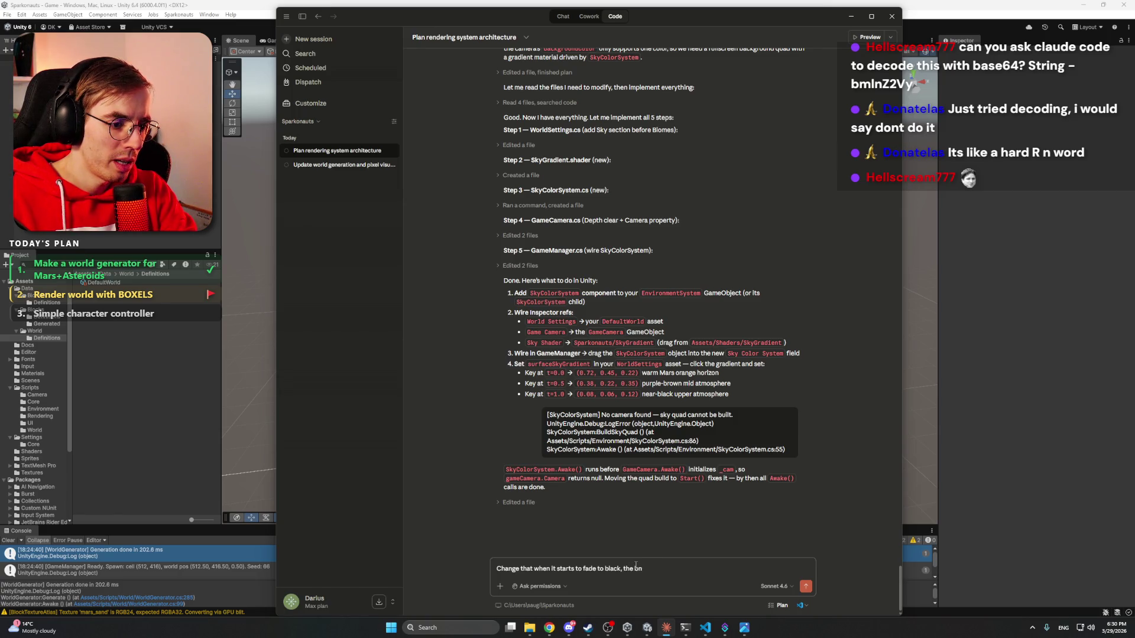
key("BackSpace")
key("BackSpace")
type("black is not")
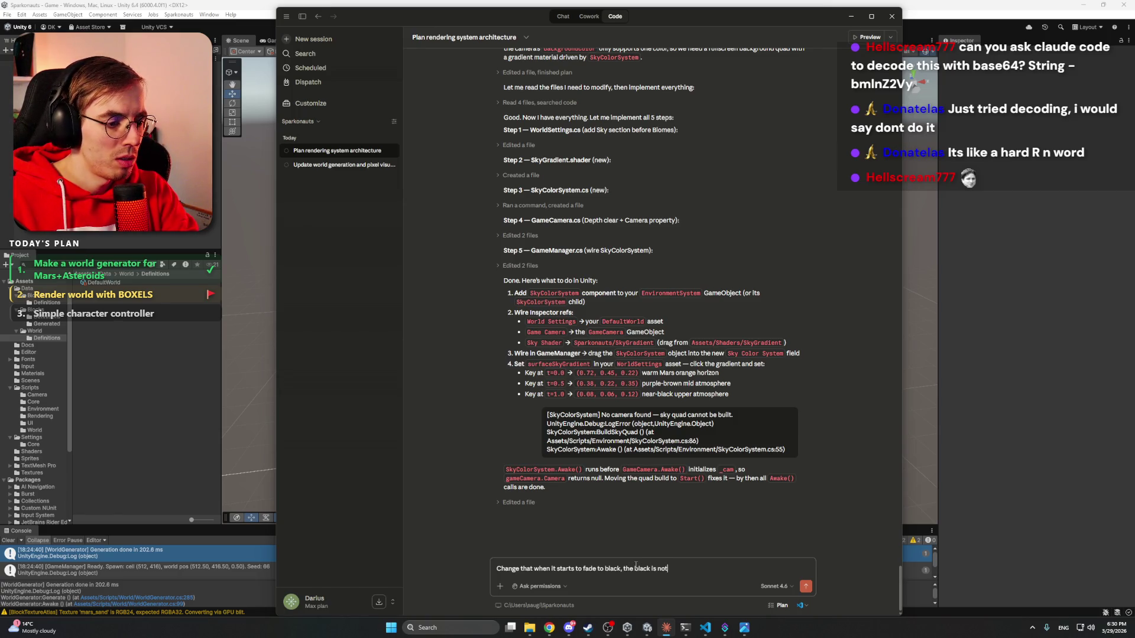
type(" Color")
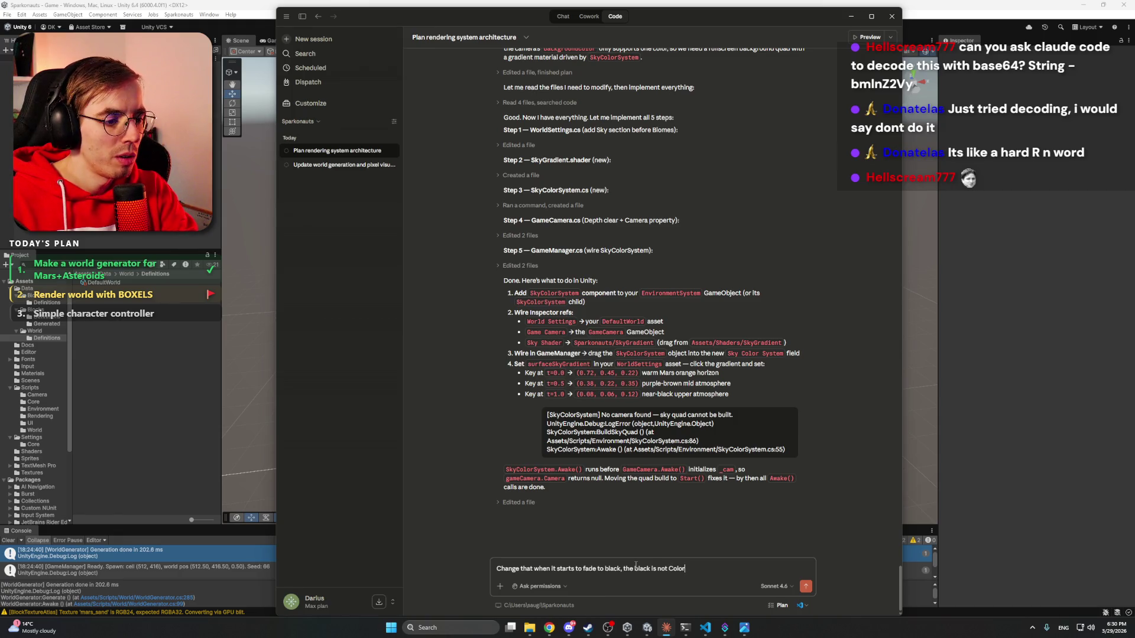
type(", but tra")
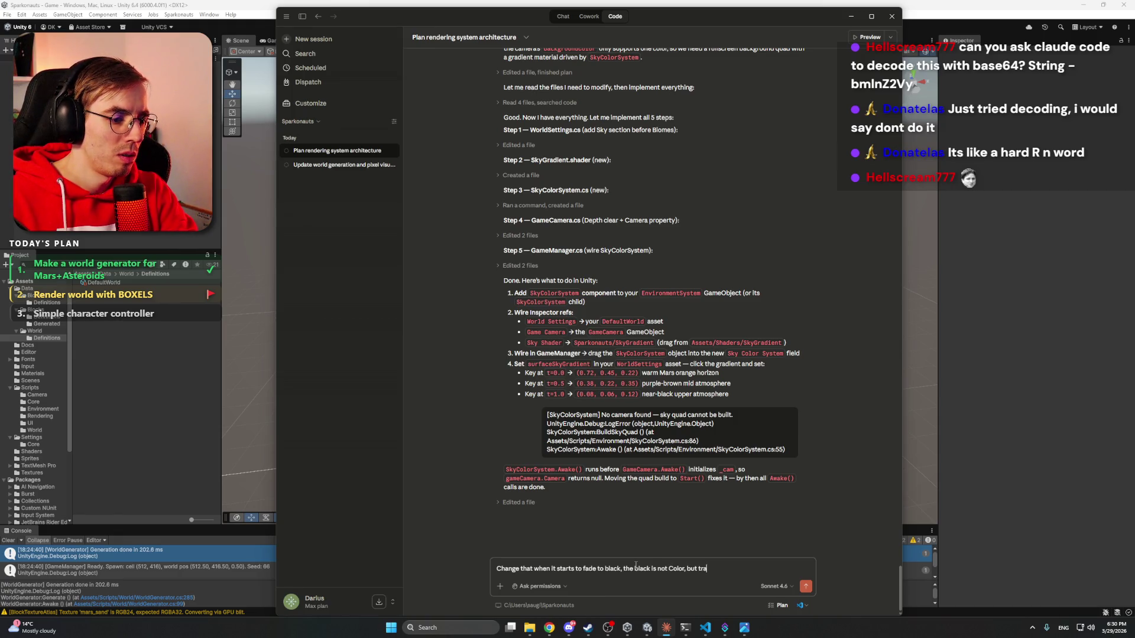
type("nspera")
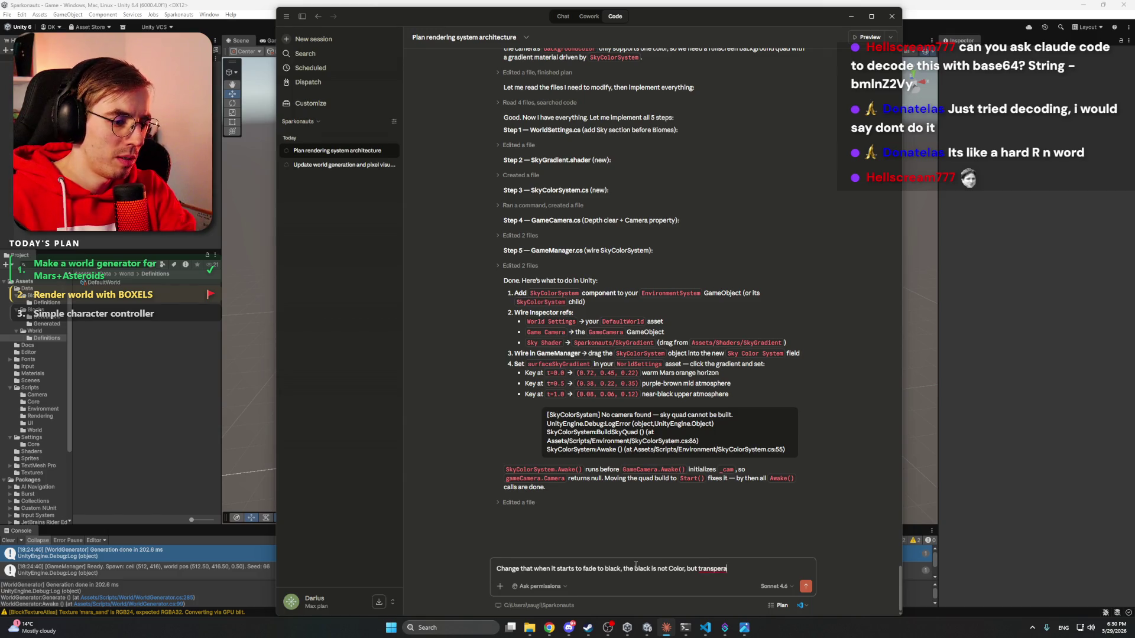
type("nt")
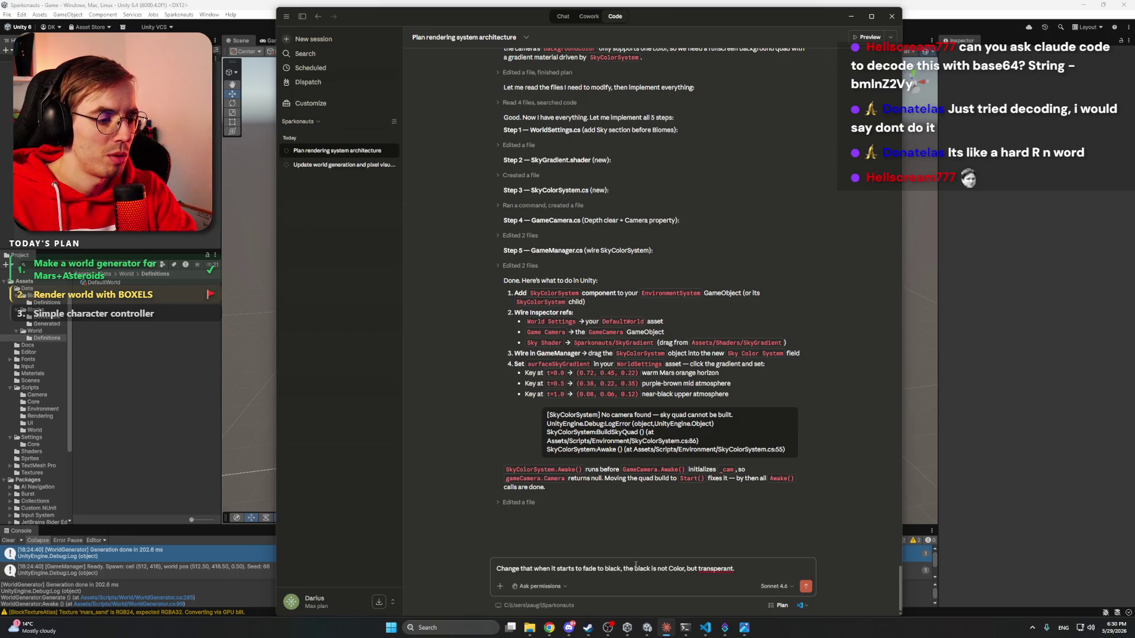
type(". ")
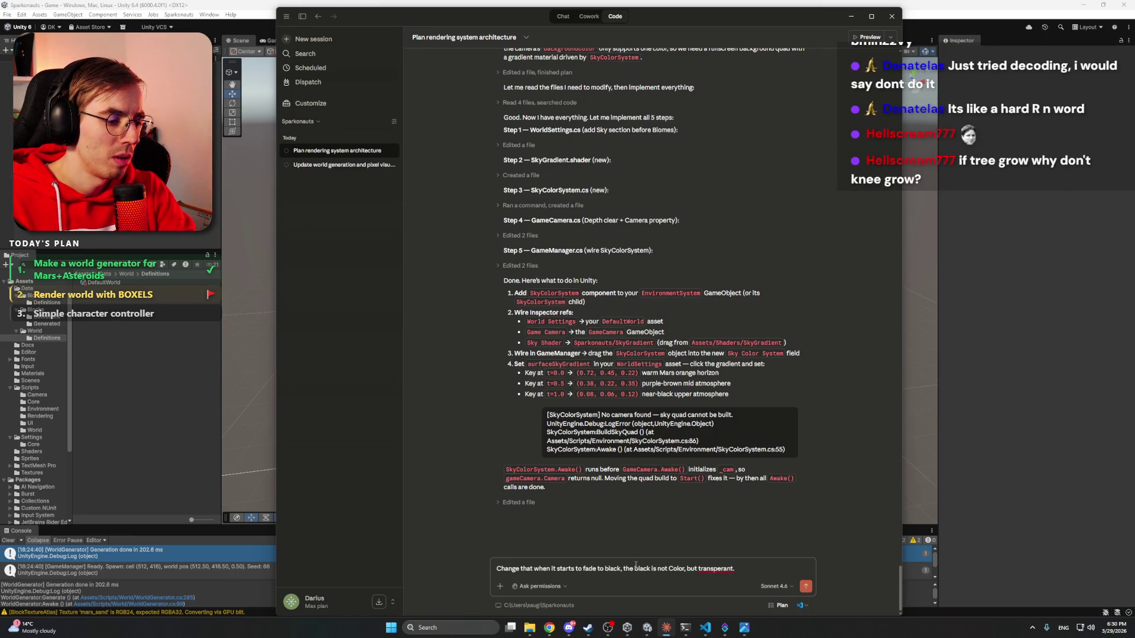
type("I want to")
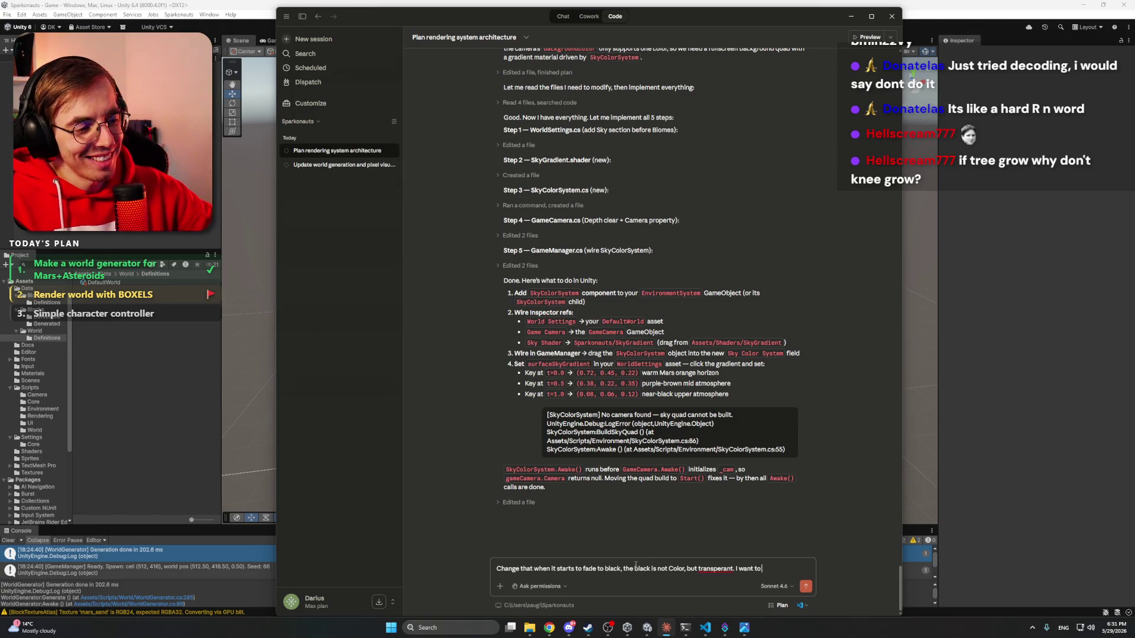
- Correct the spelling to 'transparent', add alpha 0 and background sky parallax, and send
right_click(717, 568)
left_click(748, 440)
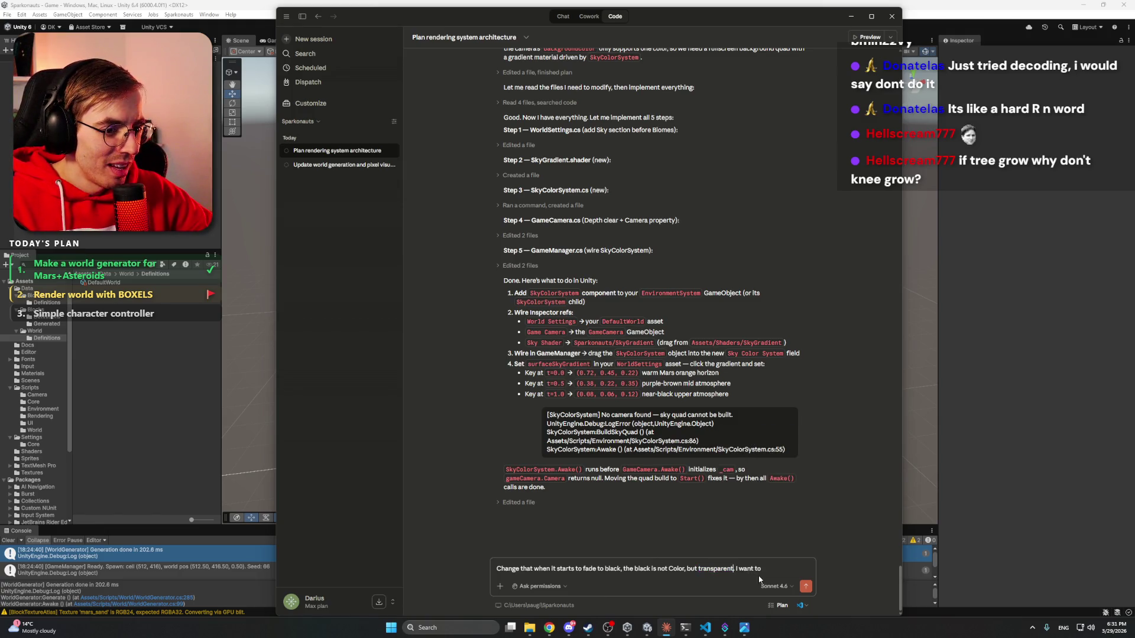
left_click(771, 569)
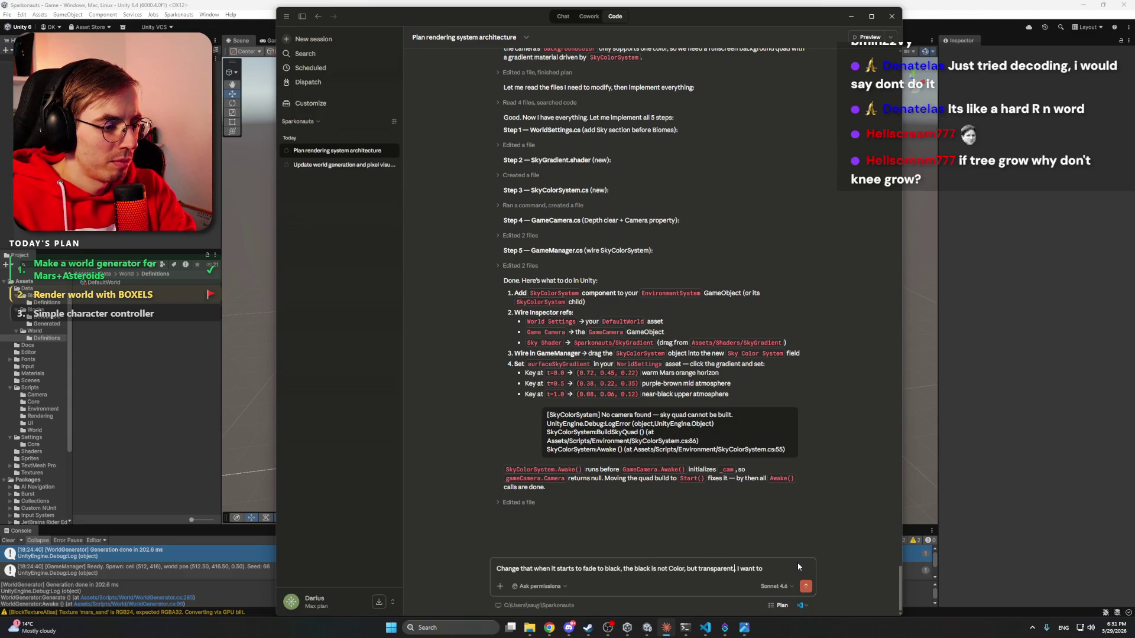
type(". AI.")
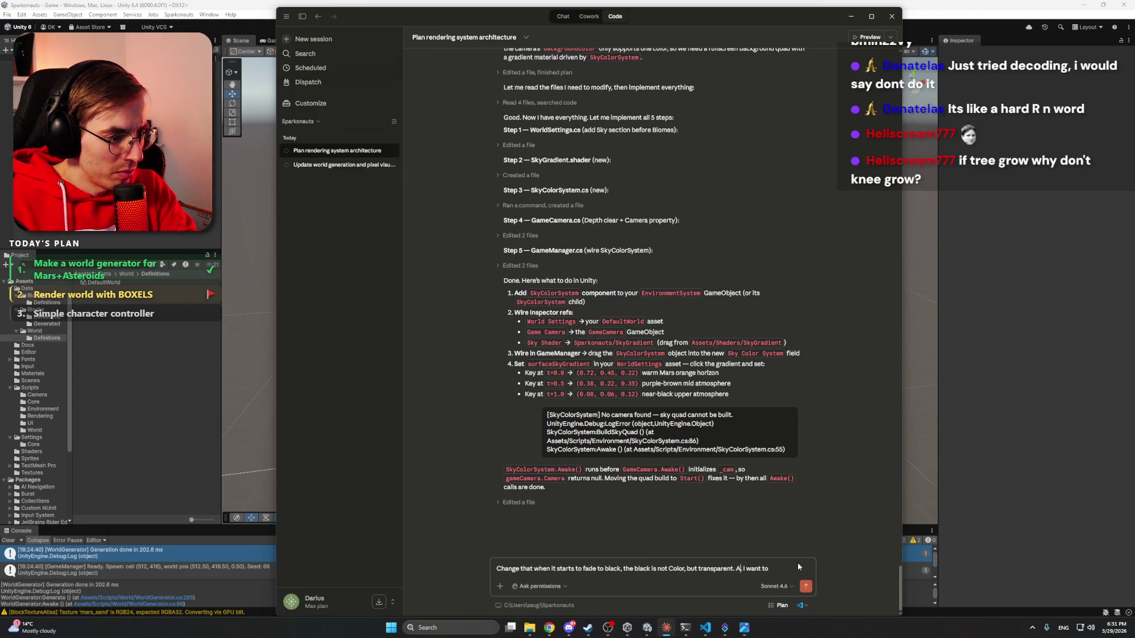
type("pha 0.")
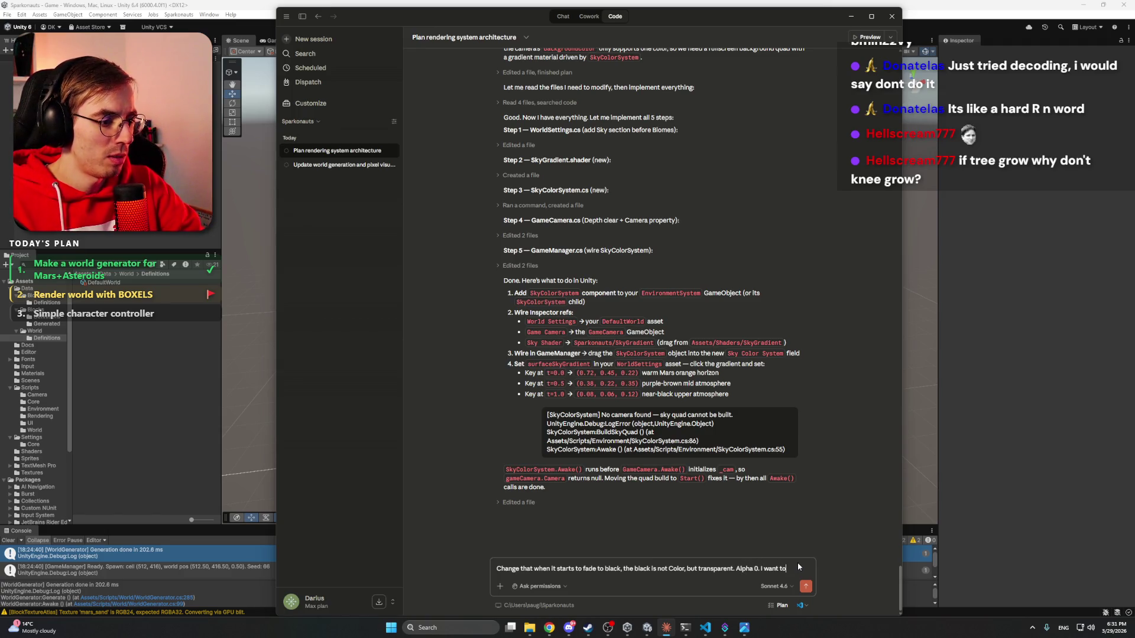
type(" mak")
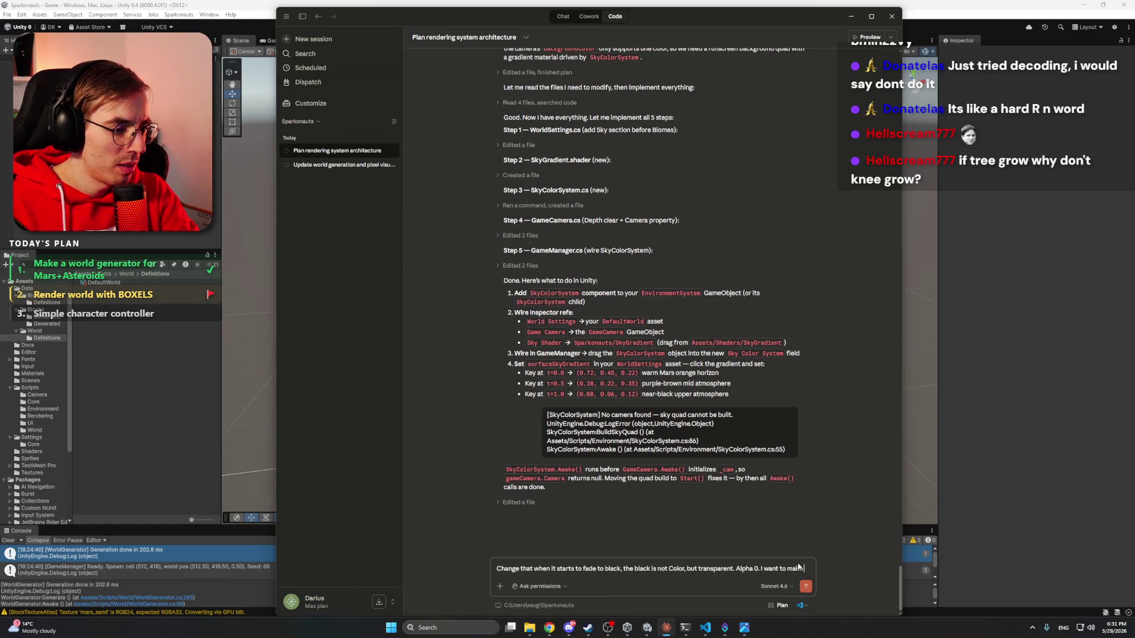
type("e it that when pla")
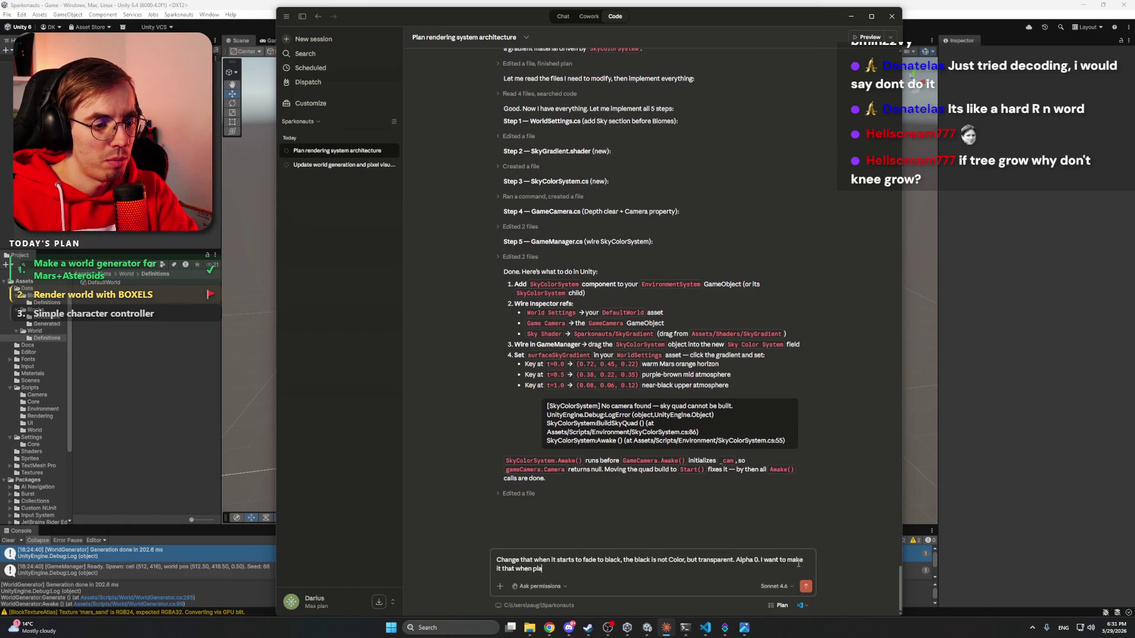
type("yer moves up,")
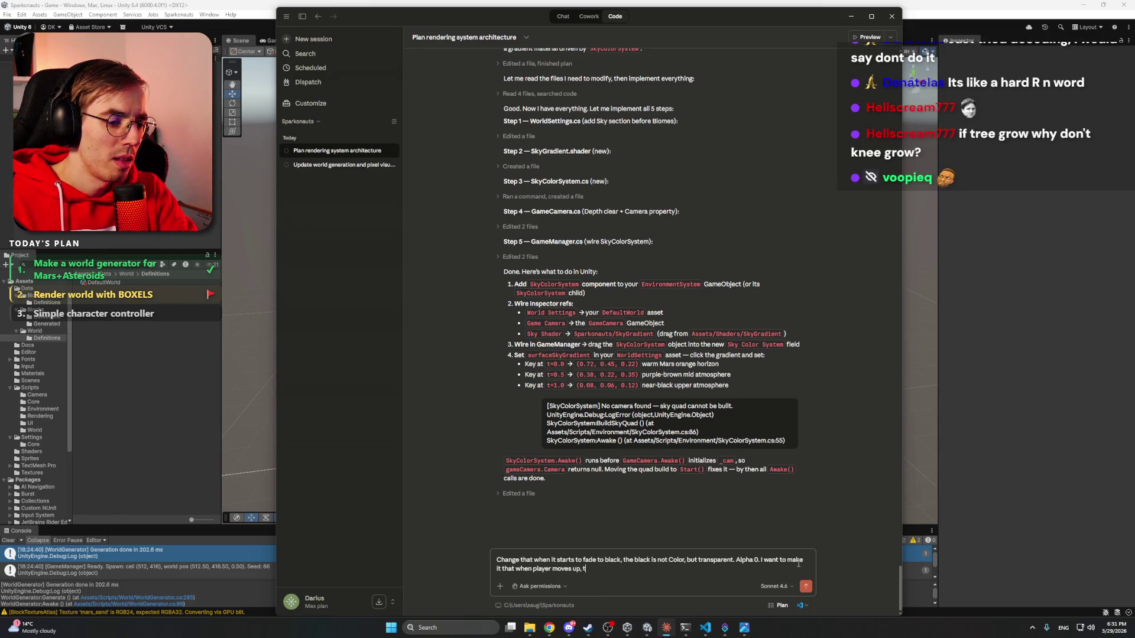
type(" the background")
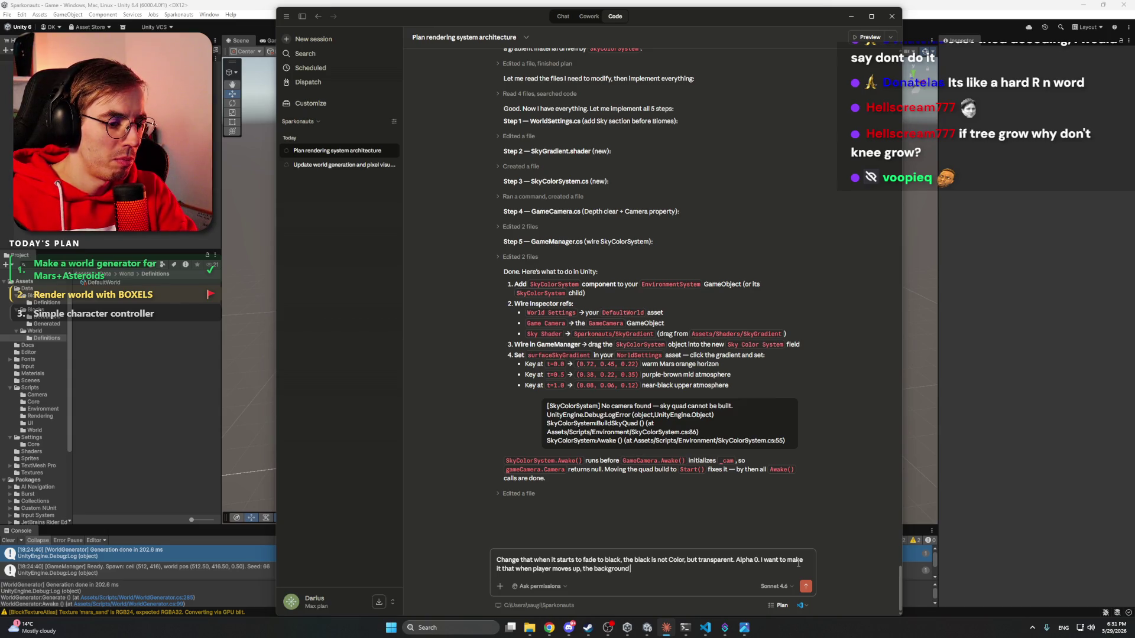
type(" sky")
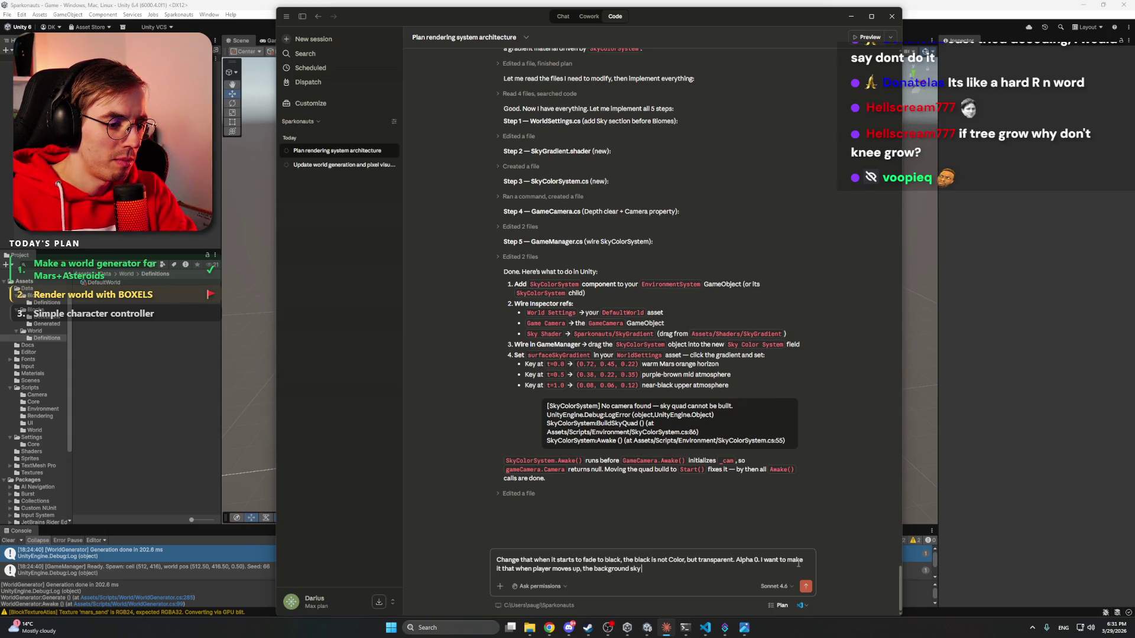
type(" parallax will shop up,")
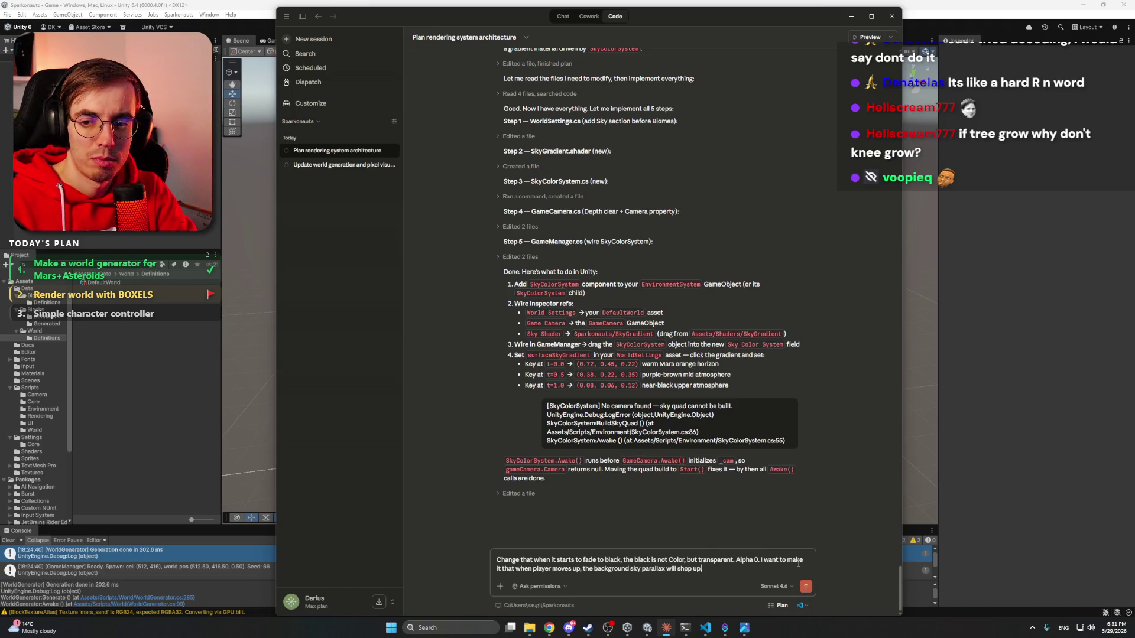
key("Return")
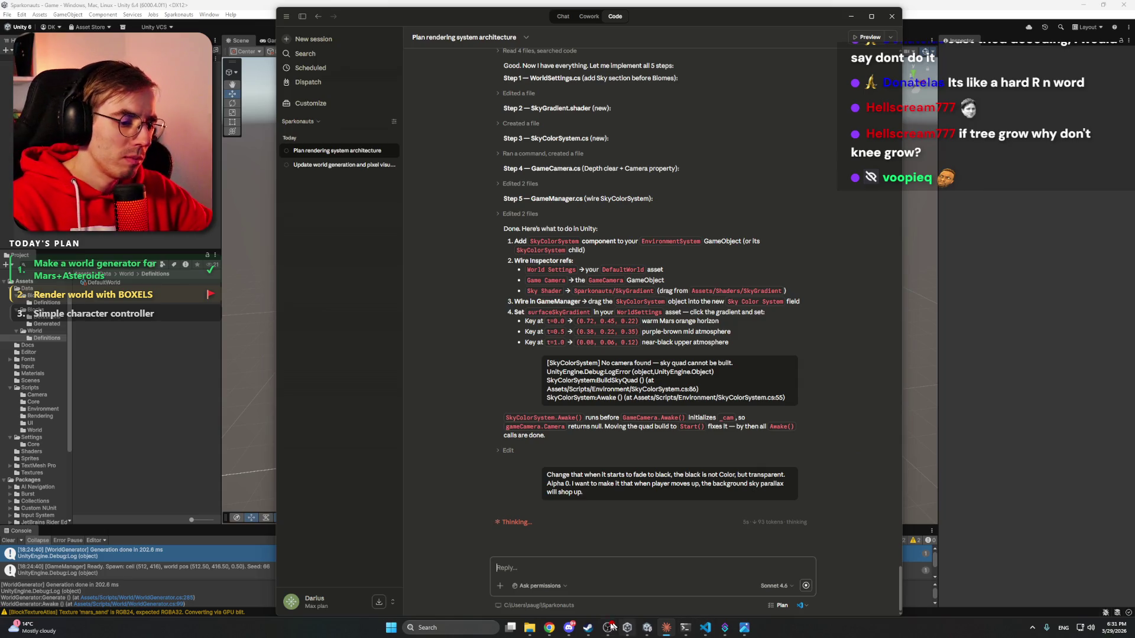
- Hide the Discord window and start searching for an app to launch
left_click(569, 628)
left_click(569, 628)
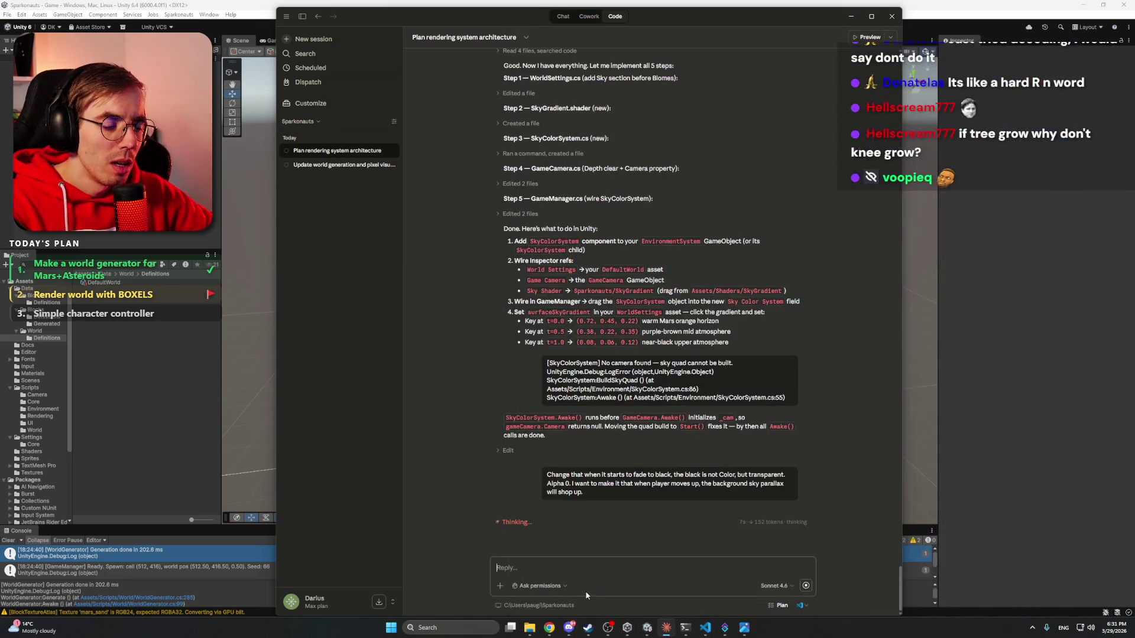
mouse_move(555, 628)
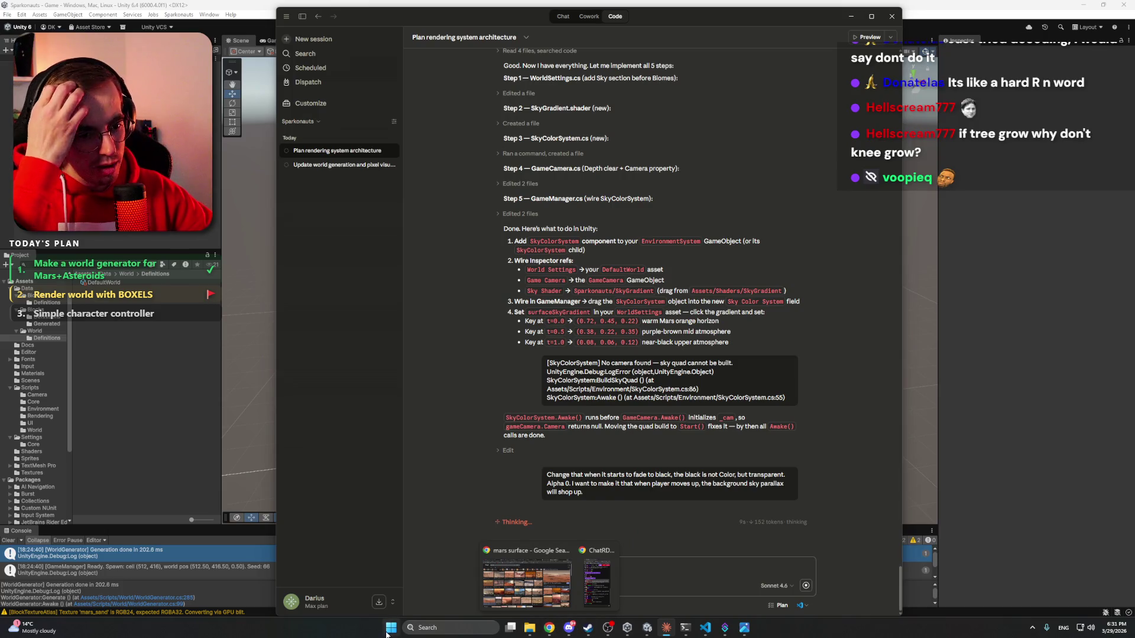
left_click(388, 631)
- Launch Paint and draw a first rectangle on the canvas
type("paint")
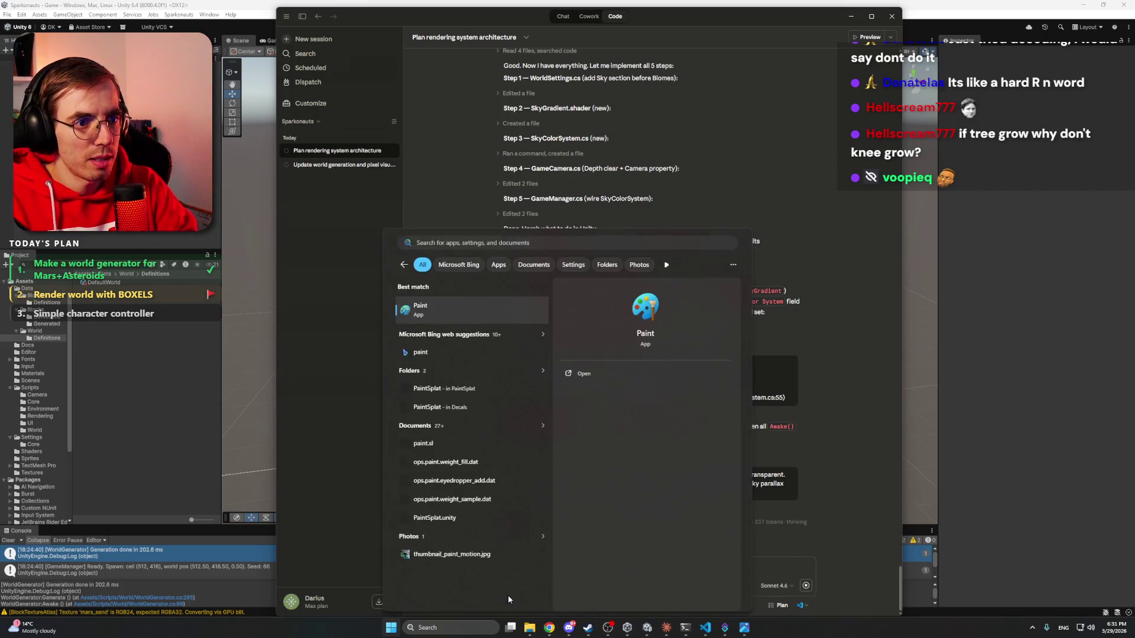
key("Return")
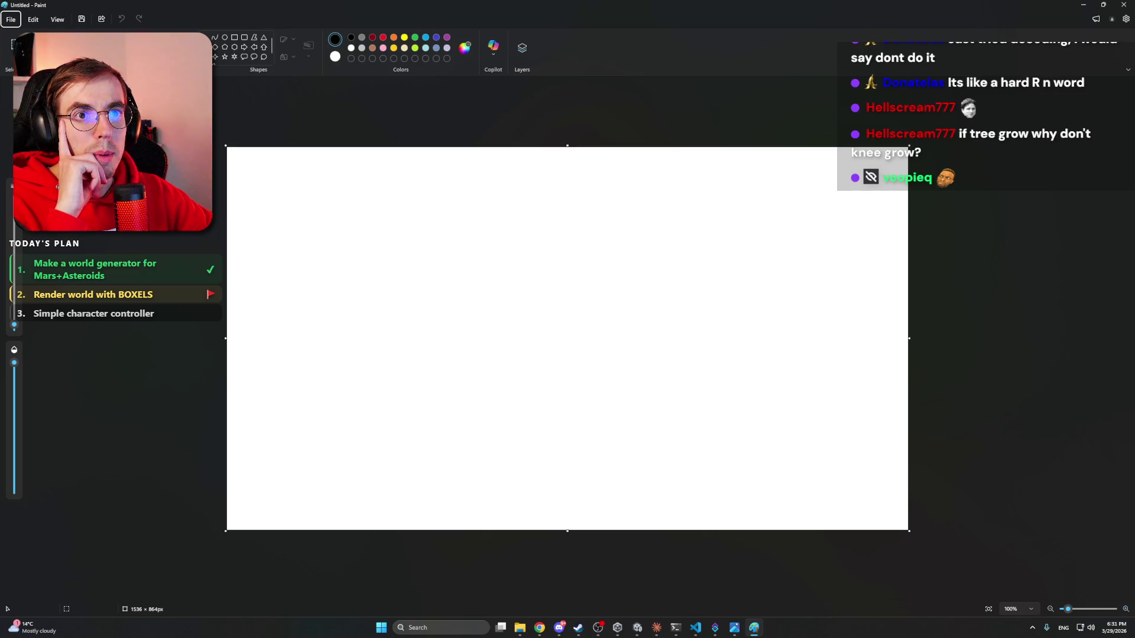
left_click(235, 39)
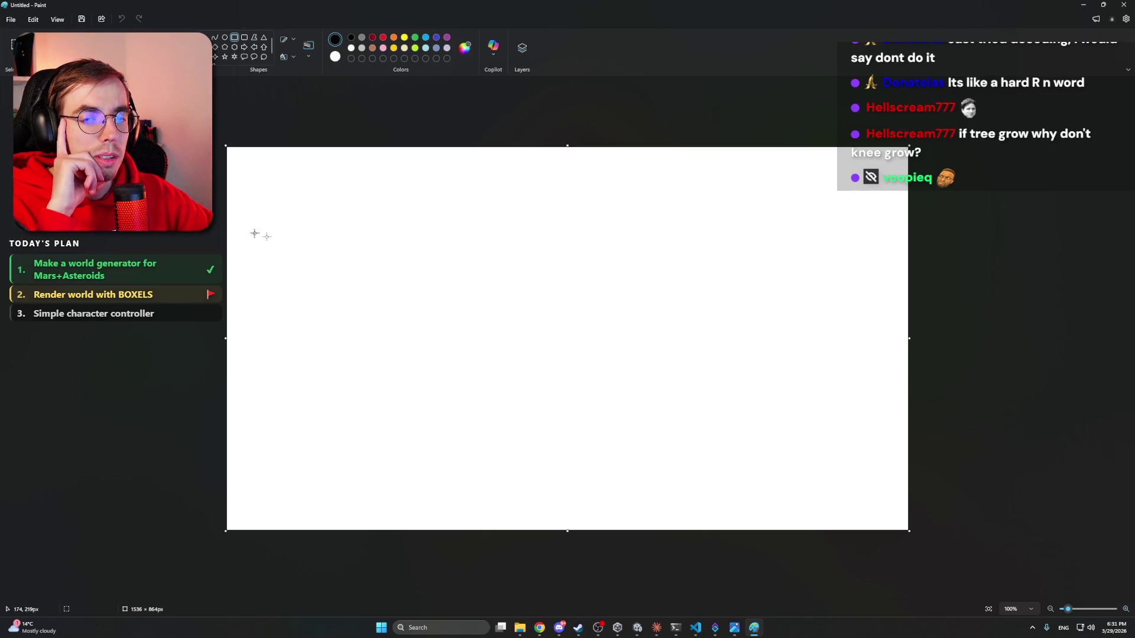
mouse_move(521, 214)
left_mouse_down()
mouse_move(569, 254)
mouse_move(547, 253)
mouse_move(556, 354)
mouse_move(592, 391)
left_mouse_up()
- Replace the test box with a vertical stack of three orange boxes
left_click(394, 37)
key("Delete")
left_click_drag(536, 438, 590, 392)
left_click_drag(534, 481, 592, 441)
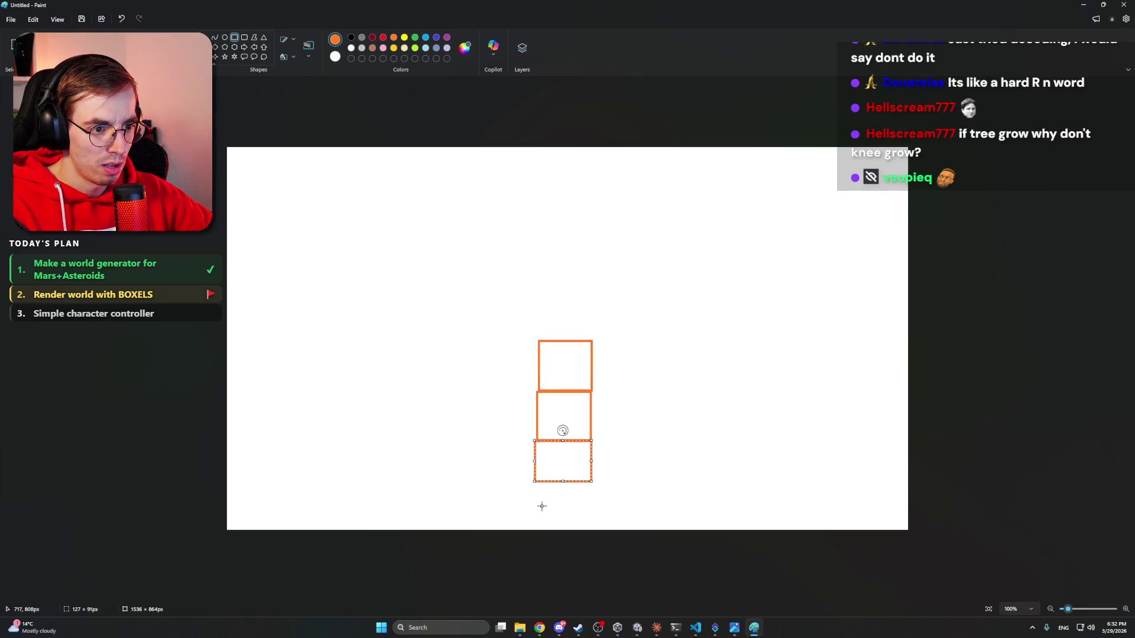
left_click_drag(592, 481, 533, 534)
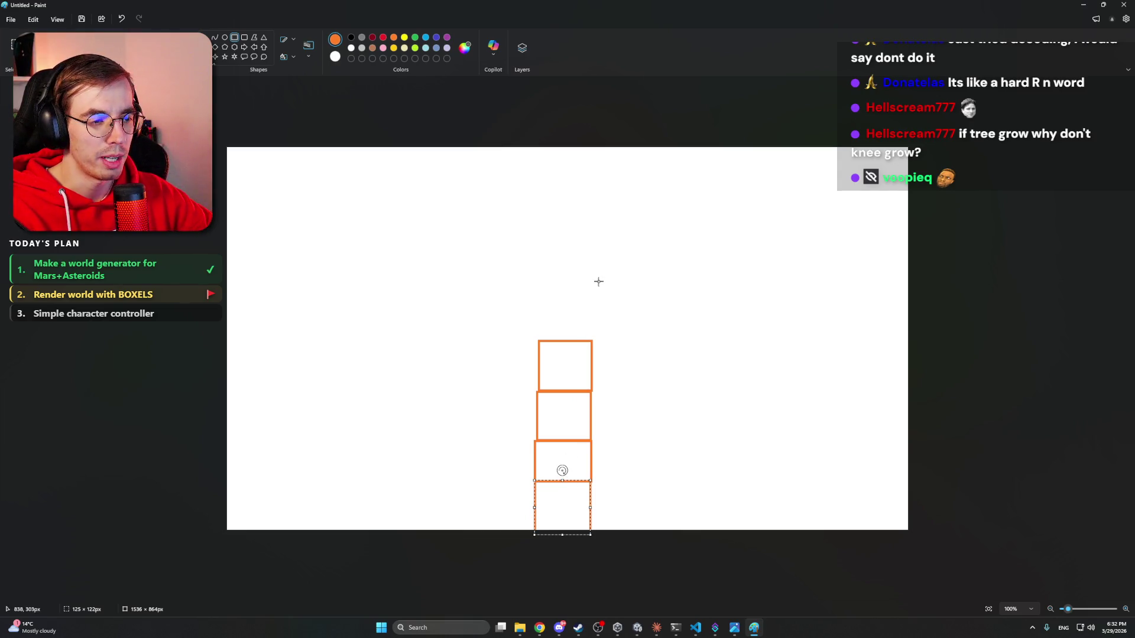
- Turn the bottom box of the stack black and undo the stray orange stroke
left_click(351, 39)
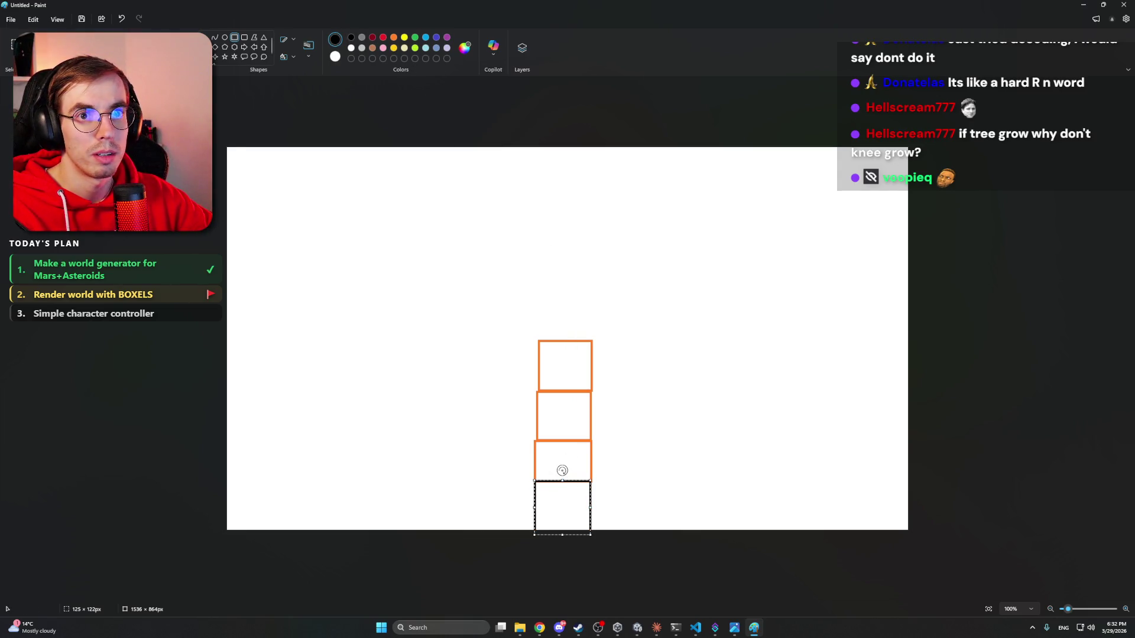
left_click(564, 296)
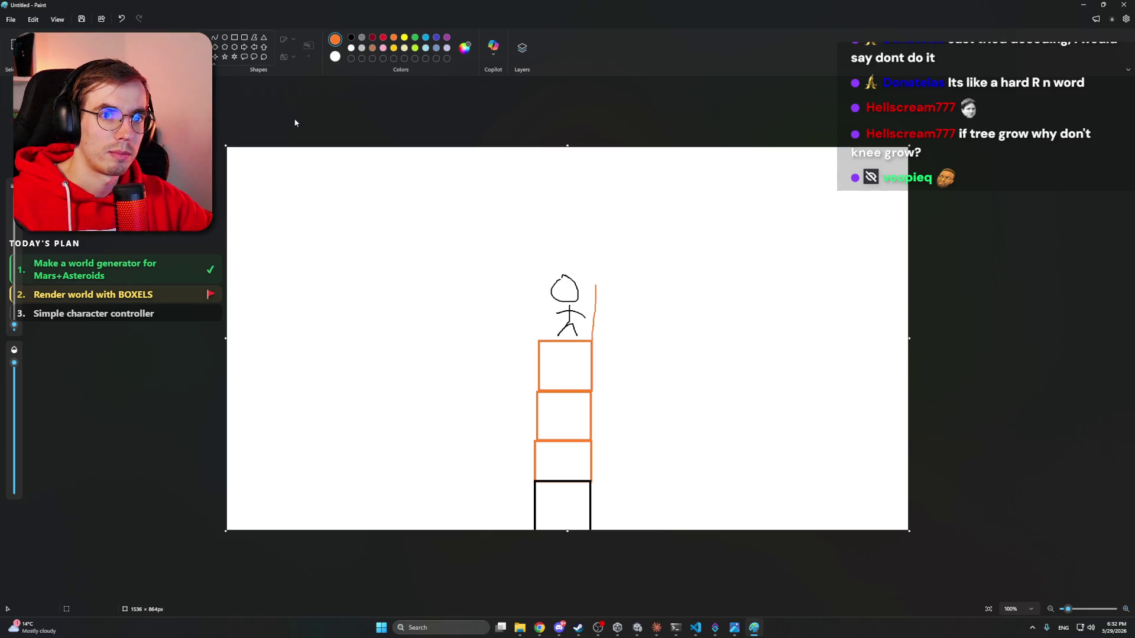
key("ctrl+z")
left_click(235, 37)
- Stack orange boxes into a second column beside the first, rising above the figure's head
mouse_move(591, 341)
left_mouse_down()
mouse_move(627, 278)
mouse_move(644, 292)
mouse_move(625, 308)
left_mouse_up()
mouse_move(629, 269)
left_mouse_down()
mouse_move(593, 308)
mouse_move(624, 342)
mouse_move(593, 392)
left_mouse_up()
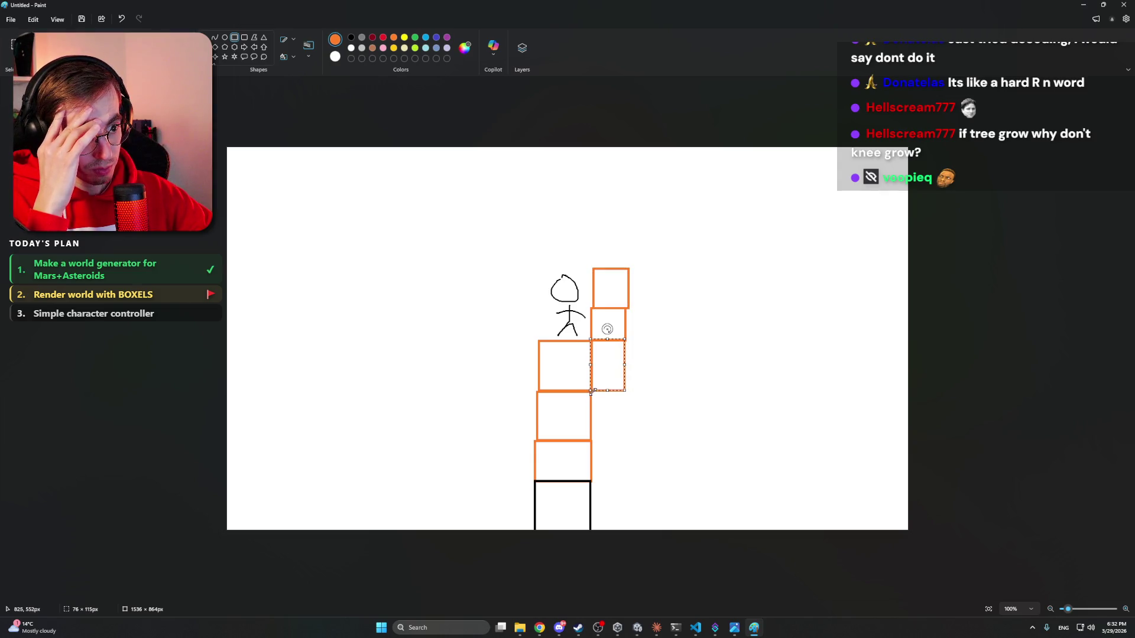
left_click_drag(626, 432, 591, 390)
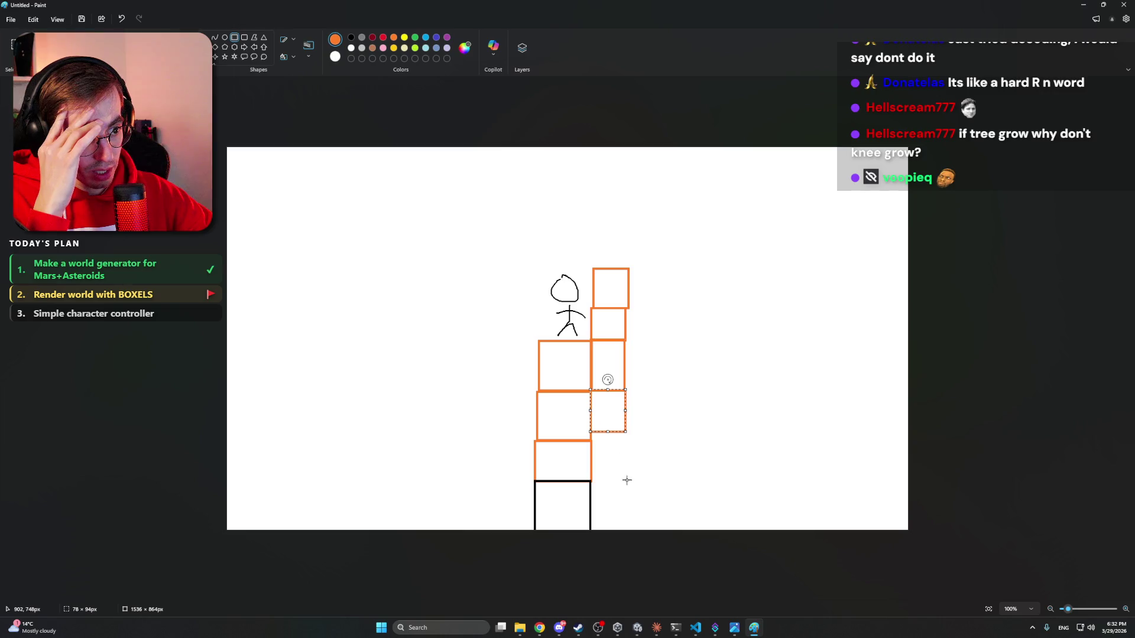
left_click_drag(632, 483, 589, 436)
left_click(620, 502)
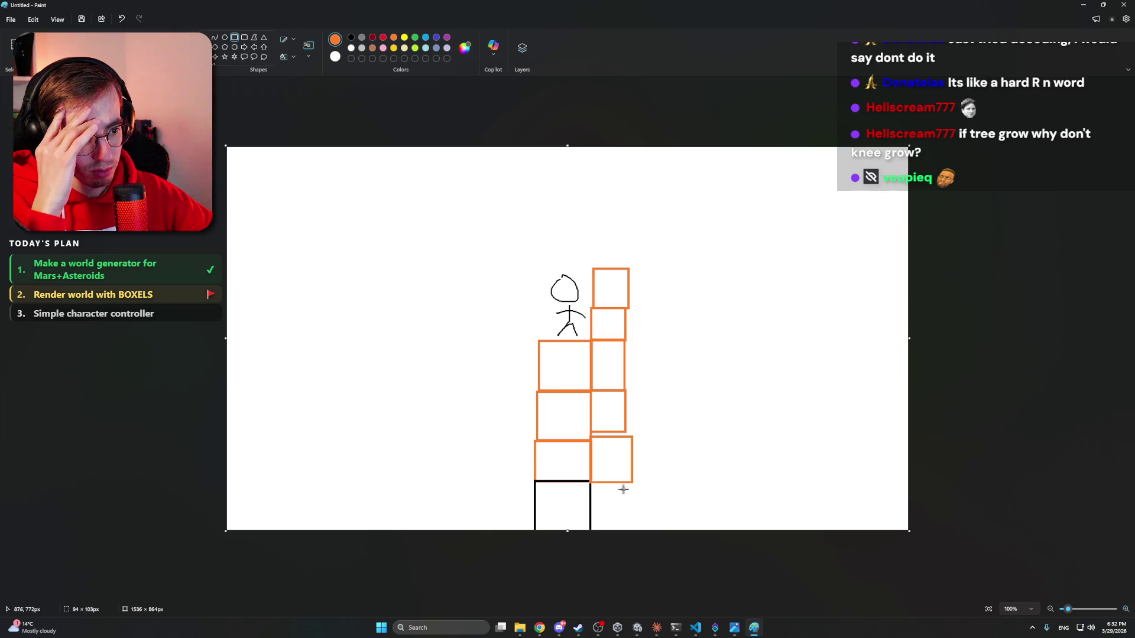
left_click_drag(631, 483, 588, 534)
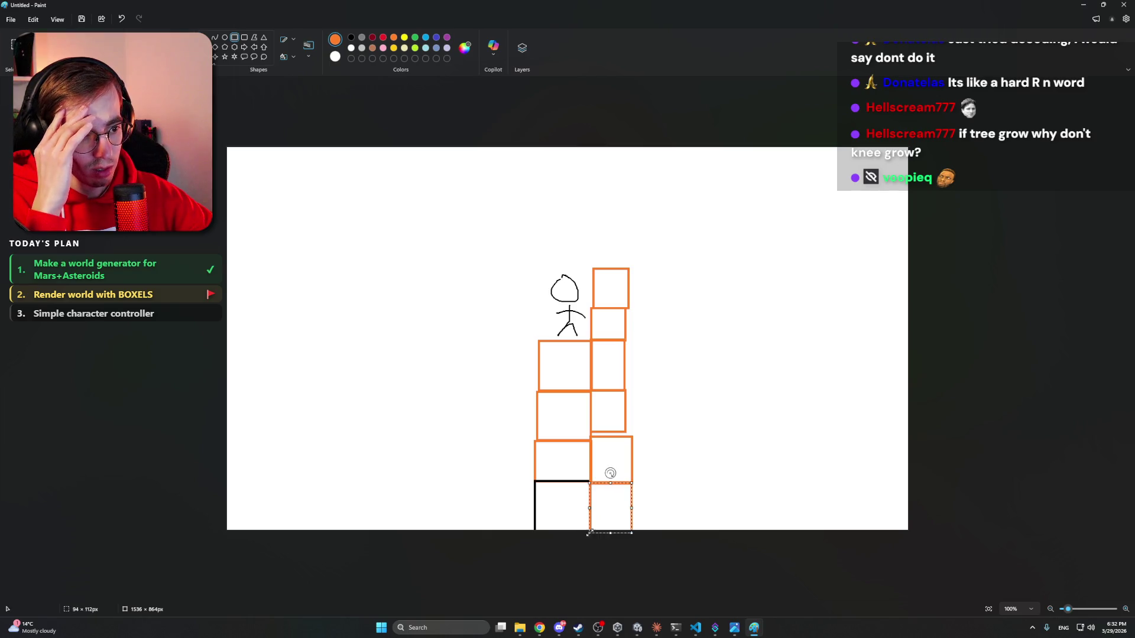
left_click(685, 397)
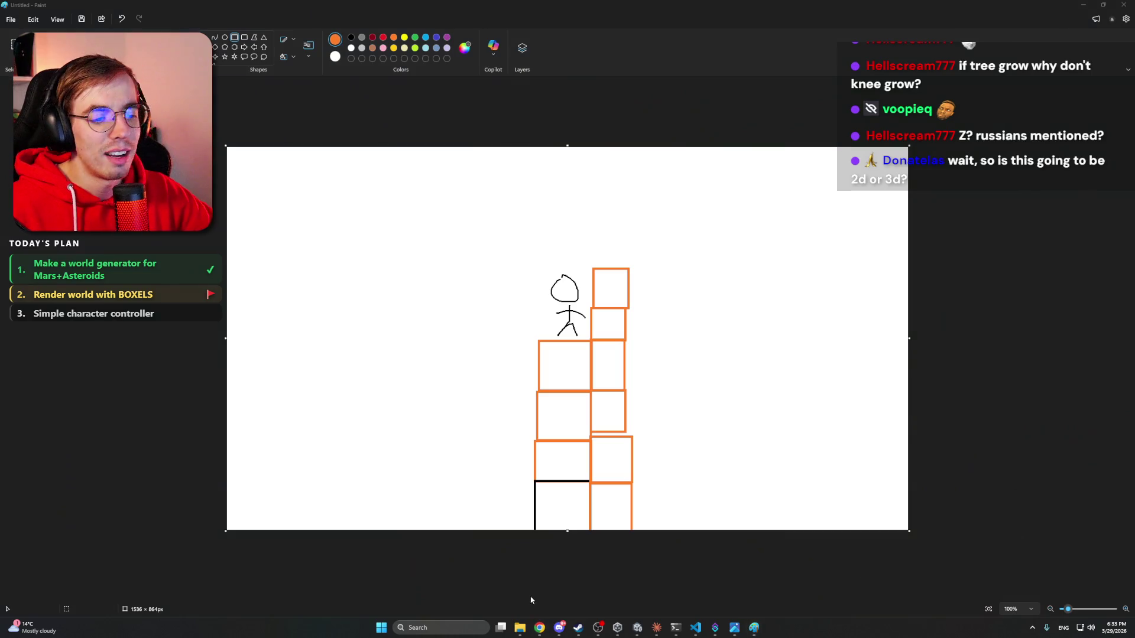
mouse_move(544, 634)
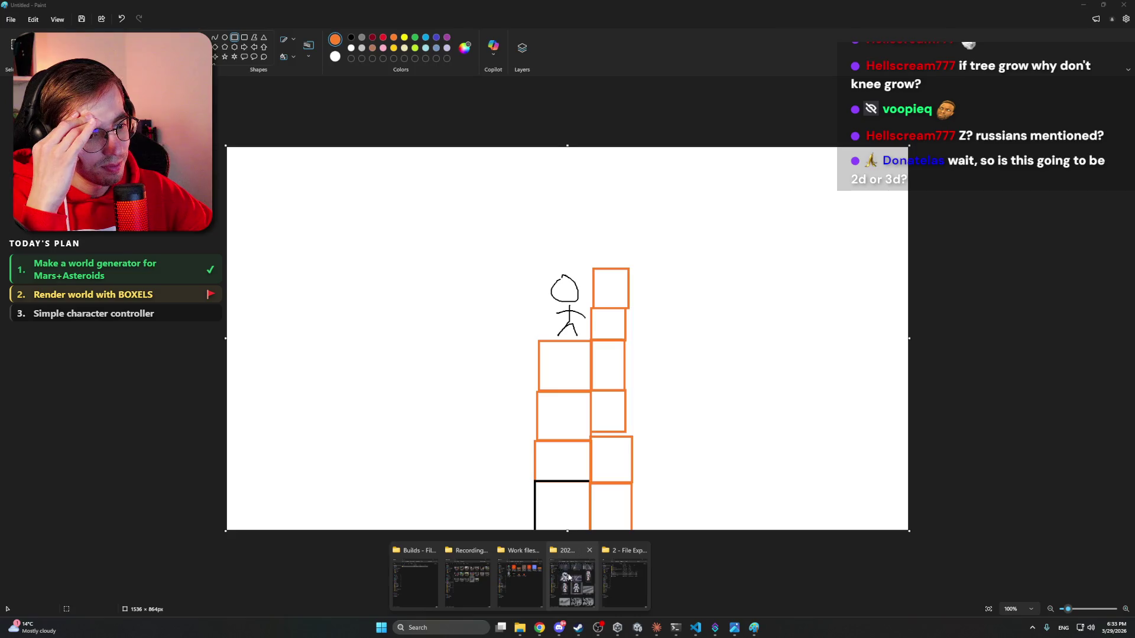
left_click(638, 585)
scroll(778, 381, "down", 5)
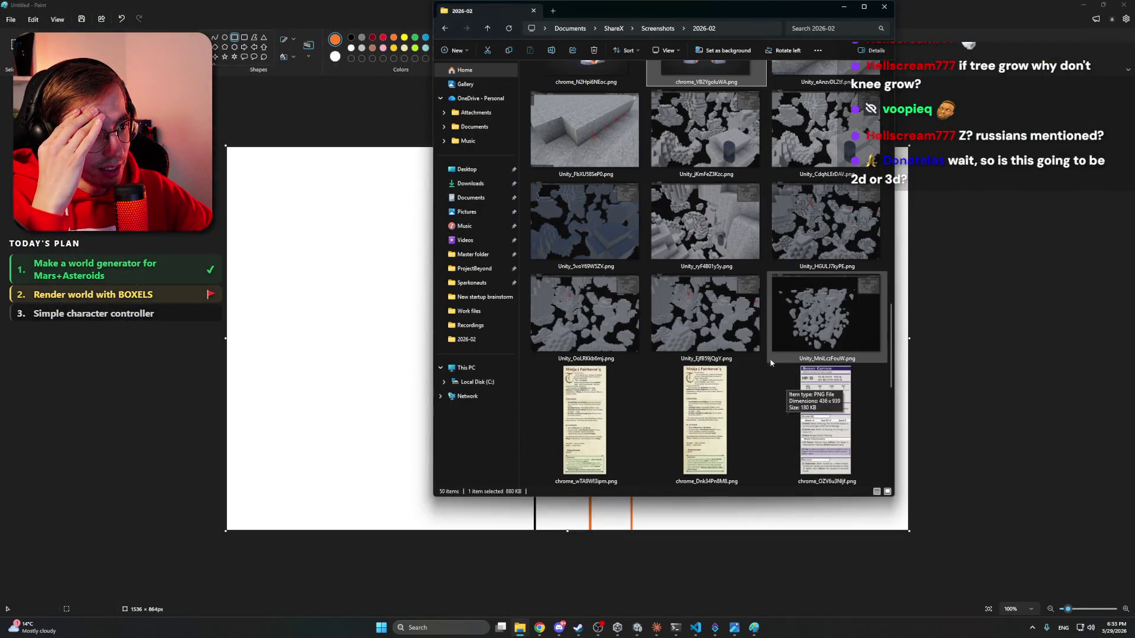
scroll(733, 330, "down", 5)
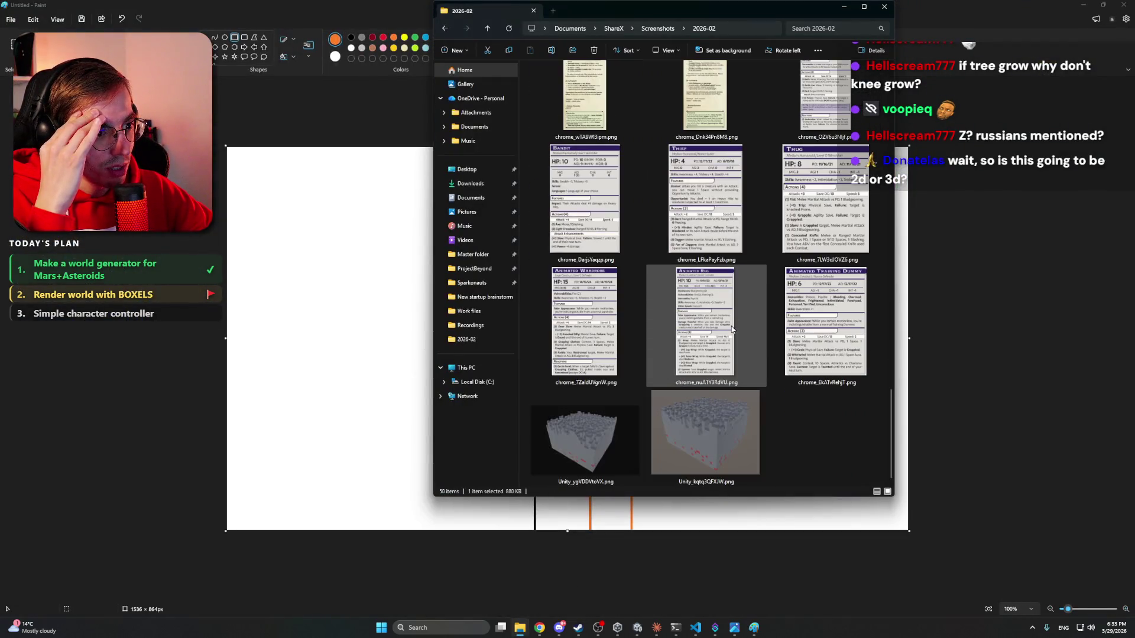
scroll(726, 423, "up", 5)
scroll(730, 408, "down", 5)
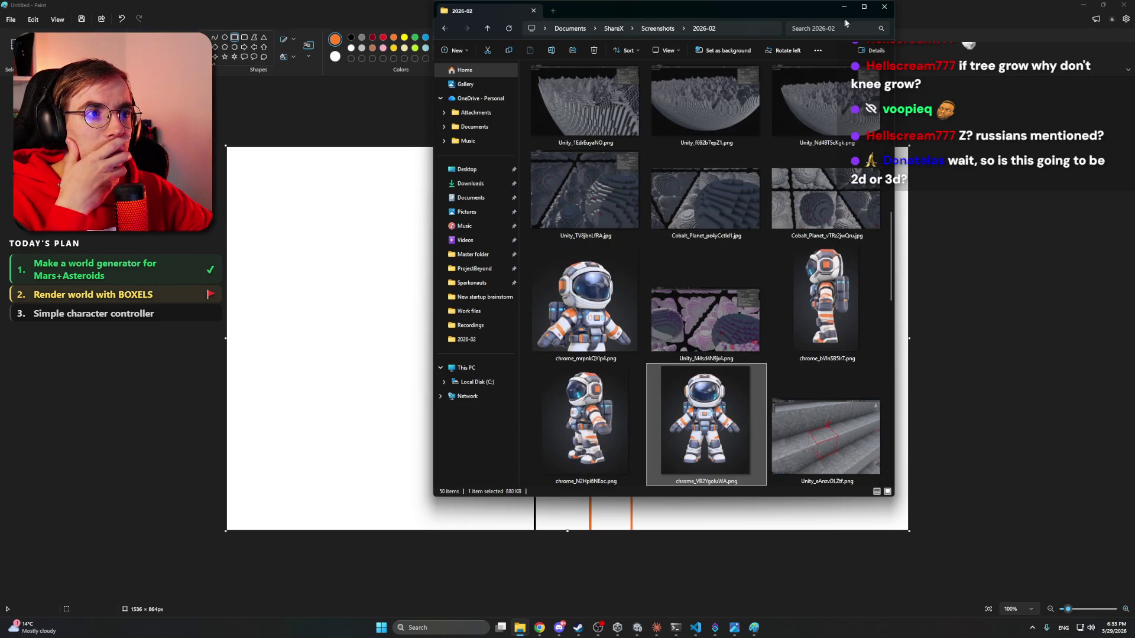
left_click(465, 240)
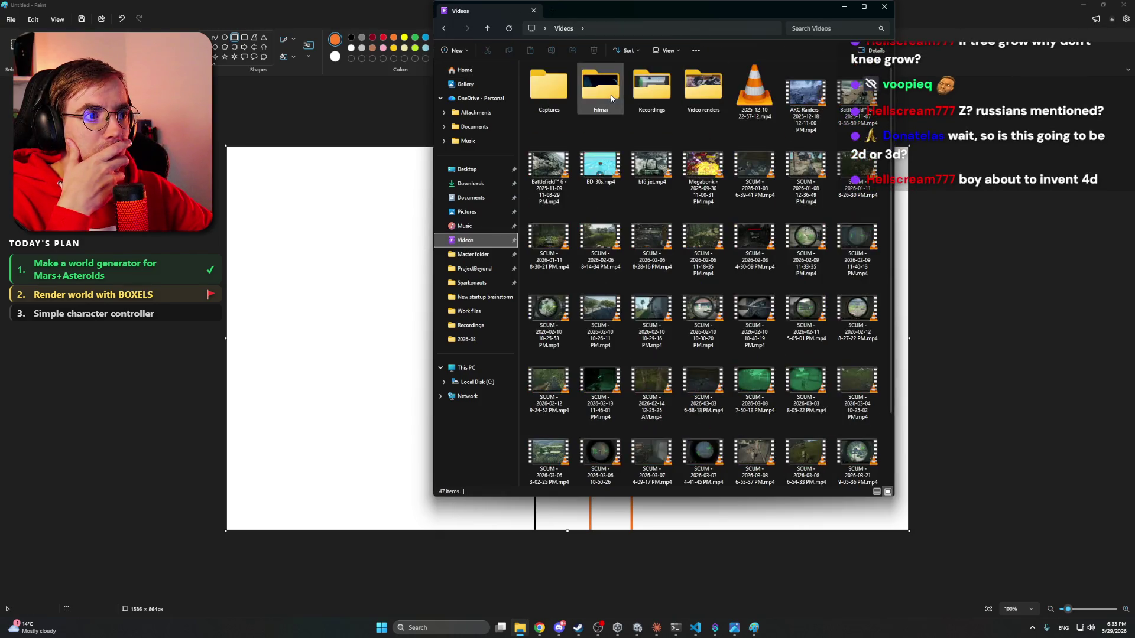
double_click(652, 95)
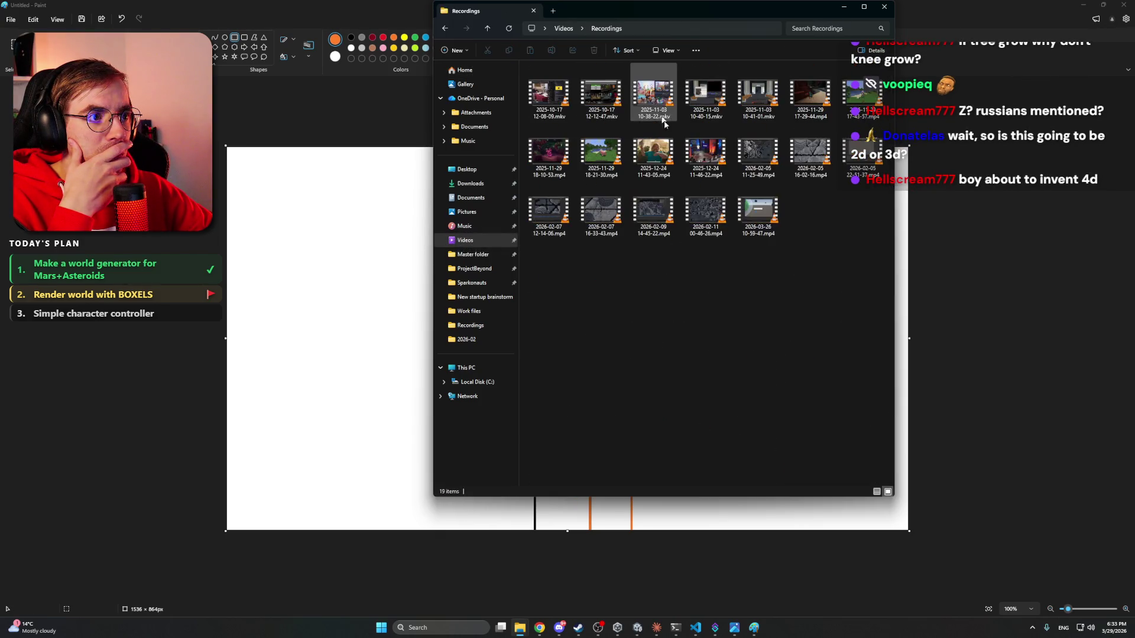
left_click(721, 208)
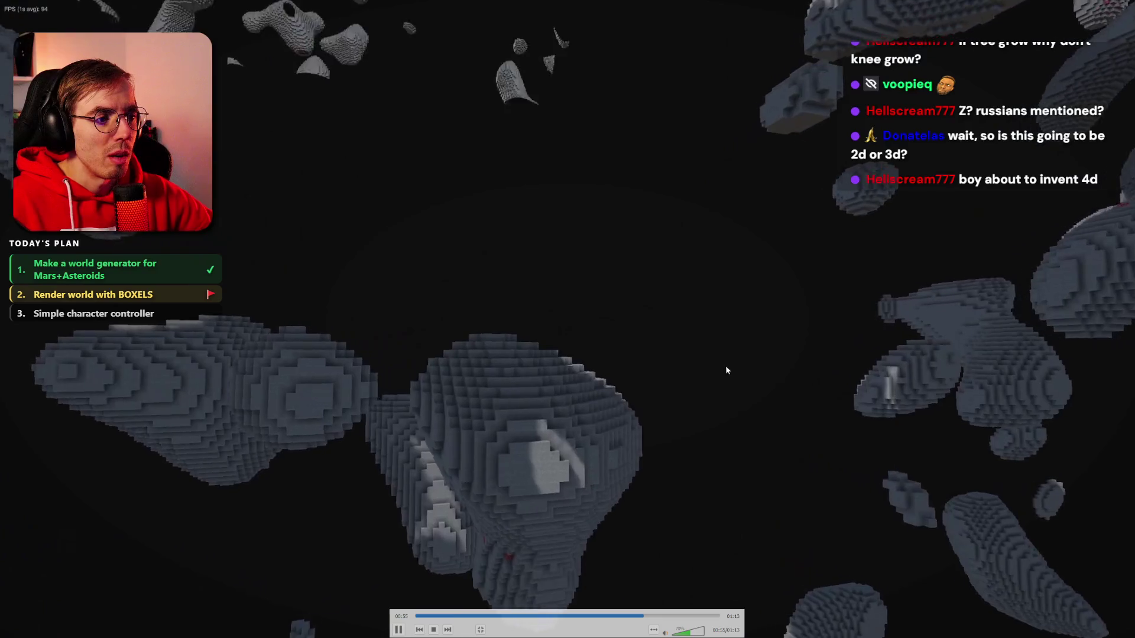
double_click(734, 357)
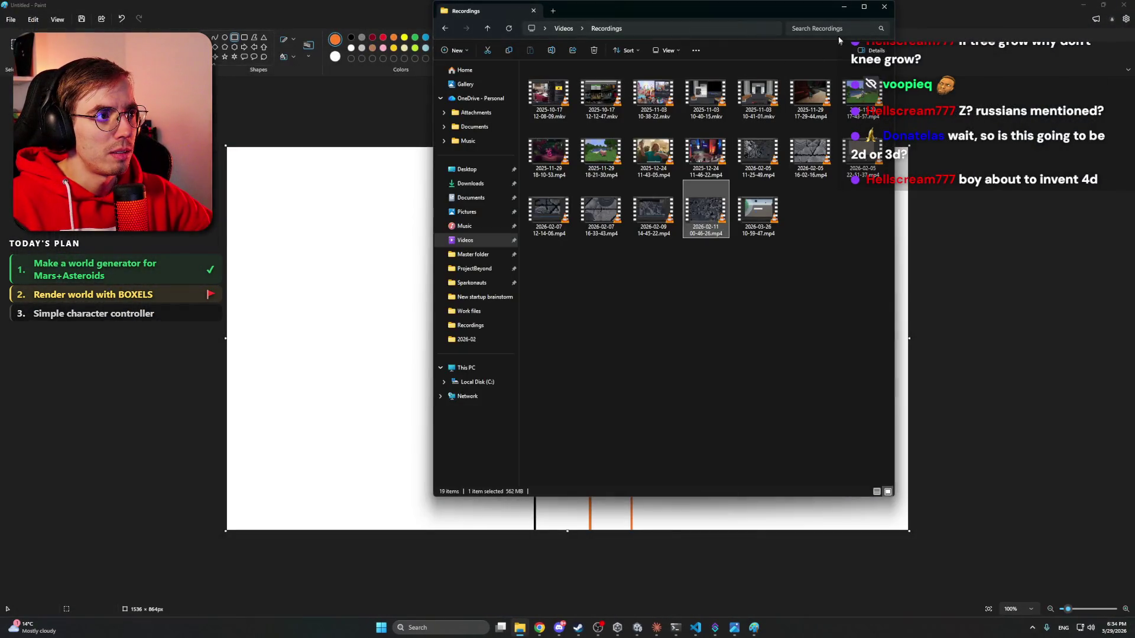
- Close the Recordings Explorer window and switch to Claude to read its sky shader fix
left_click(884, 7)
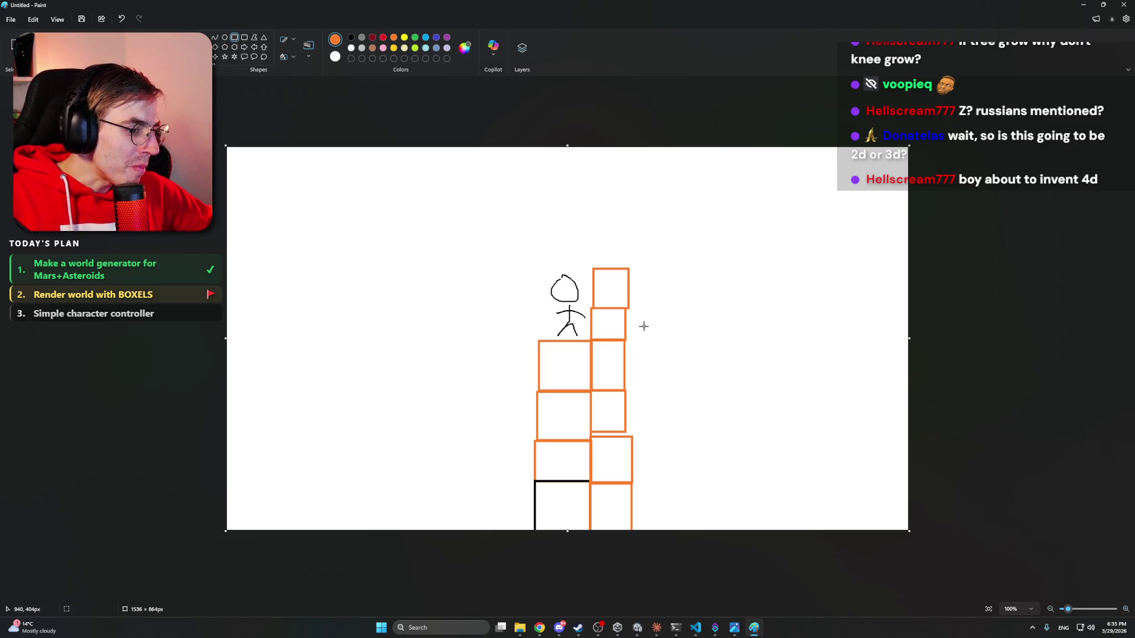
left_click(657, 630)
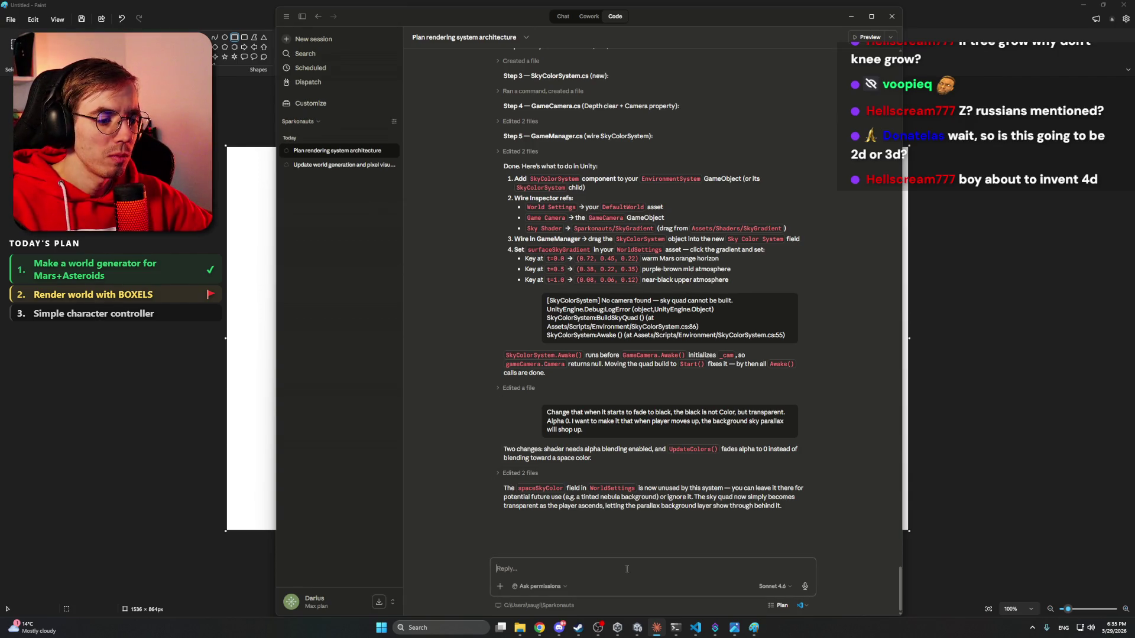
- Switch to the Unity 6 editor and let it recompile Claude's edited scripts
left_click(560, 629)
left_click(560, 629)
left_click(637, 628)
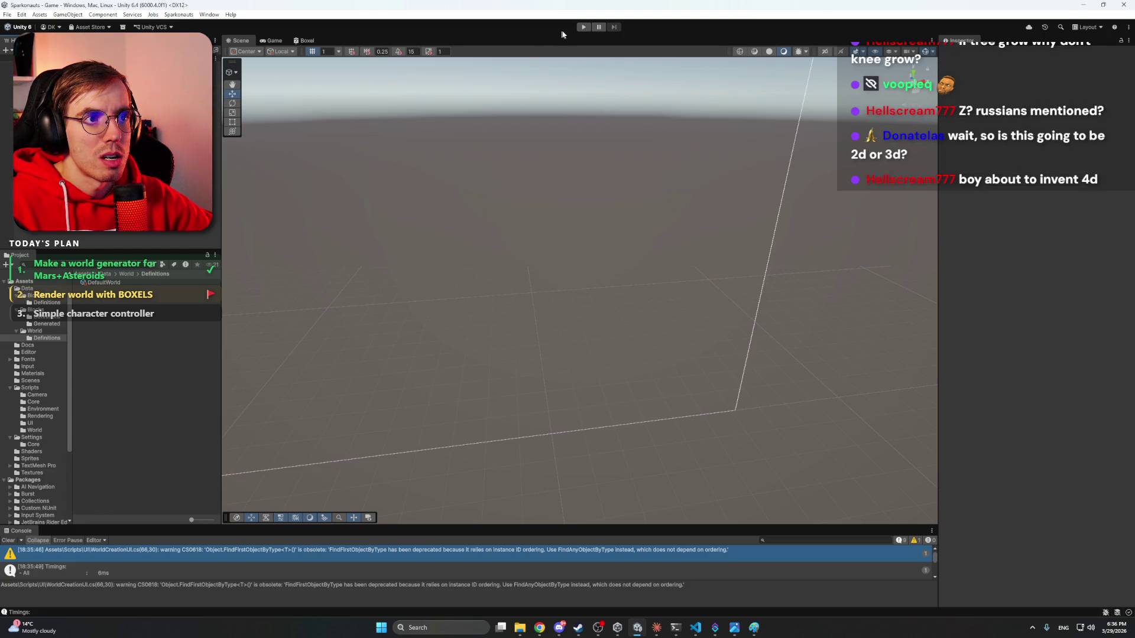
left_click(583, 28)
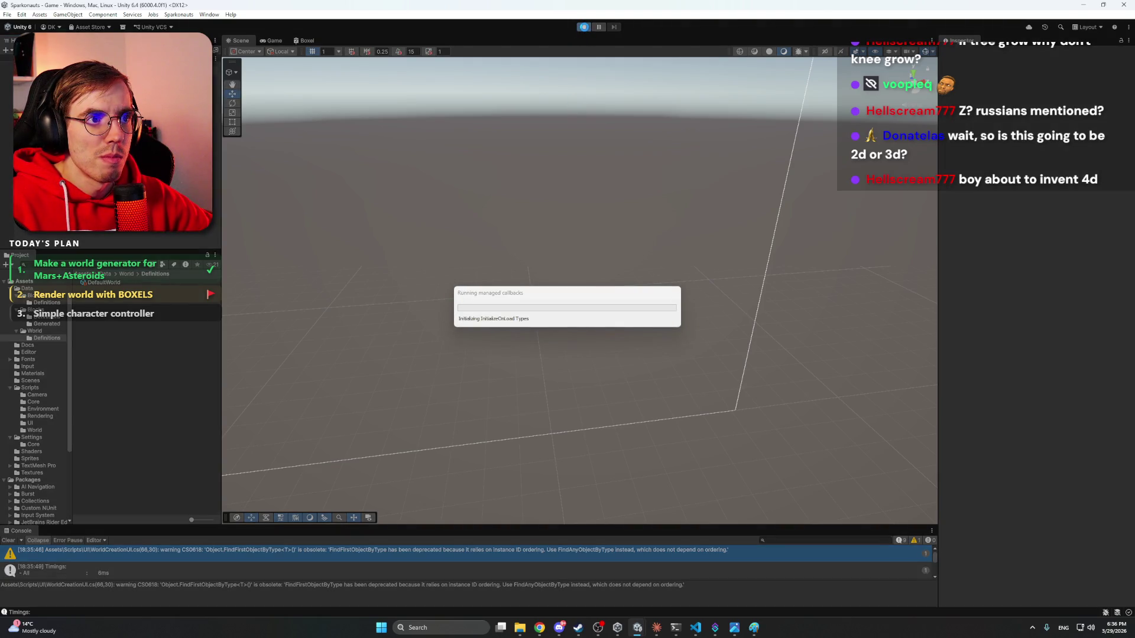
left_click(584, 28)
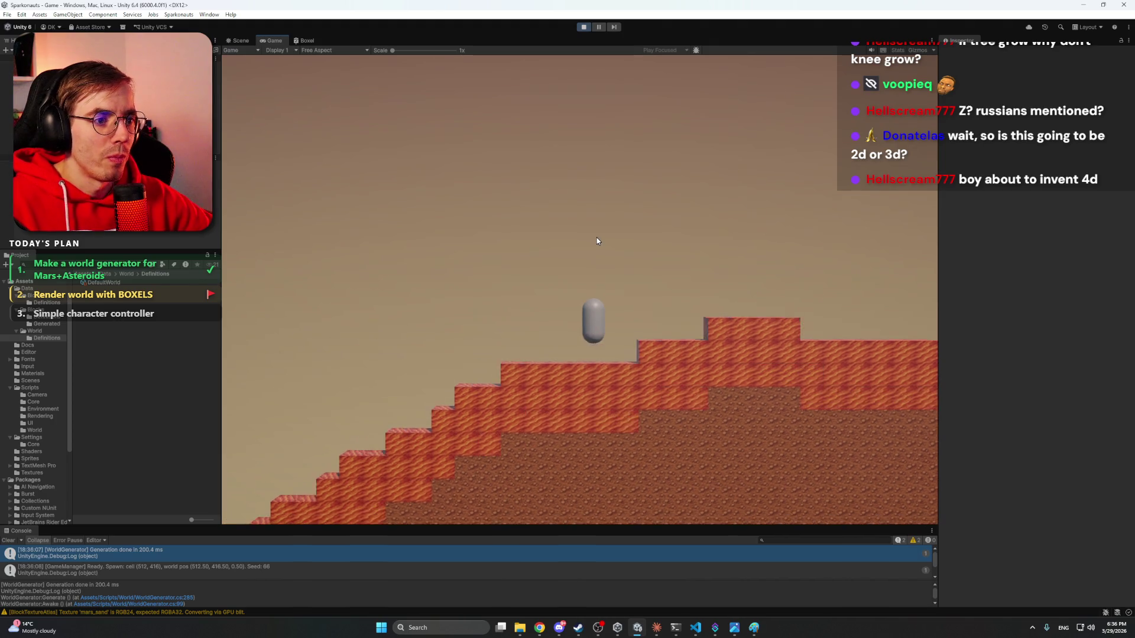
key("d")
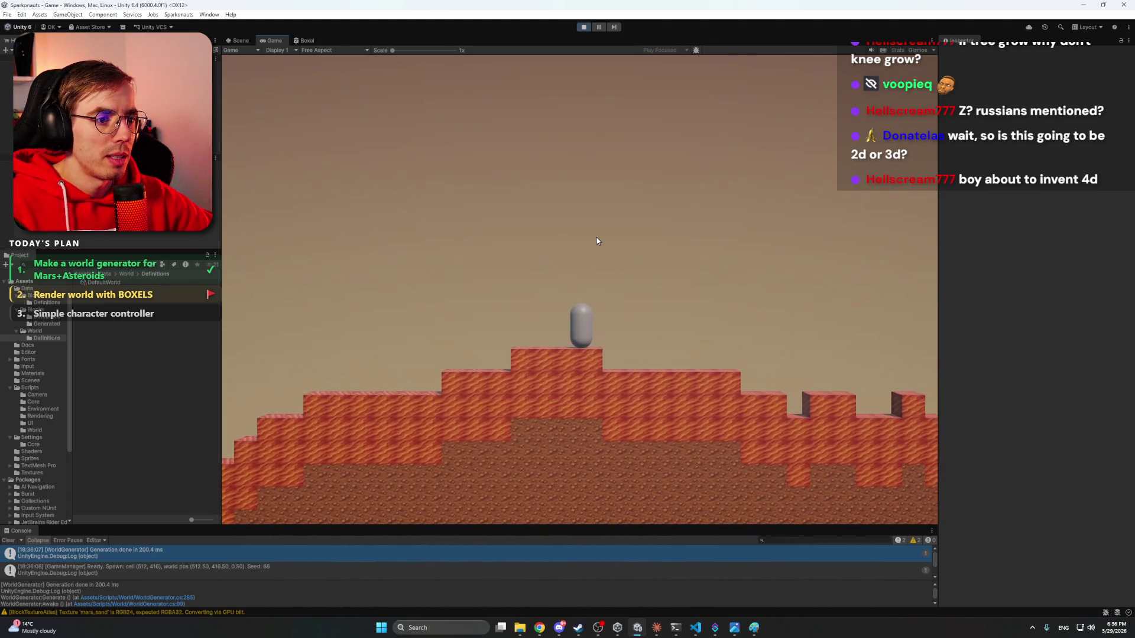
key("a")
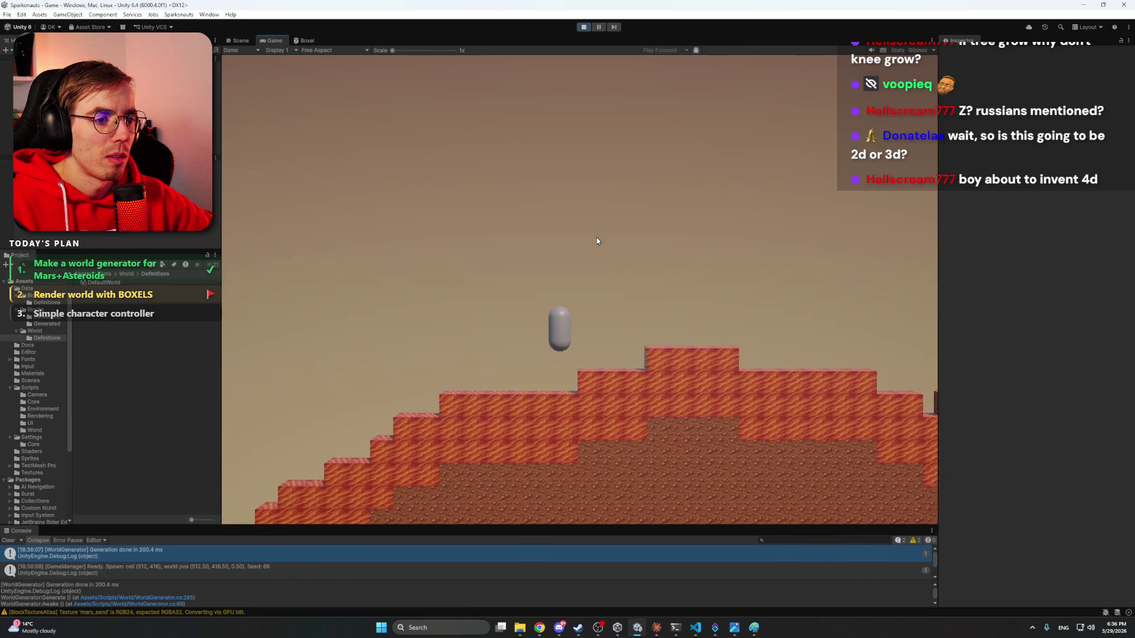
key("space")
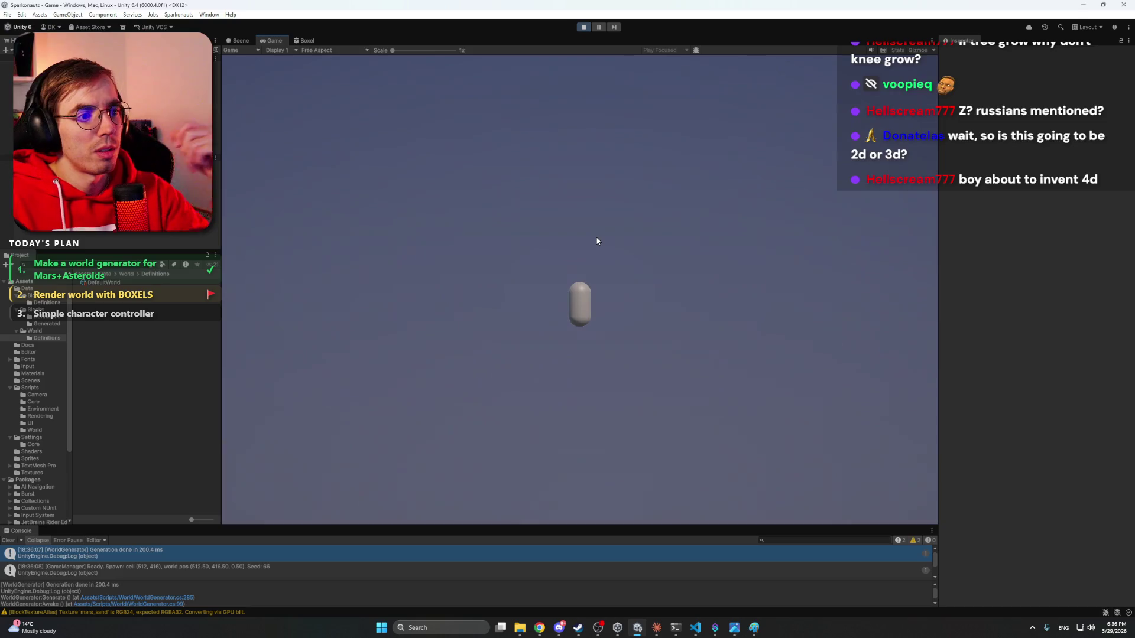
left_click(585, 28)
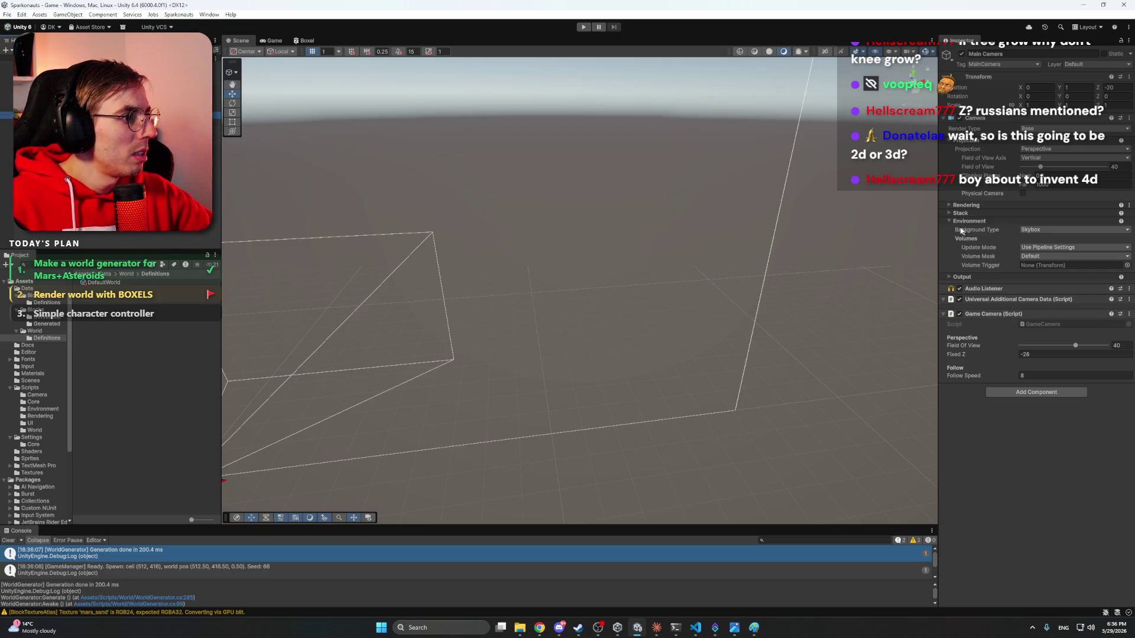
- Set the Main Camera background to a Solid Color of black and save the scene
left_click(1032, 230)
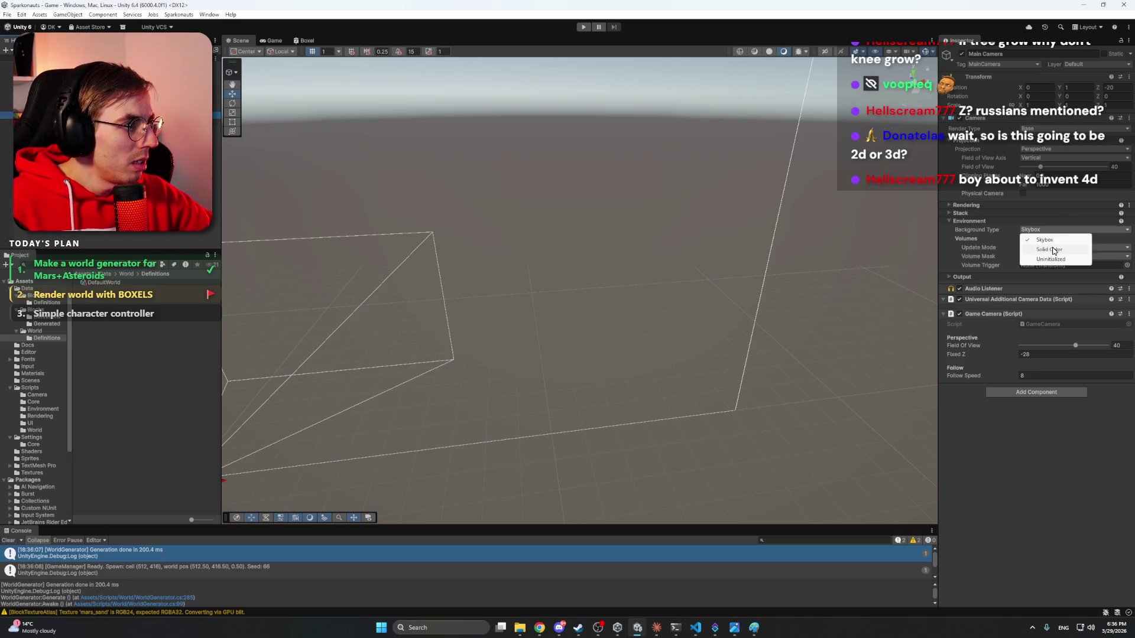
left_click(1047, 247)
left_click(1047, 247)
left_click(1051, 355)
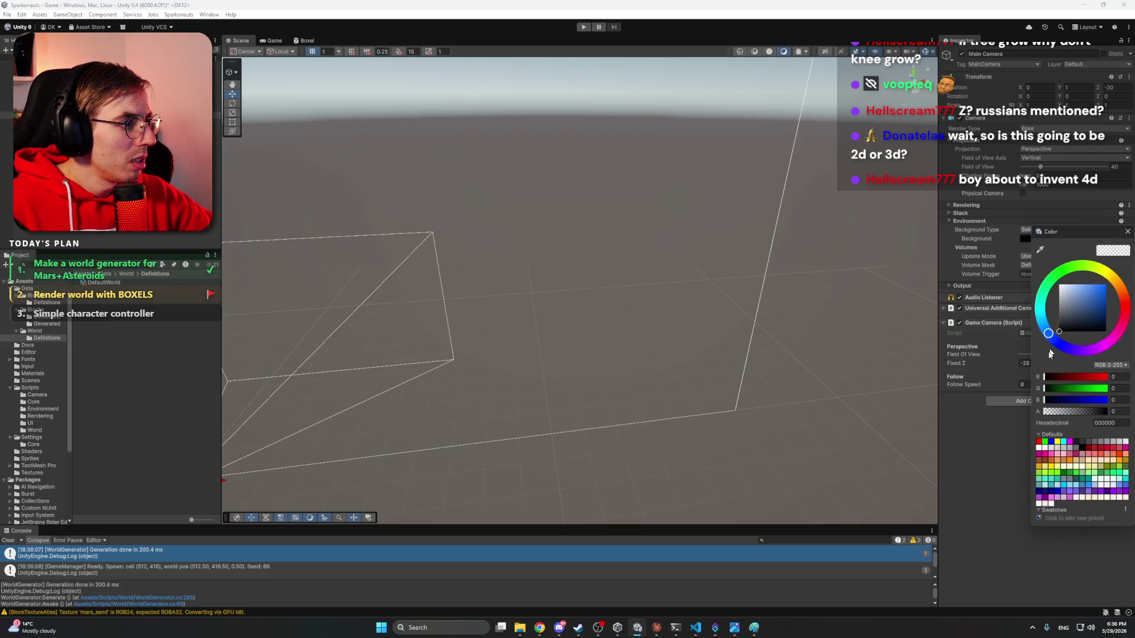
left_click(1128, 236)
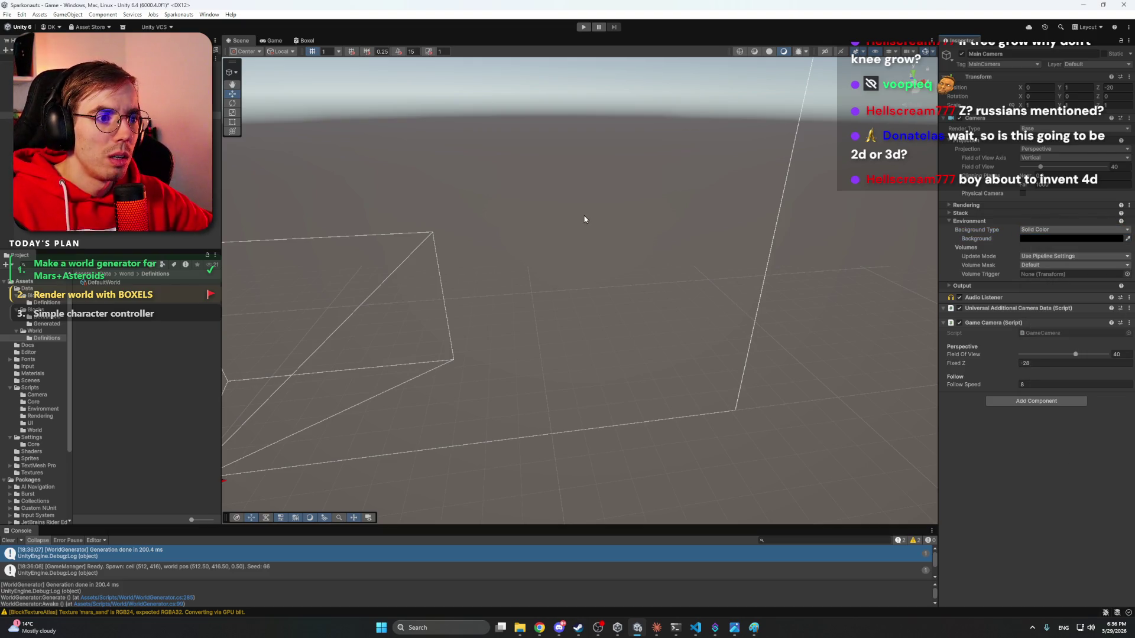
key("ctrl+s")
- Play-test the game to view the capsule against the black background, then stop
left_click(583, 27)
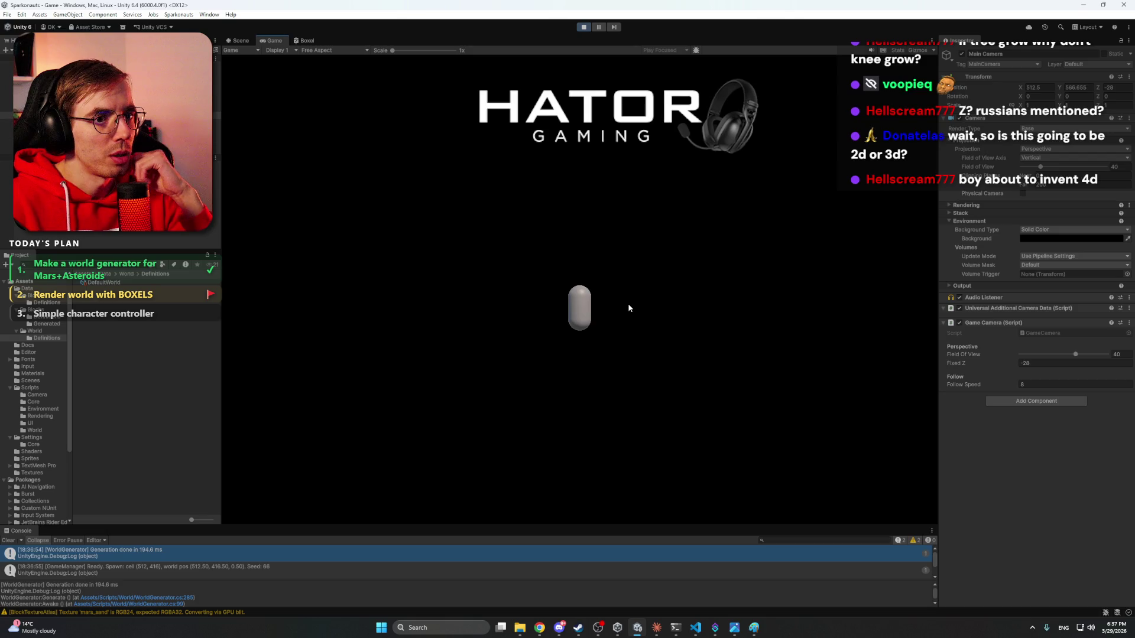
key("ctrl+p")
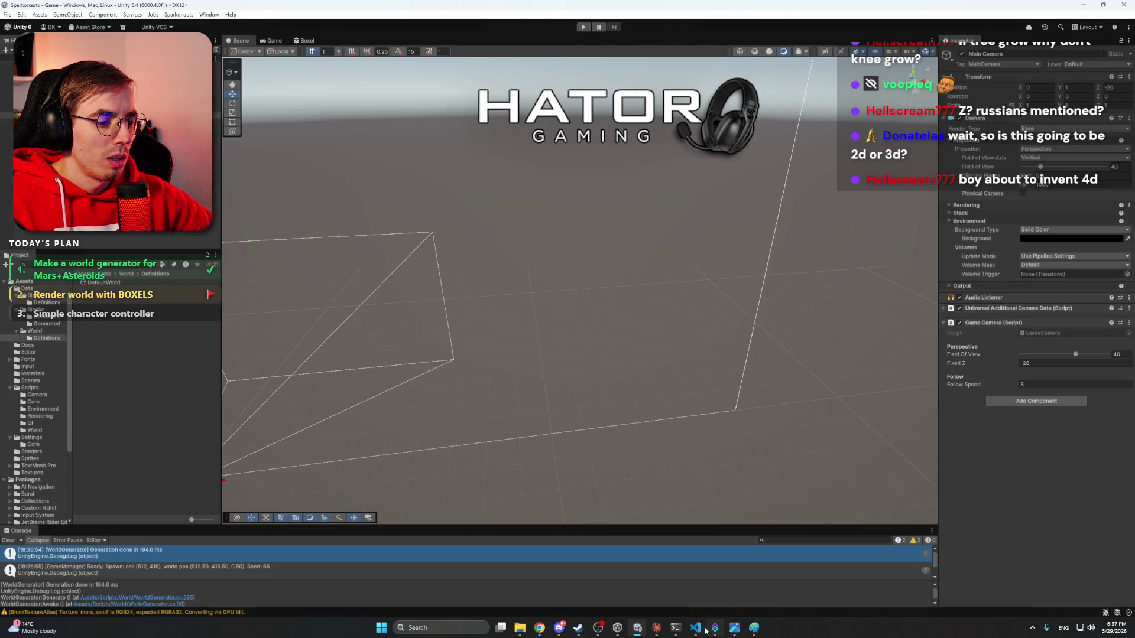
left_click(696, 627)
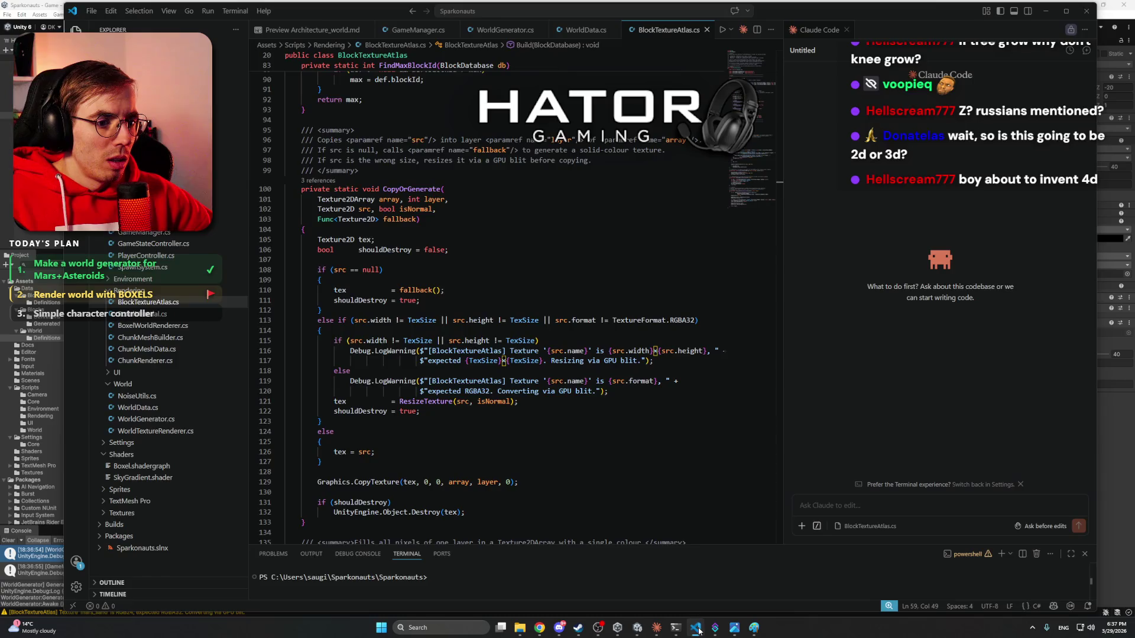
- In the Claude chat, start a draft: 'Let's work on Planet background parallax.'
left_click(698, 629)
left_click(656, 629)
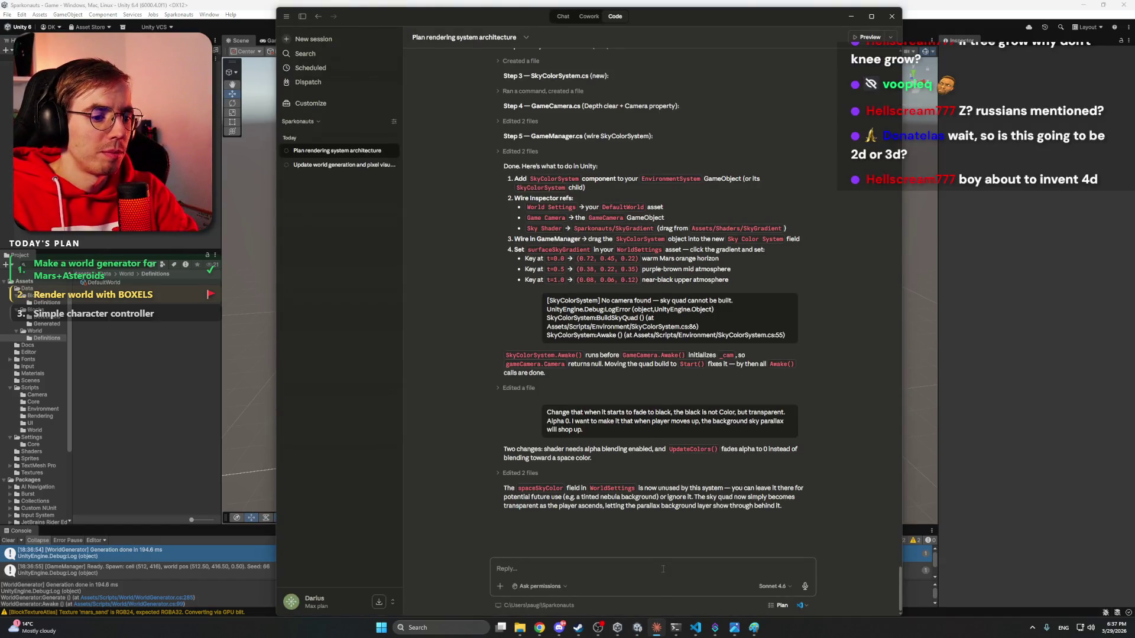
type("Let's")
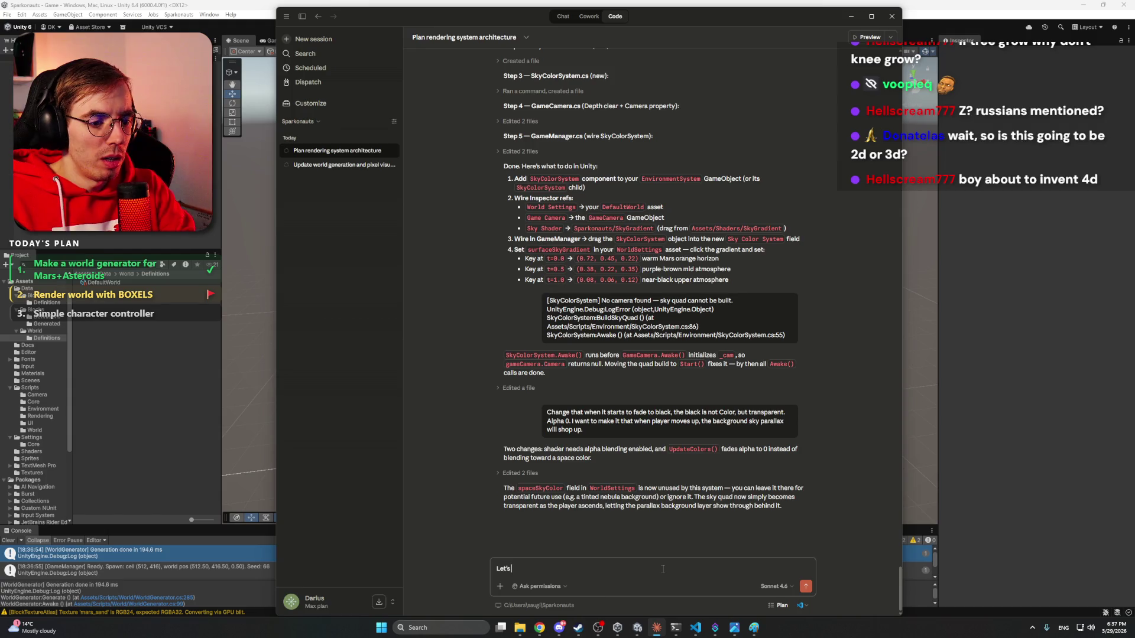
type(" work on")
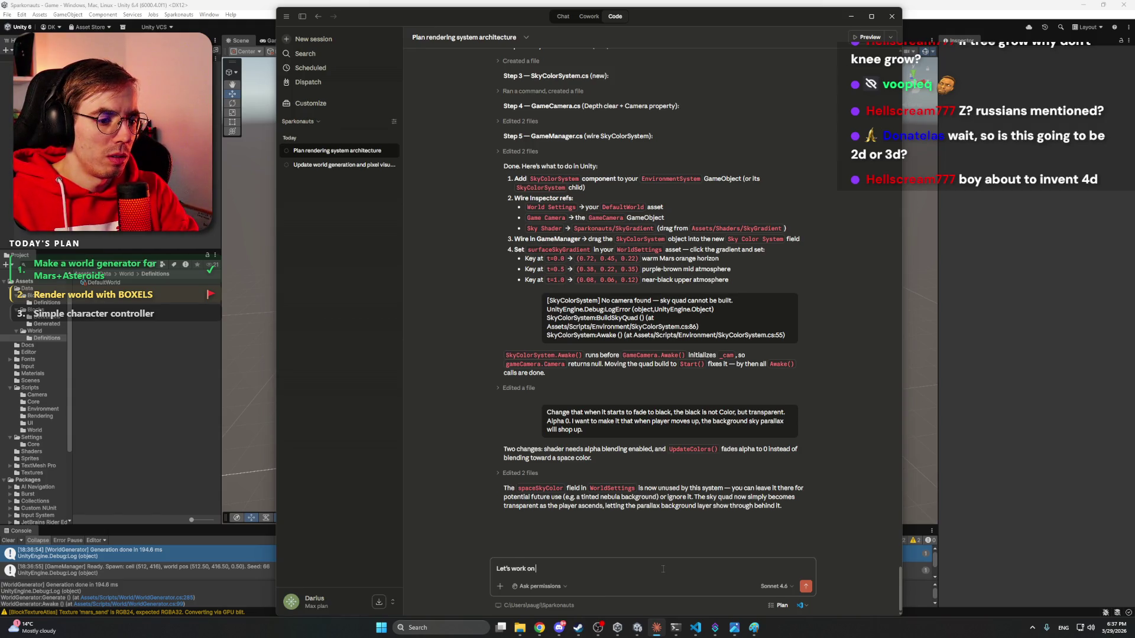
type(" Planet")
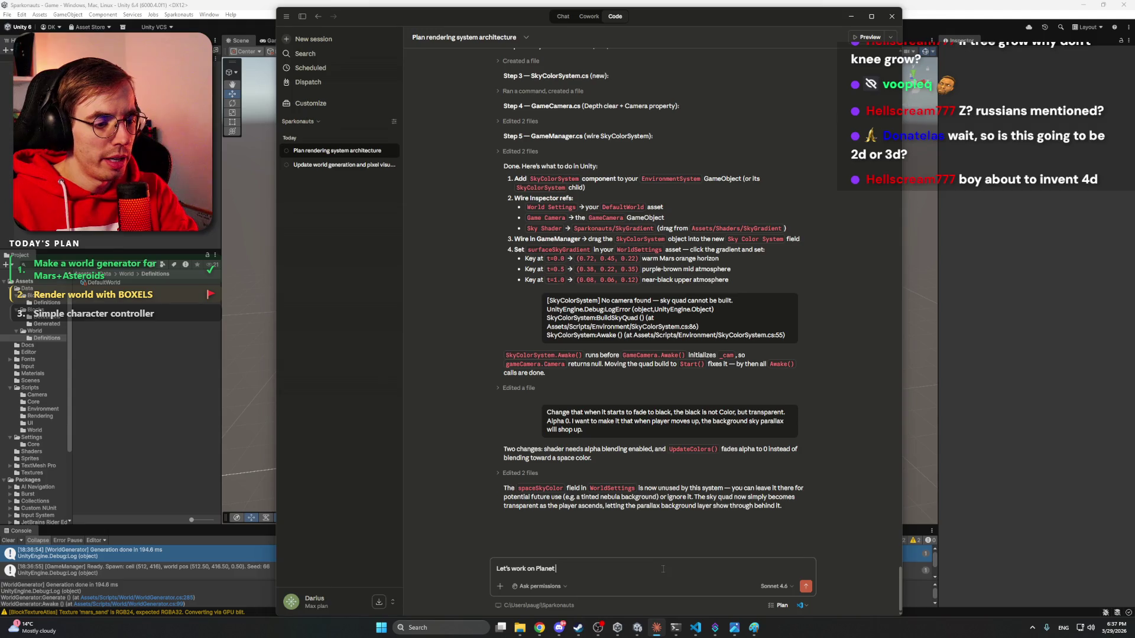
type(" background parall")
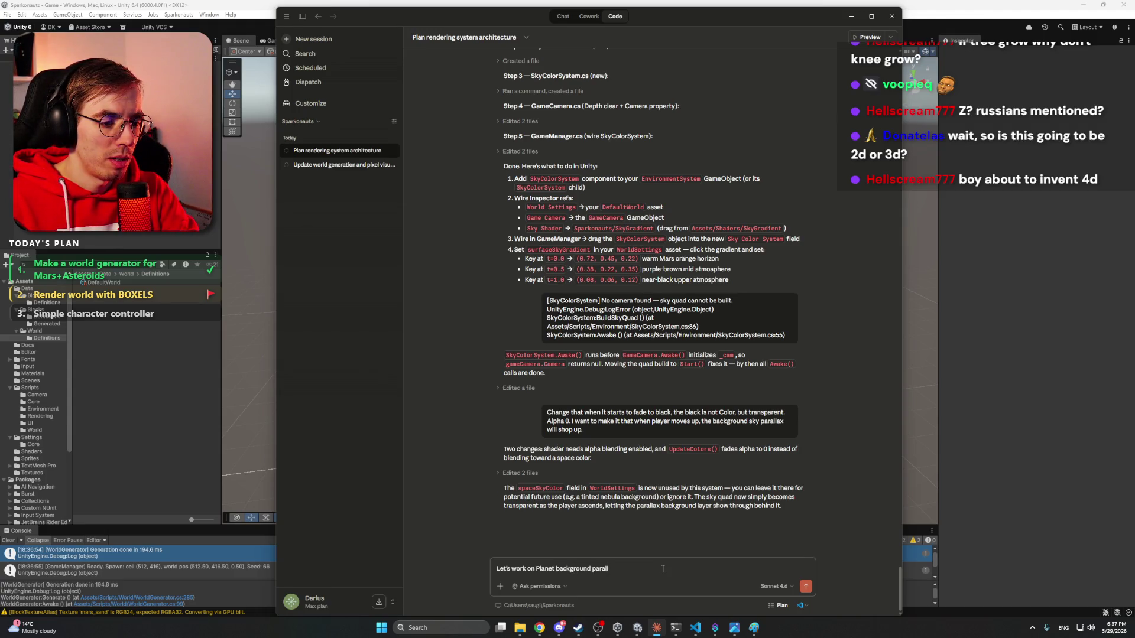
type("ax.")
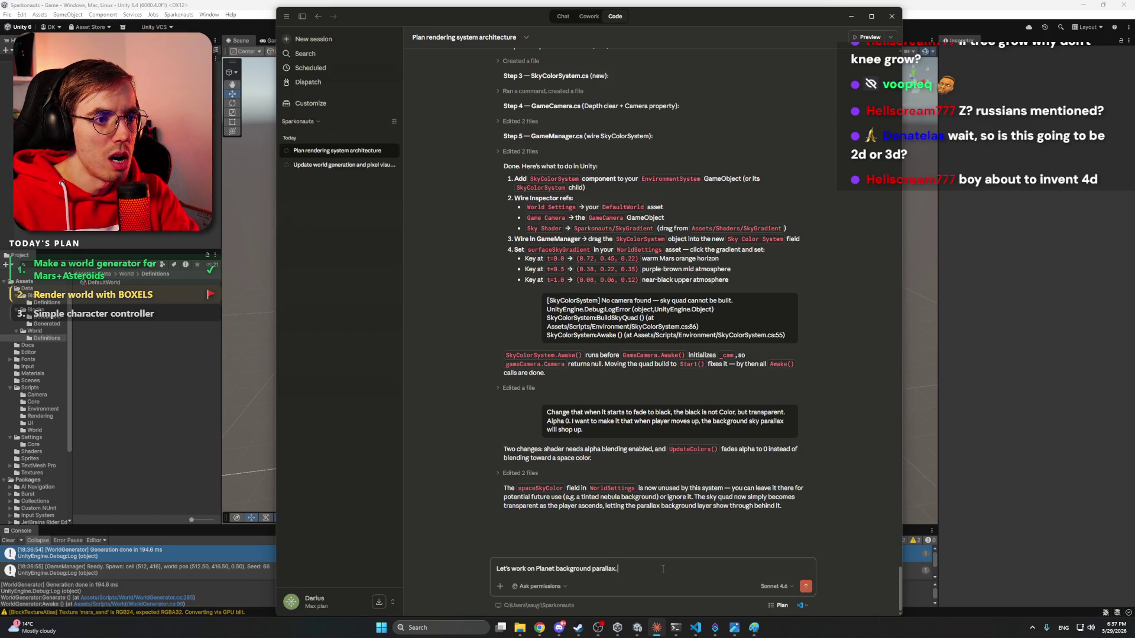
type(" I want to")
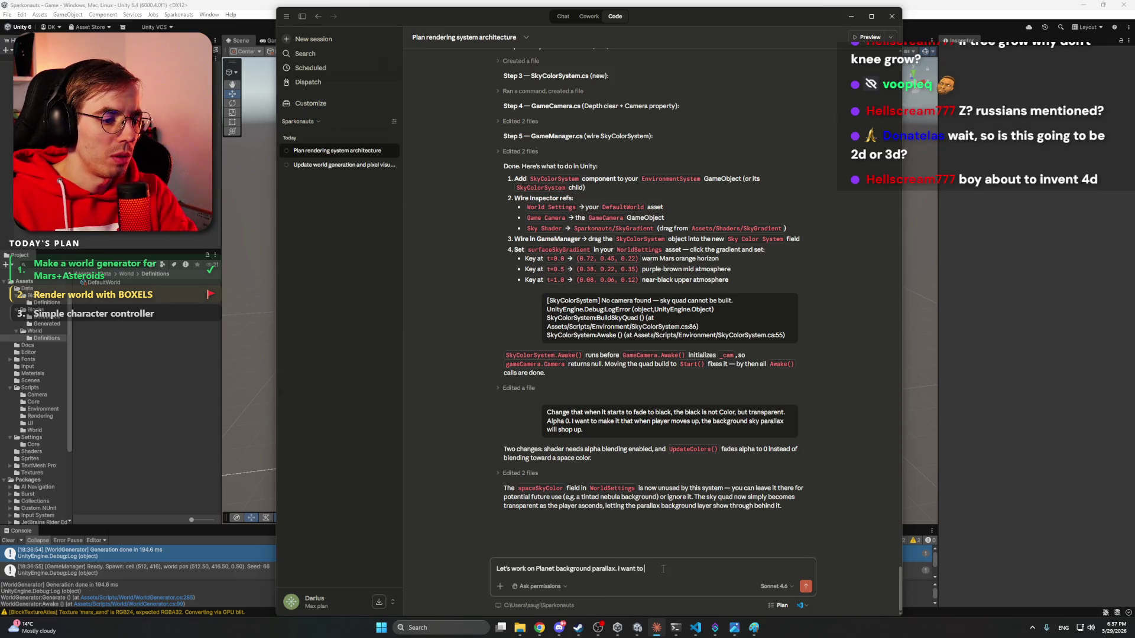
type(" a single")
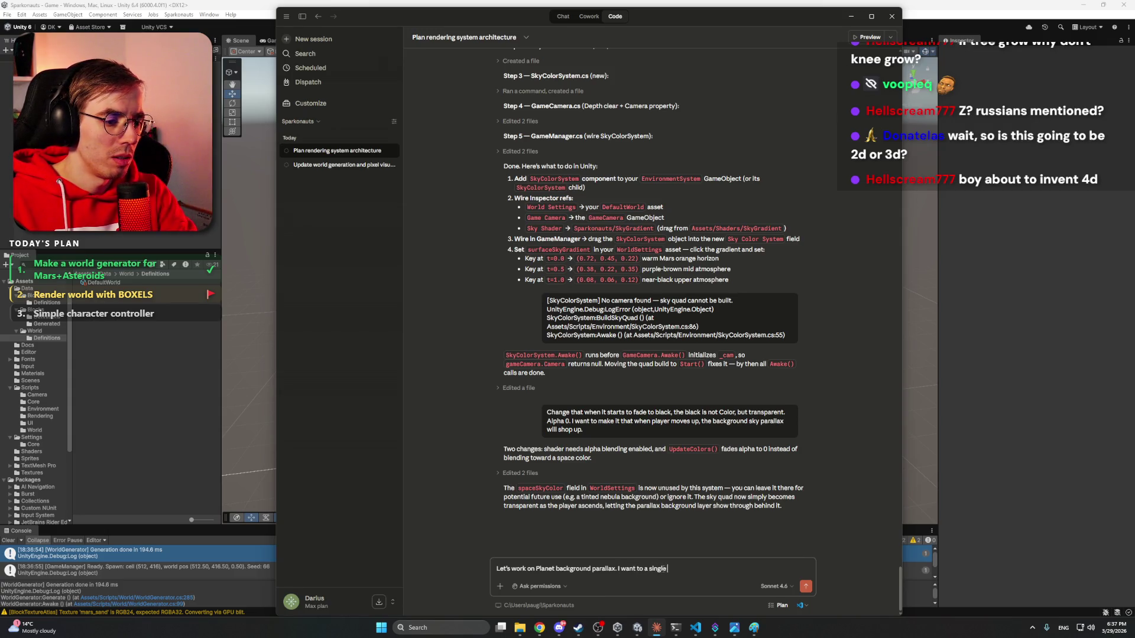
key("Right")
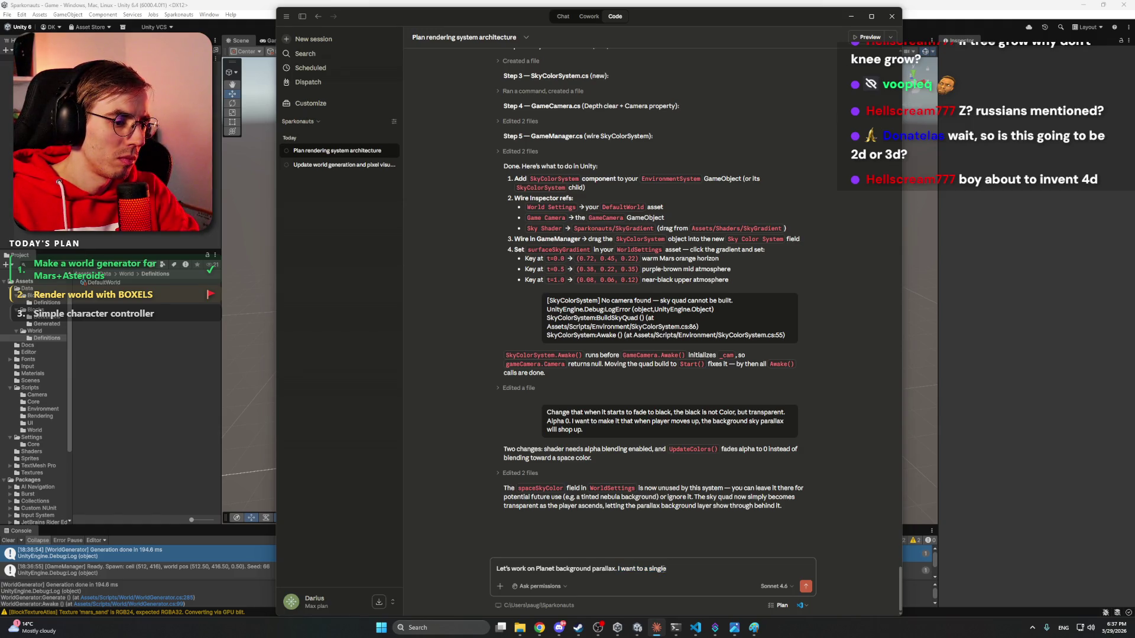
type(" layer")
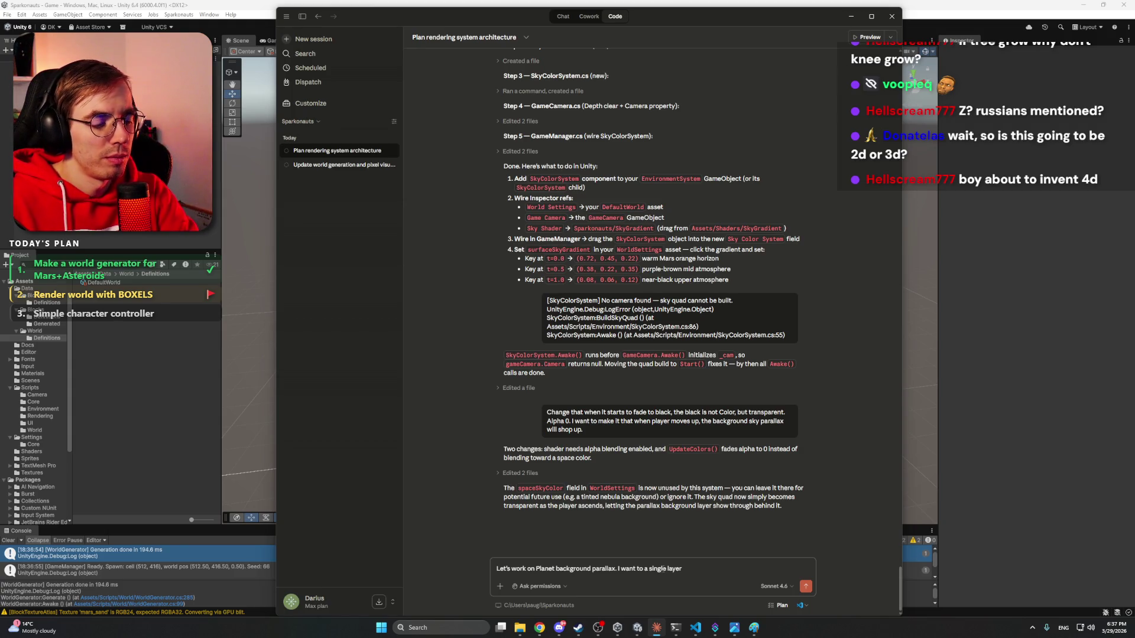
- Replace the unfinished sentence with 'Layer0' placed on its own line
key("ctrl+shift+Left")
key("ctrl+shift+Left")
key("ctrl+shift+Left")
key("BackSpace")
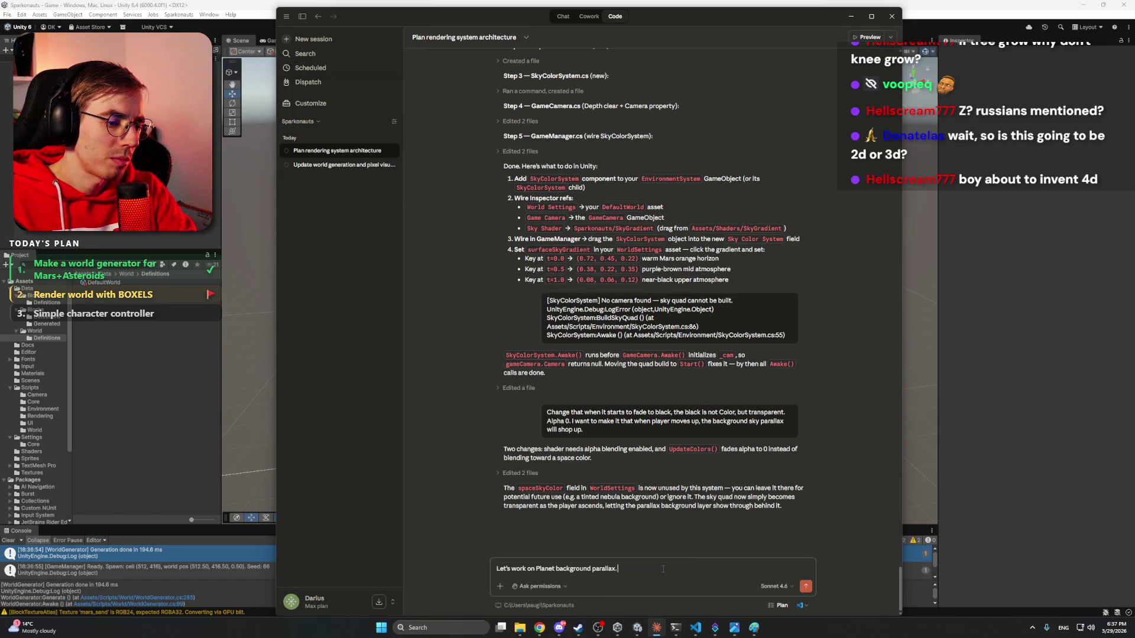
type(" Layer 0")
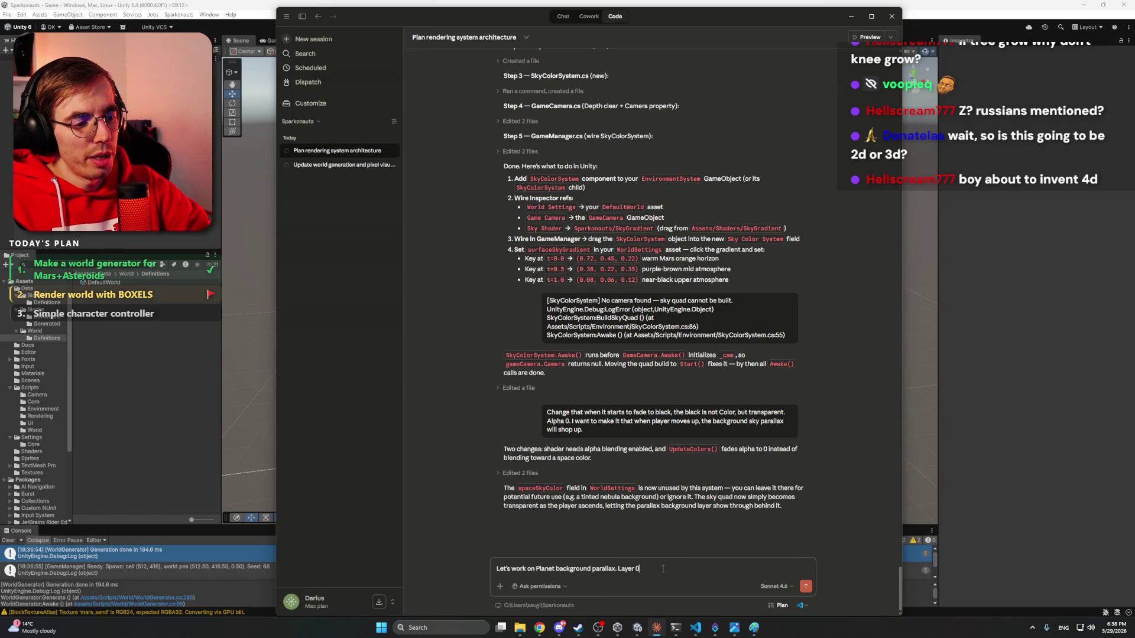
key("BackSpace")
key("BackSpace")
type("0")
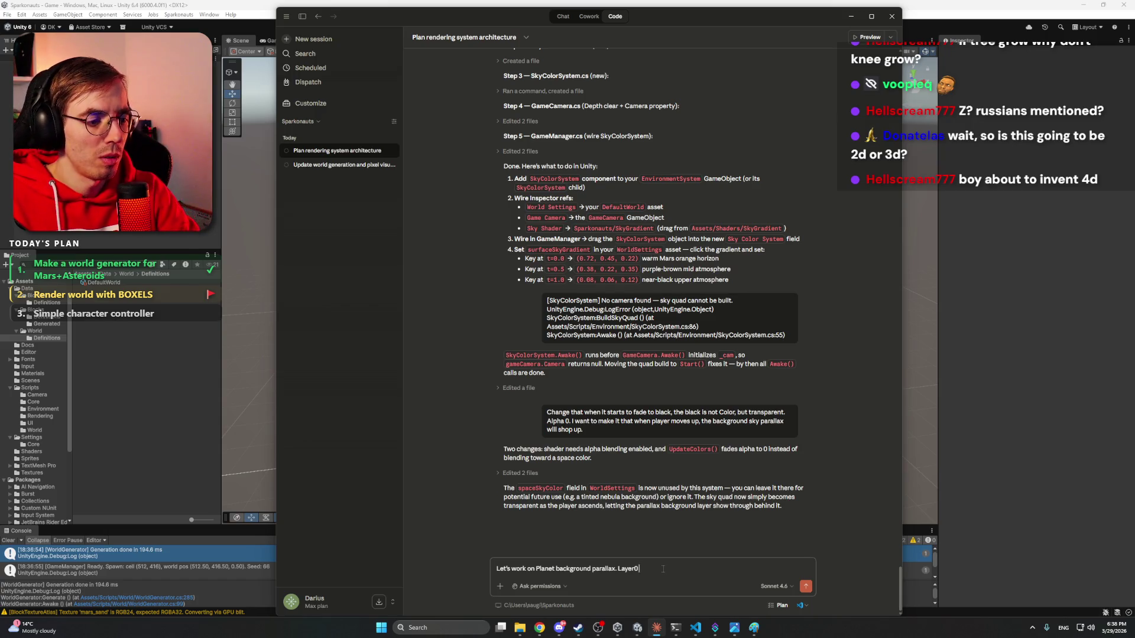
key("Left")
key("Left")
key("Left")
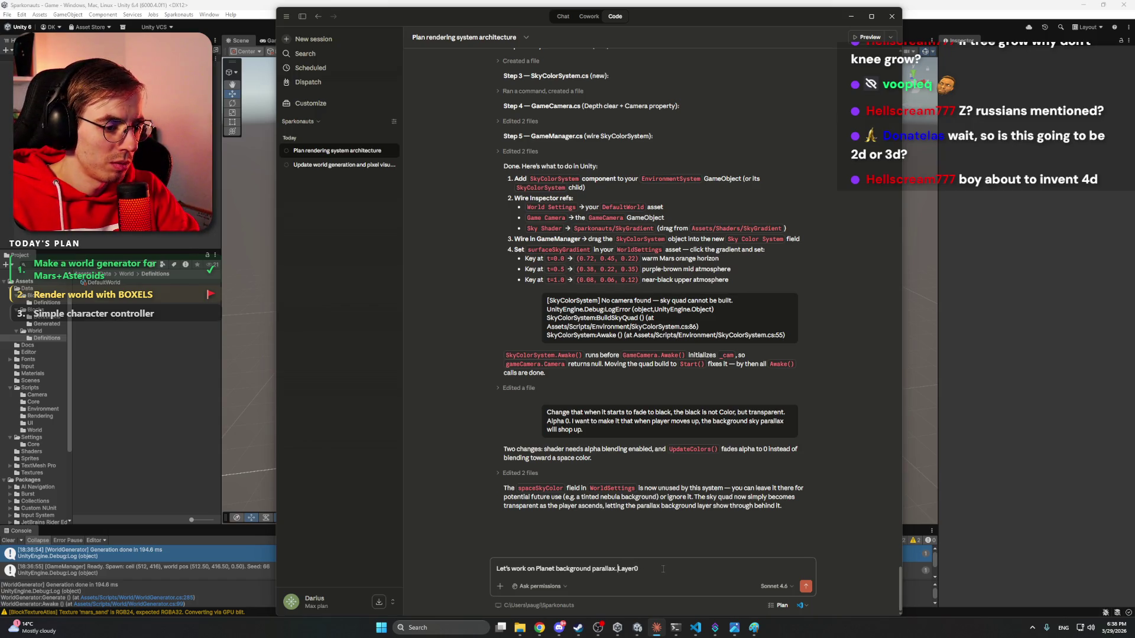
key("shift+Return")
type("-")
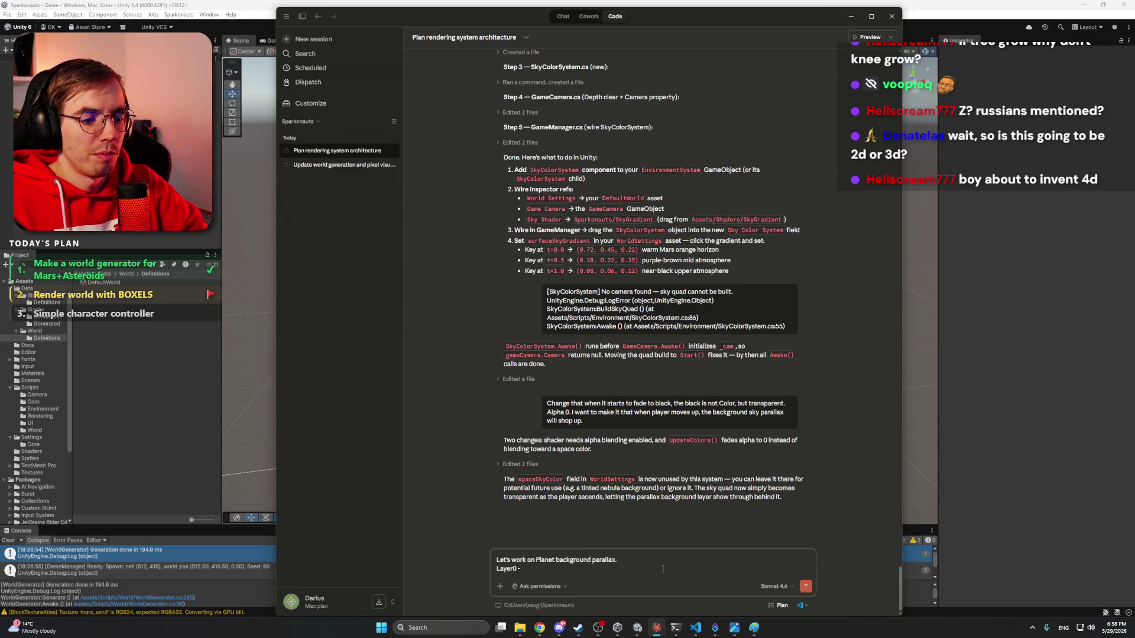
- Describe Layer0 as furthest and almost still, Layer1 faster, LayerN even faster; begin 'Let's create'
type("Furthe")
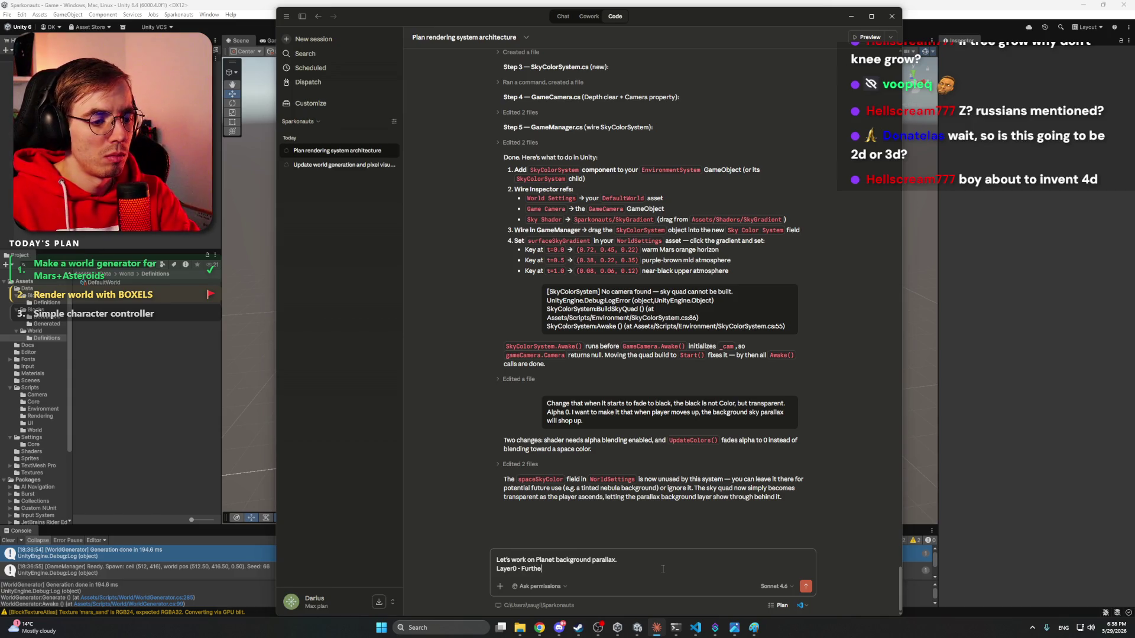
type("st layer.")
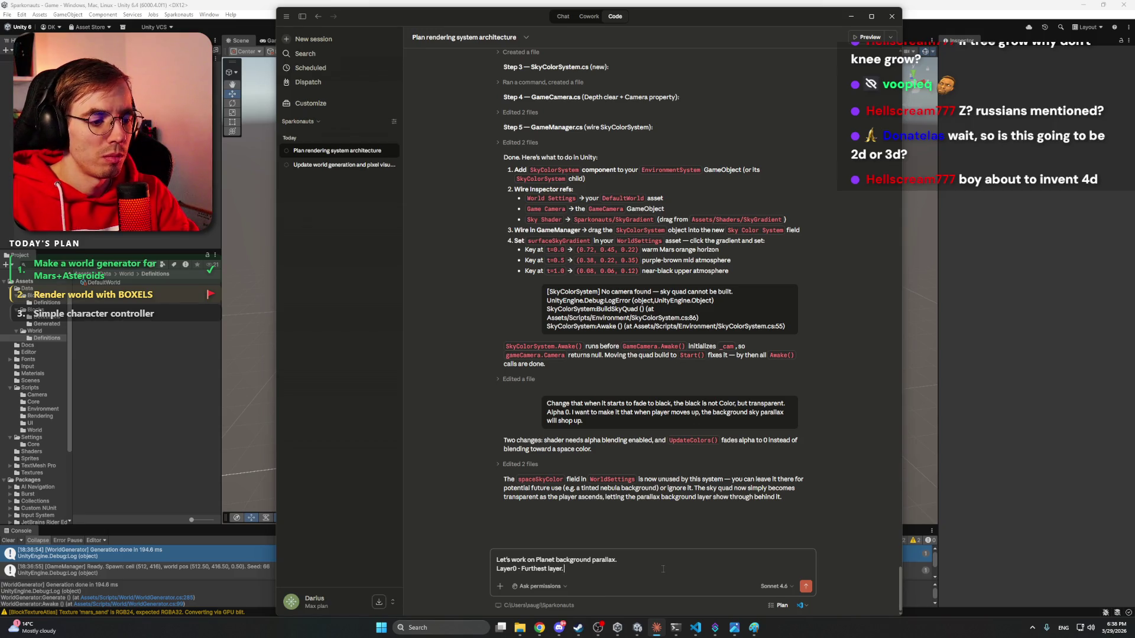
type(" Almost doesn't")
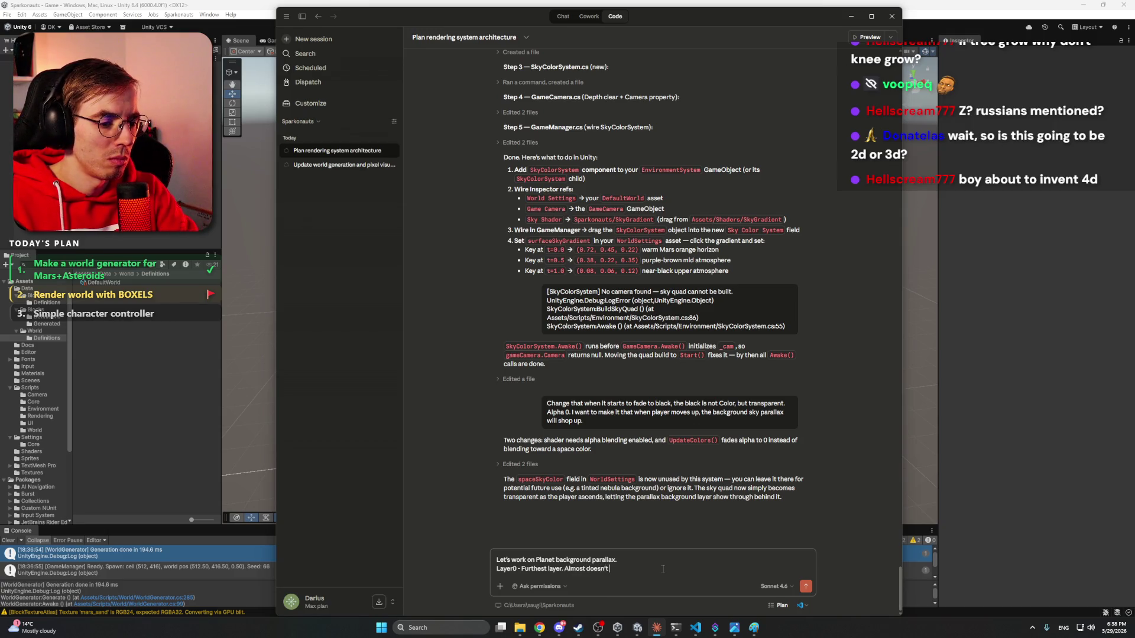
type(" move.")
key("shift+Return")
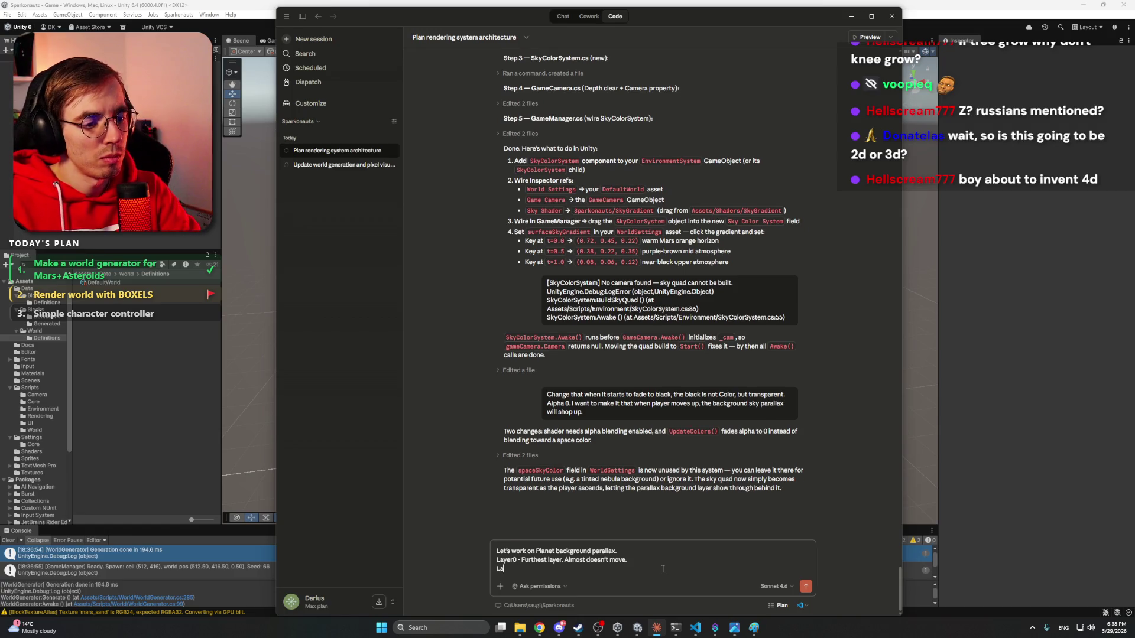
type("yer1 - ")
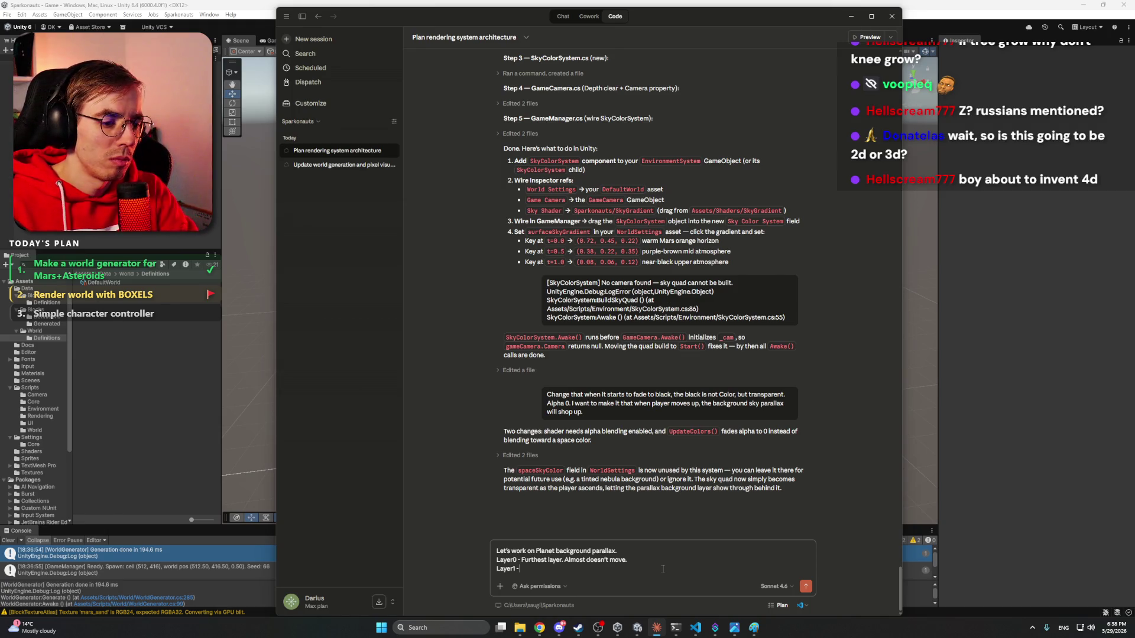
type("closer,")
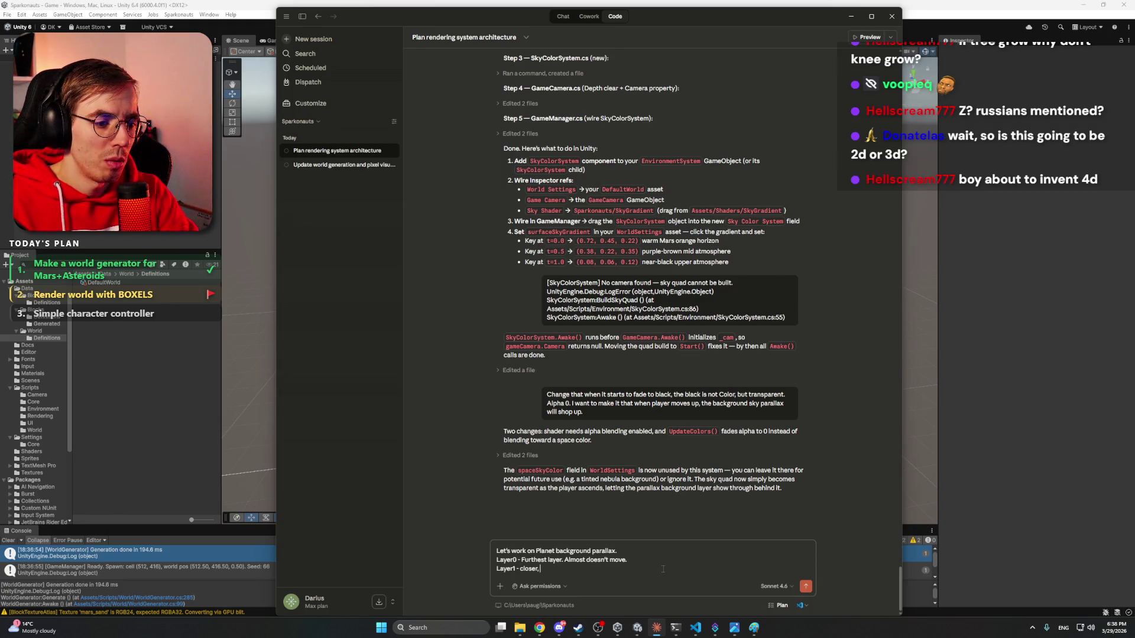
type(" moves faster.")
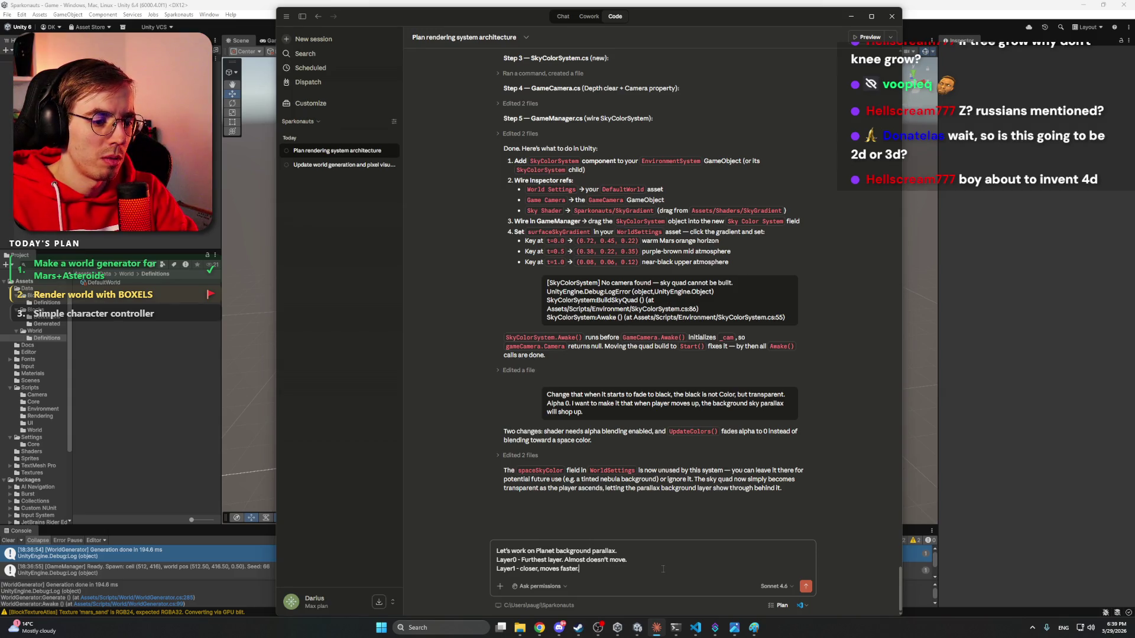
key("shift+Return")
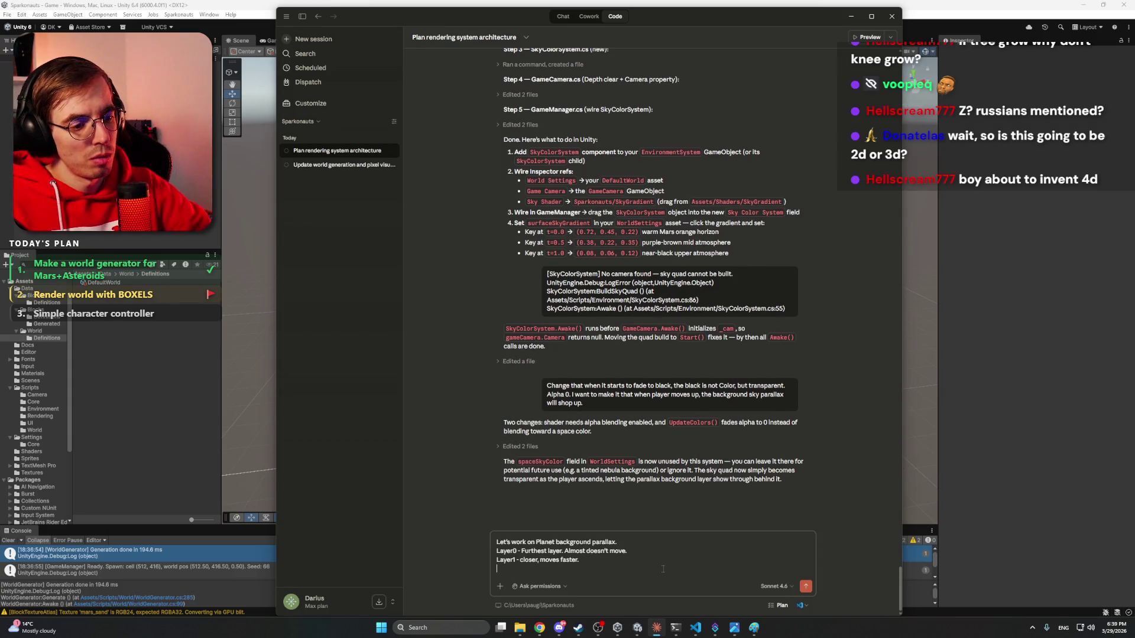
type("Layer")
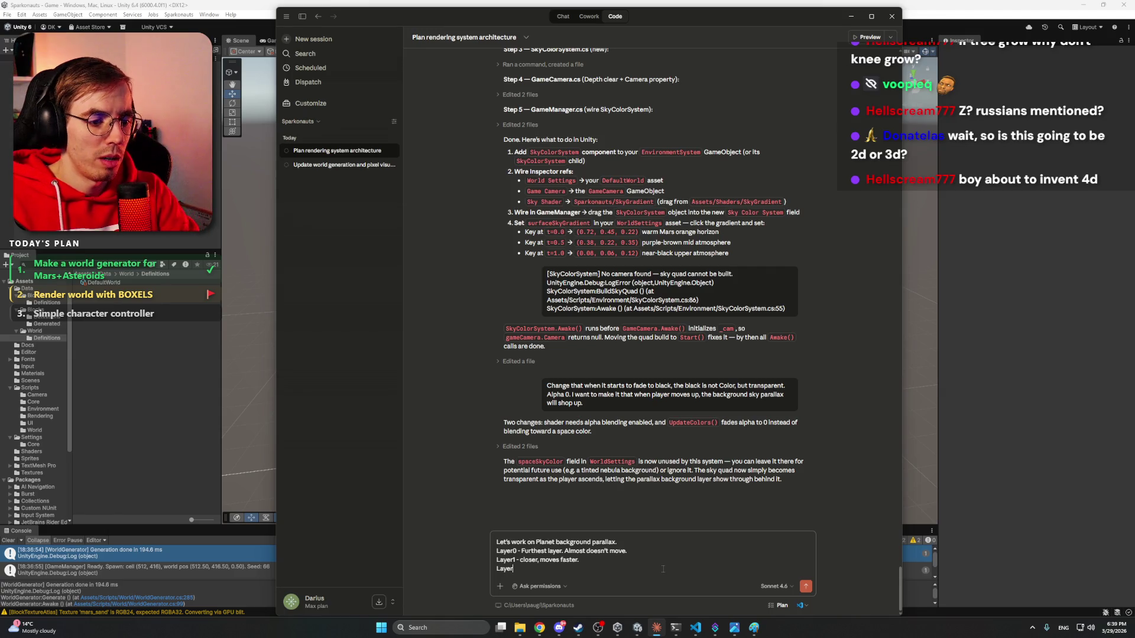
type("N - e")
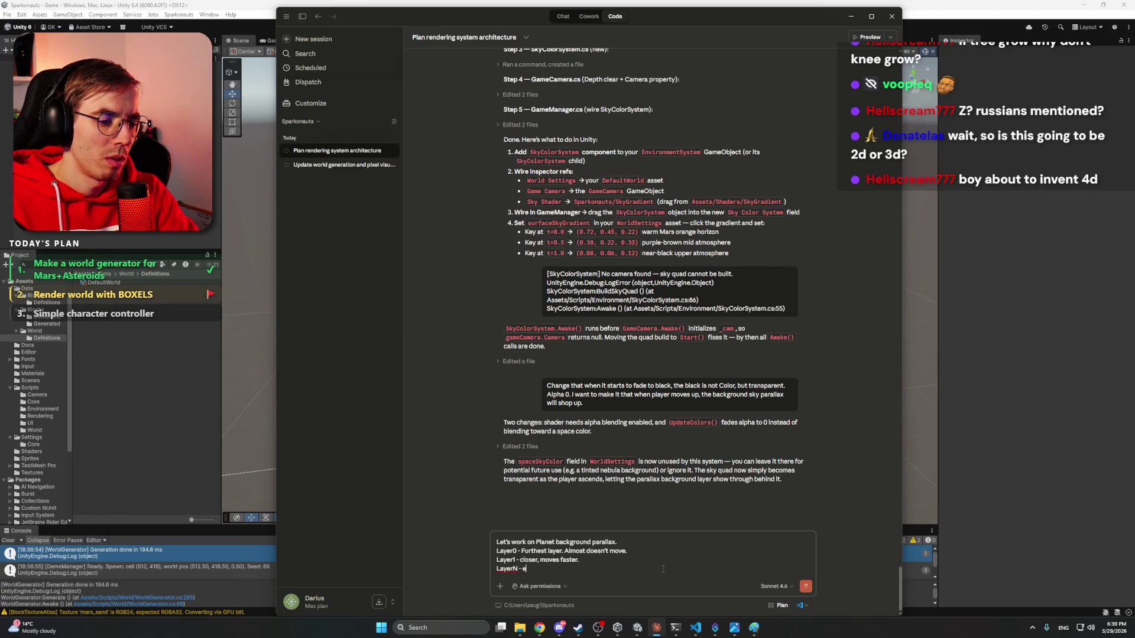
type("ven closer,")
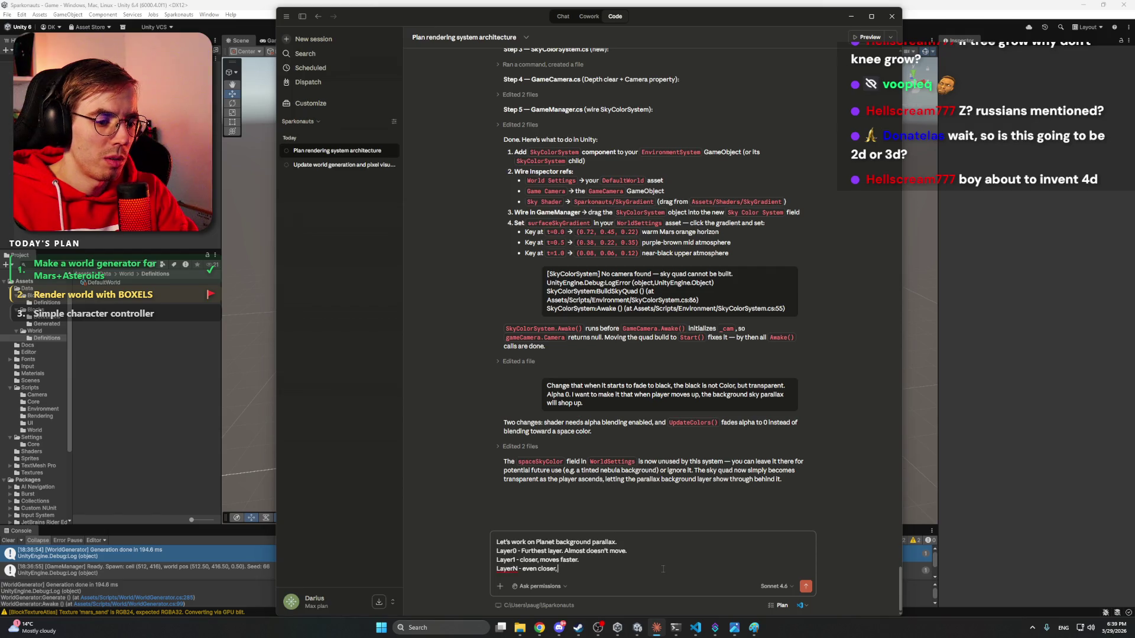
type(" moves even faster and")
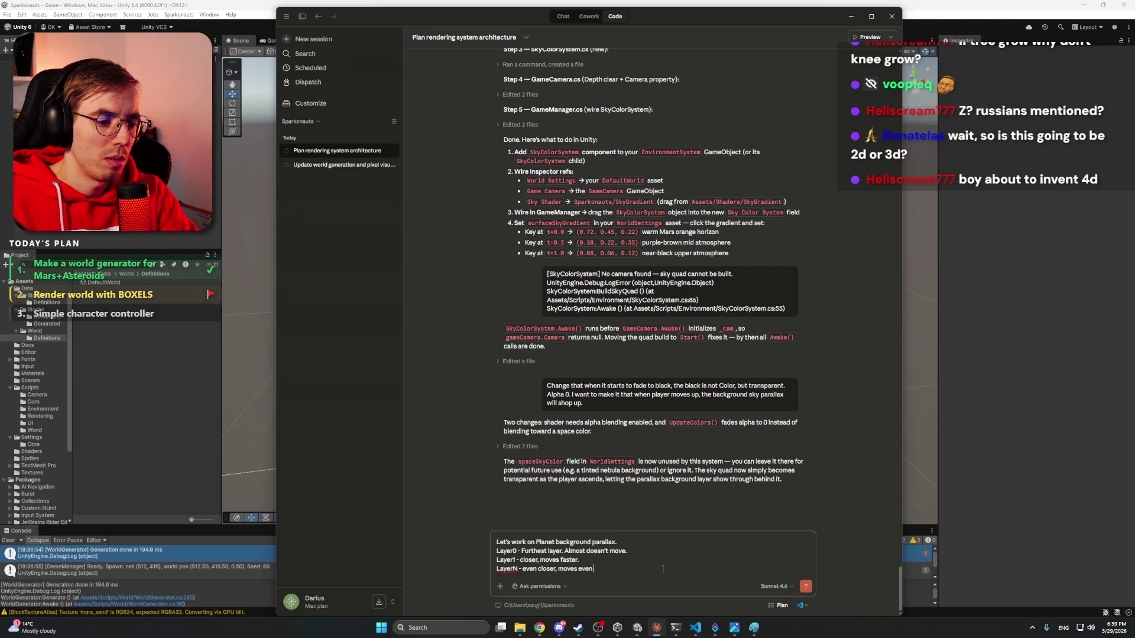
type(" so on")
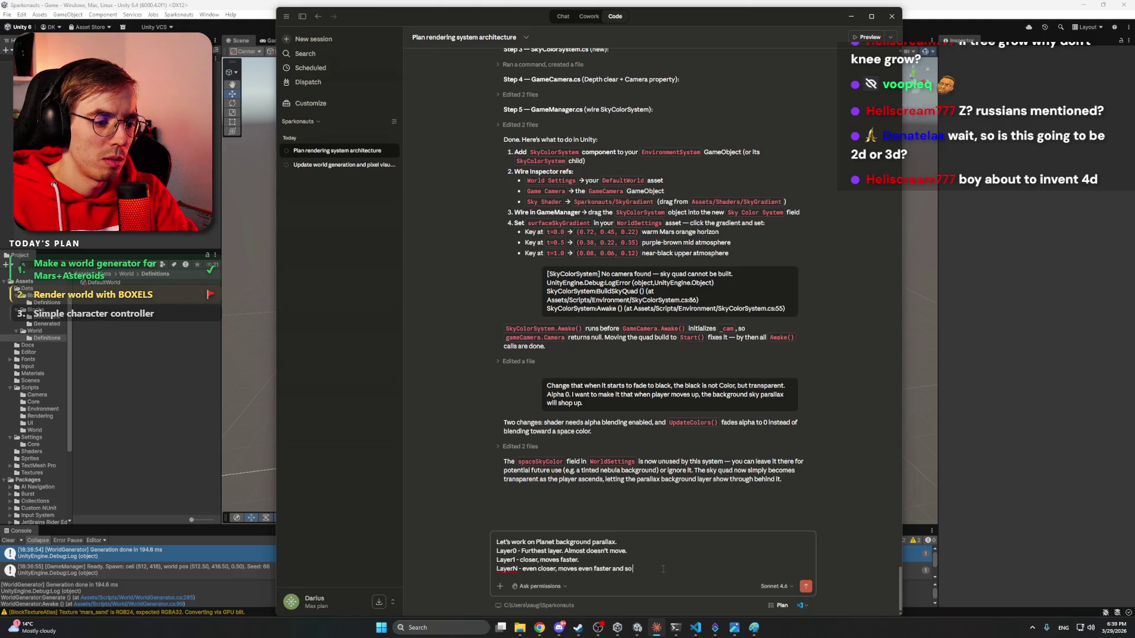
key("shift+Return")
key("shift+Return")
type("Let's create")
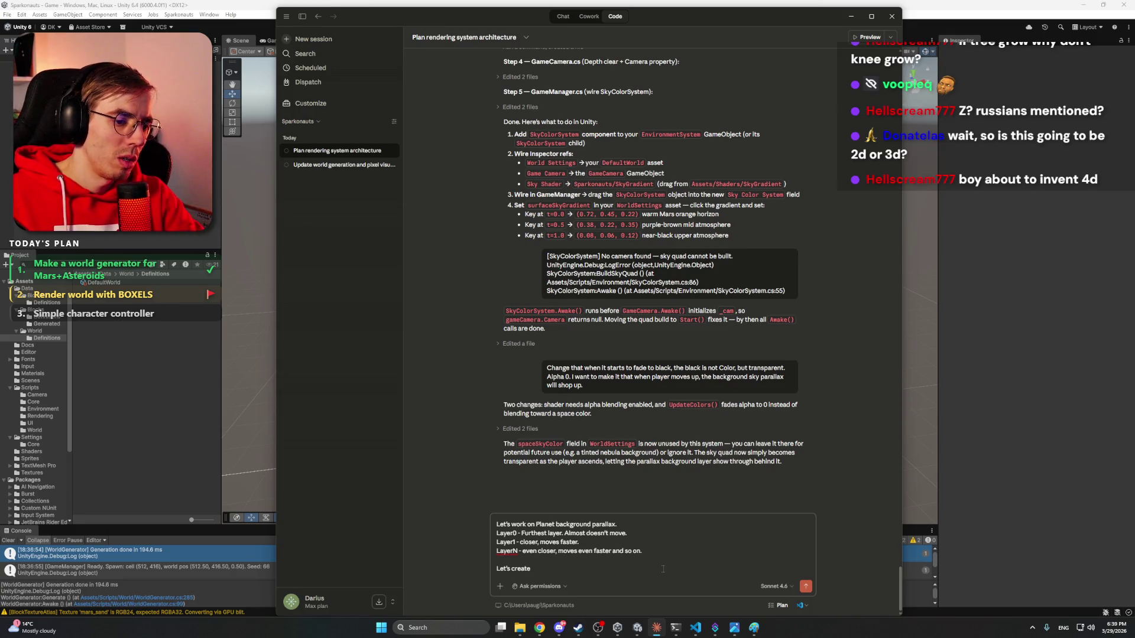
- Rename LayerN to Layer2 and finish the line as 'Let's create 3 layers for now.'
type(" 3")
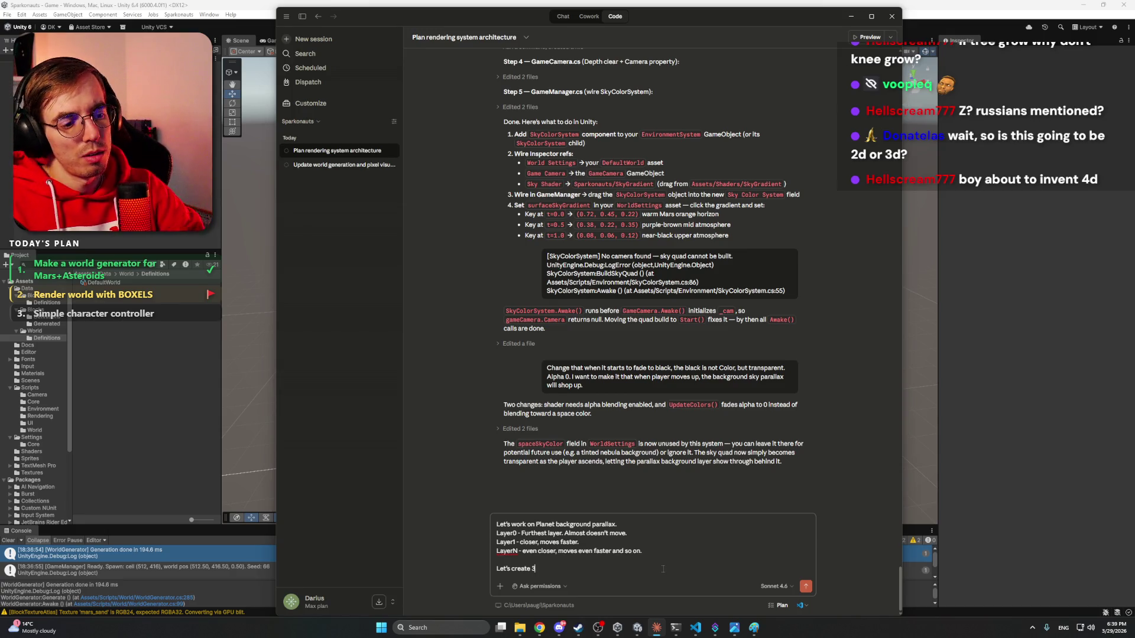
key("Left")
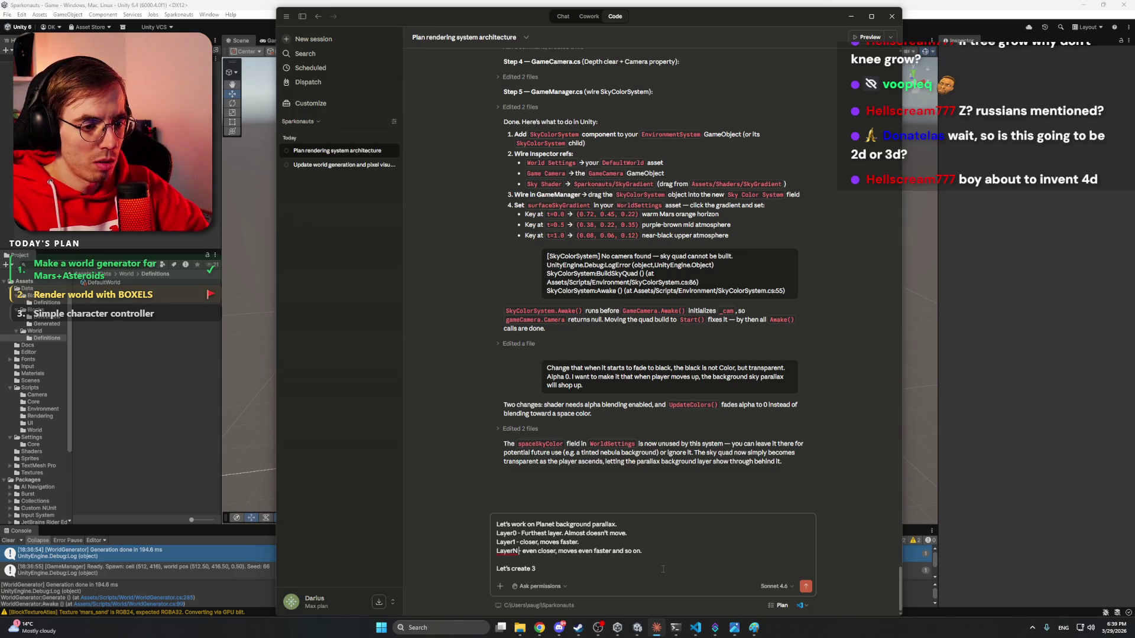
key("BackSpace")
type("2")
key("Down")
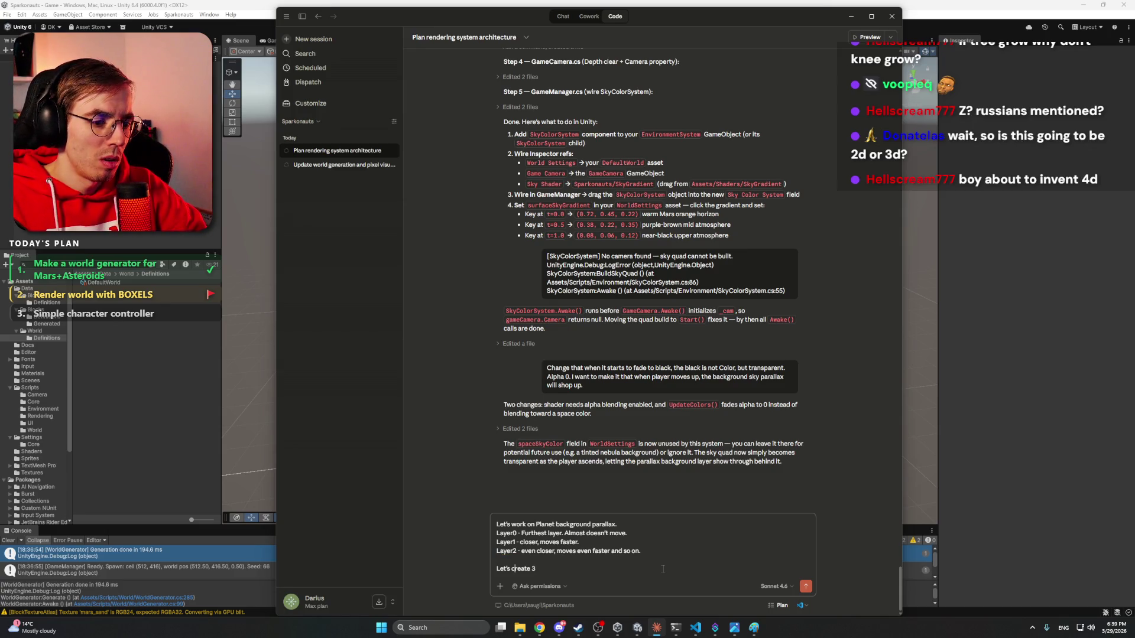
key("Right")
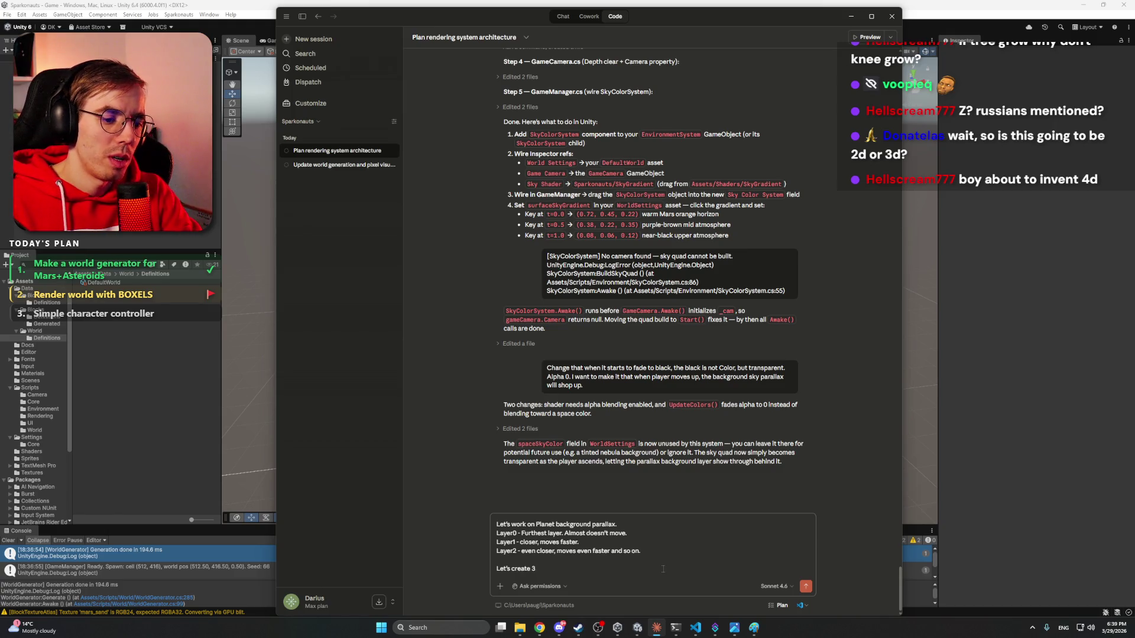
type(" layers for now.")
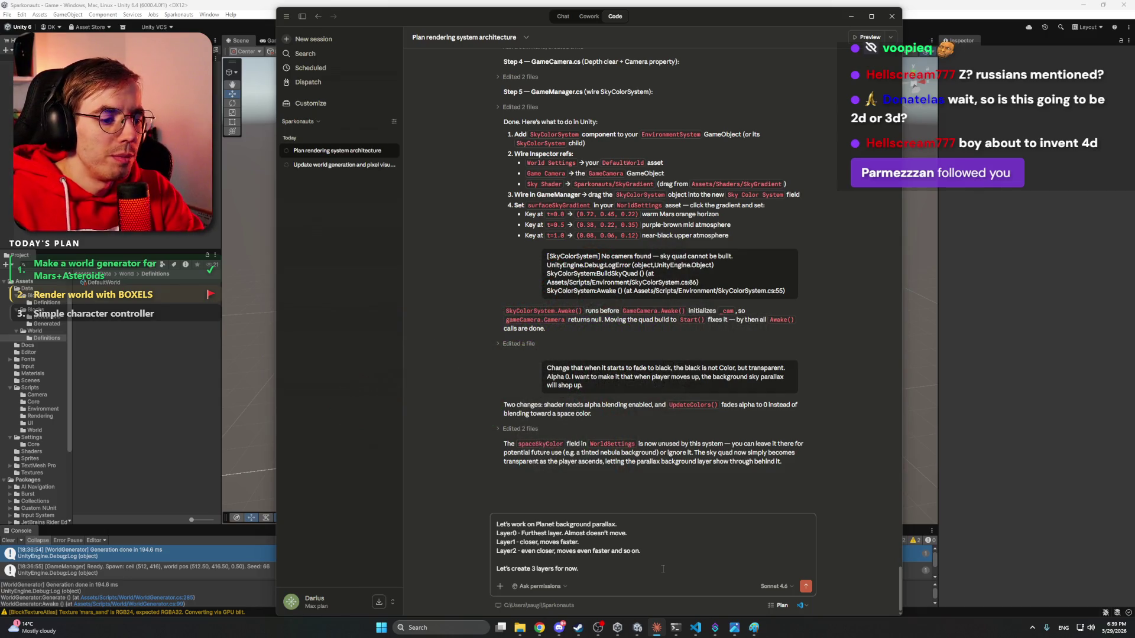
- Type 'I will upload', then delete the unfinished phrase
type(" I w")
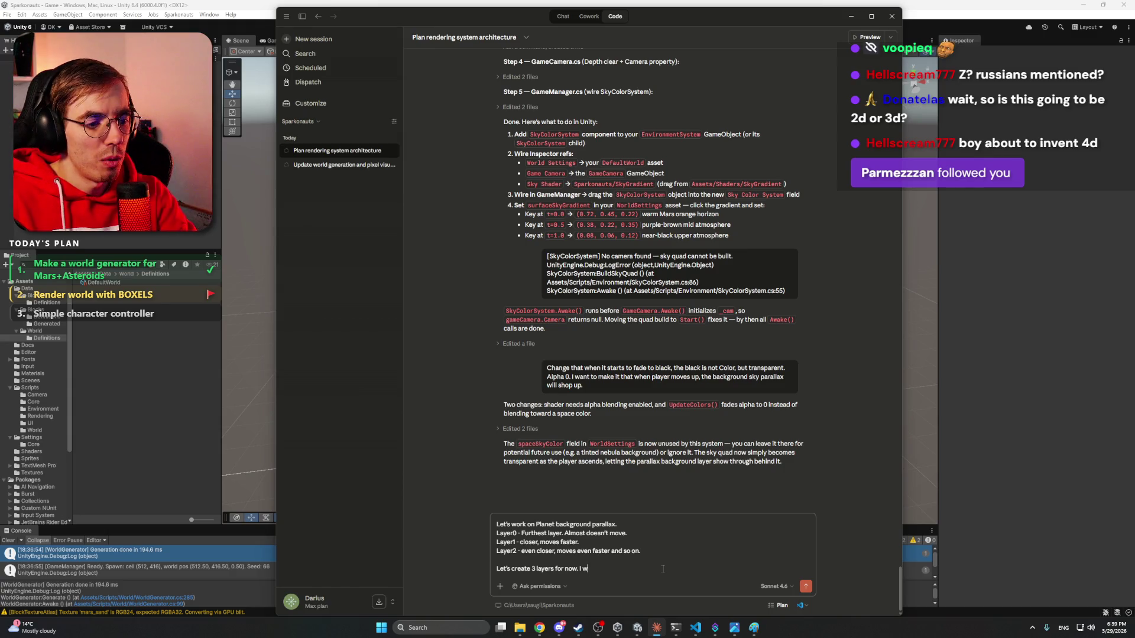
type("ill upload")
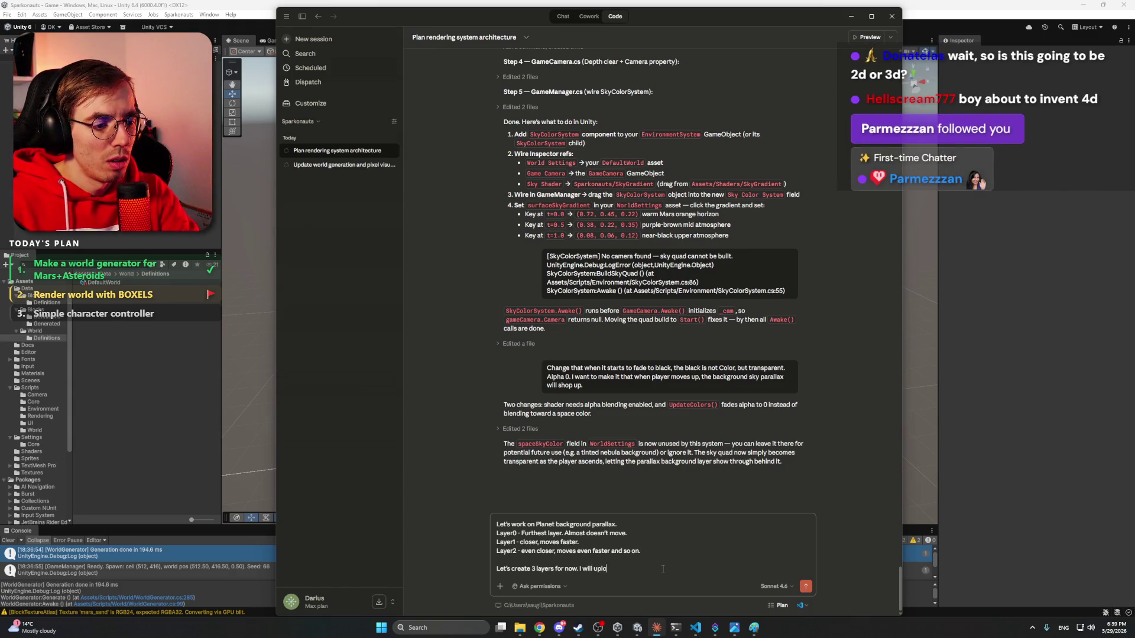
key("ctrl+shift+Left")
key("ctrl+shift+Left")
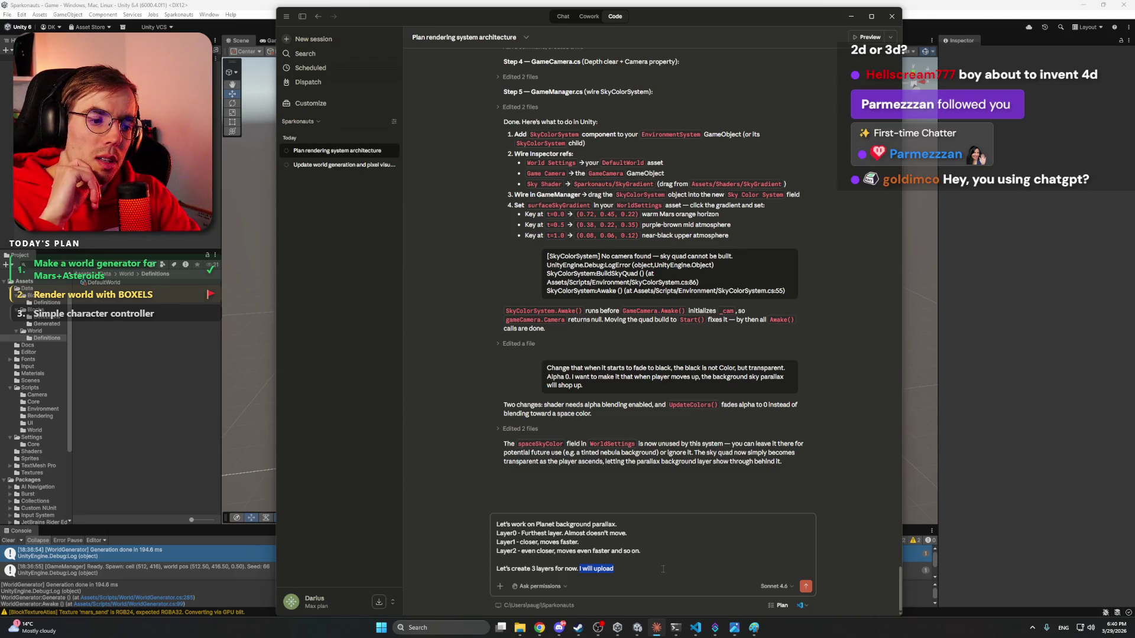
key("BackSpace")
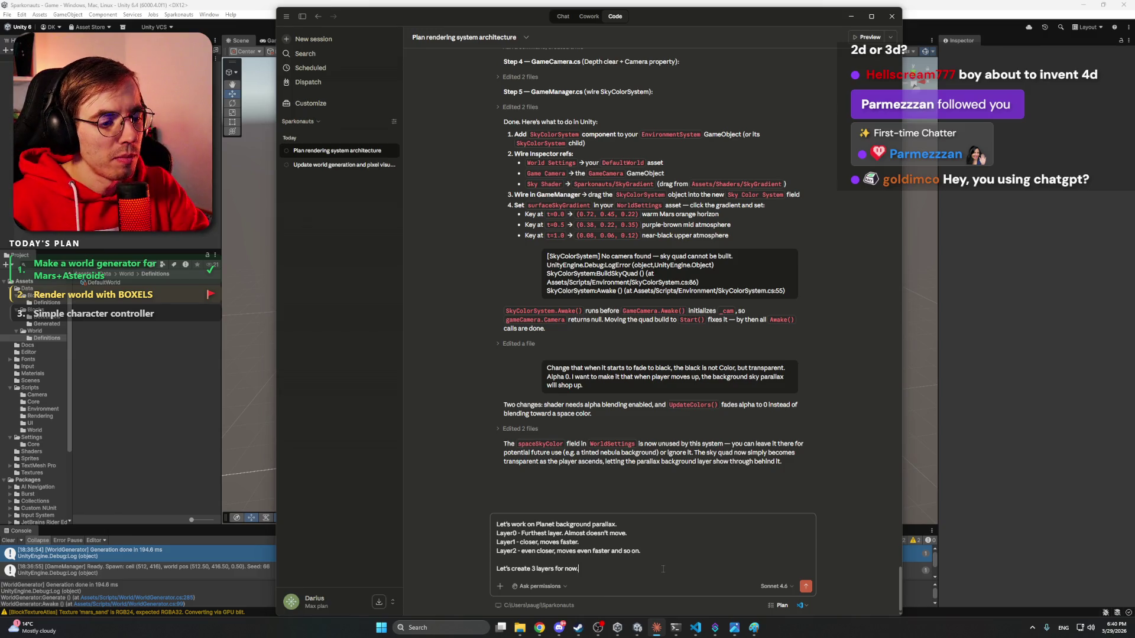
- Add the sentence 'They will be in a list, list will set the rendering order.'
key("ctrl+shift+Left")
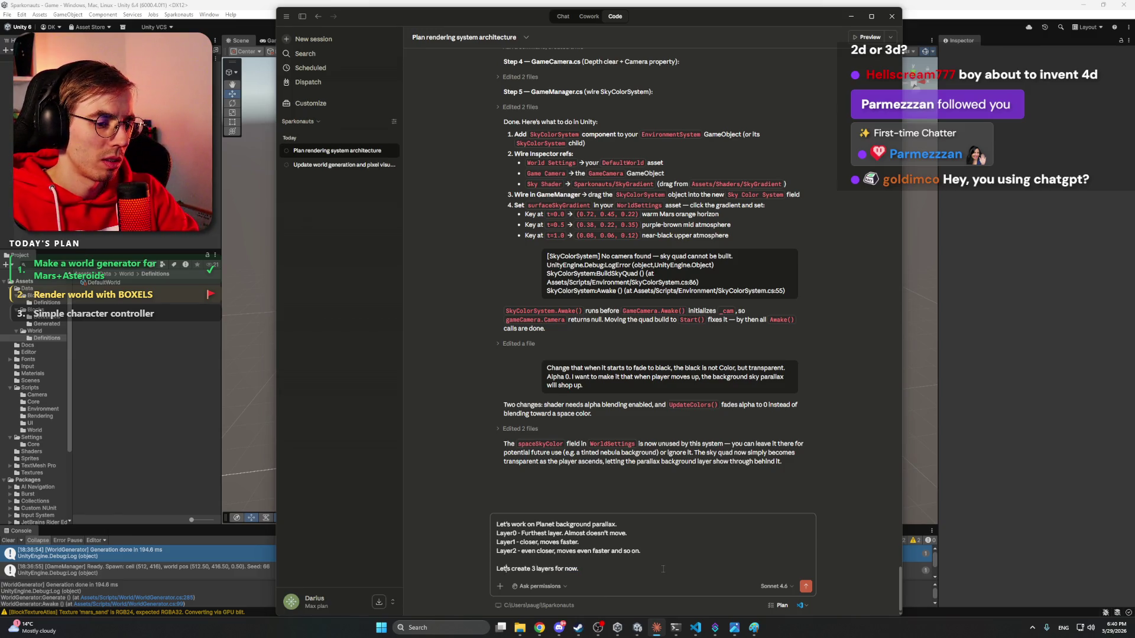
type("They will be in")
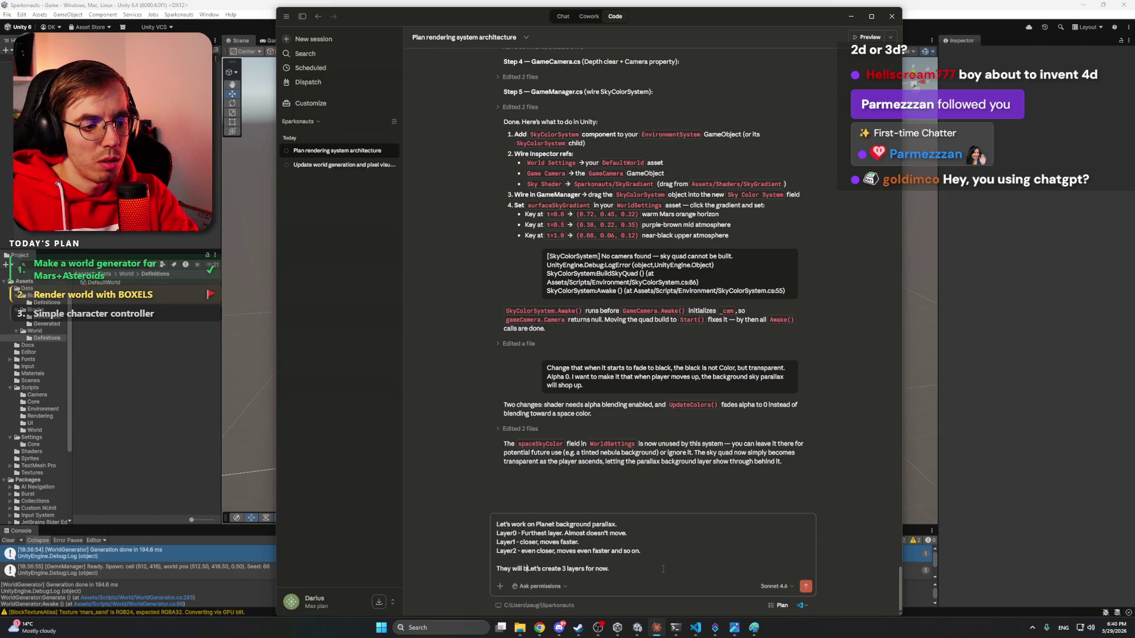
type(" a list")
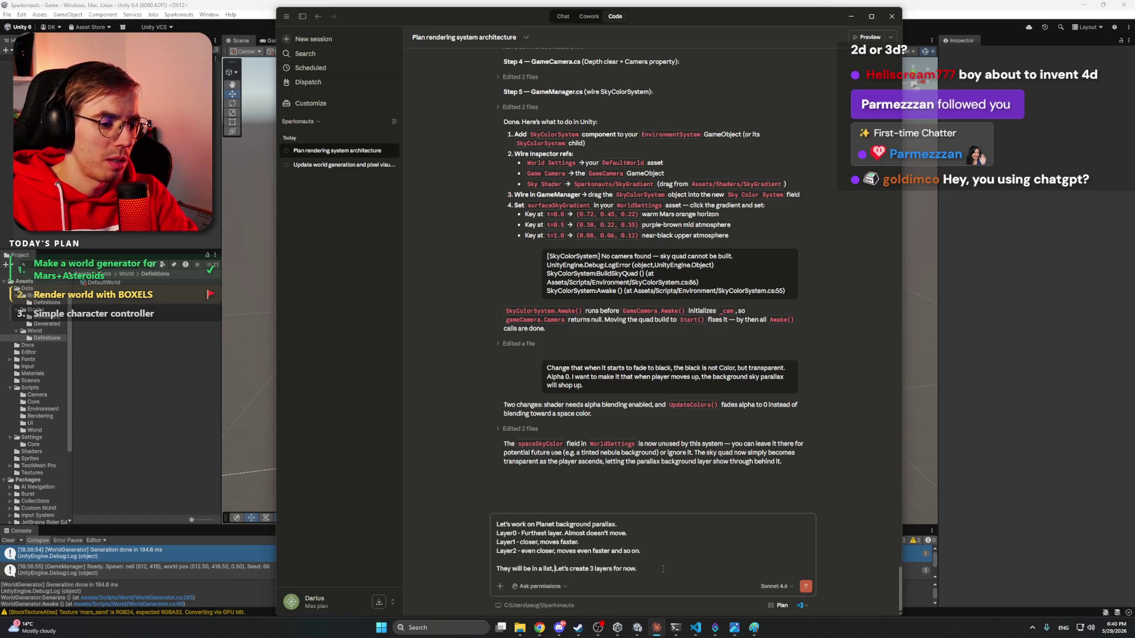
type(", ")
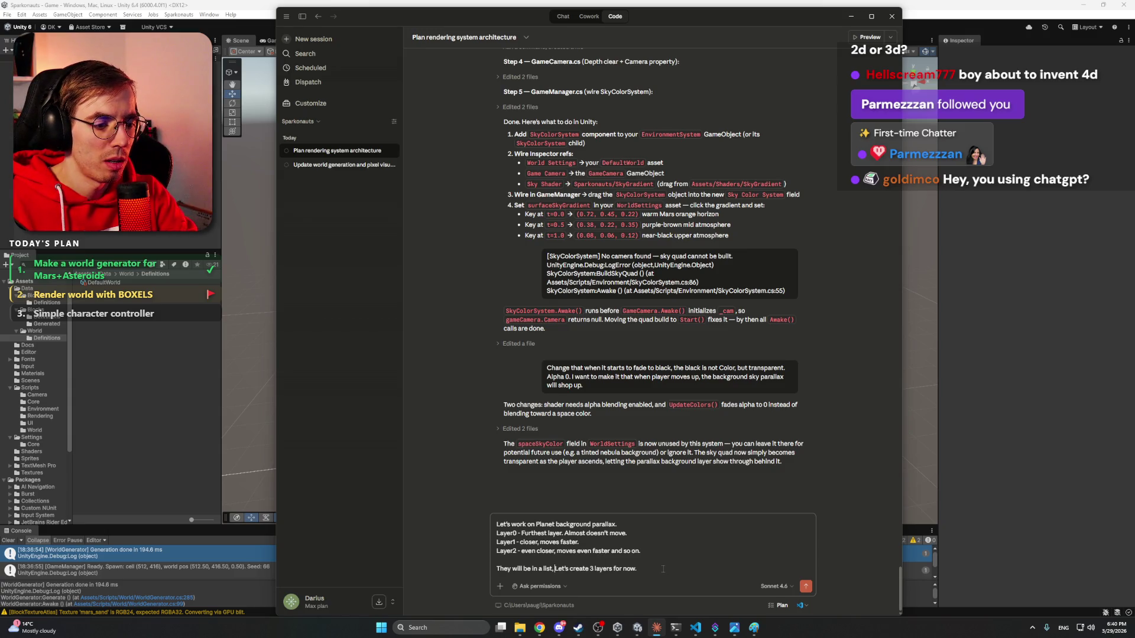
type(" list will w")
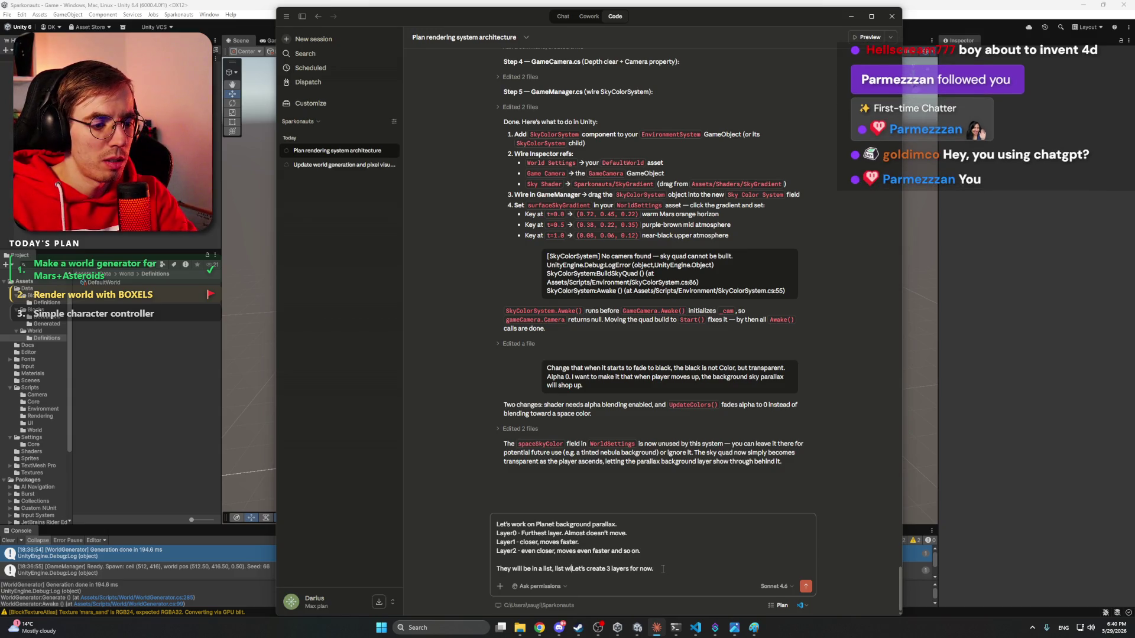
key("BackSpace")
type("set the rte")
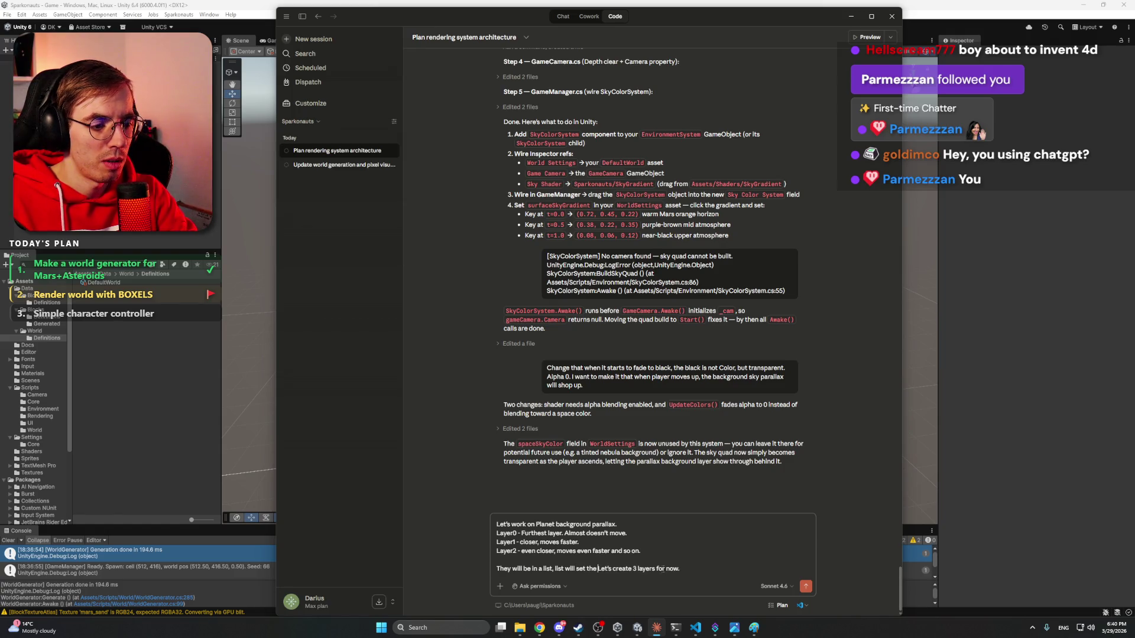
key("BackSpace")
key("BackSpace")
type("endering oer")
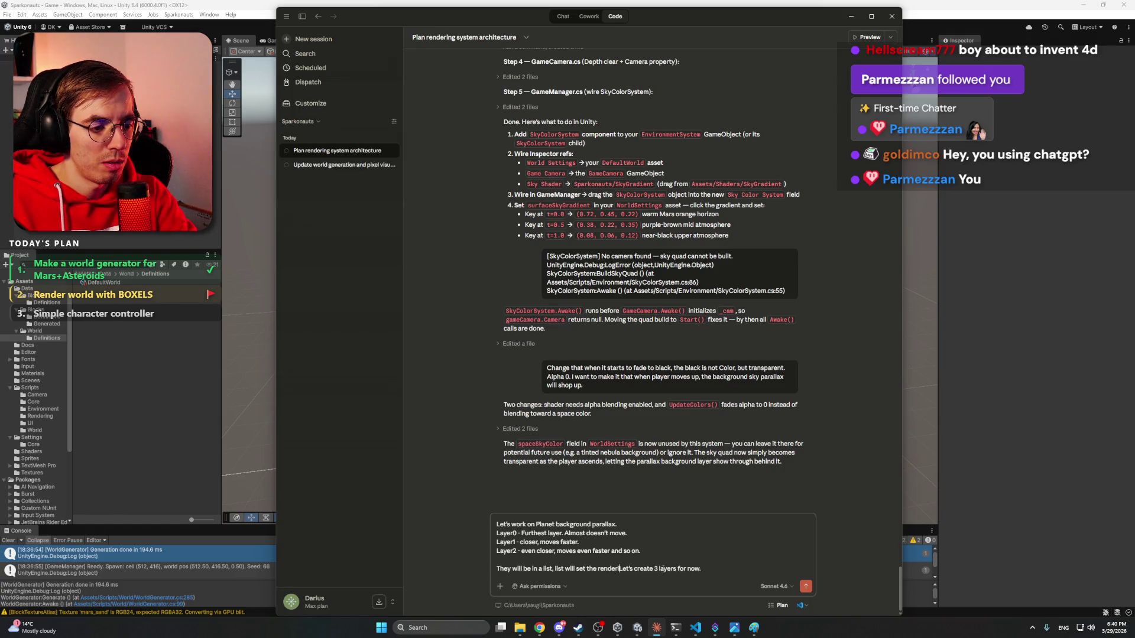
key("BackSpace")
key("BackSpace")
type("rder.")
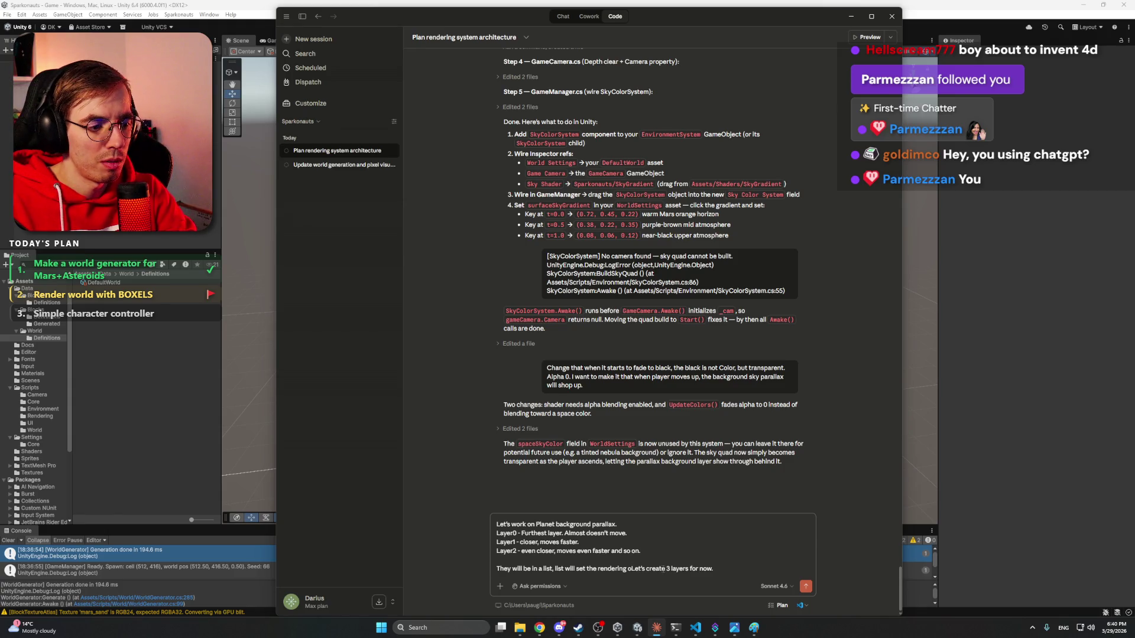
- Append that sprites repeat and tile, allowing more than one sprite per layer
key("End")
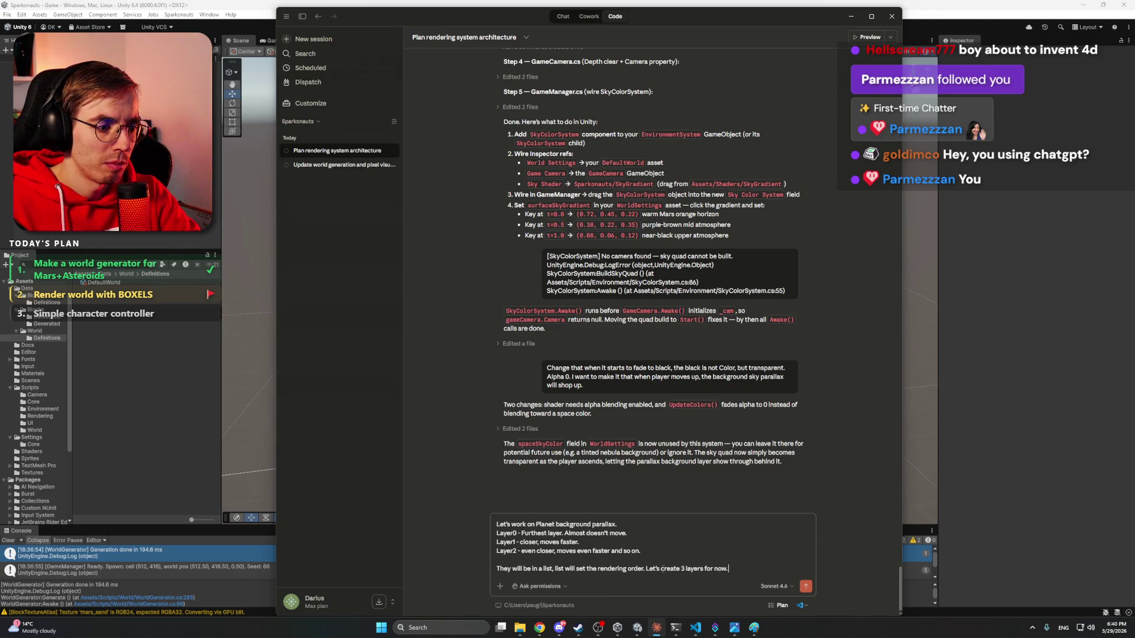
type("The srp")
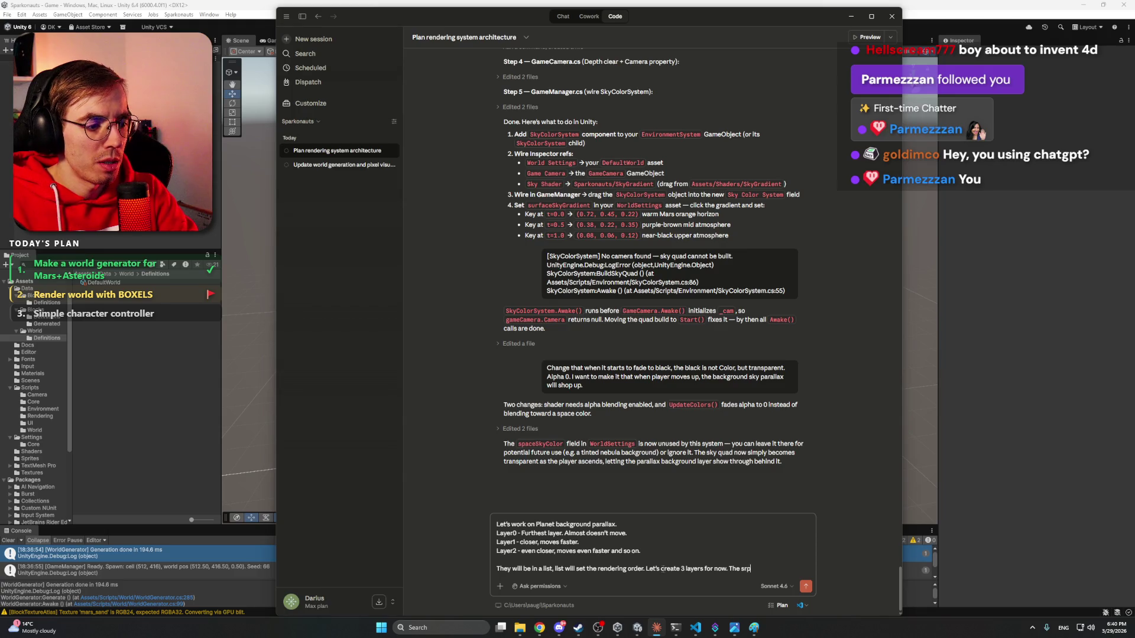
key("BackSpace")
type("prites t")
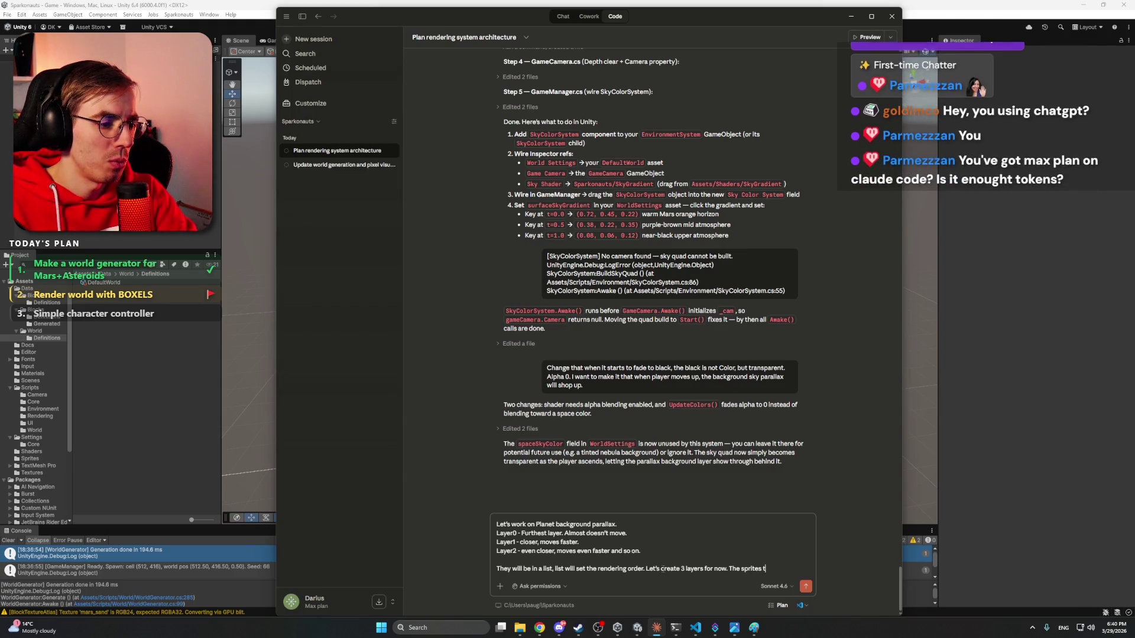
key("BackSpace")
type("will repeat and")
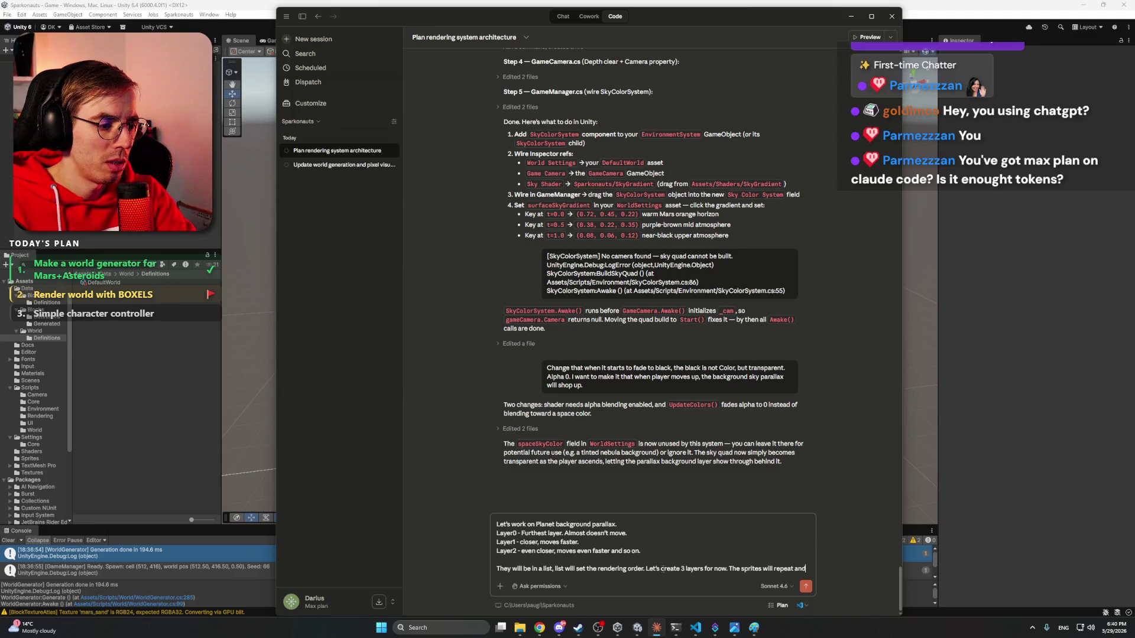
type(" tile,")
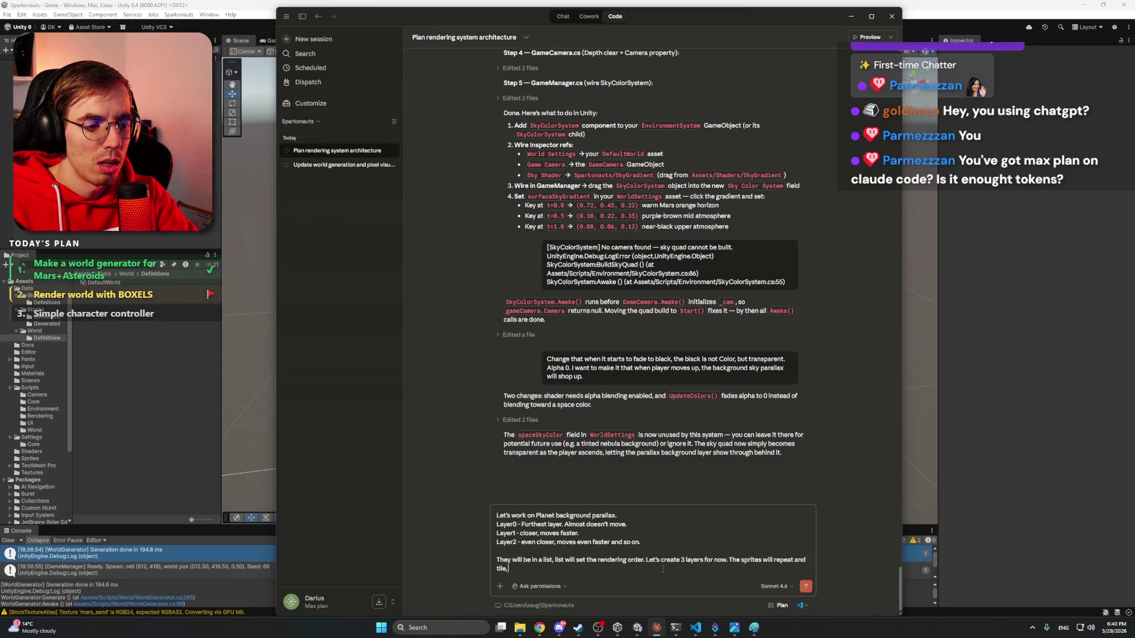
type(" give me an")
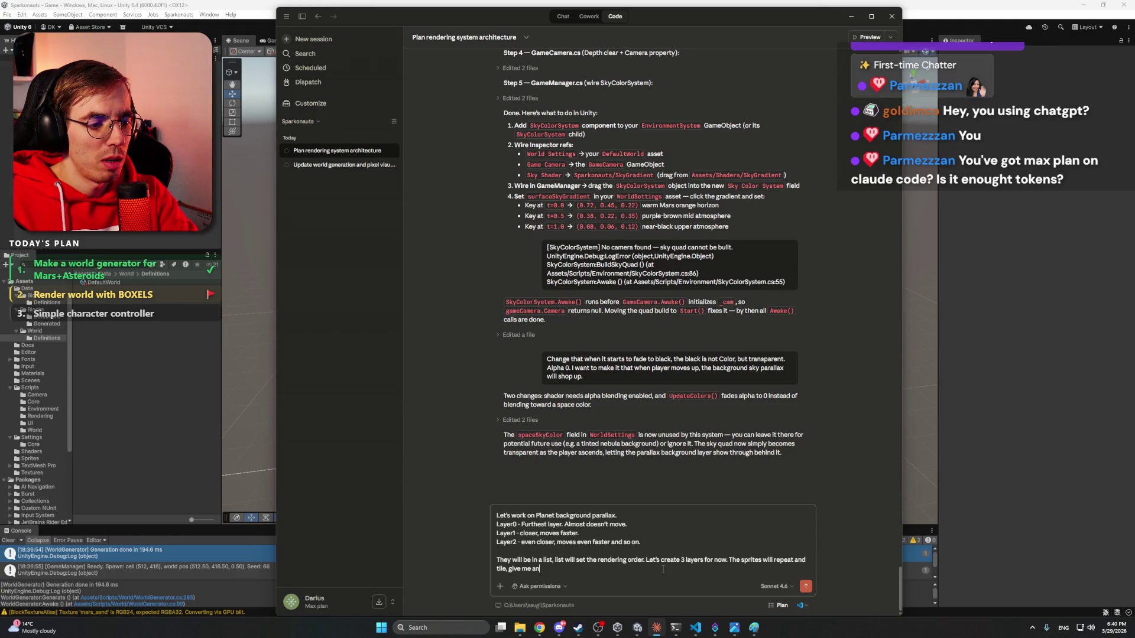
type(" ability to place ")
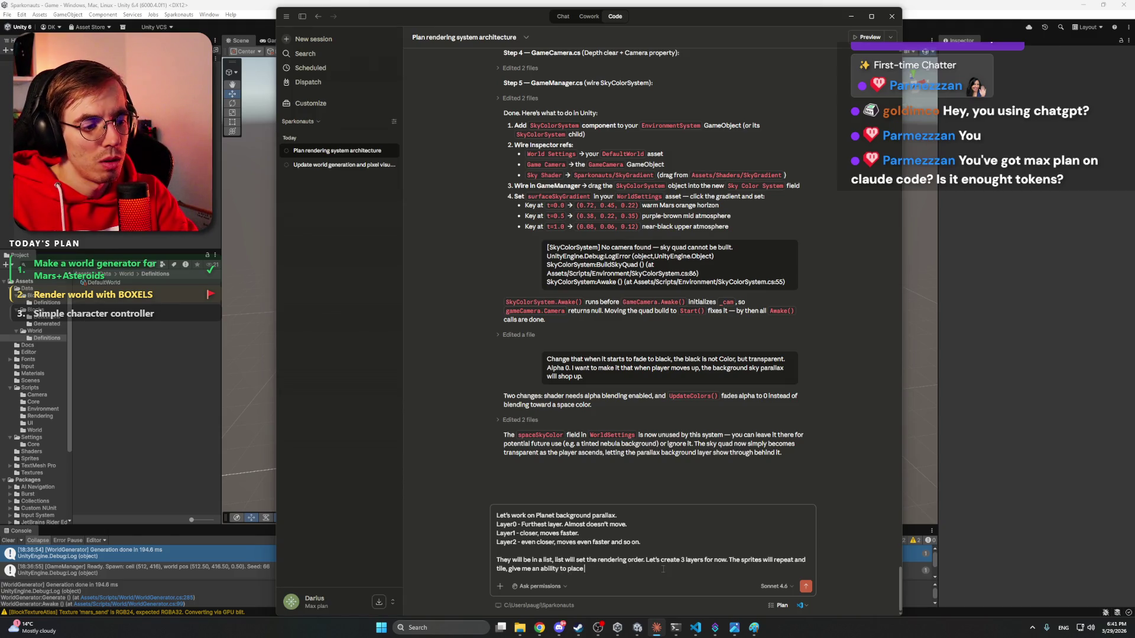
type("more than")
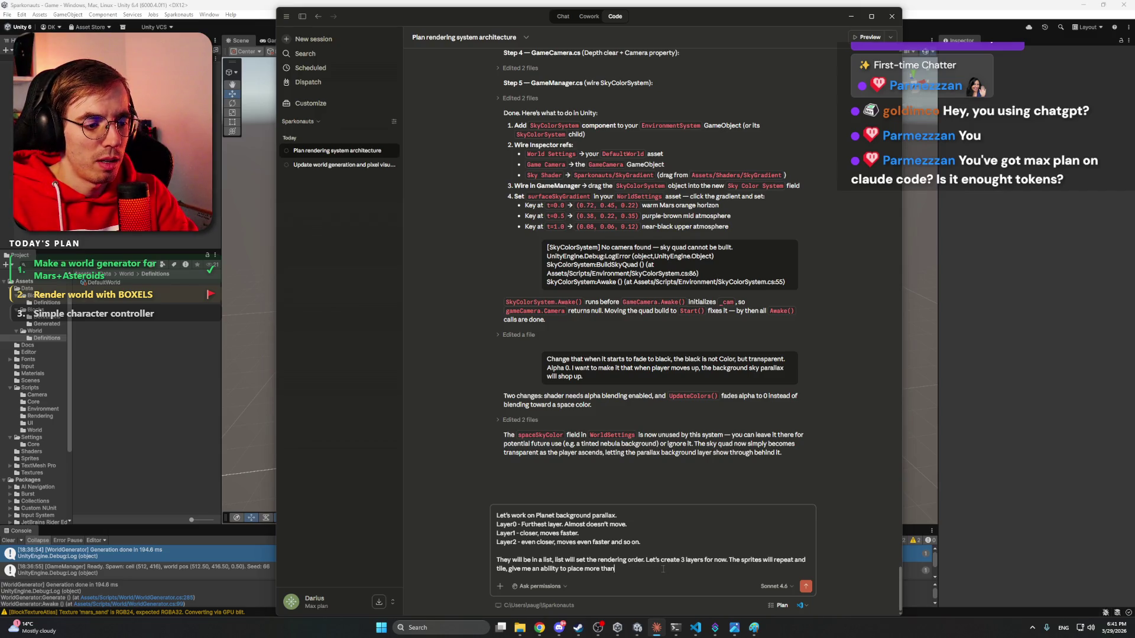
type(" one slid")
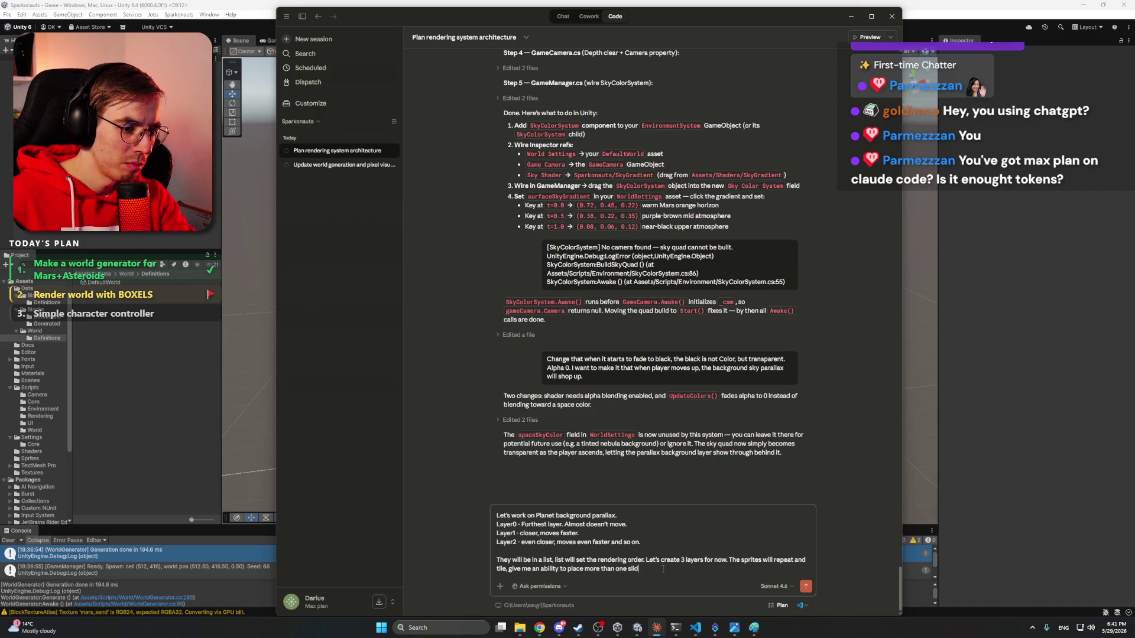
type("prite")
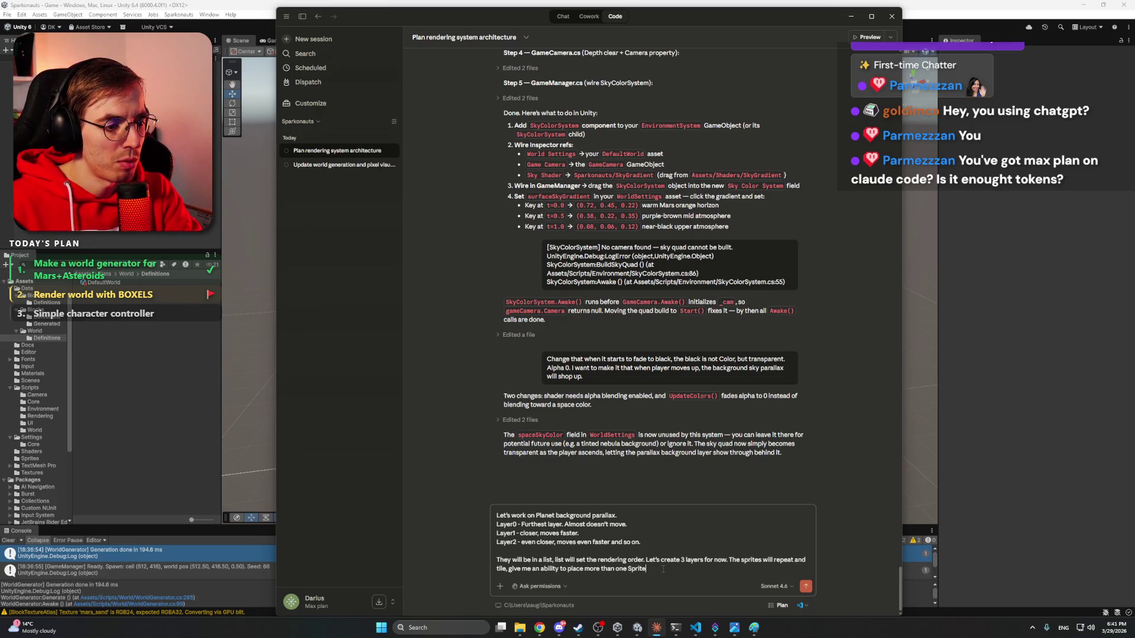
type(" for tilling to sides (")
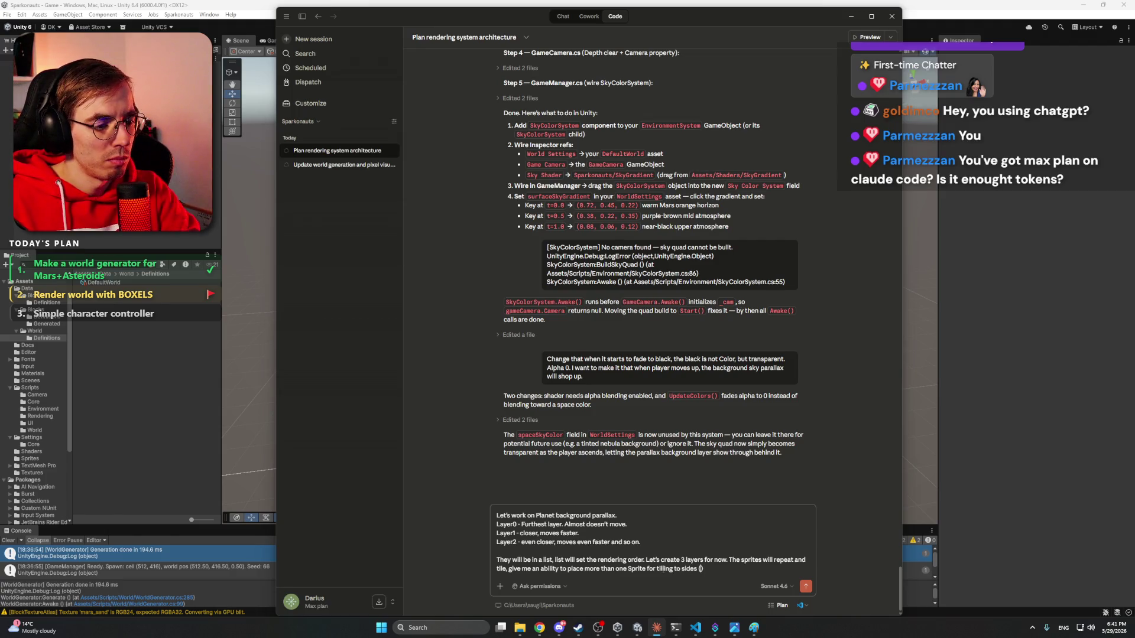
type("List")
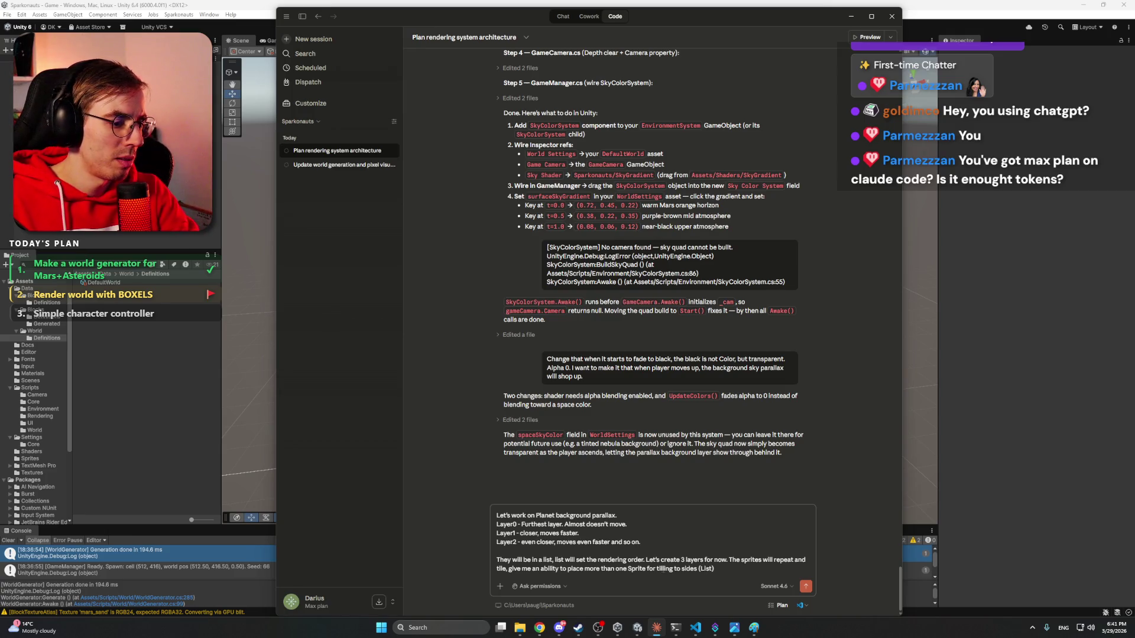
type(" of sprites")
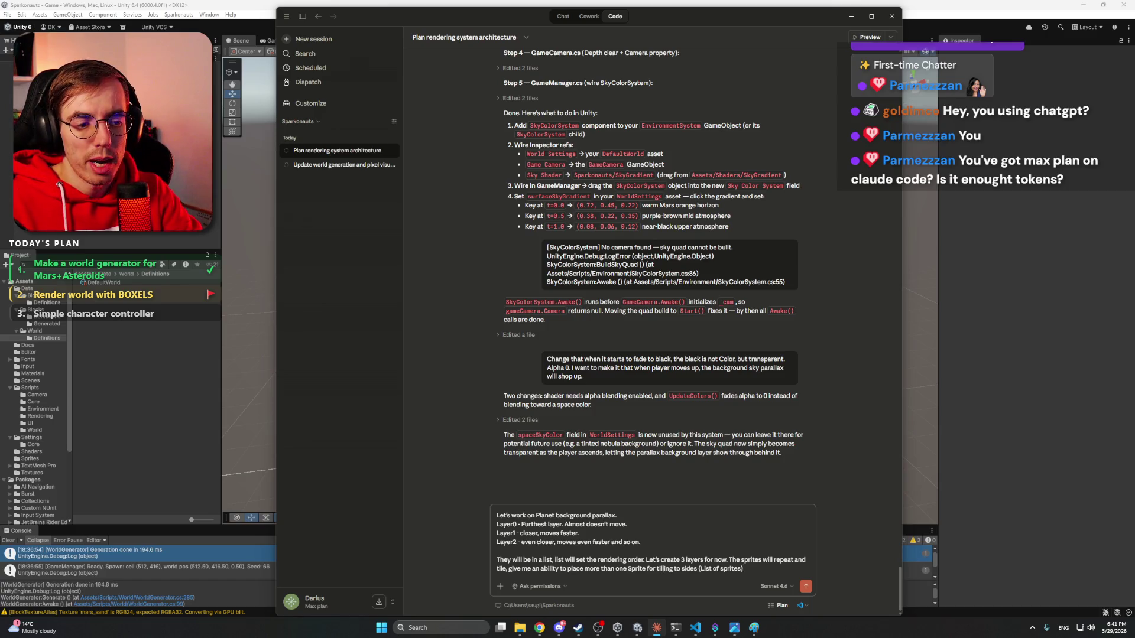
left_click(539, 628)
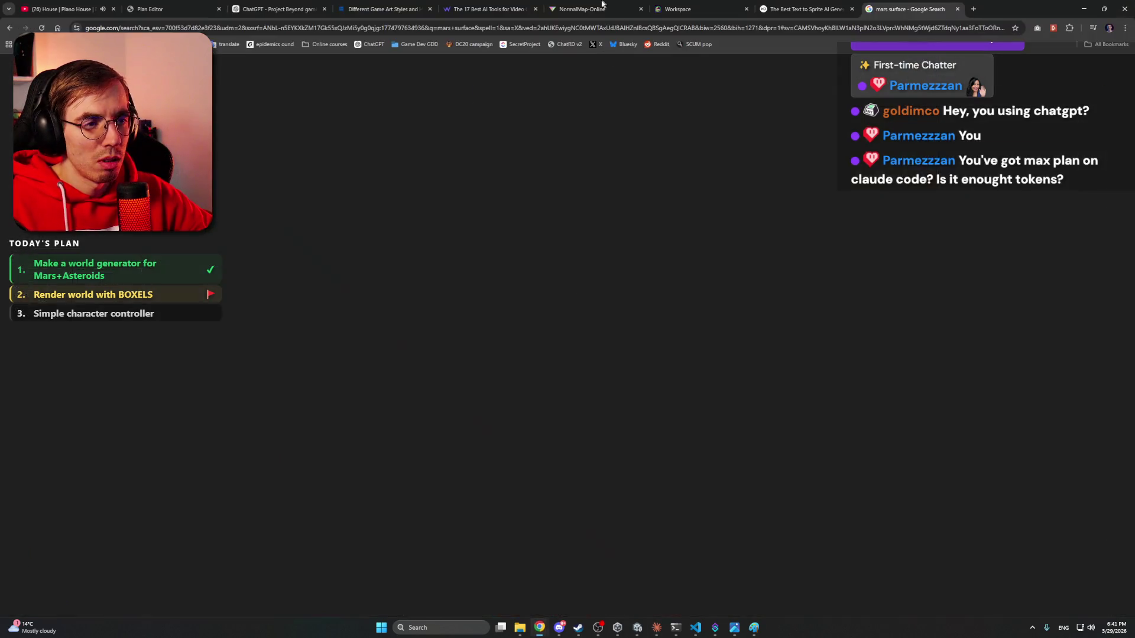
- Search 'claude usage' in Chrome, check the plan usage on claude.ai/settings/usage, then return to Claude
left_click(950, 28)
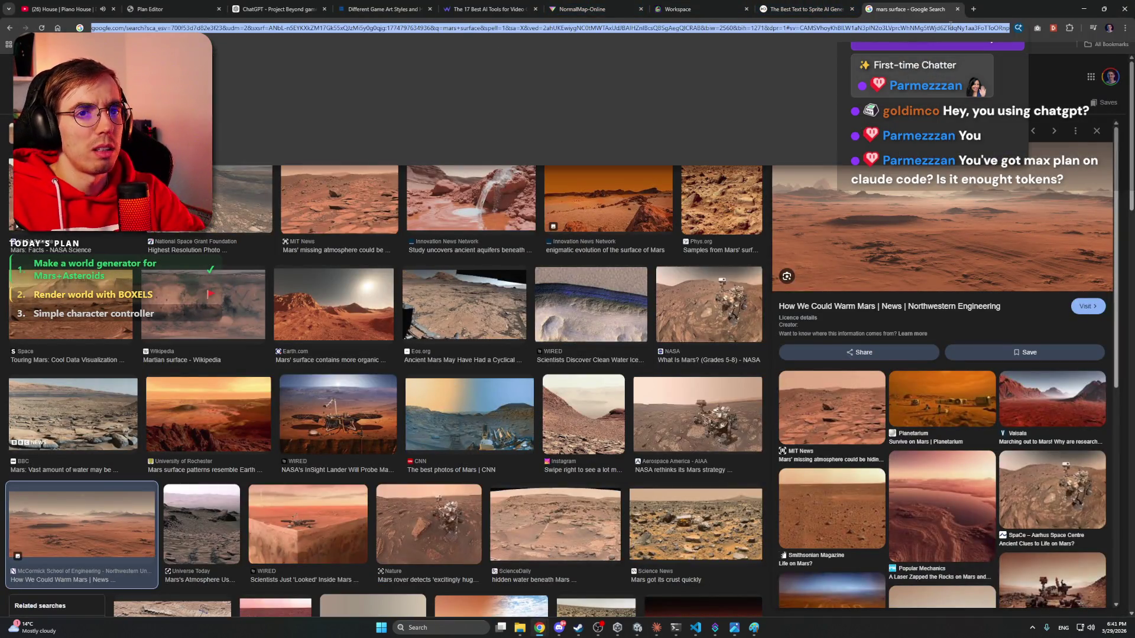
type("claude usage")
key("Return")
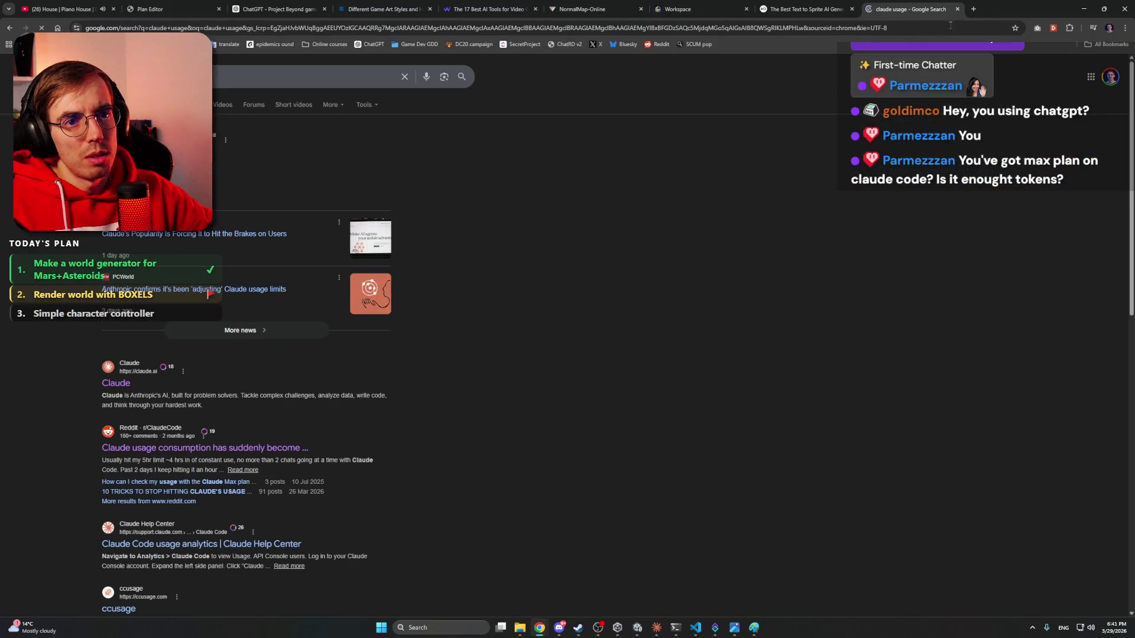
left_click(298, 134)
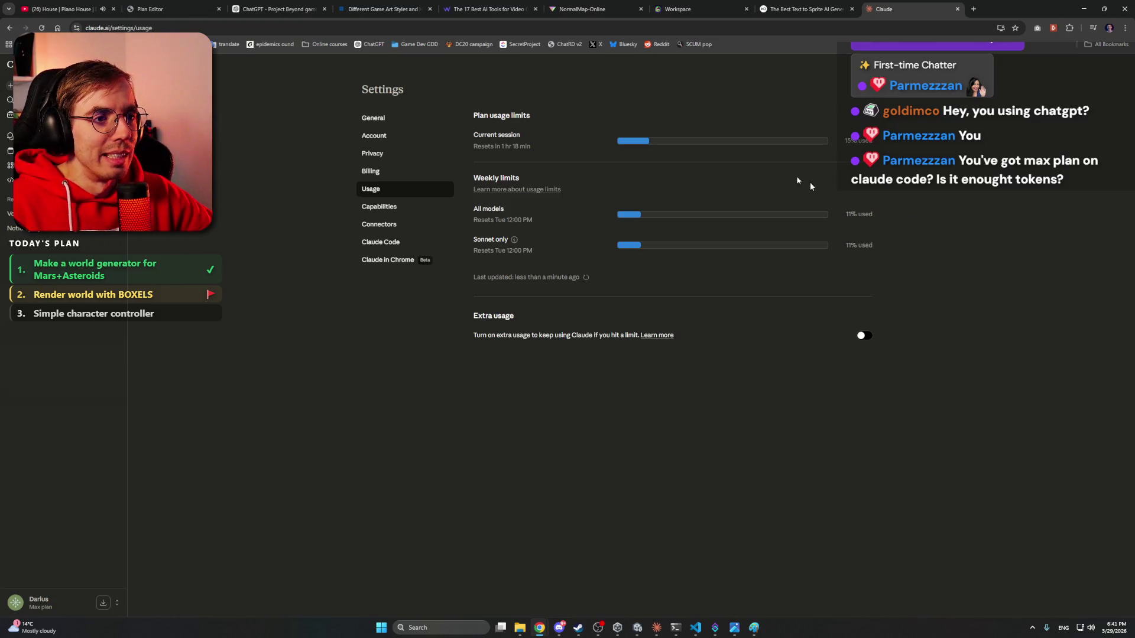
left_click(958, 10)
left_click(656, 627)
type("tile, give me an ability to place more than one Sprite for tilling to sides (List of sprites).")
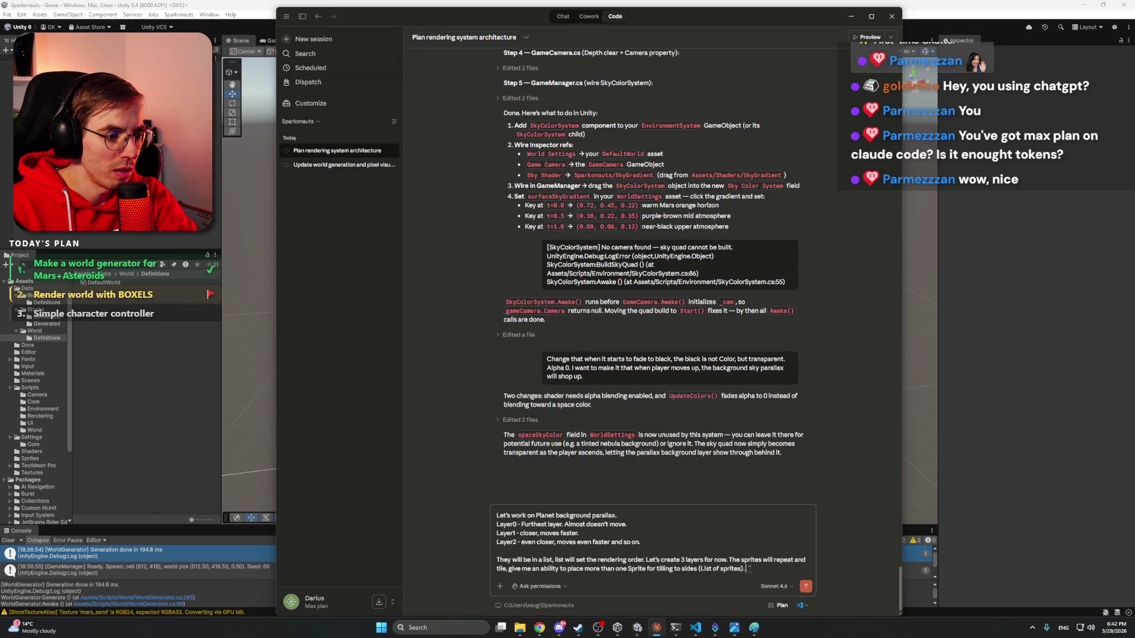
- Add 'Let me control the speed of each layer' and a runtime-updated Y-offset request, then start a new line
type("Let me controll")
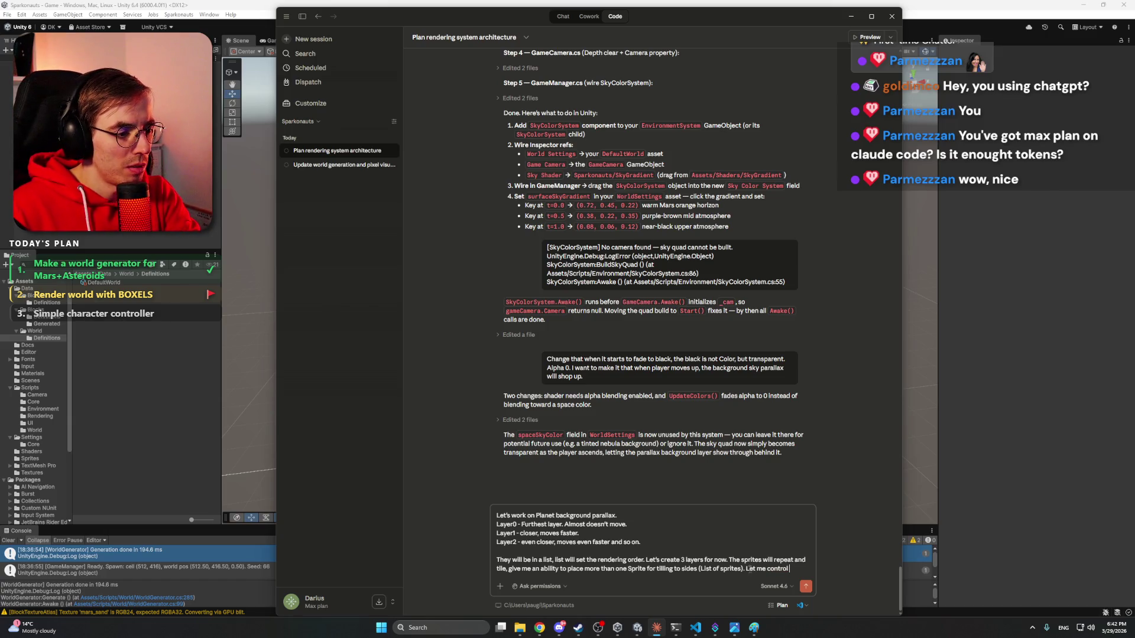
type(" the speed of th")
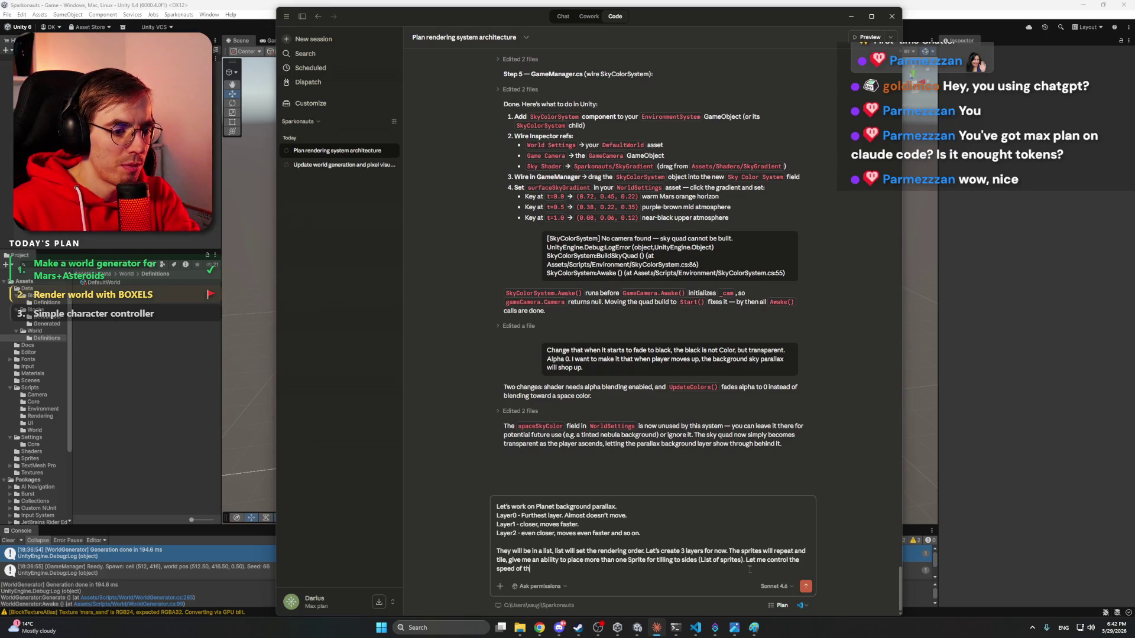
type("e")
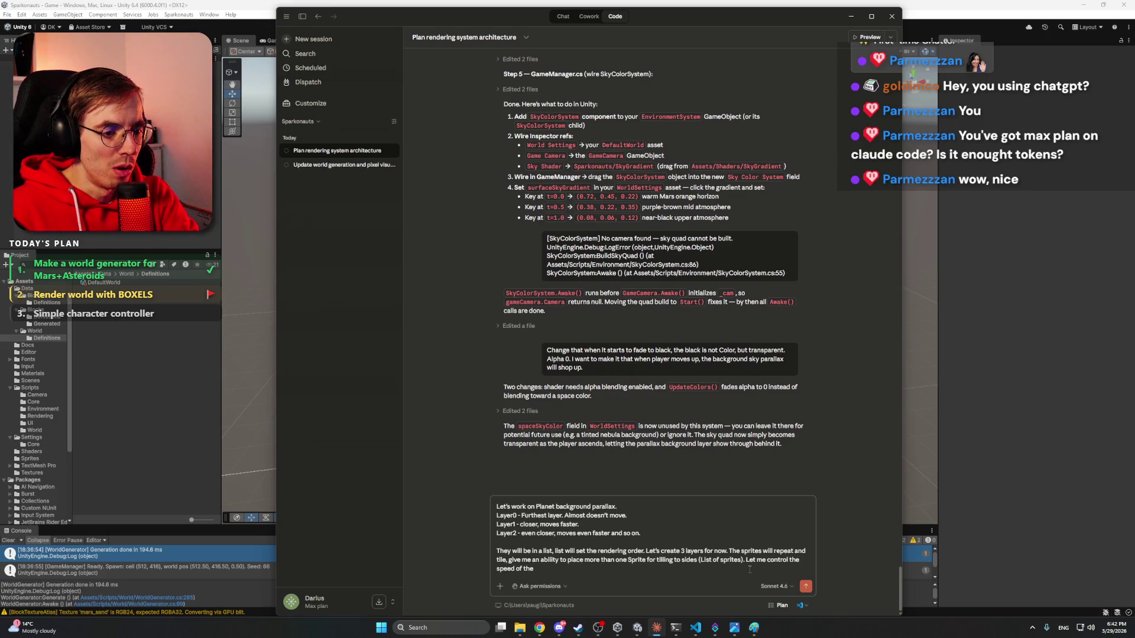
key("BackSpace")
key("BackSpace")
key("BackSpace")
type("each layer.")
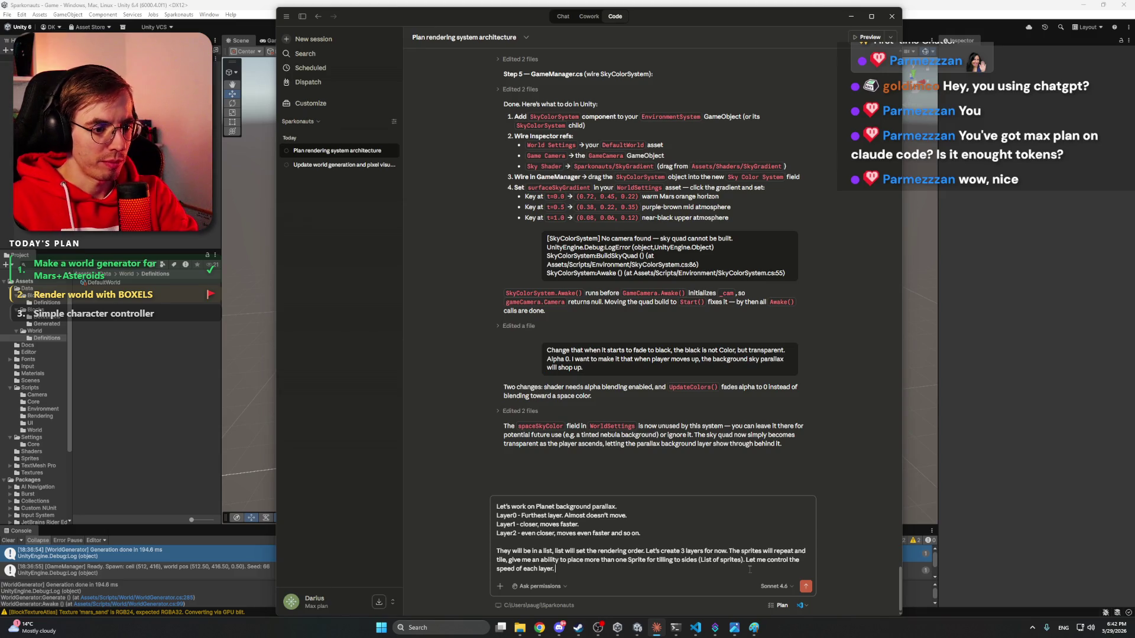
type("Also, ")
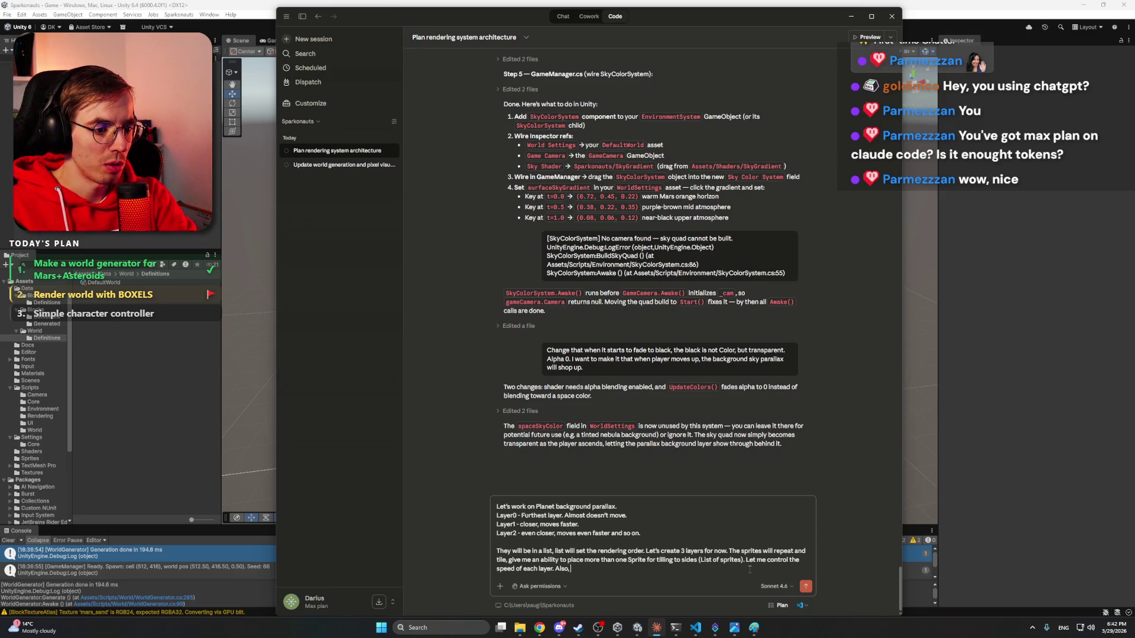
type("control the")
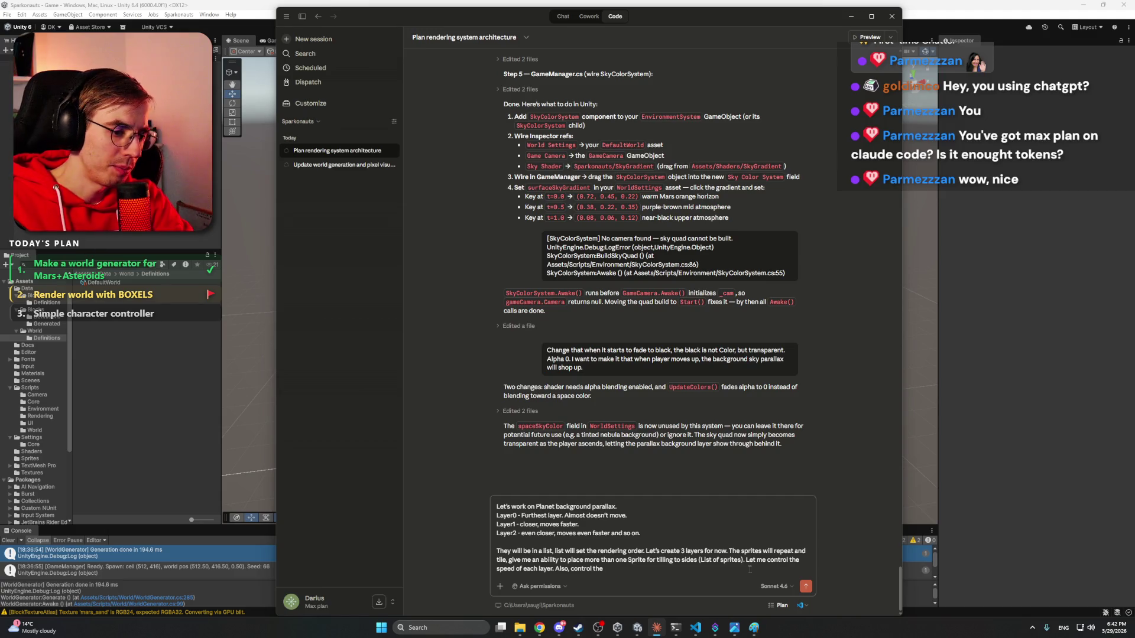
type(" Y")
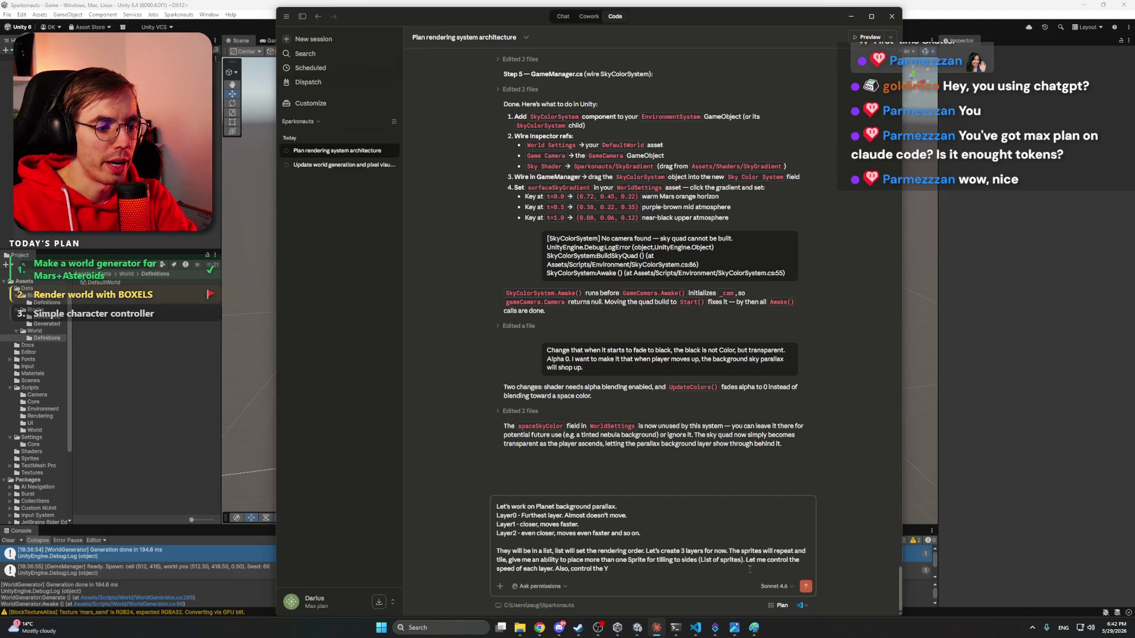
type("-offset")
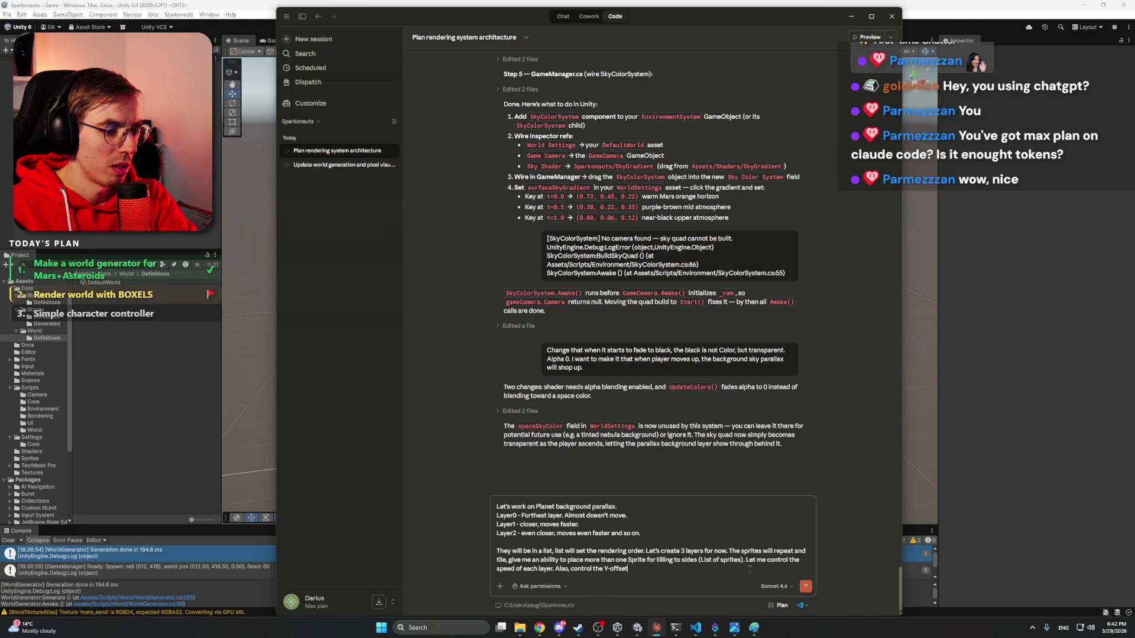
type(" which update")
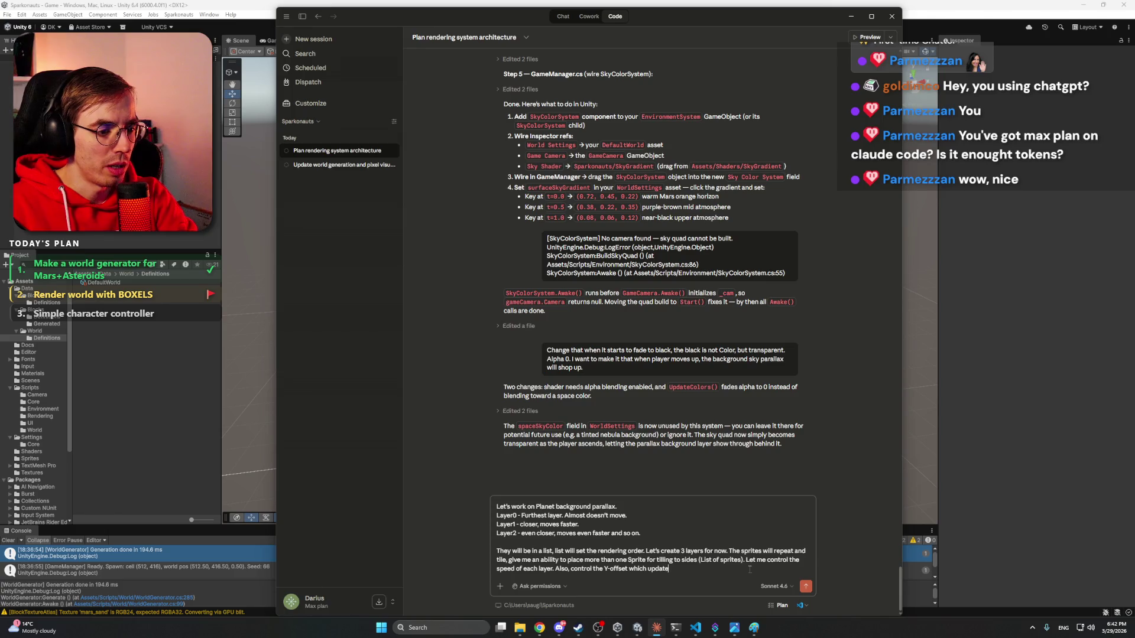
type("s in runtime to")
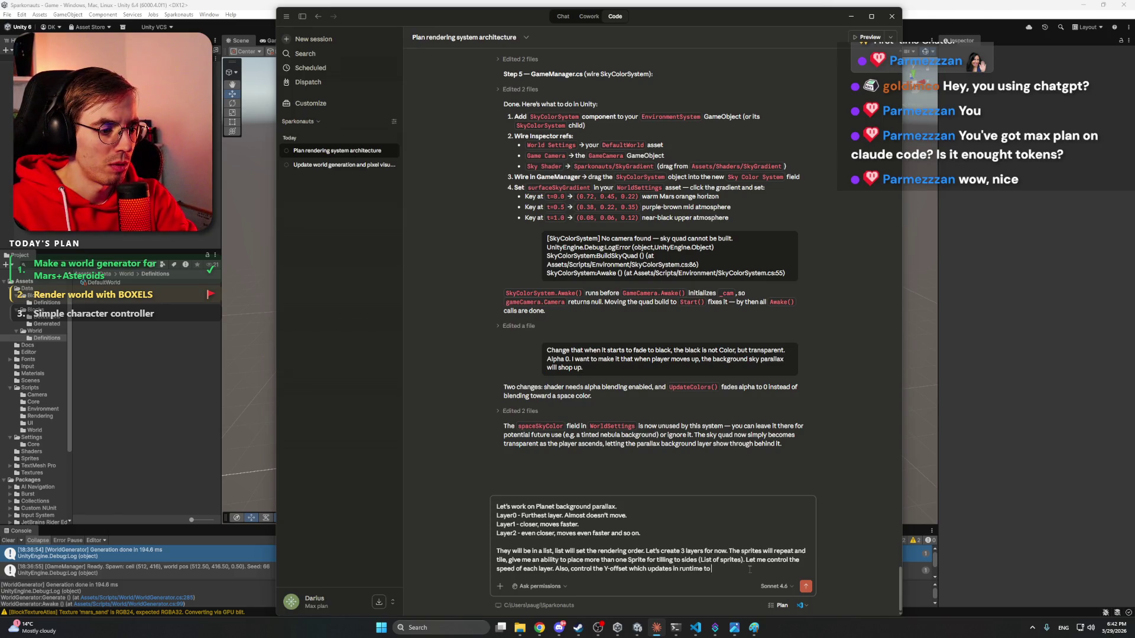
type(" tweak the")
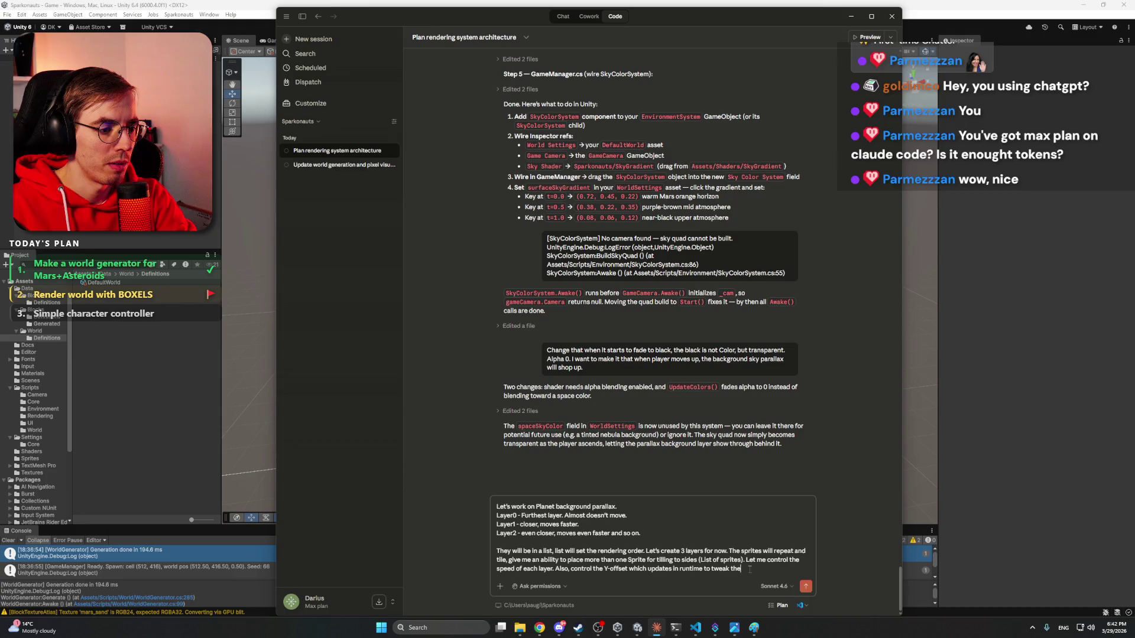
type(" layer pos")
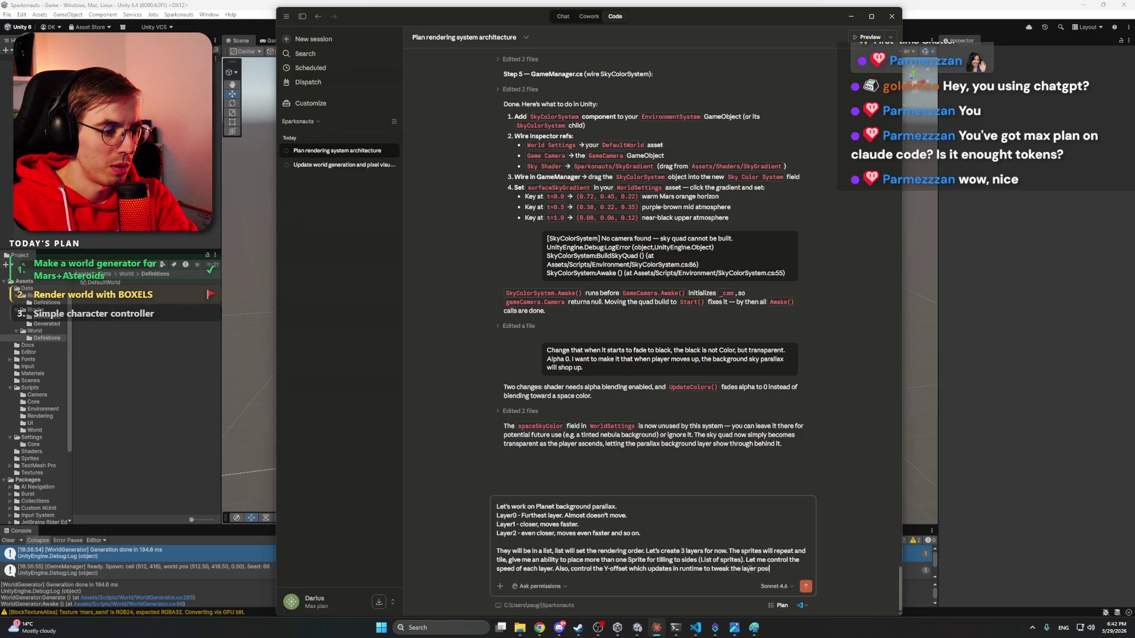
type("itions.")
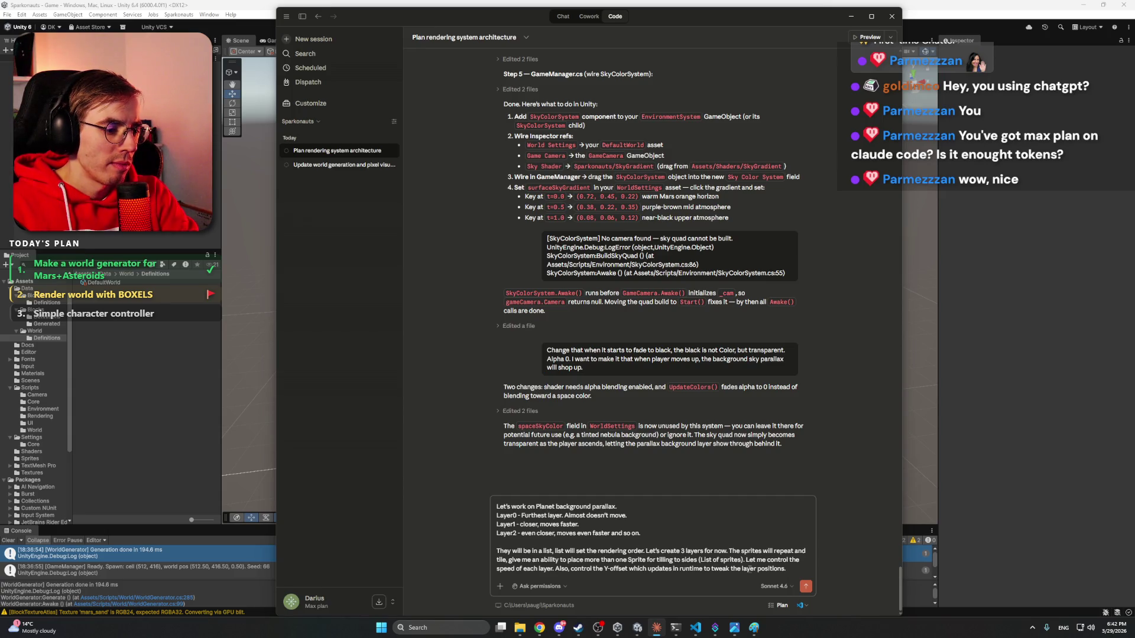
key("shift+Return")
key("shift+Return")
- Add that layers move in X and Y, all hiding atop the atmosphere with Layer0 last, and fix 'atmosphere'
type("The layer")
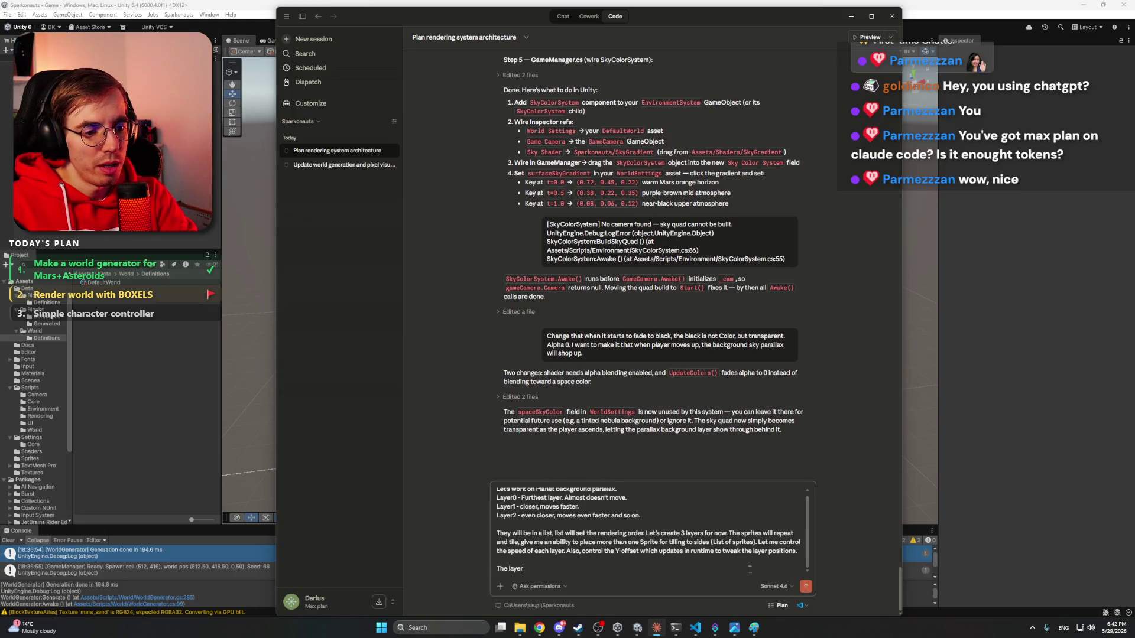
type("s should also move")
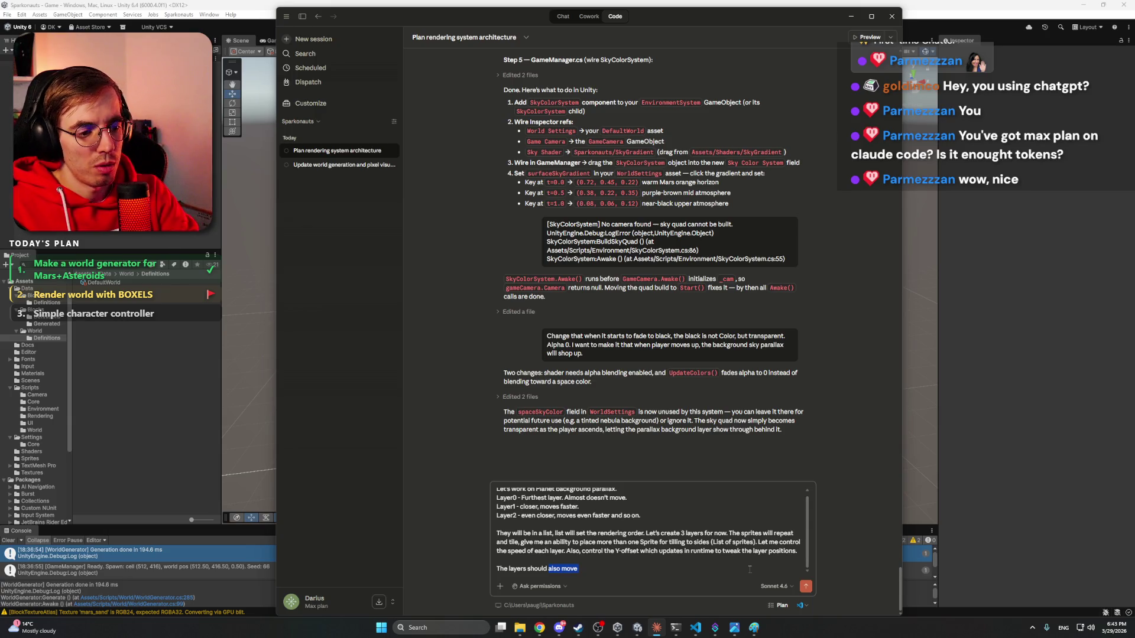
key("ctrl+BackSpace")
key("ctrl+BackSpace")
type("move in X")
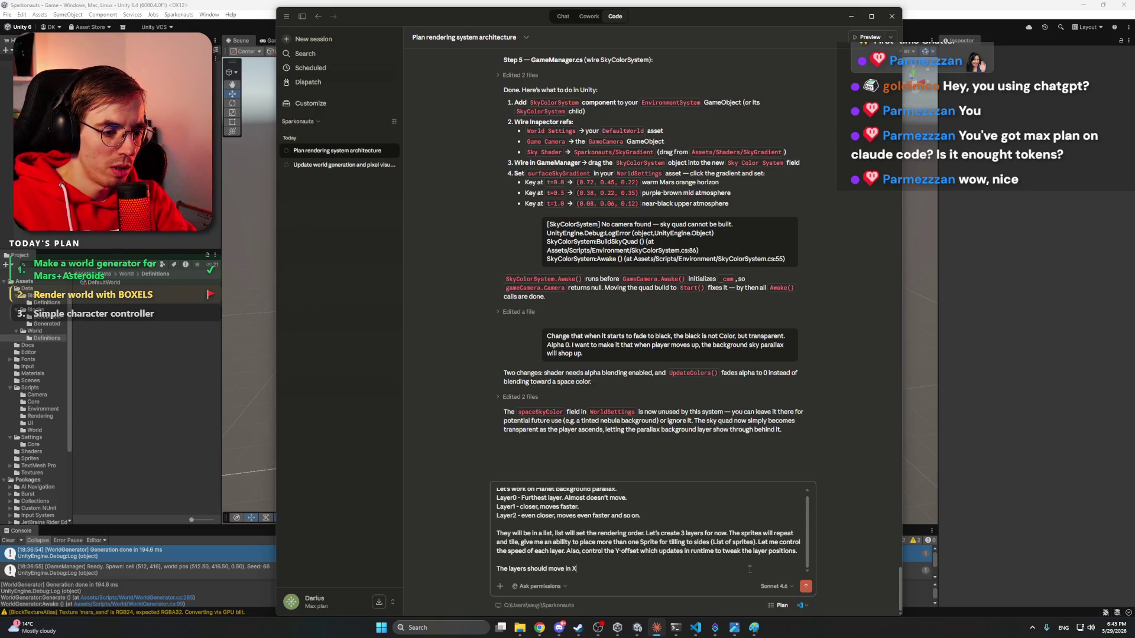
type(" dir")
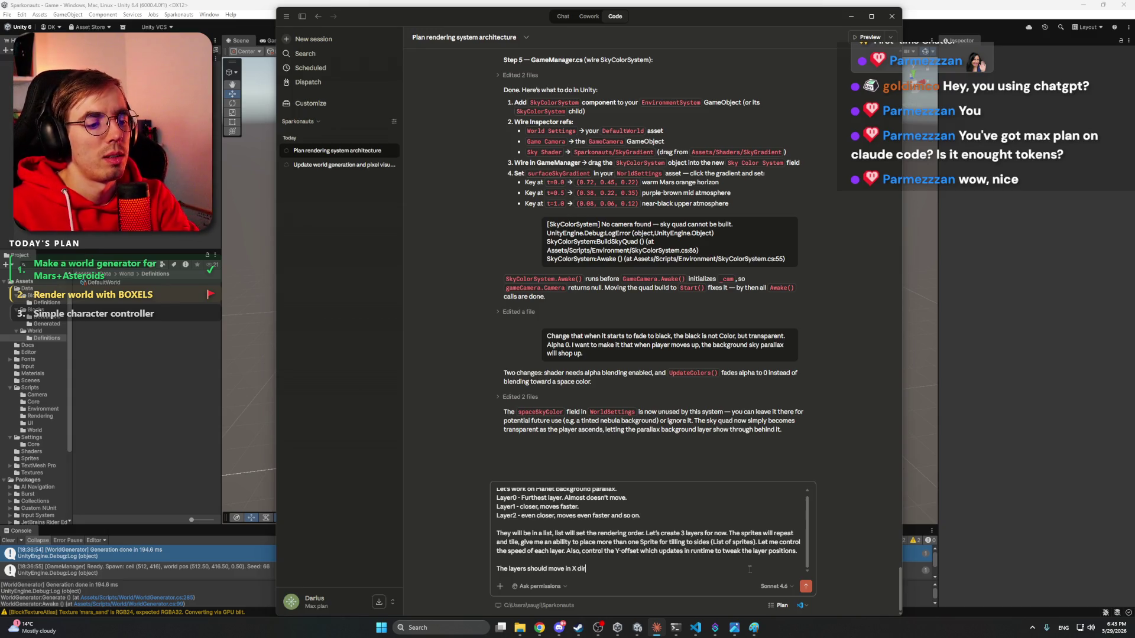
type("ection, but")
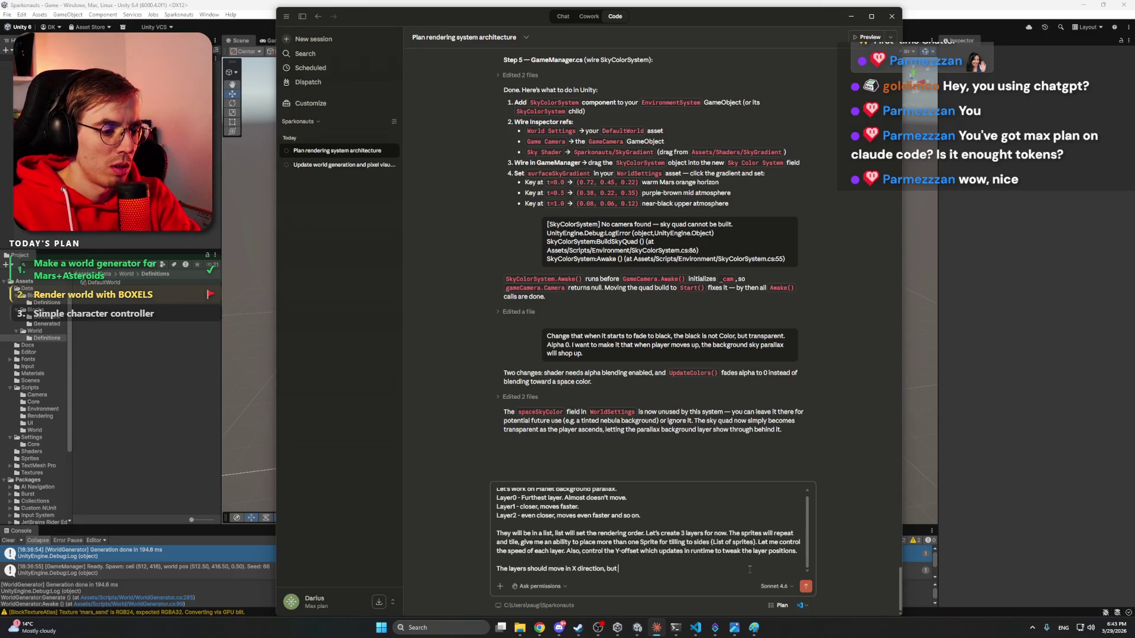
type(" olso in Y")
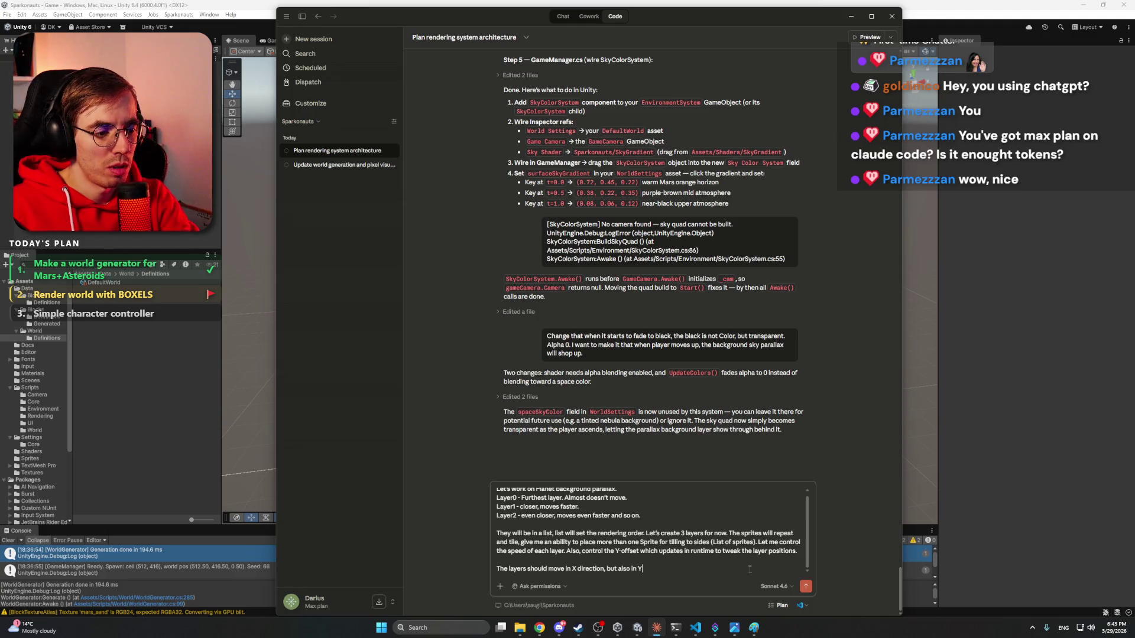
type(". W")
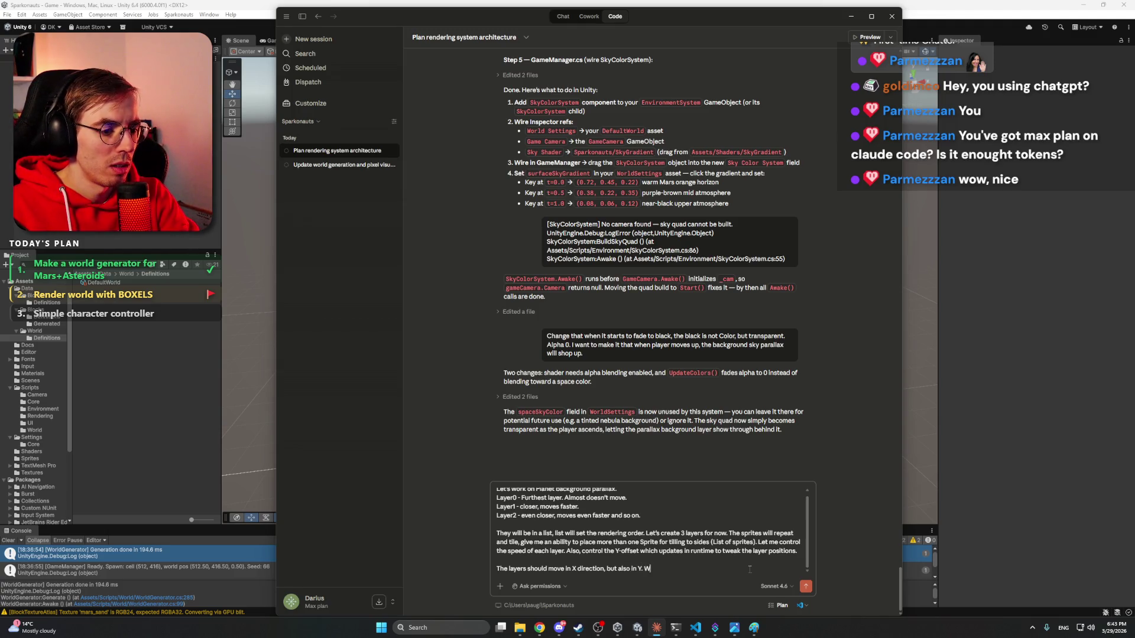
type("hen player reach")
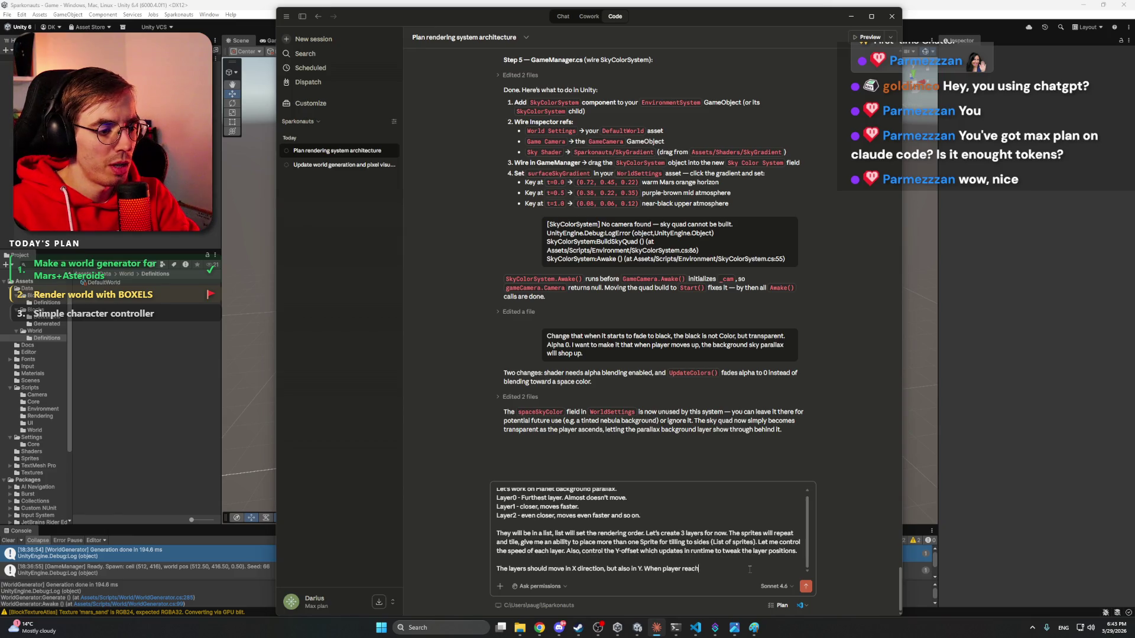
type("es the top")
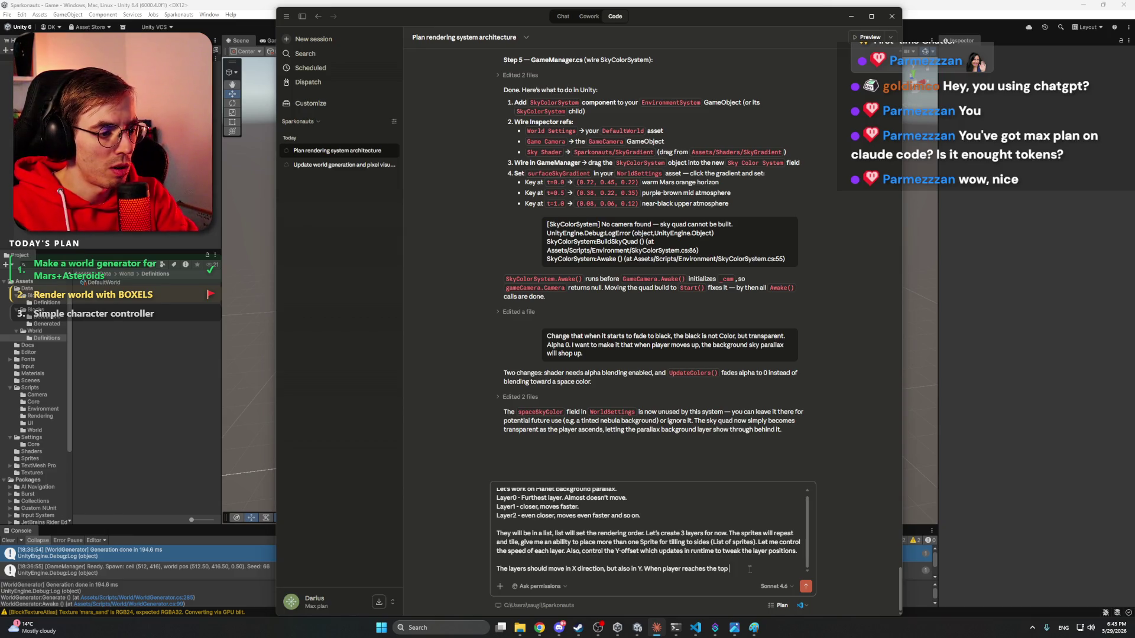
type(" of the atmo")
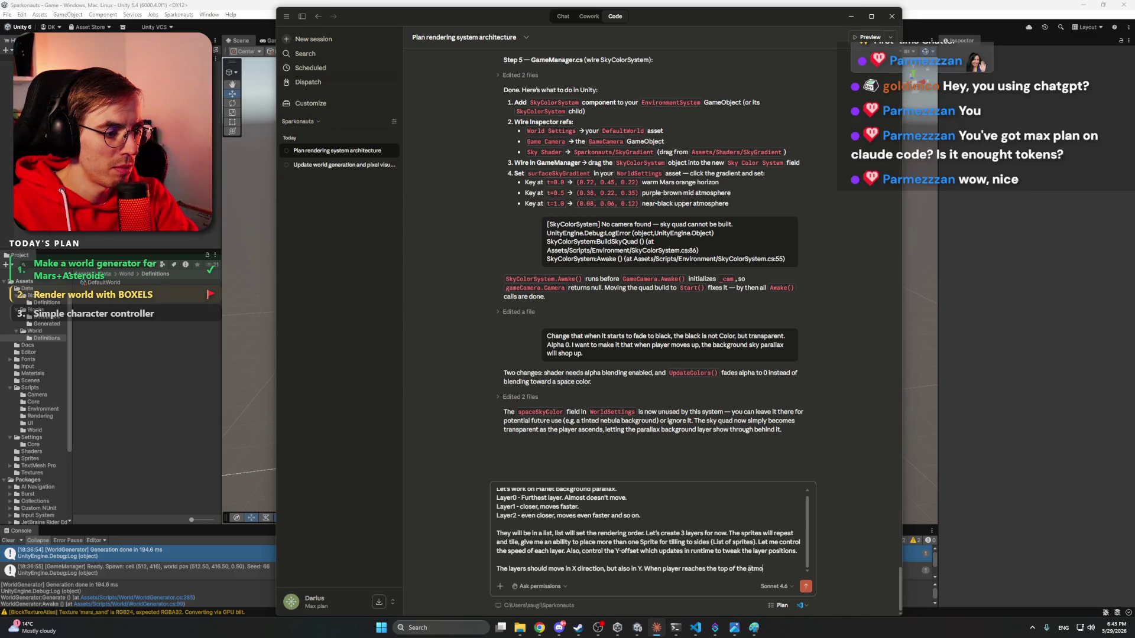
type("sphere, al")
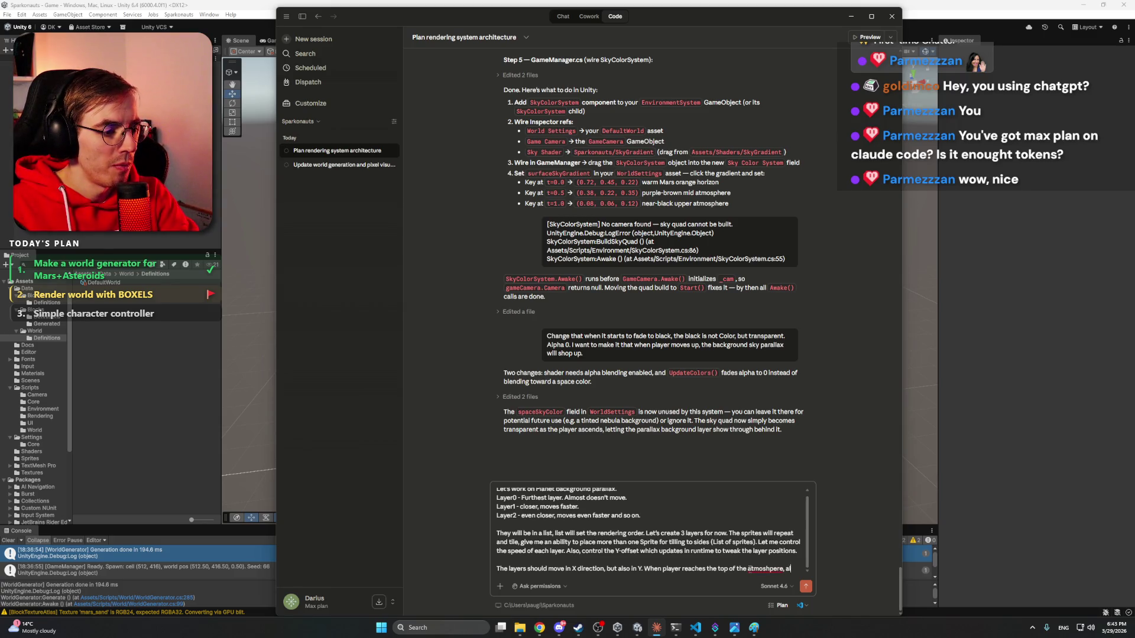
type("l of the layers ")
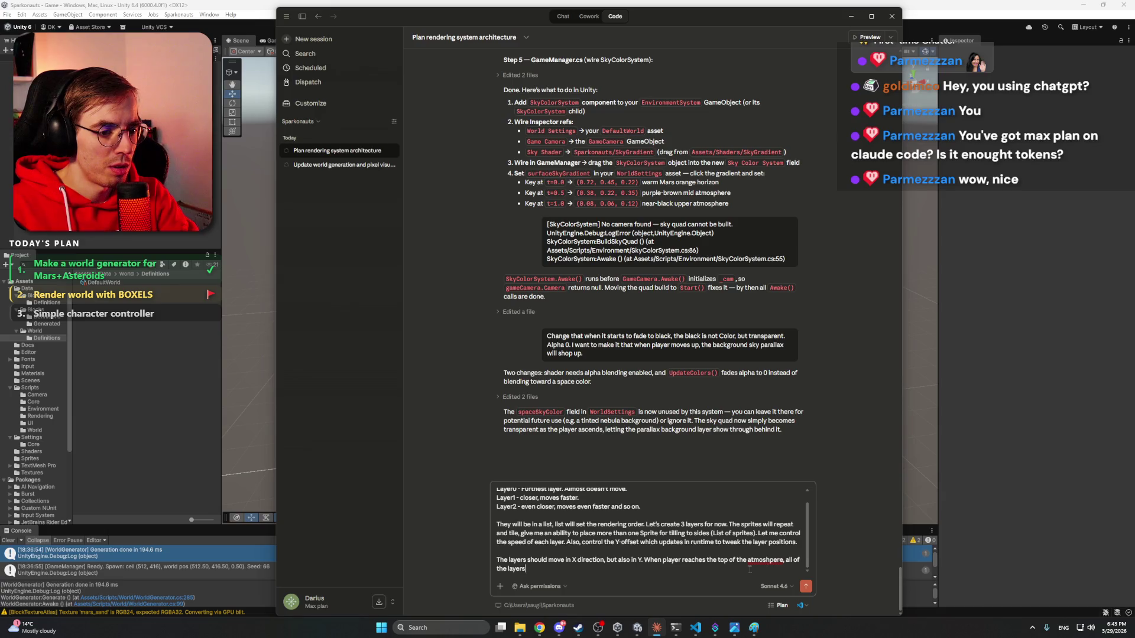
type("should be")
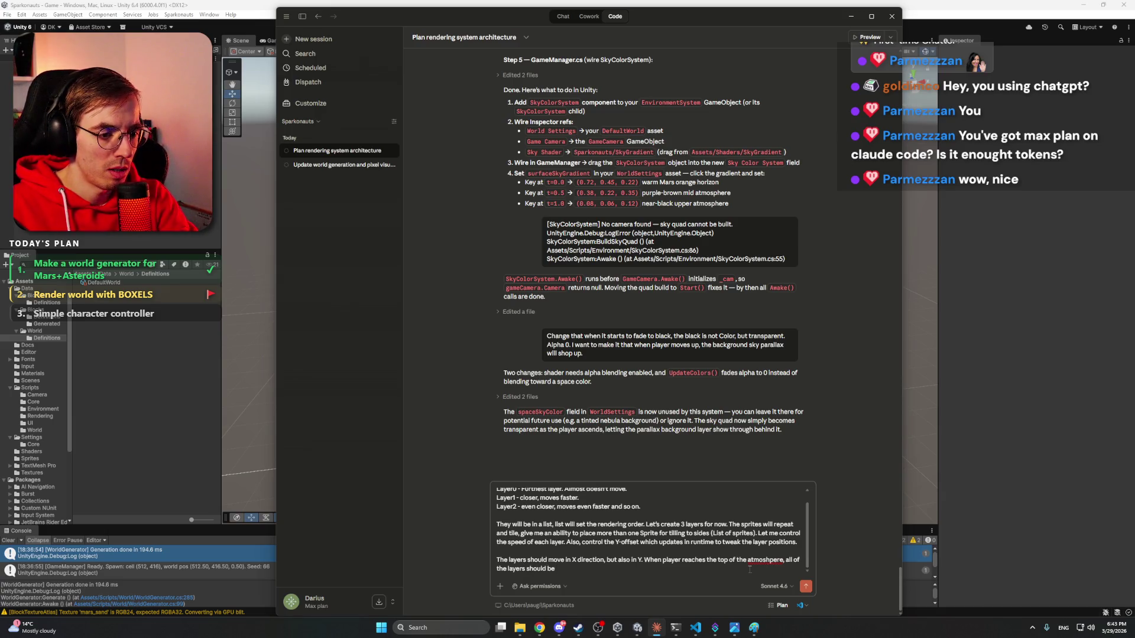
type(" hidden. The l")
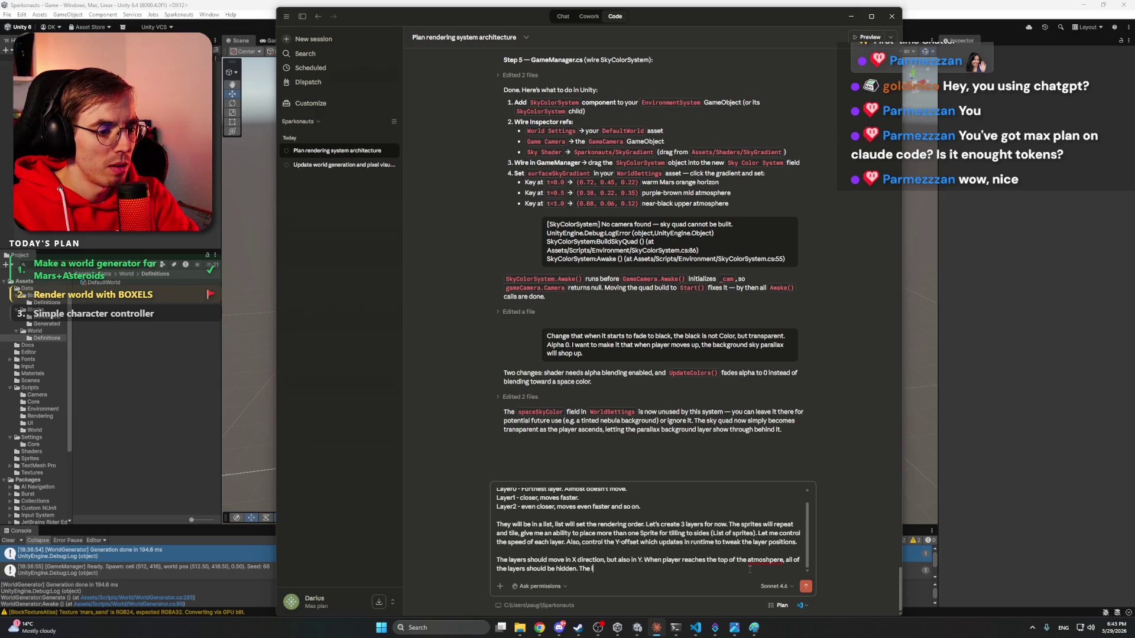
type("ast  layer wi")
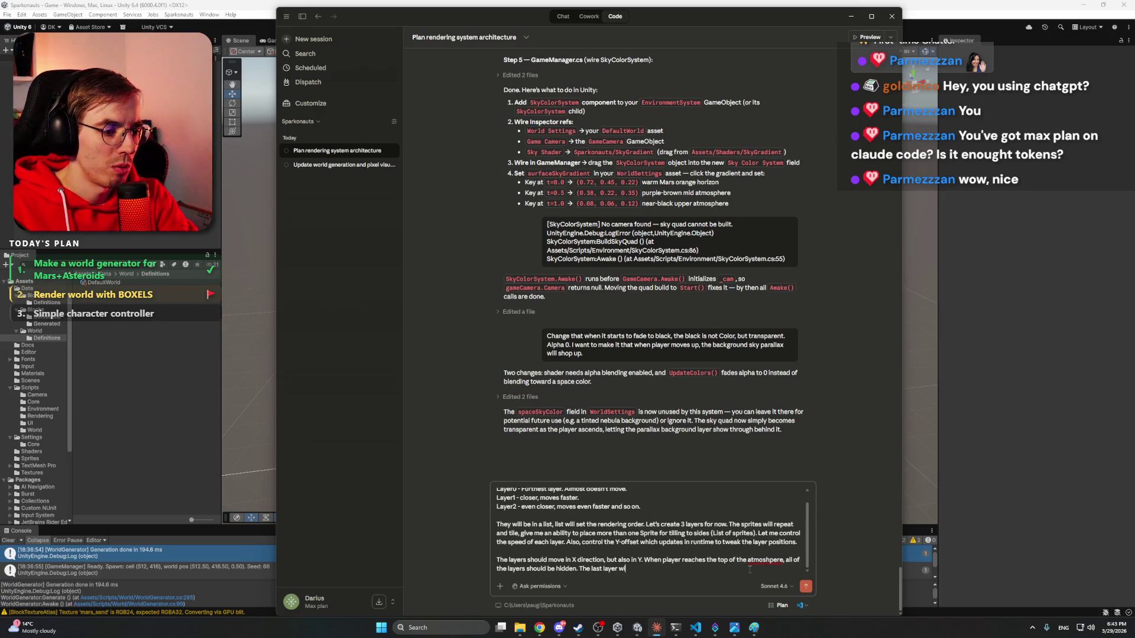
type("ch will")
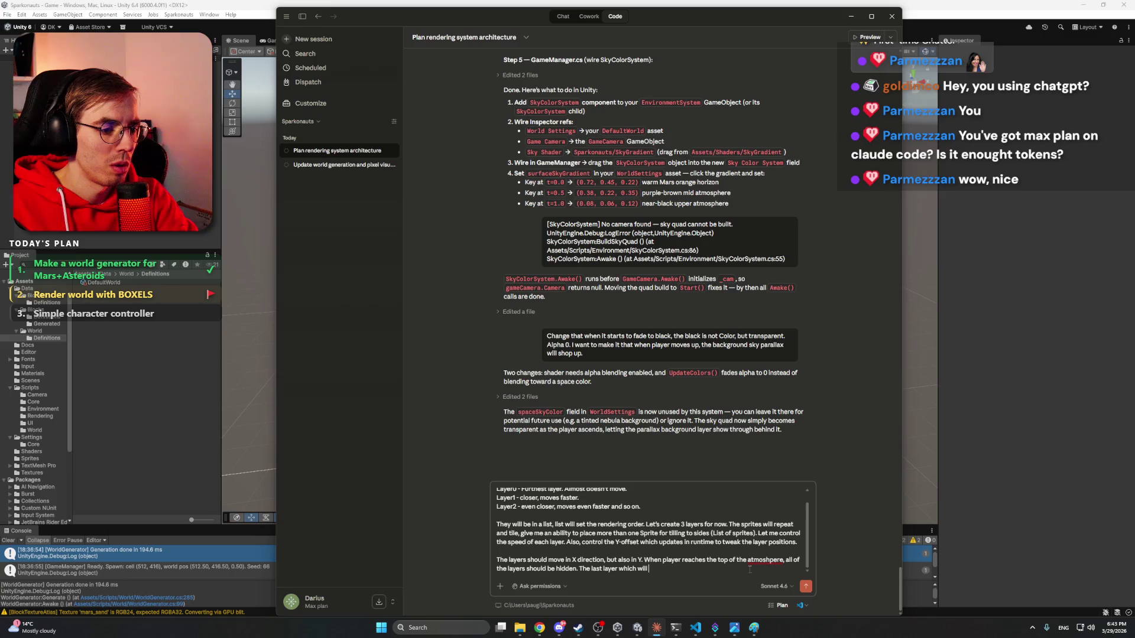
type(" hi")
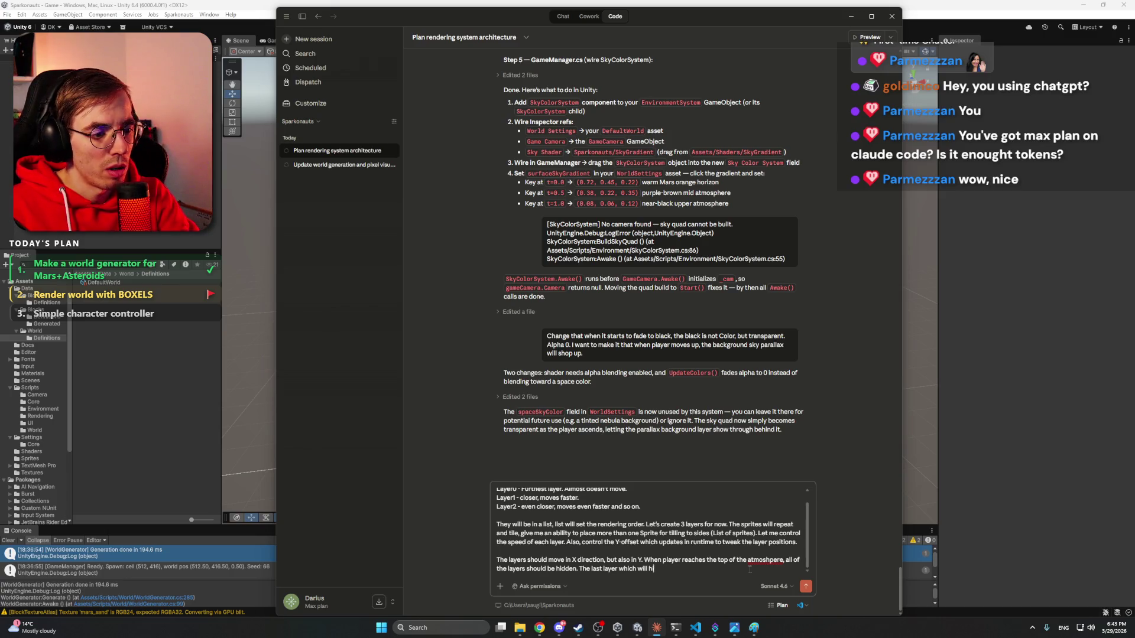
type("de will be")
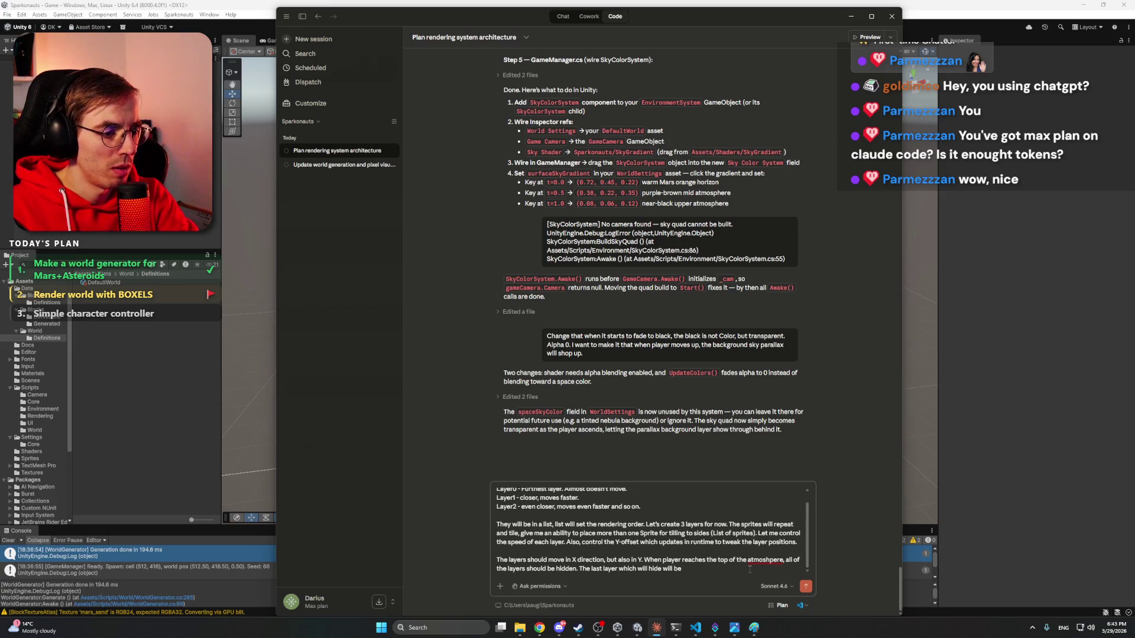
type(" the furt")
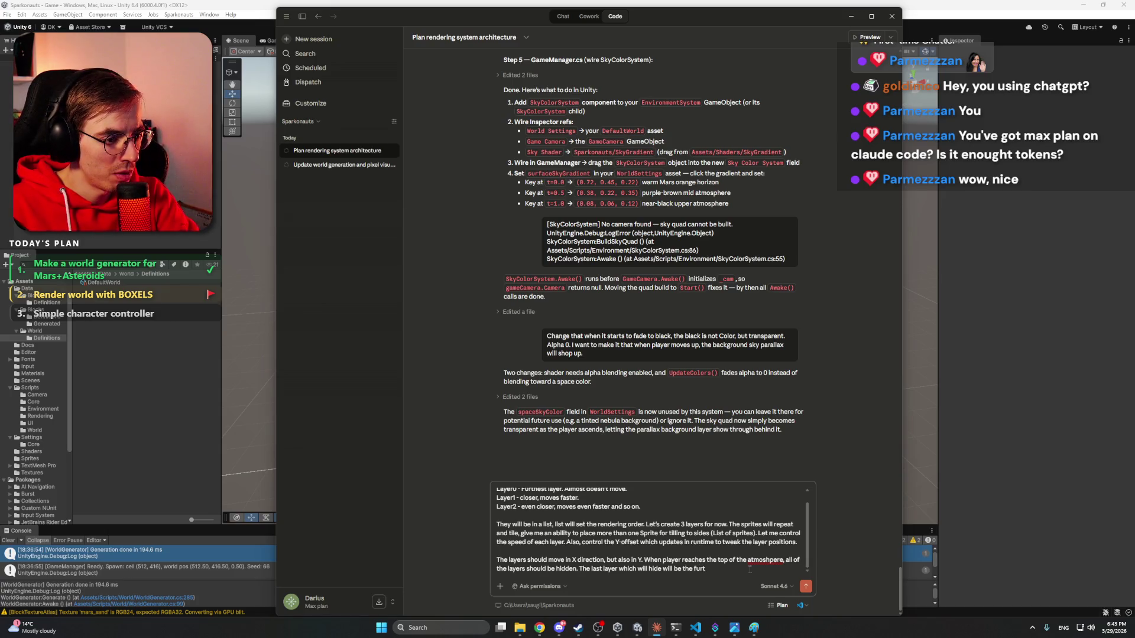
type("hers - L")
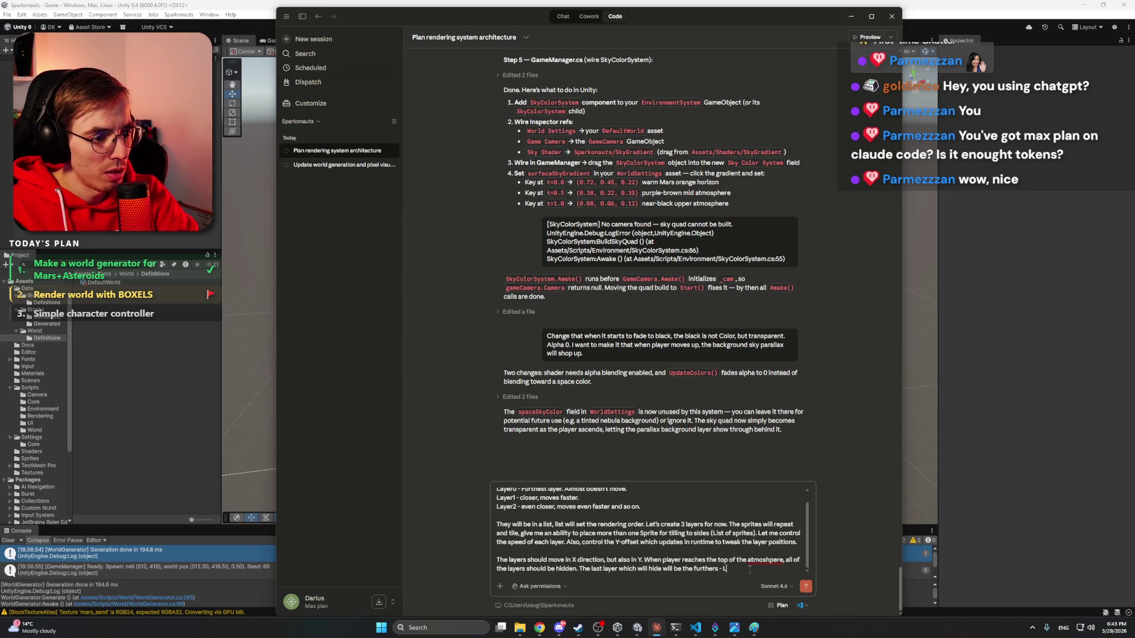
type("ayer0")
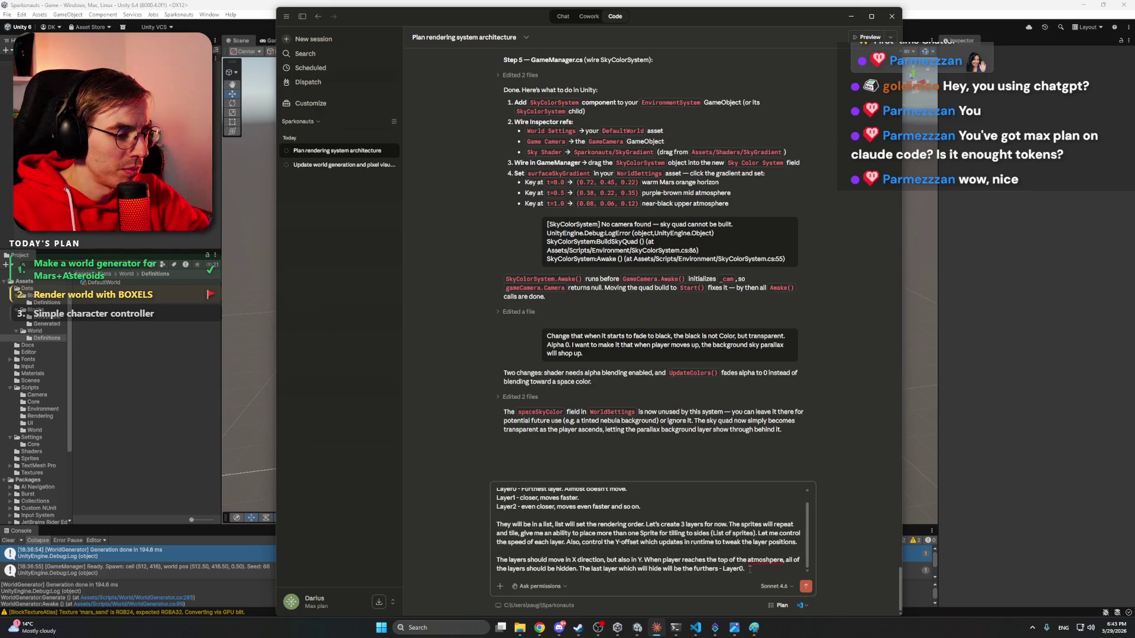
type(".")
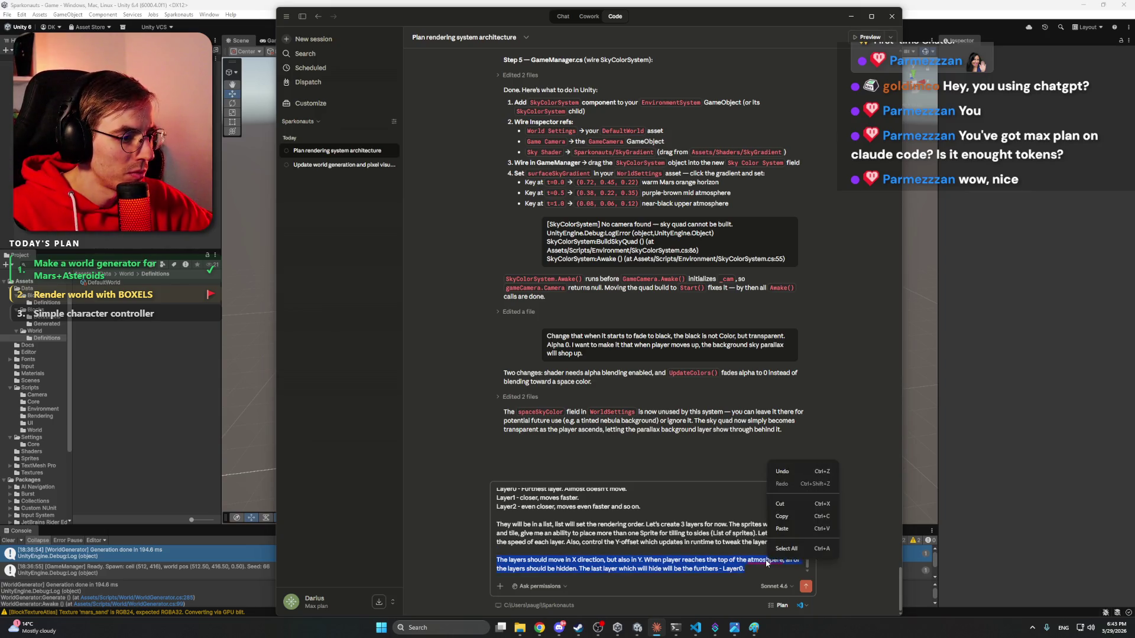
right_click(766, 560)
left_click(803, 470)
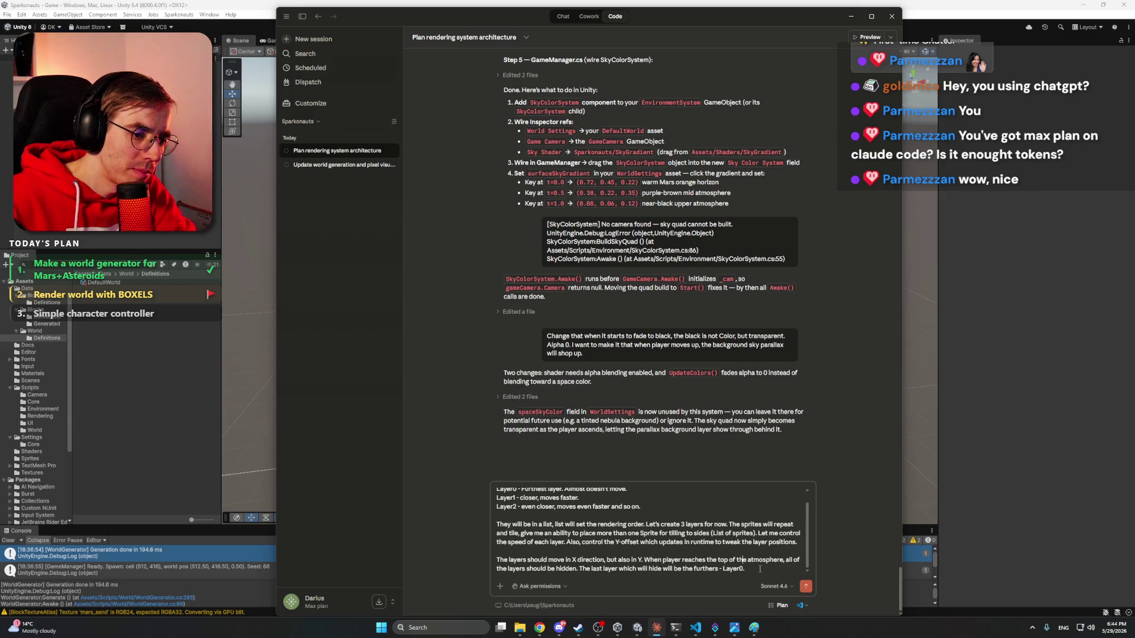
key("Up")
key("Up")
key("Up")
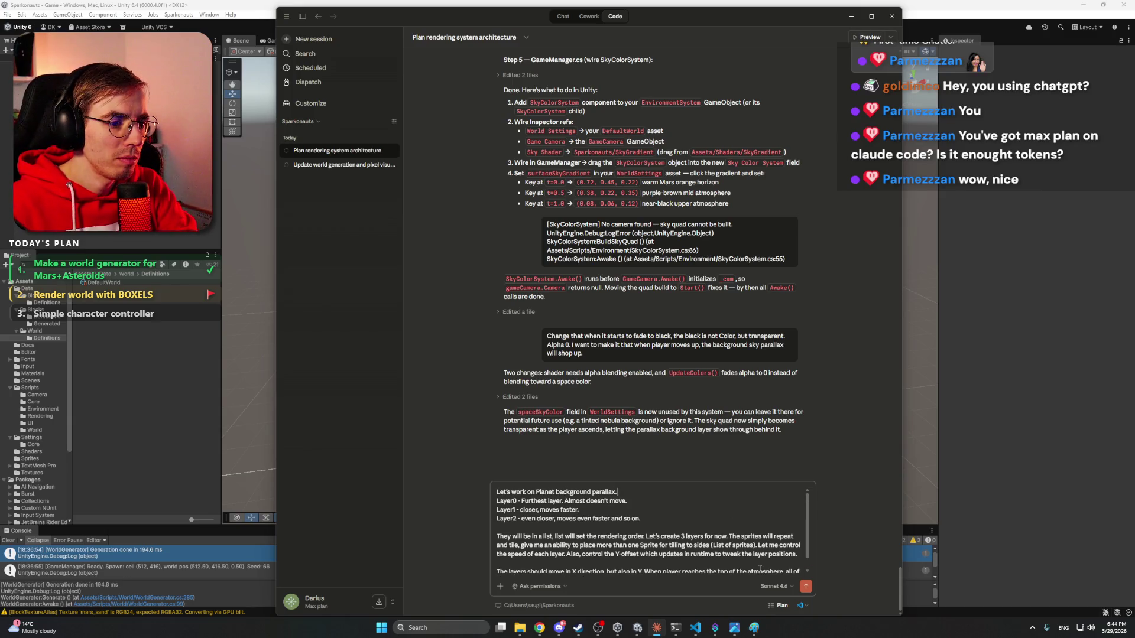
- Add that the system must tie to the main world generation settings, creating Planet parallax as a ScriptableObject
type("Cur")
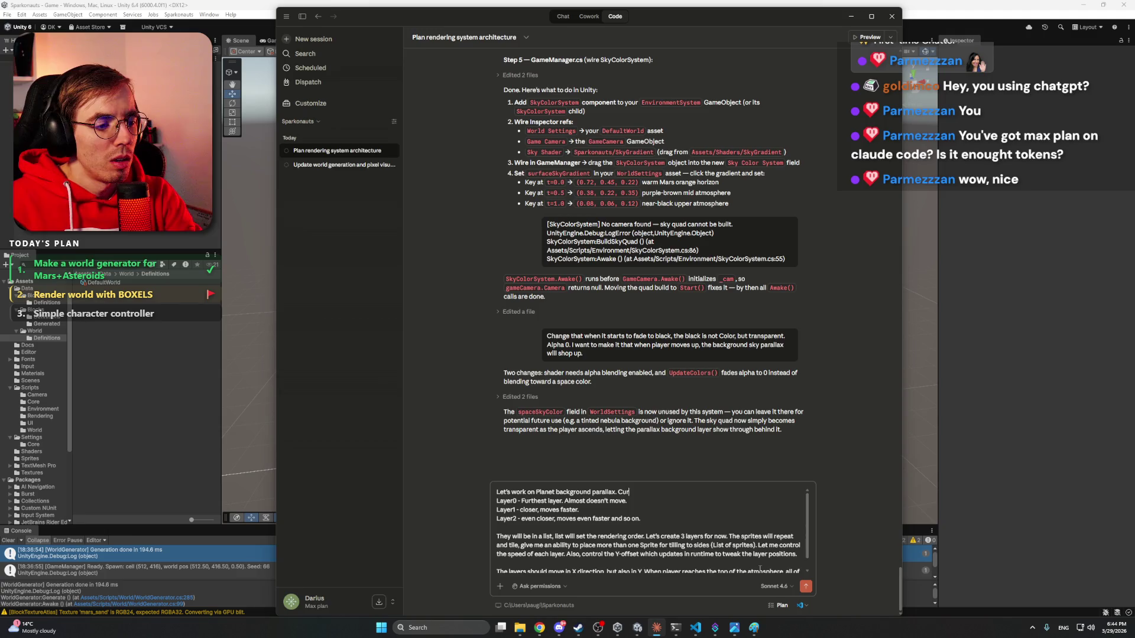
type("rently was")
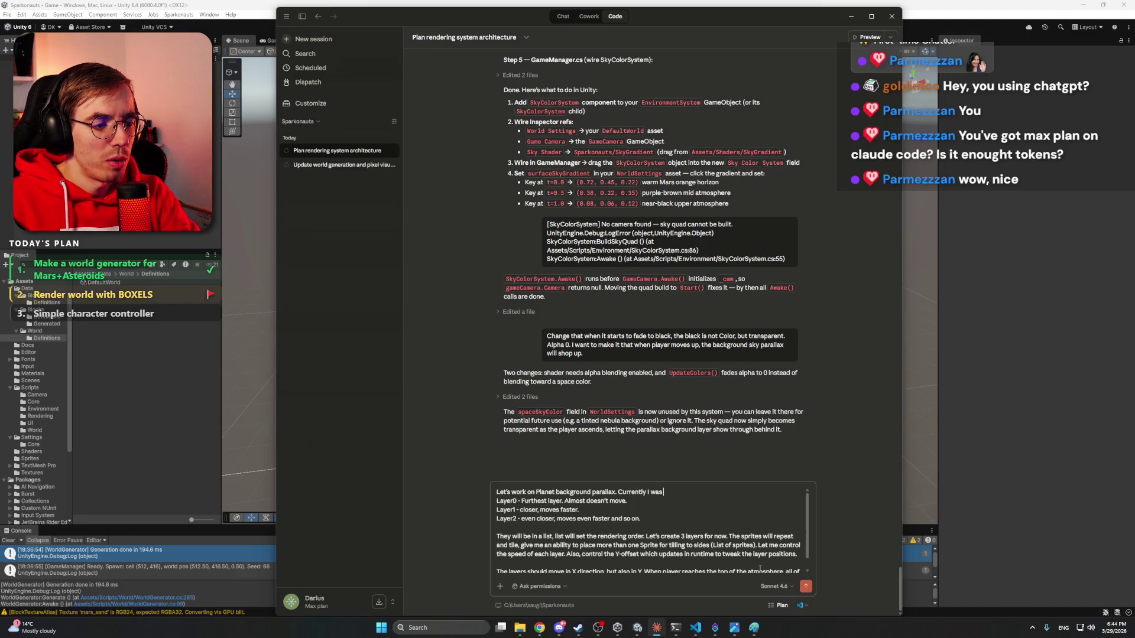
type(" planning on")
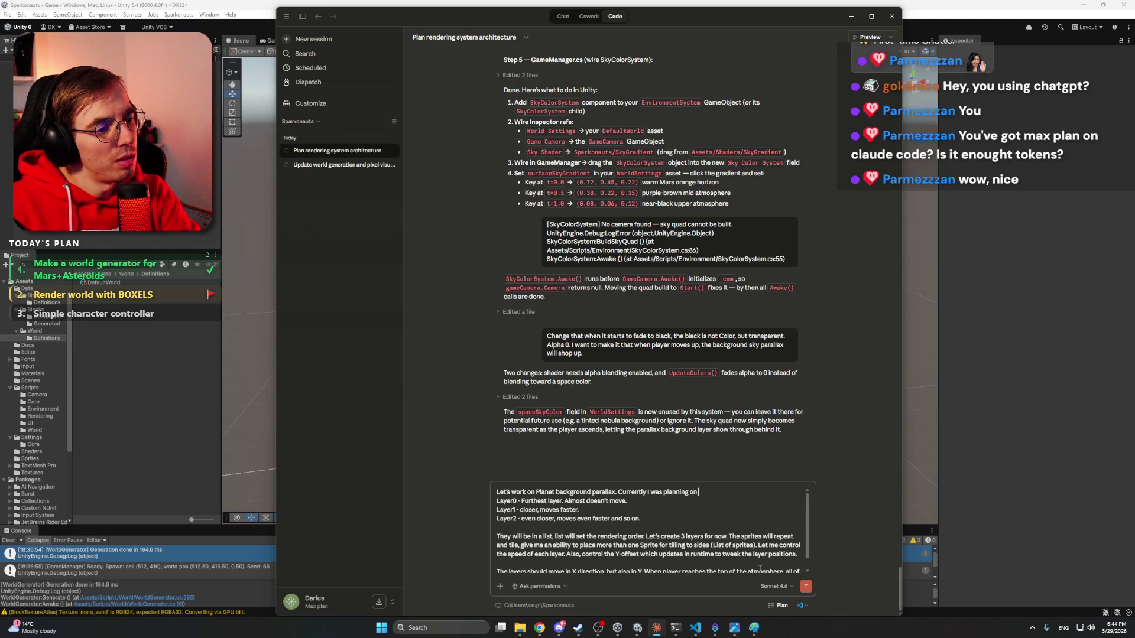
type(" doiputting")
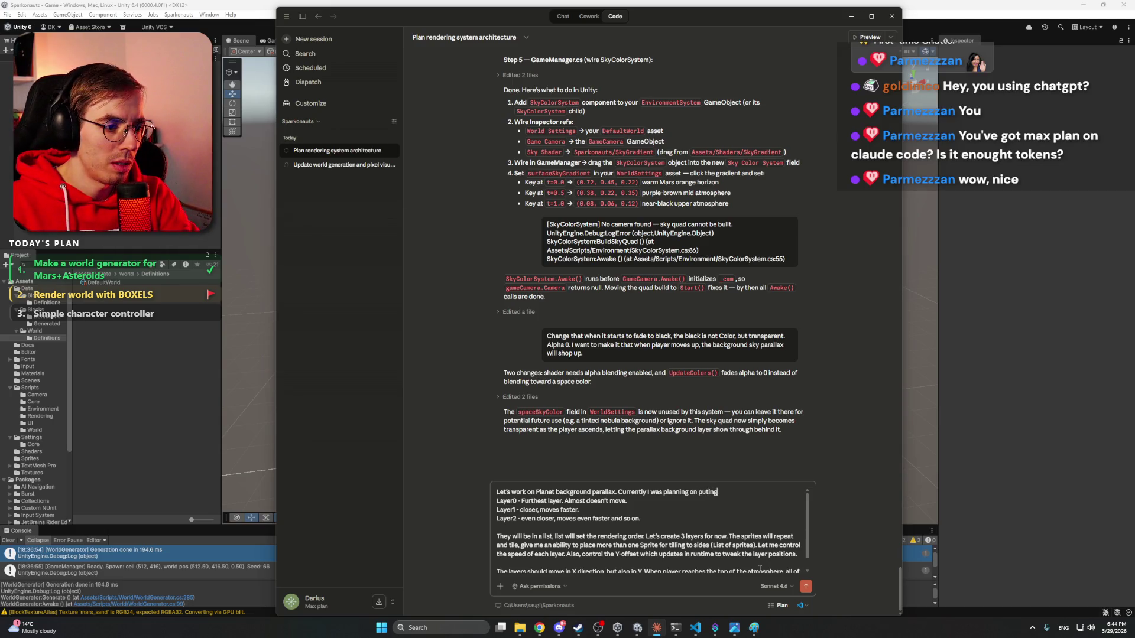
type(" this s")
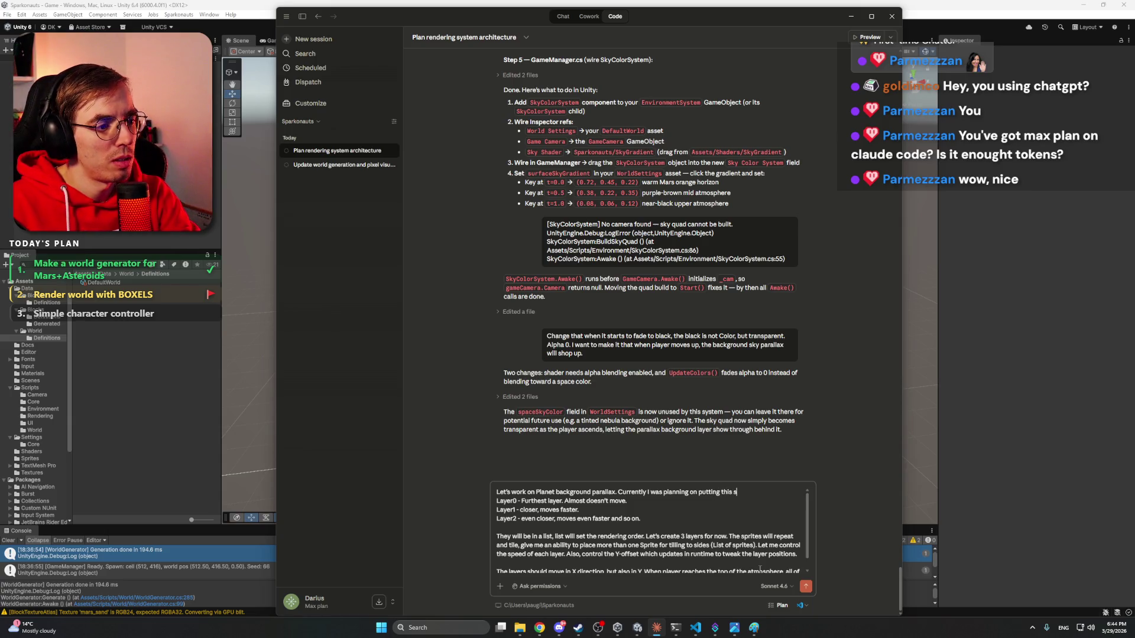
type("ystem on Paralax")
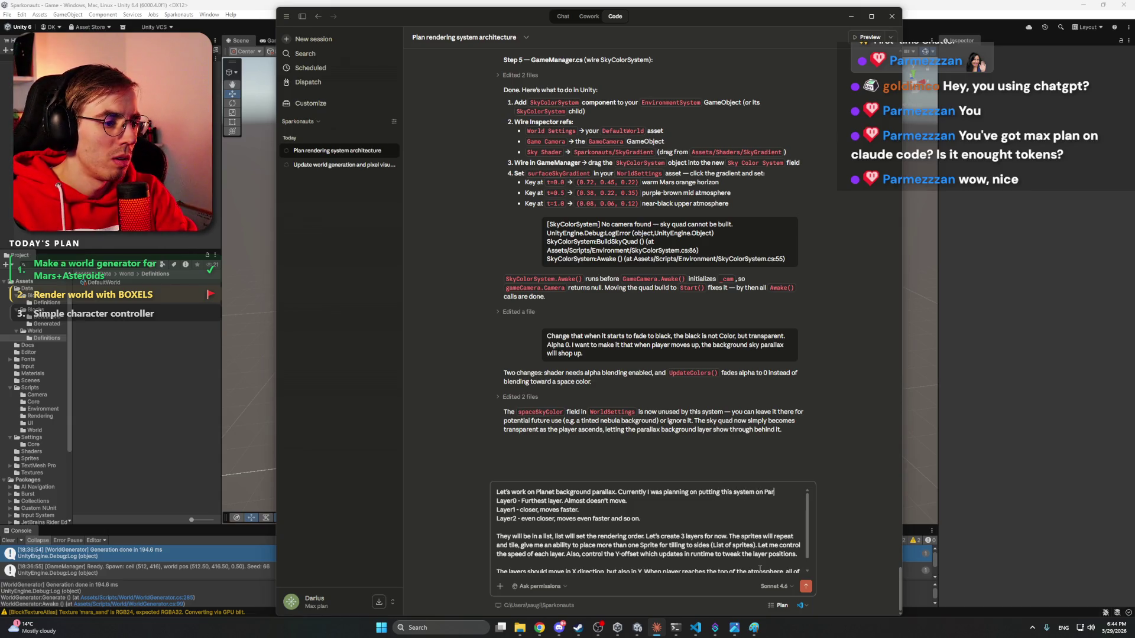
key("BackSpace")
key("BackSpace")
type("la")
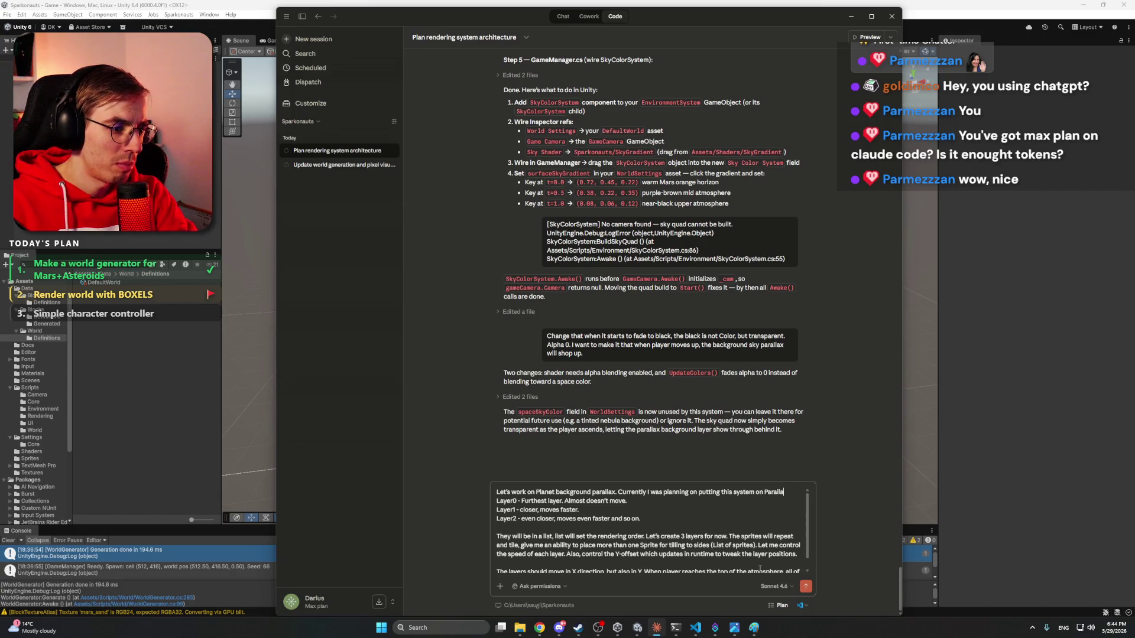
type("xSystem,")
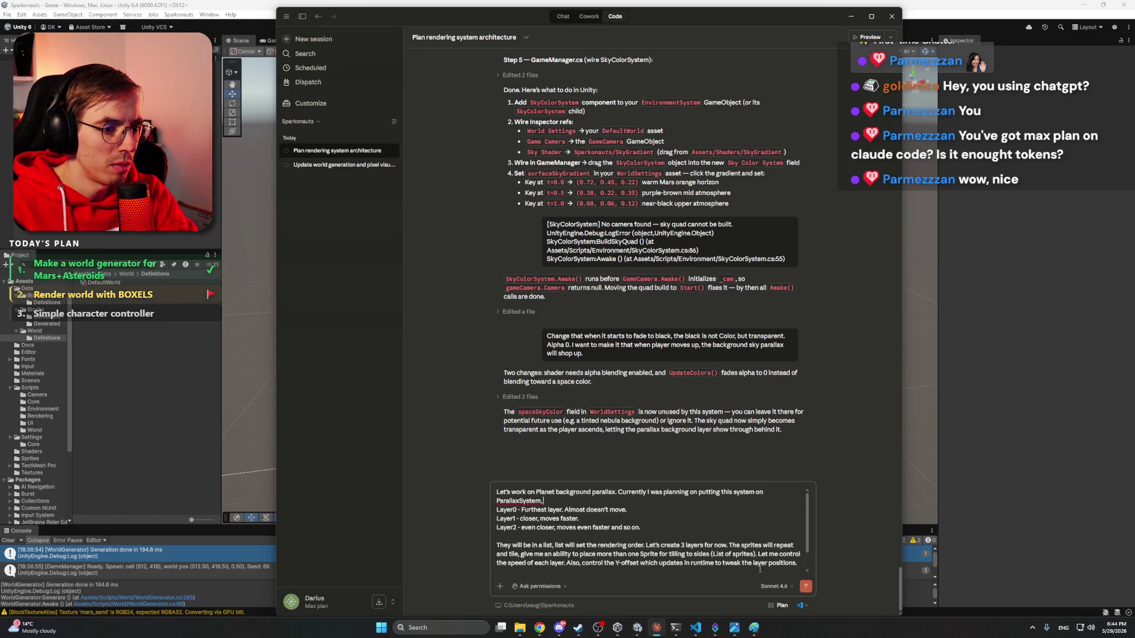
type(" but I")
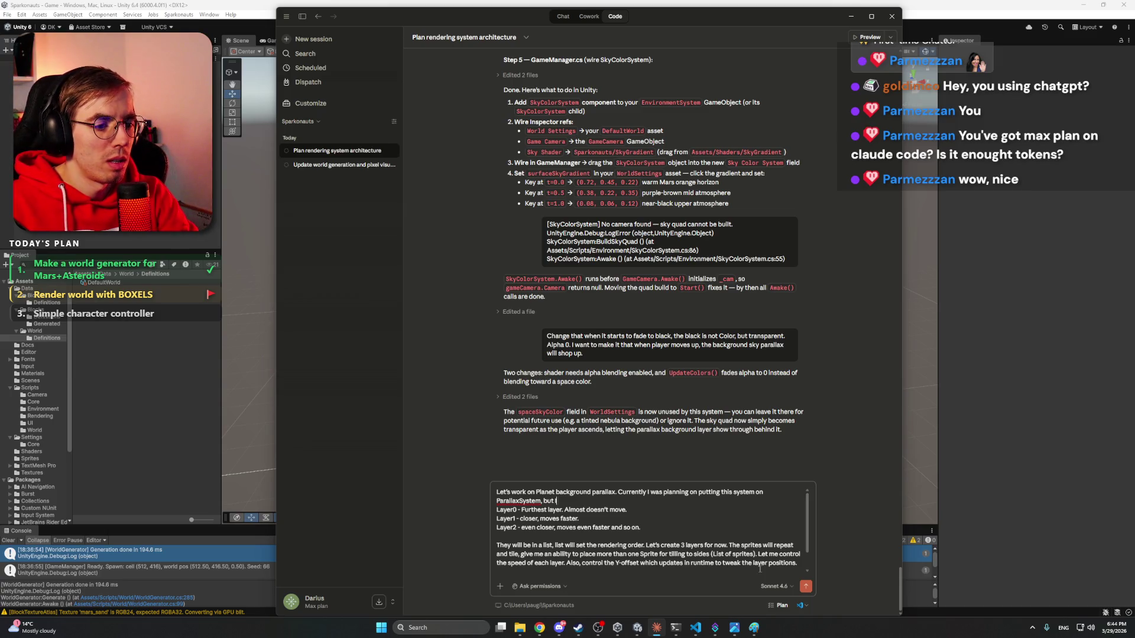
type(" need to tie")
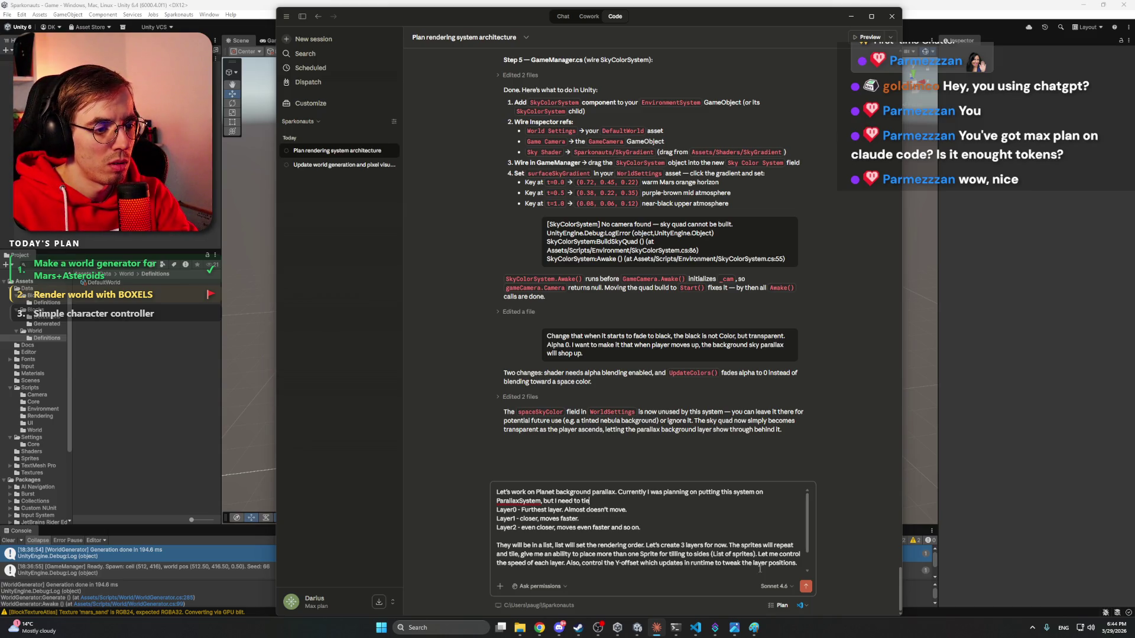
type(" it to the")
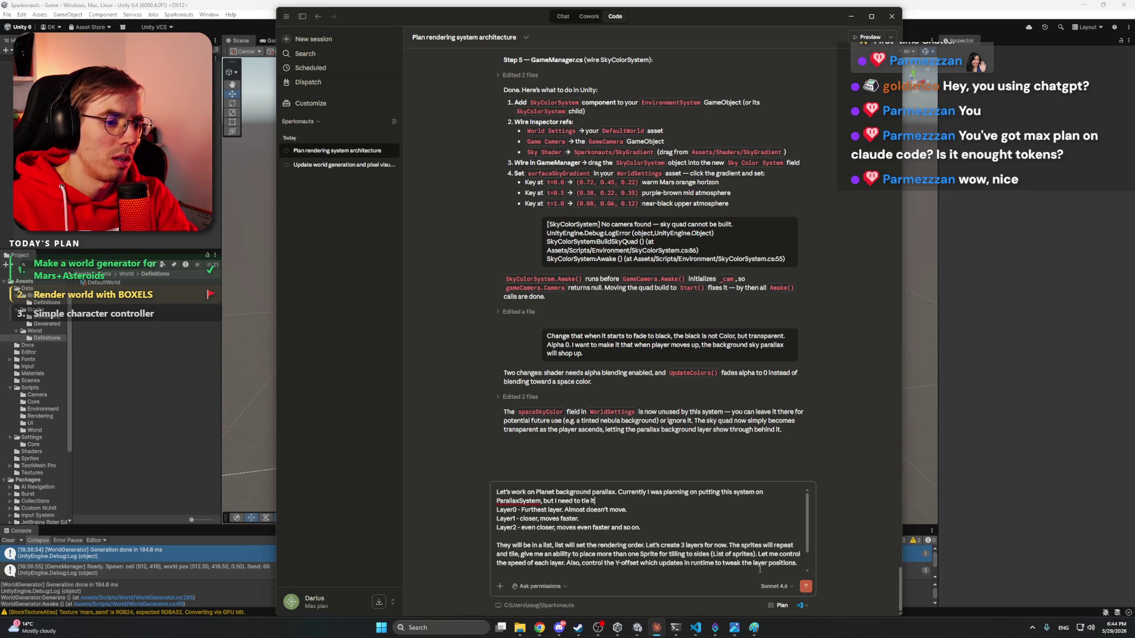
type(" Main")
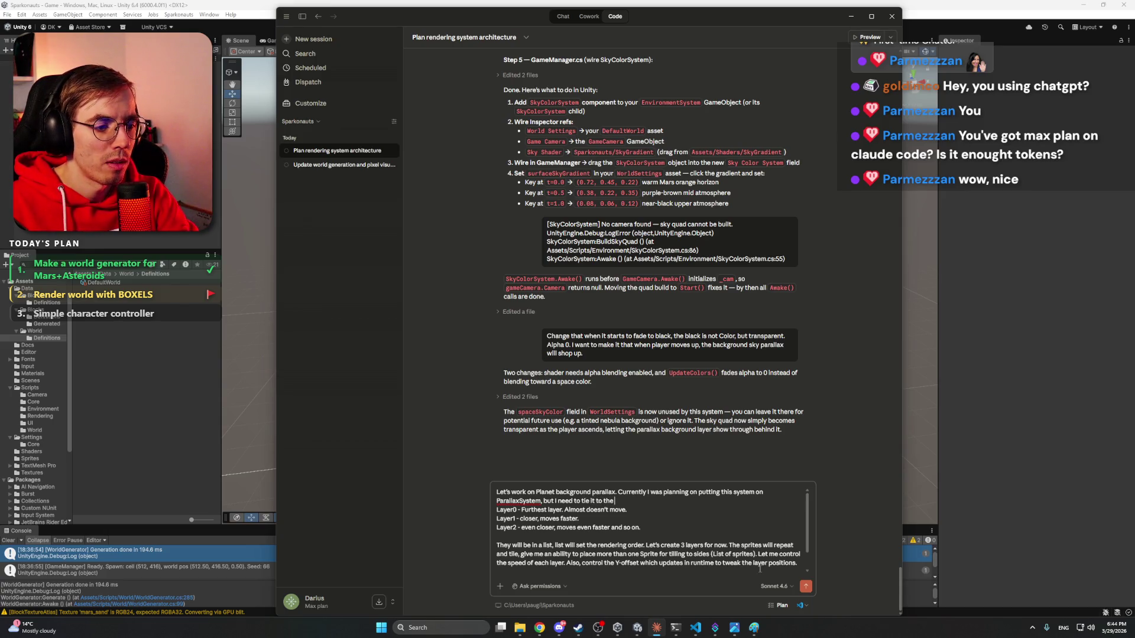
type(" world Gene")
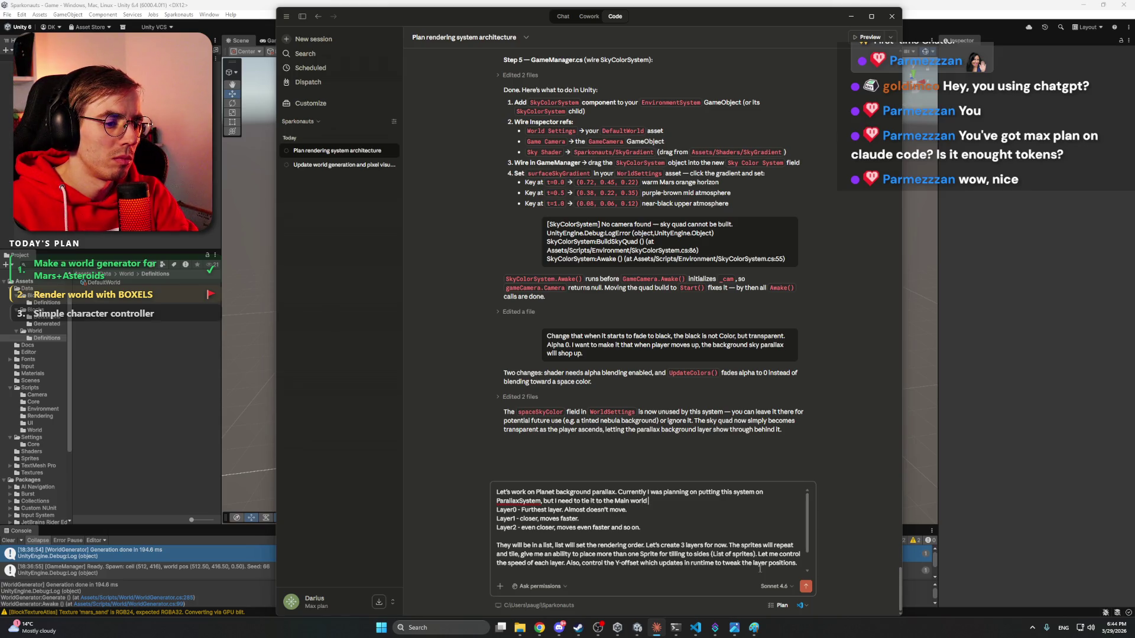
key("BackSpace")
key("BackSpace")
key("BackSpace")
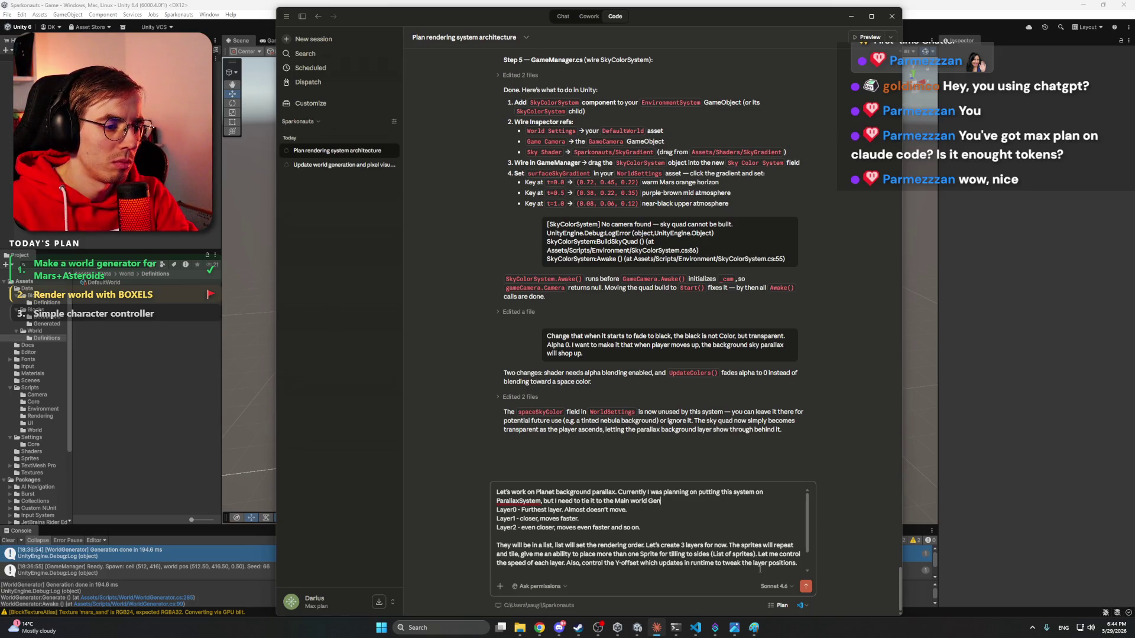
type("generatio")
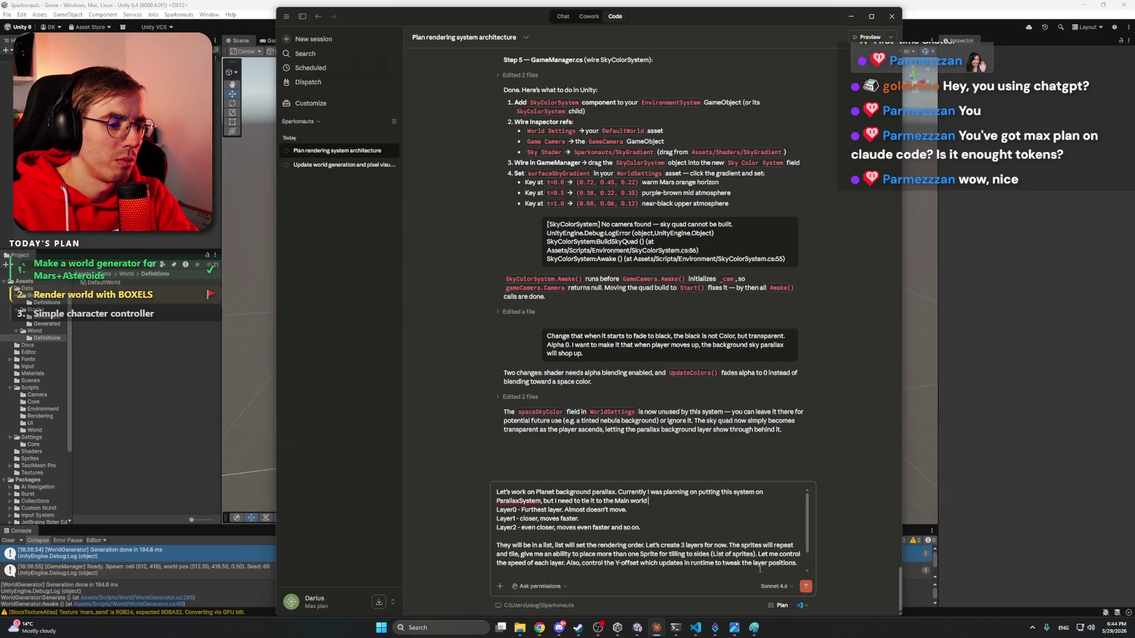
type("n settin")
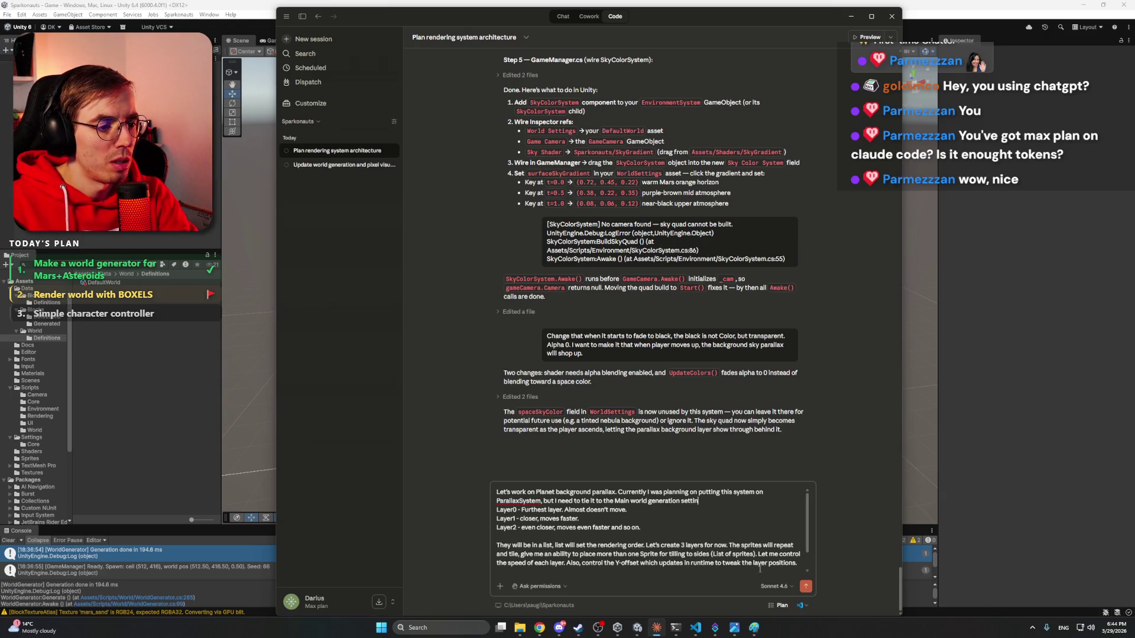
type("gs. Let's create Parr")
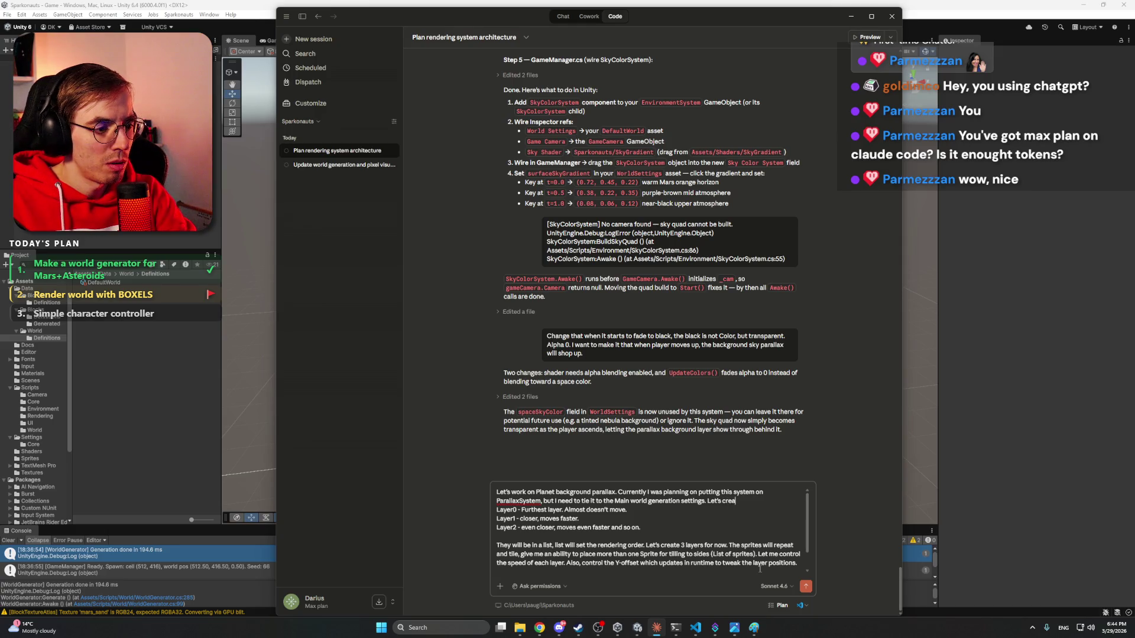
key("BackSpace")
key("BackSpace")
key("BackSpace")
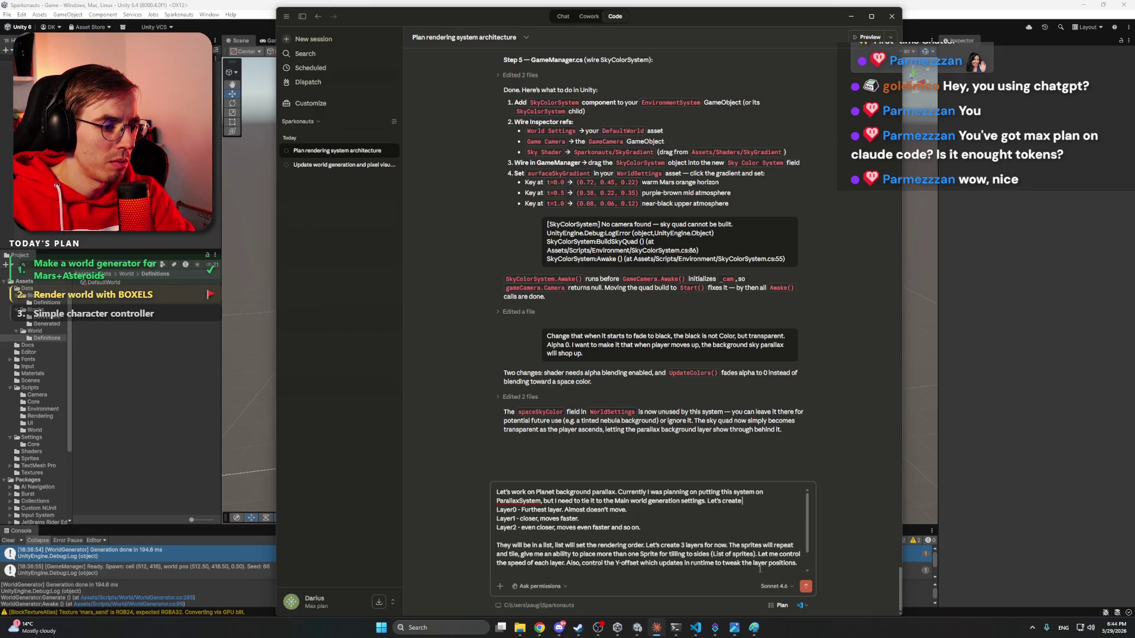
type(" Planet parallax as a")
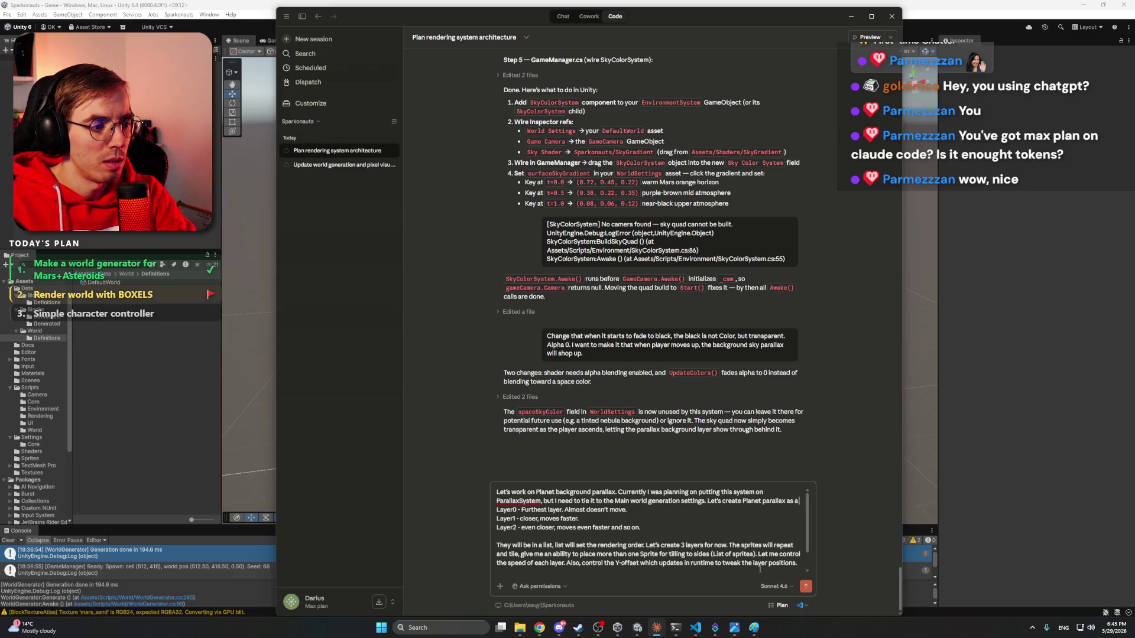
type("Scr")
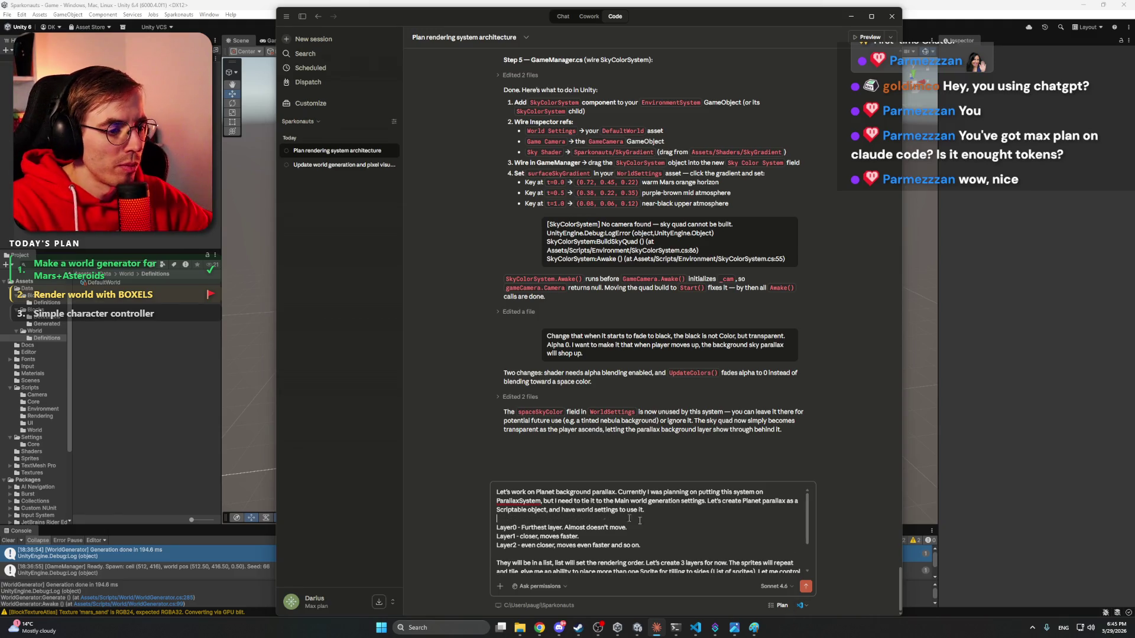
- Correct 'ParallaxSystem' to 'Parallax System' using the spelling suggestion
right_click(523, 501)
left_click(552, 373)
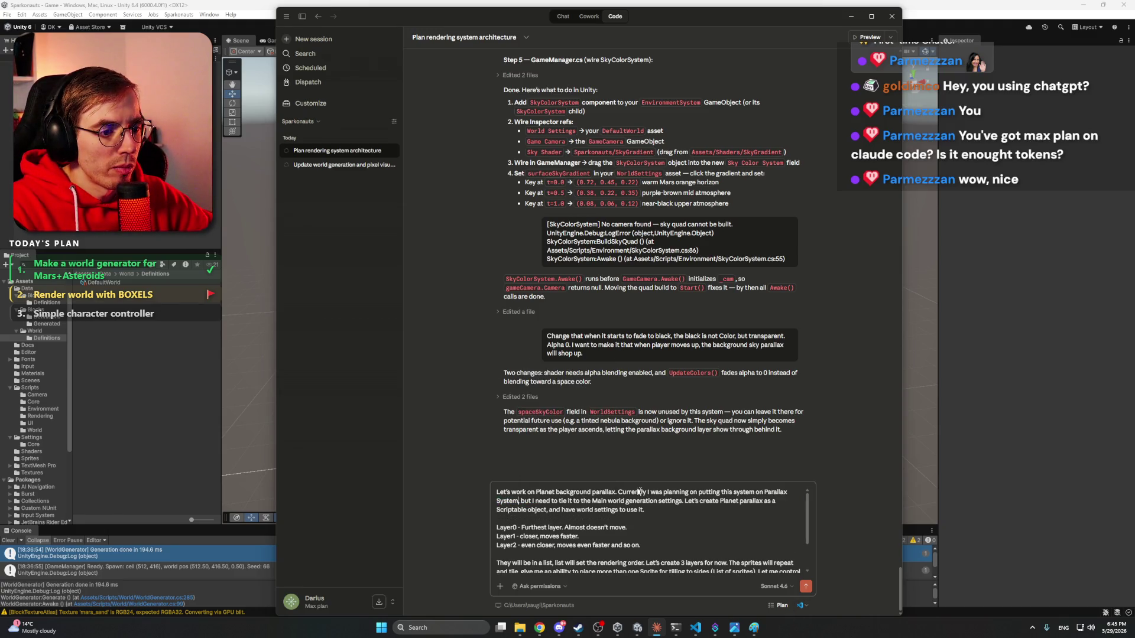
scroll(657, 510, "down", 2)
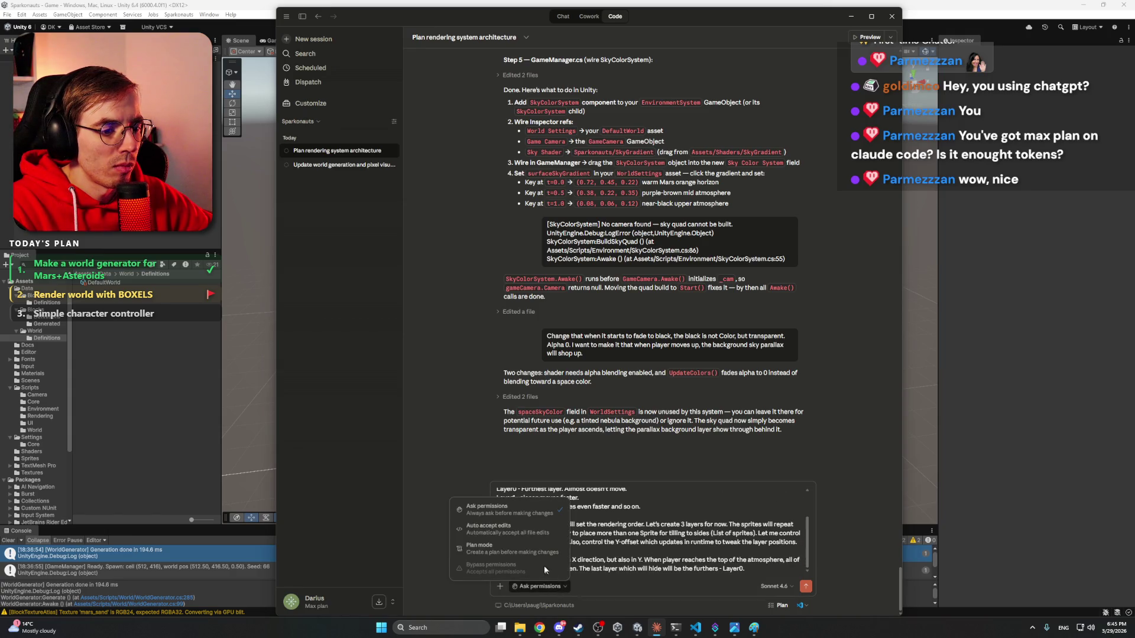
- Send the parallax request in Plan mode, then switch Chrome to the Meshy Workspace tab
left_click(805, 587)
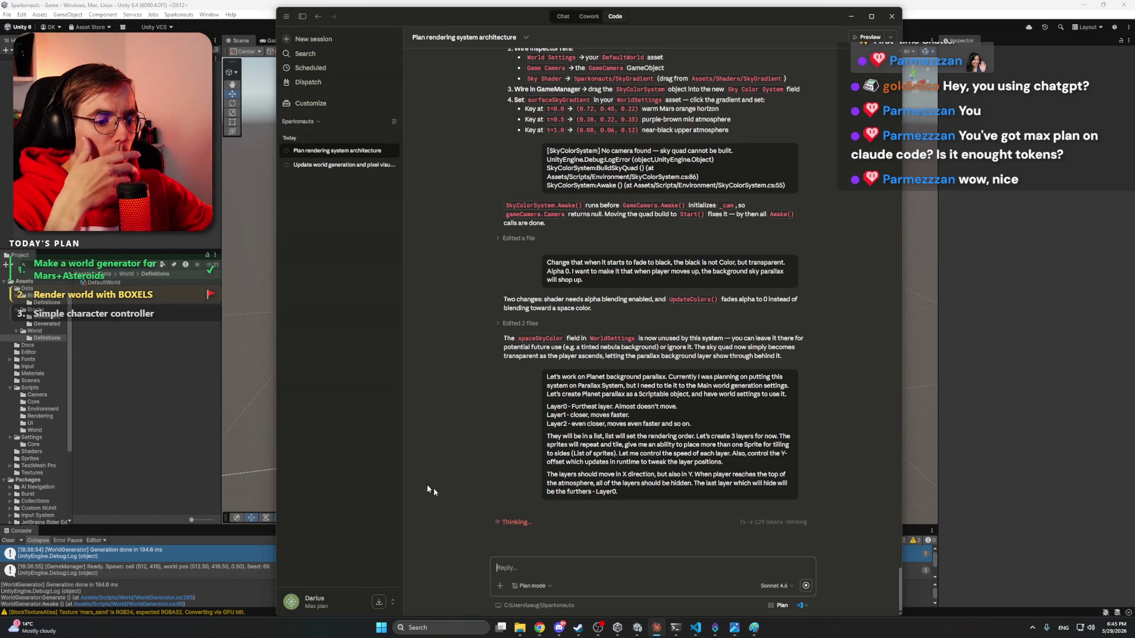
left_click(559, 629)
left_click(559, 628)
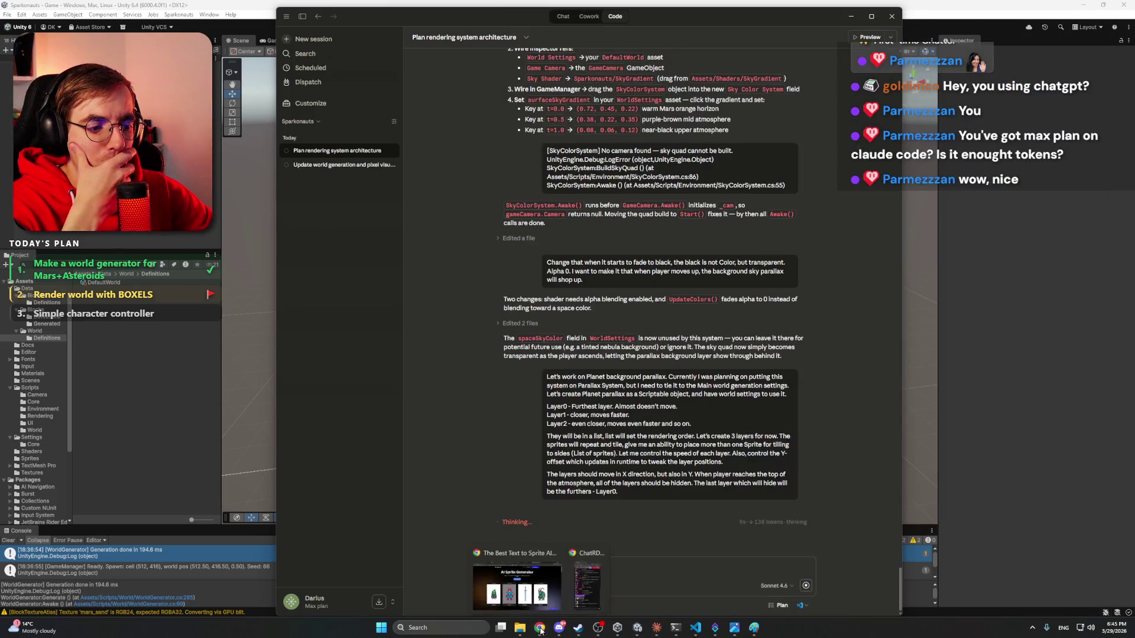
left_click(532, 579)
left_click(698, 9)
left_click(648, 9)
left_click(653, 7)
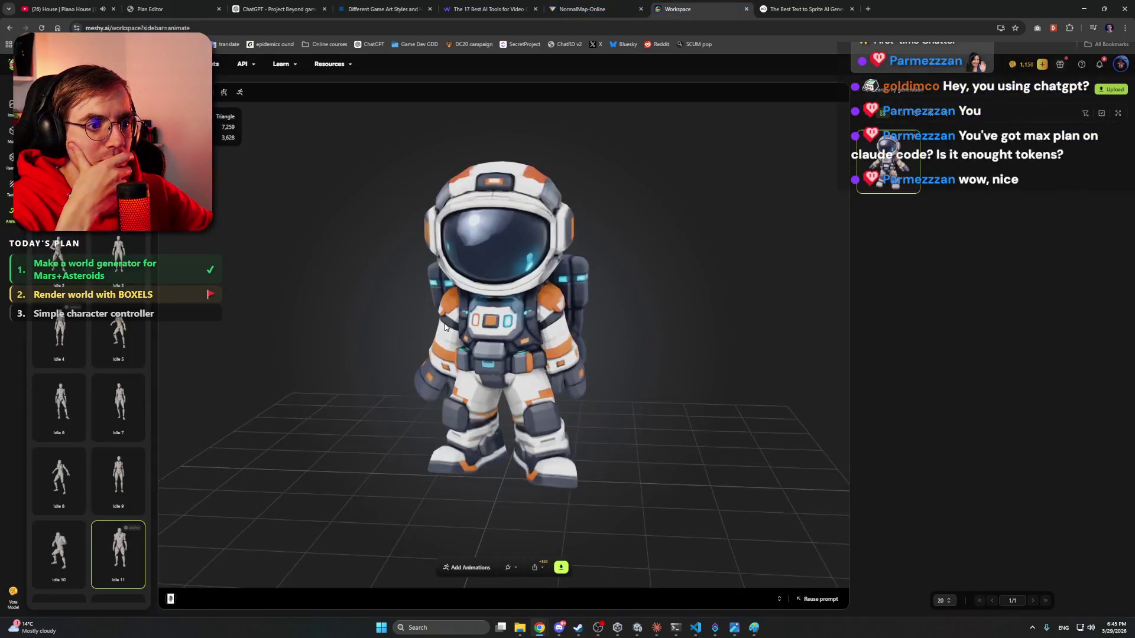
- Orbit around the astronaut to view Idle 11 from the side and behind, then bring Claude forward
scroll(57, 491, "down", 2)
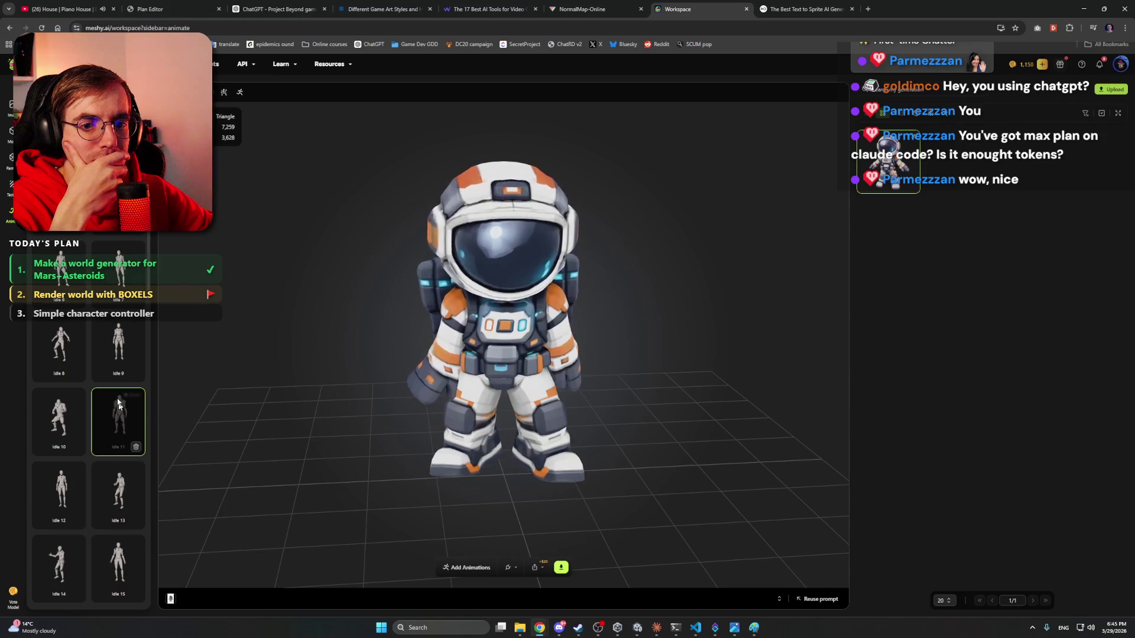
scroll(142, 381, "up", 1)
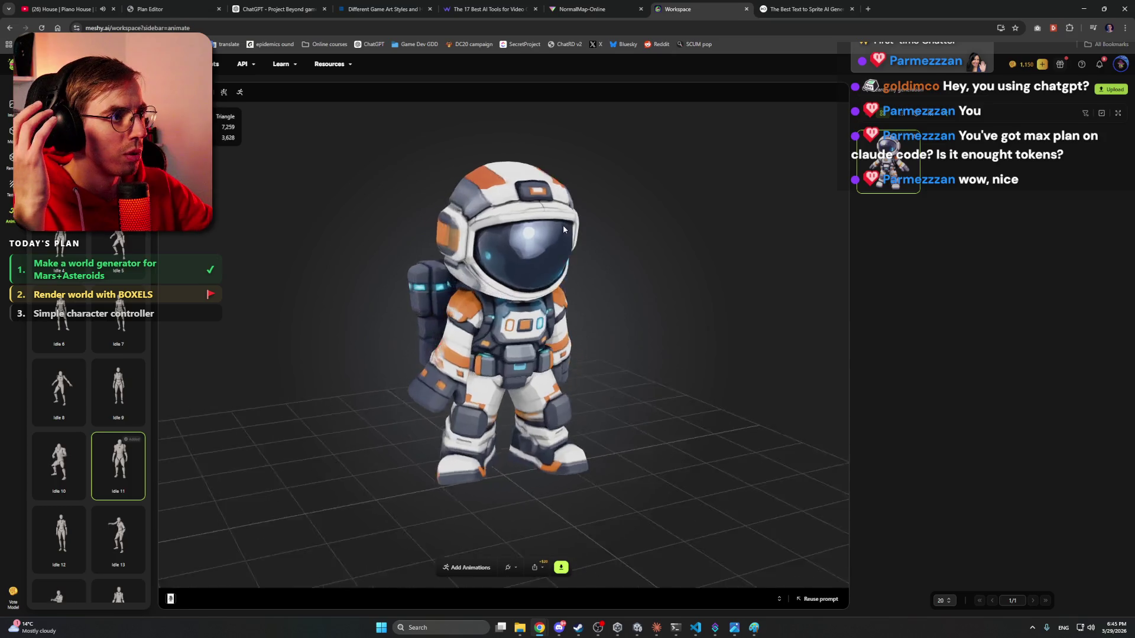
mouse_move(496, 233)
left_mouse_down()
mouse_move(710, 414)
mouse_move(1034, 604)
left_mouse_up()
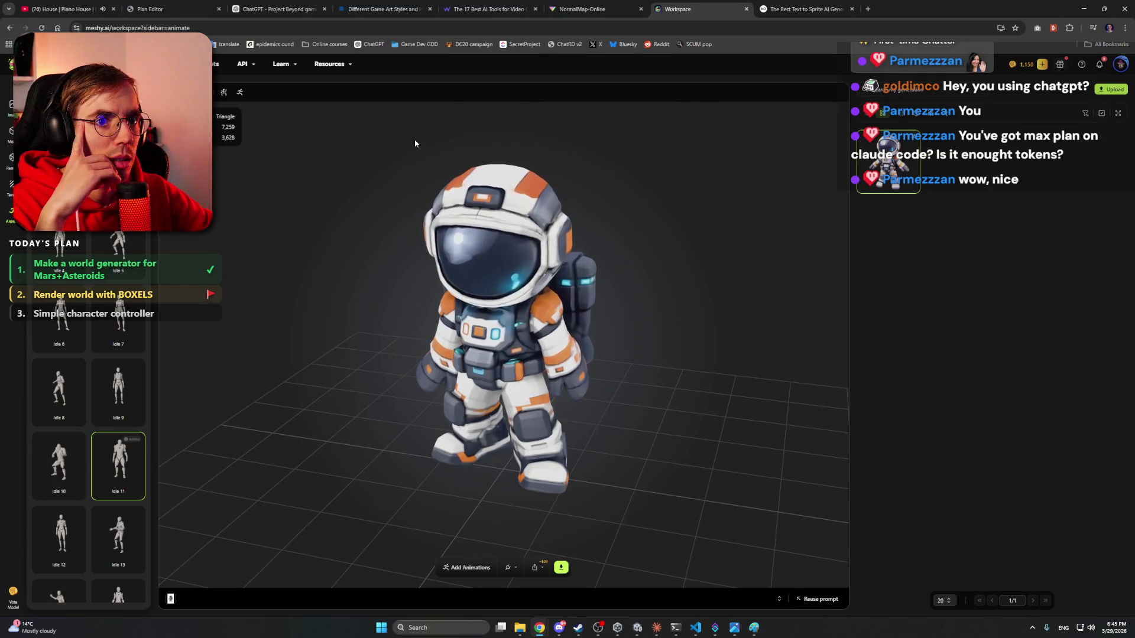
scroll(89, 414, "up", 2)
mouse_move(698, 271)
left_mouse_down()
mouse_move(413, 272)
mouse_move(490, 272)
mouse_move(449, 272)
left_mouse_up()
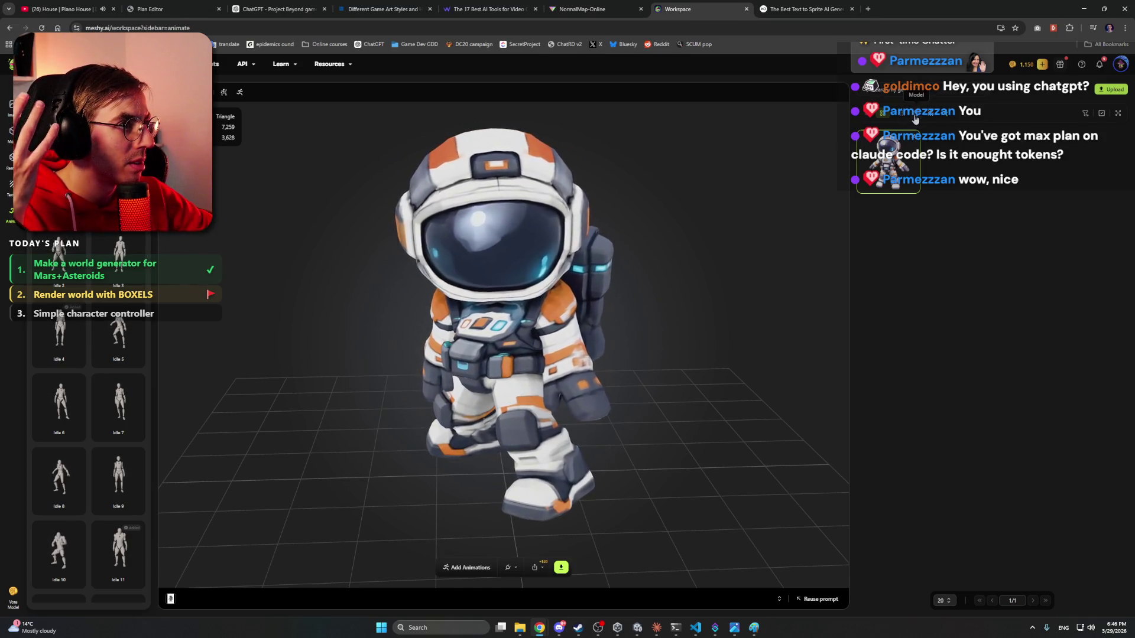
left_click(1085, 115)
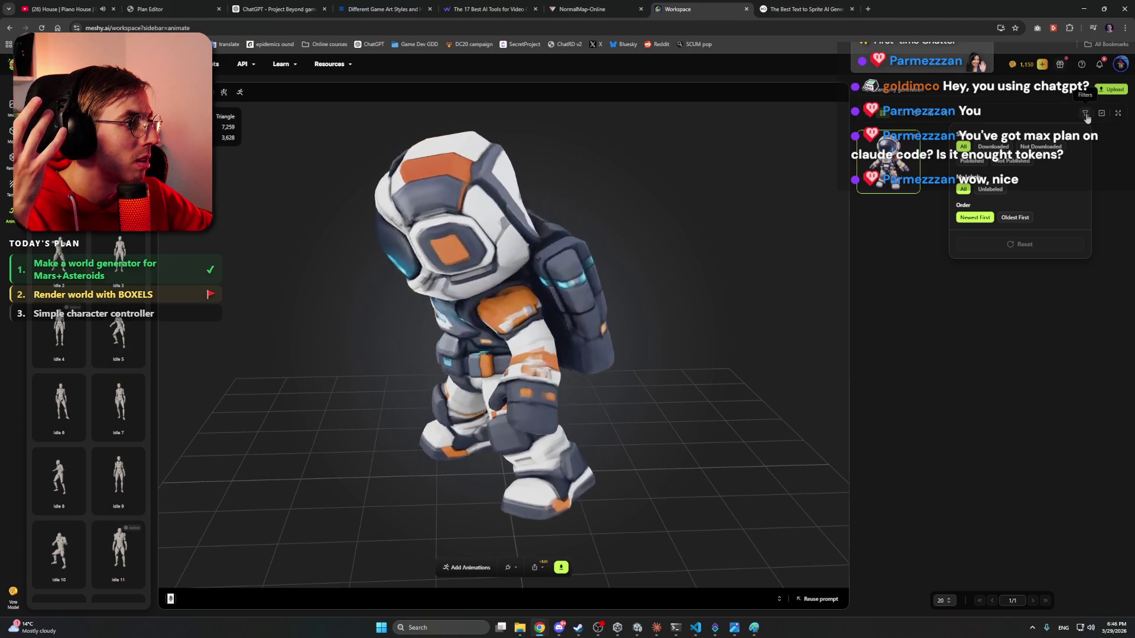
left_click_drag(644, 178, 448, 223)
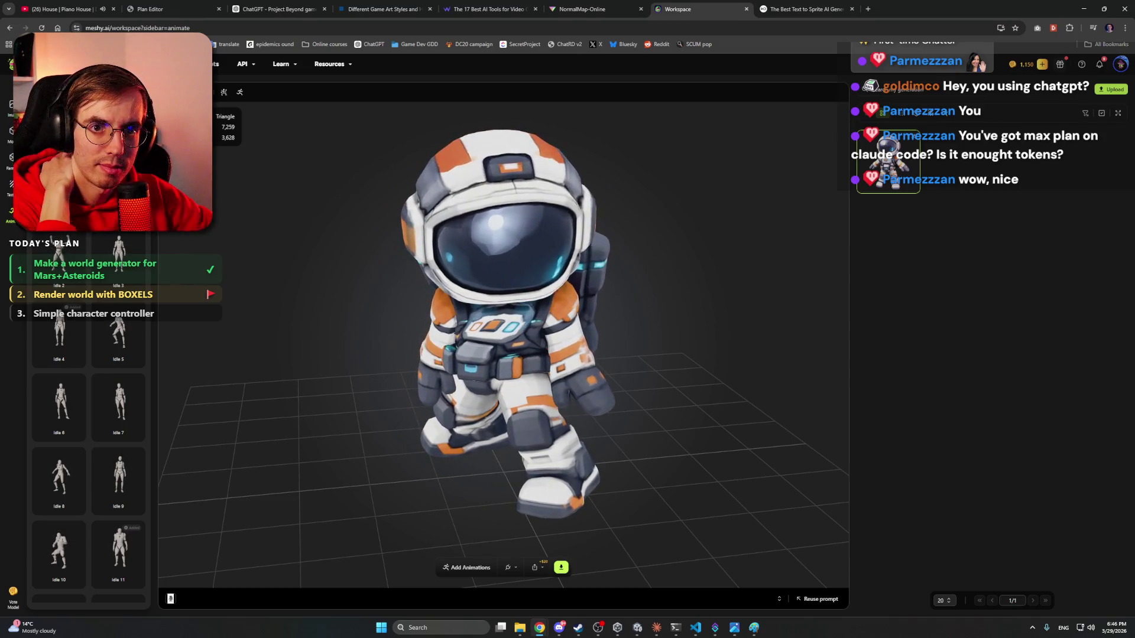
left_click(657, 629)
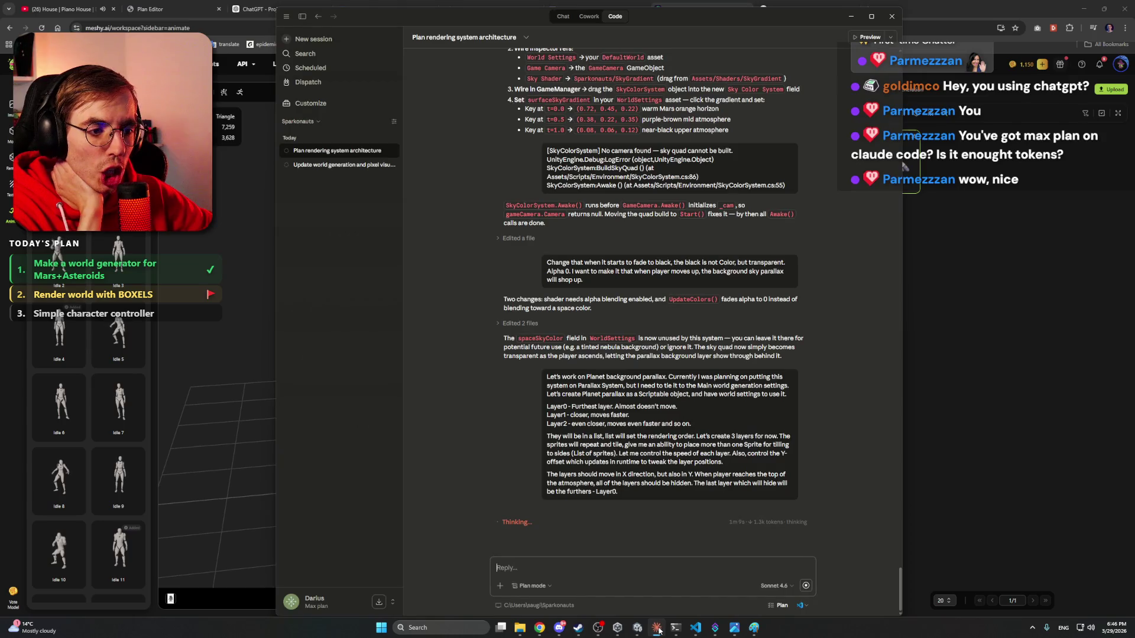
- Minimize Claude, return to the Meshy Workspace tab and orbit the astronaut to face the front
left_click(657, 628)
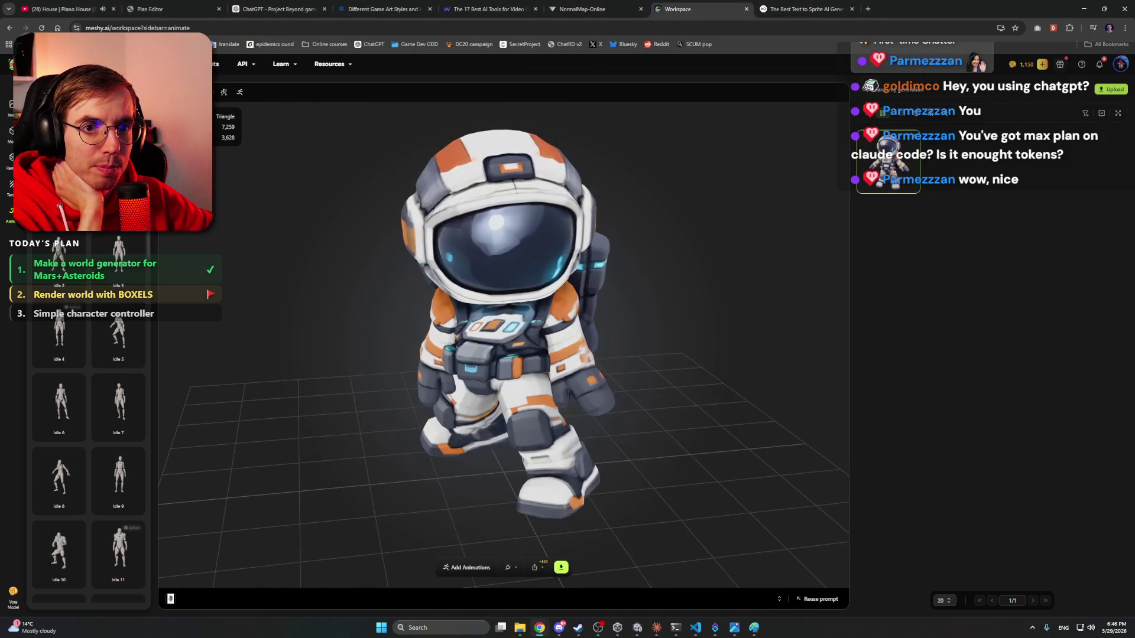
left_click(559, 628)
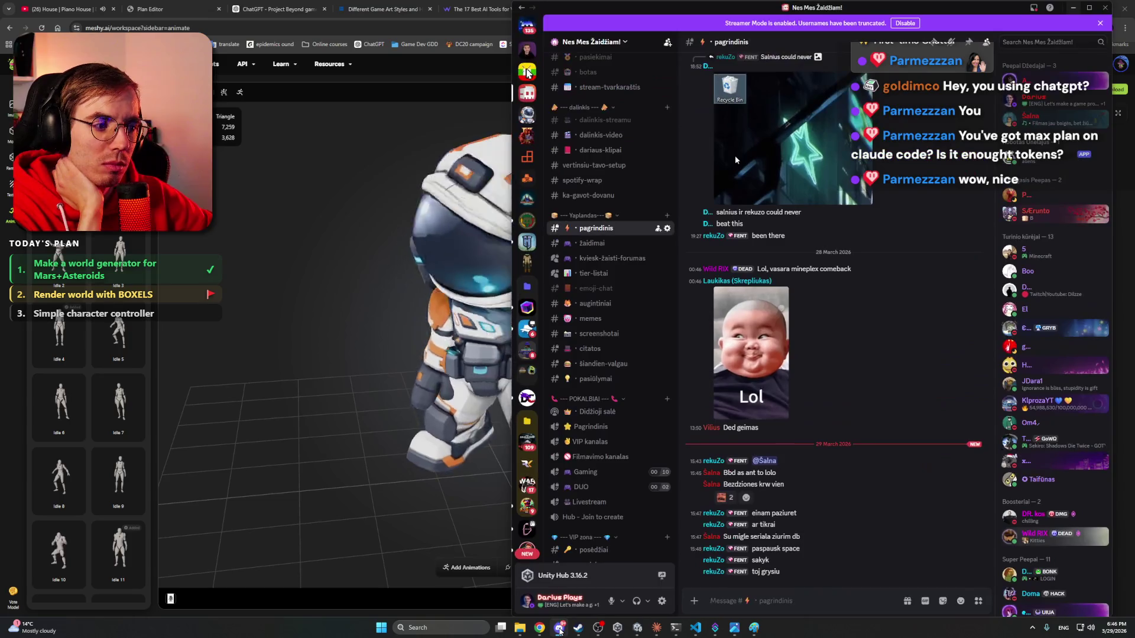
left_click(559, 628)
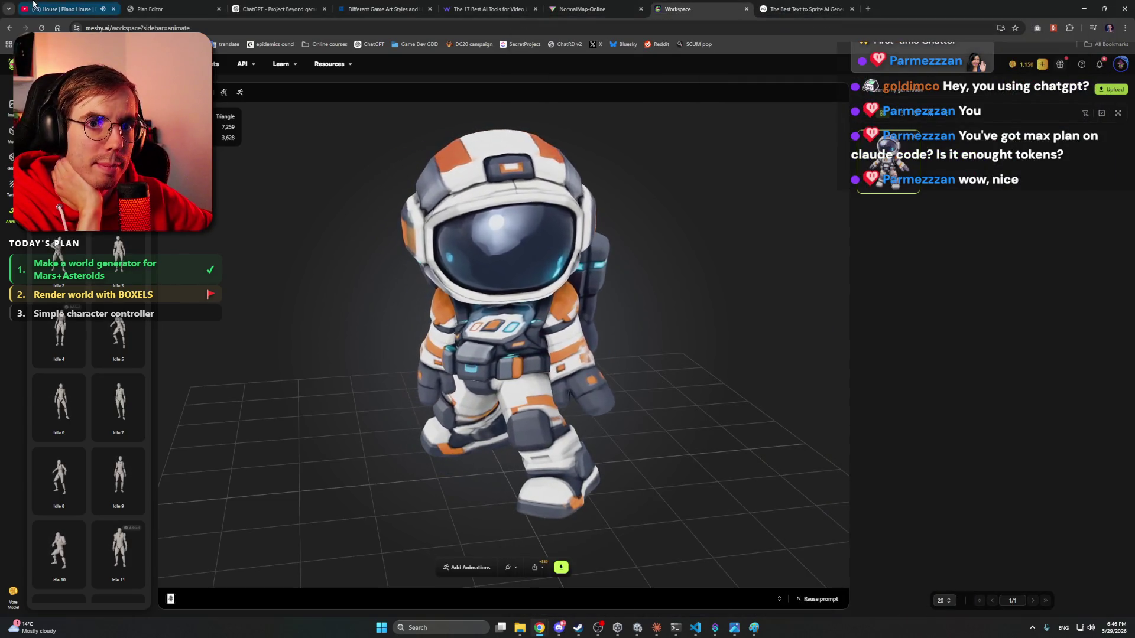
left_click(62, 9)
left_click(696, 4)
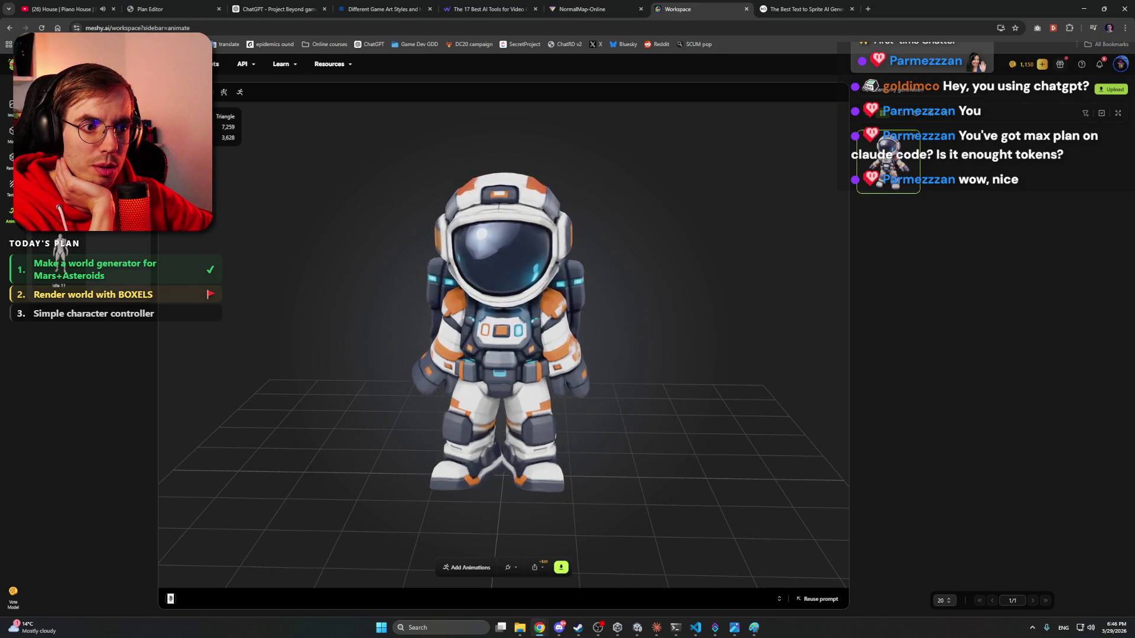
mouse_move(235, 236)
left_mouse_down()
mouse_move(402, 251)
mouse_move(330, 274)
mouse_move(267, 244)
mouse_move(384, 275)
mouse_move(498, 272)
mouse_move(330, 254)
mouse_move(328, 225)
mouse_move(483, 253)
left_mouse_up()
scroll(497, 272, "up", 2)
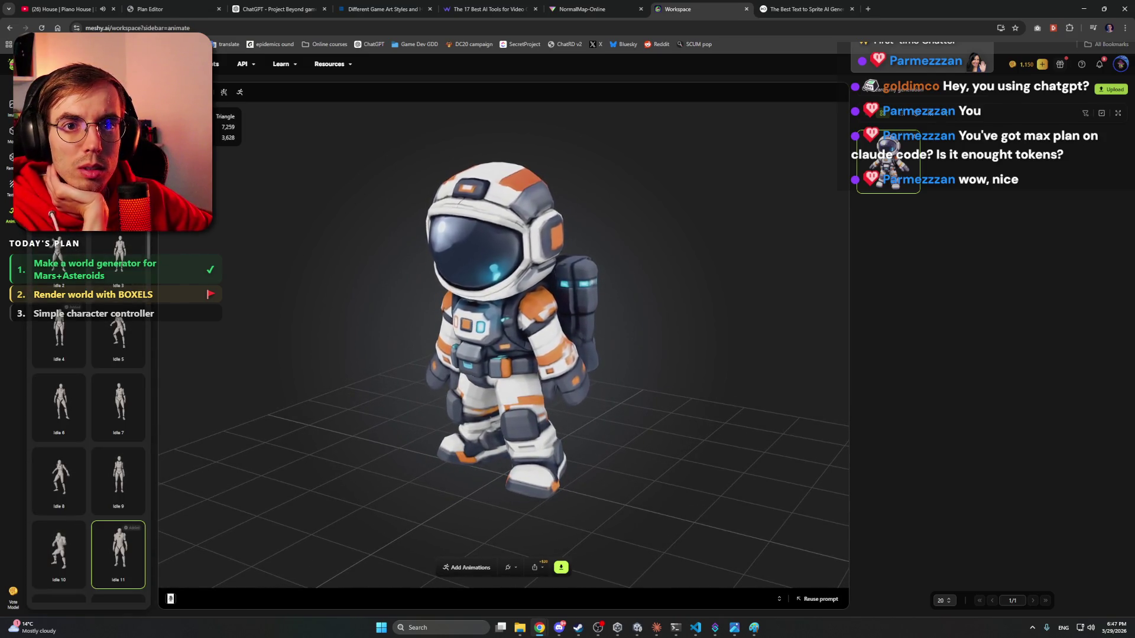
scroll(126, 247, "down", 1)
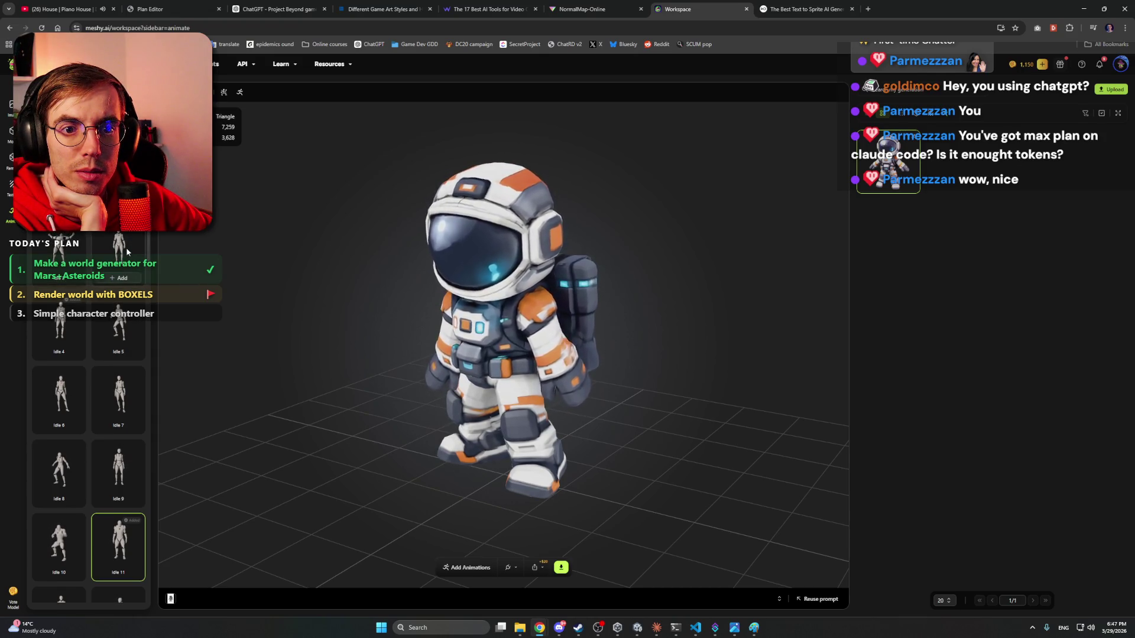
scroll(126, 247, "down", 1)
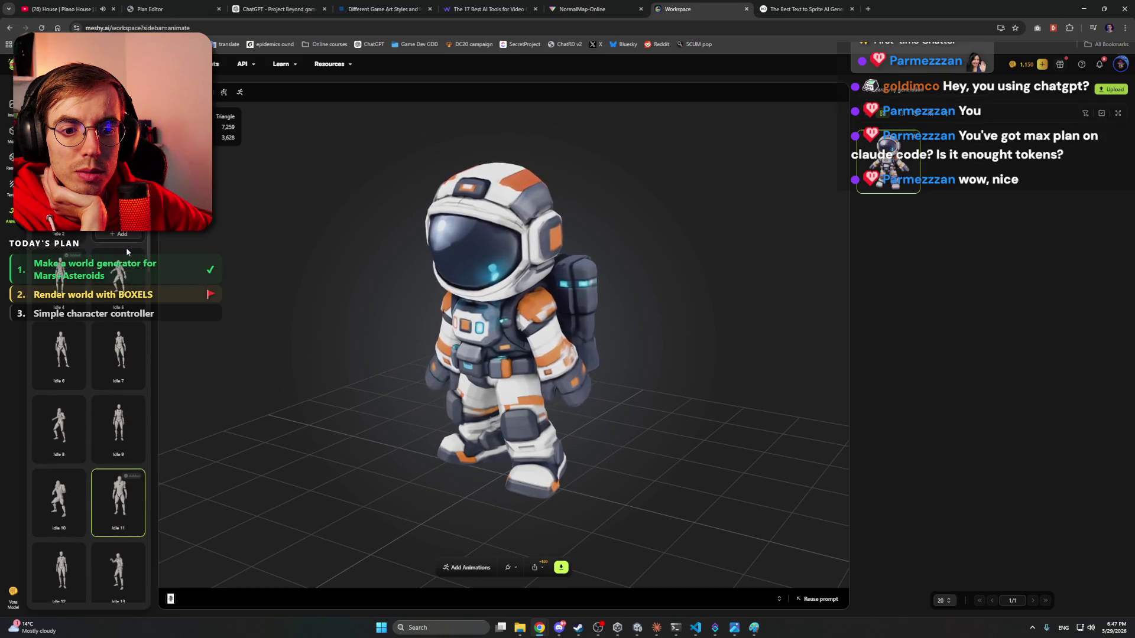
scroll(126, 252, "down", 4)
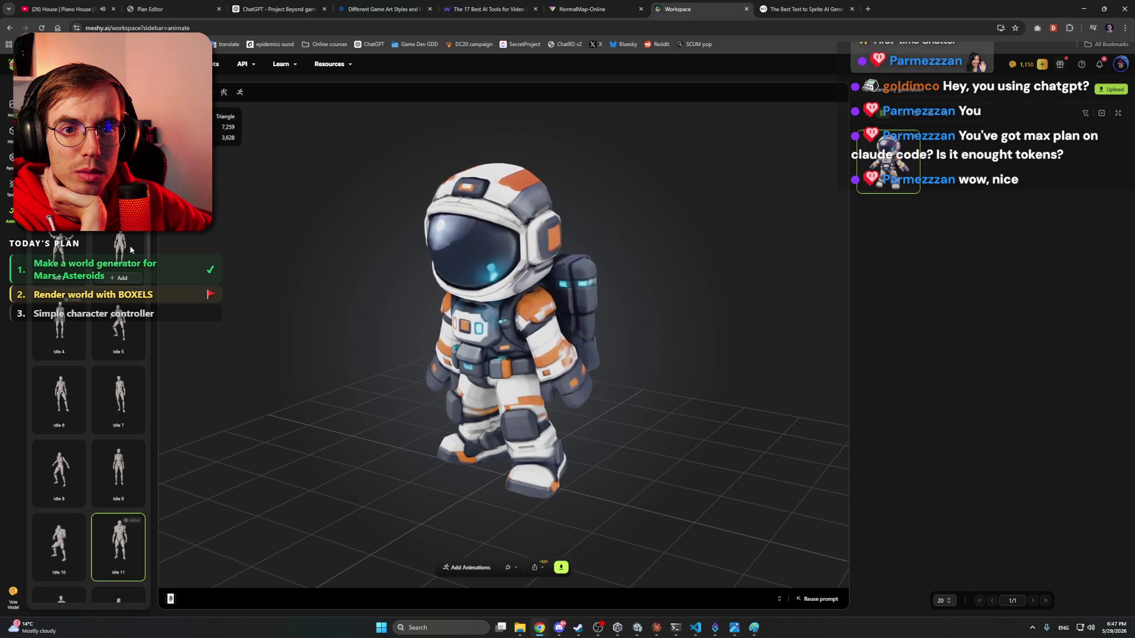
scroll(131, 249, "down", 3)
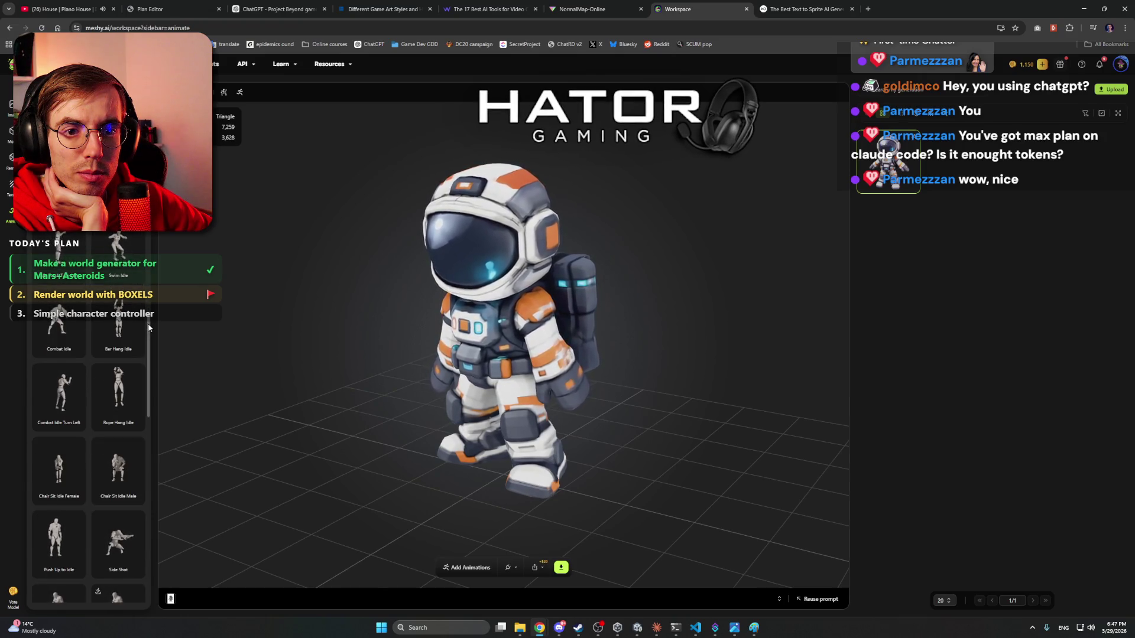
scroll(160, 496, "down", 2)
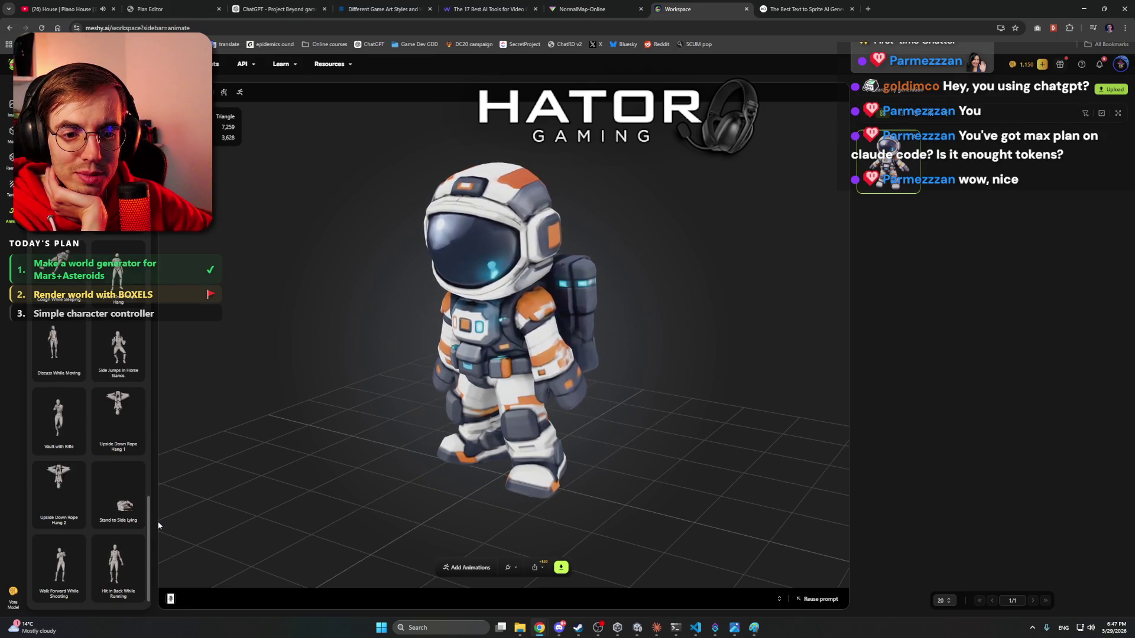
left_click_drag(148, 532, 149, 248)
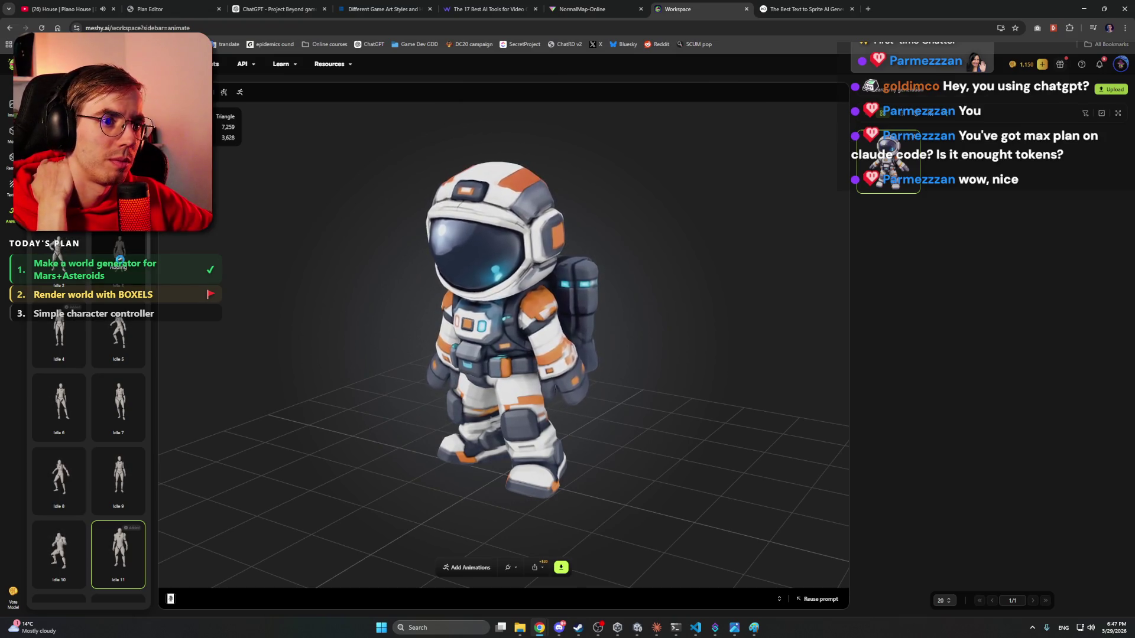
- Preview the Idle 3 animation on the astronaut and orbit to see its back
left_click(559, 628)
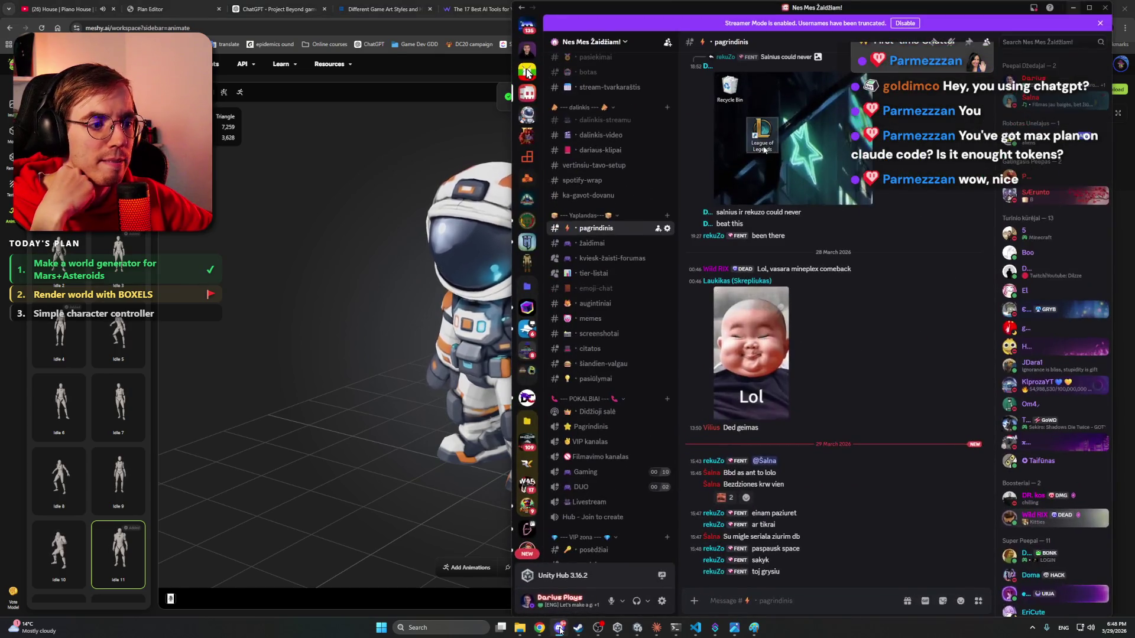
left_click(558, 628)
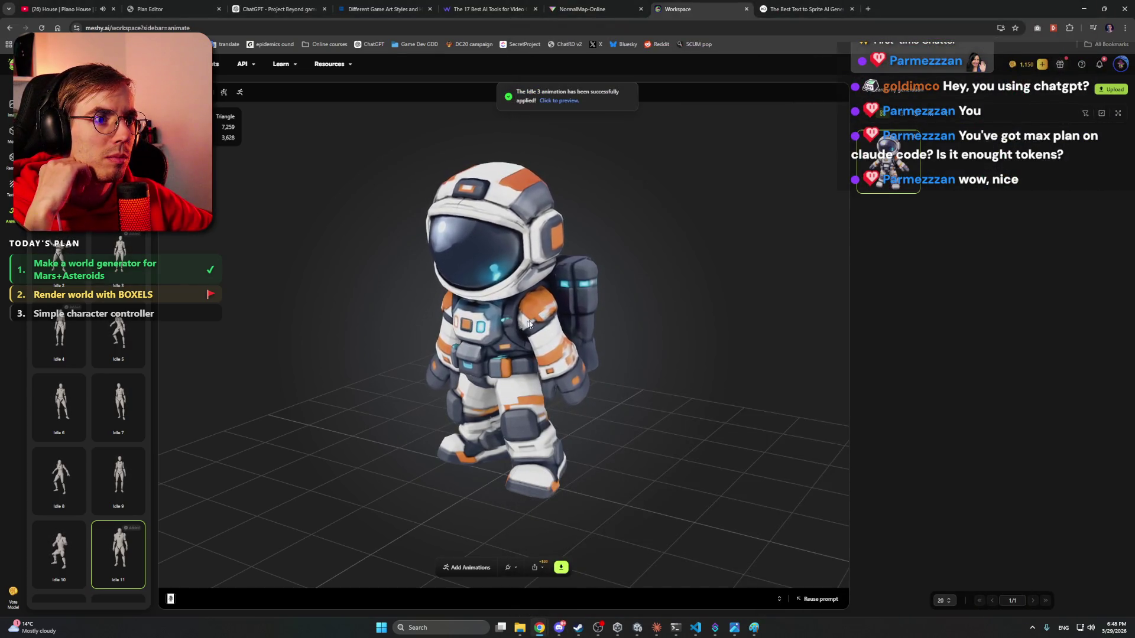
scroll(103, 322, "down", 5)
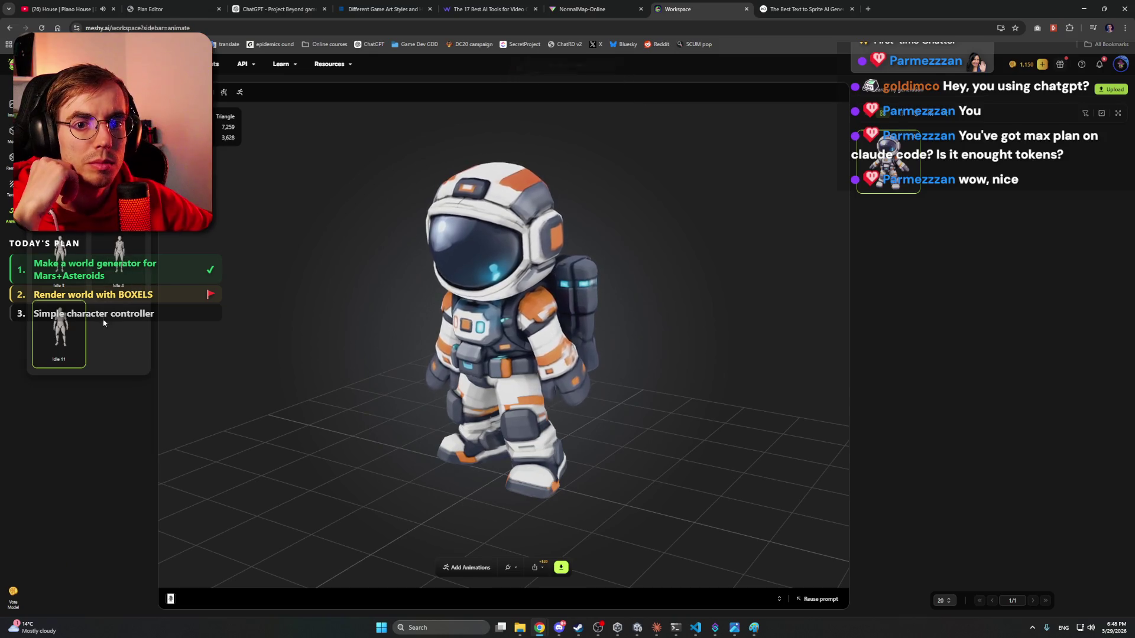
mouse_move(62, 326)
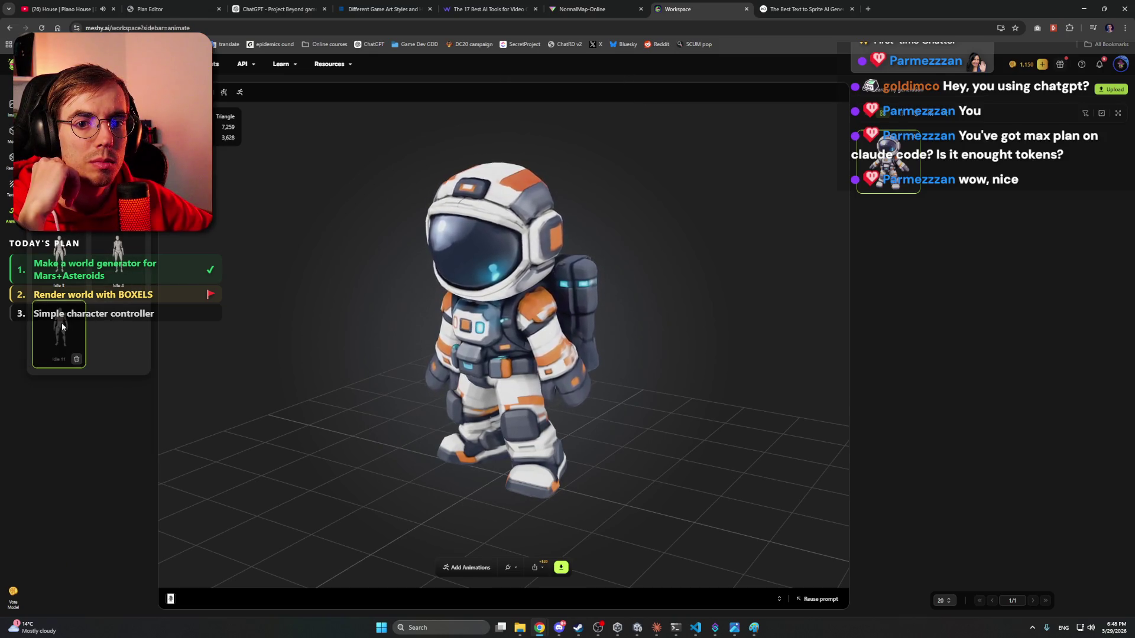
mouse_move(121, 255)
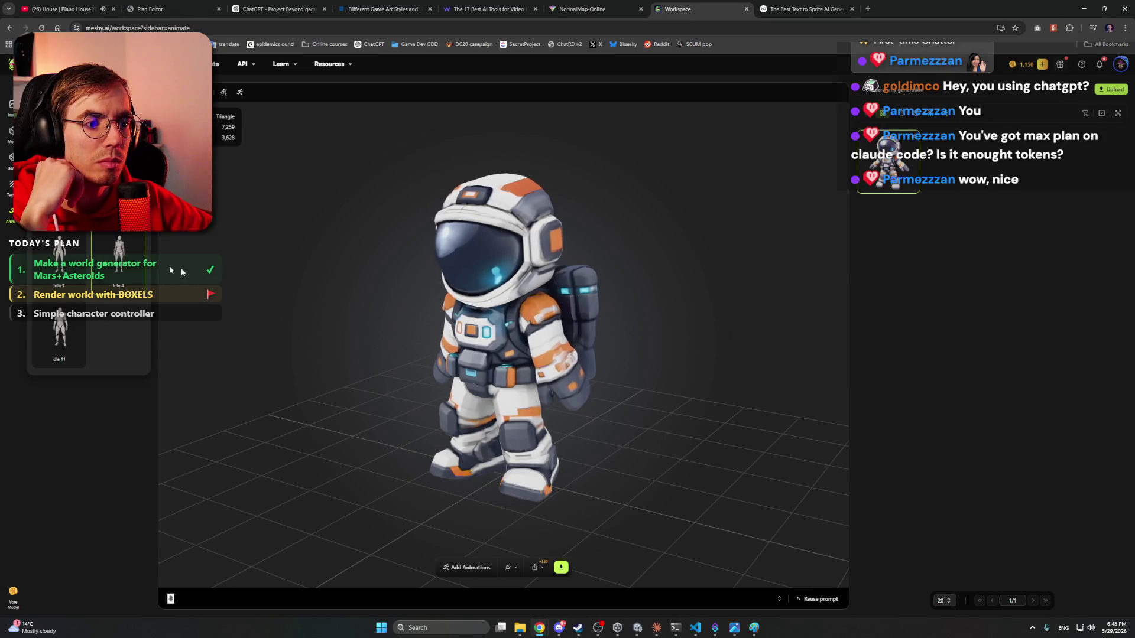
left_click(59, 259)
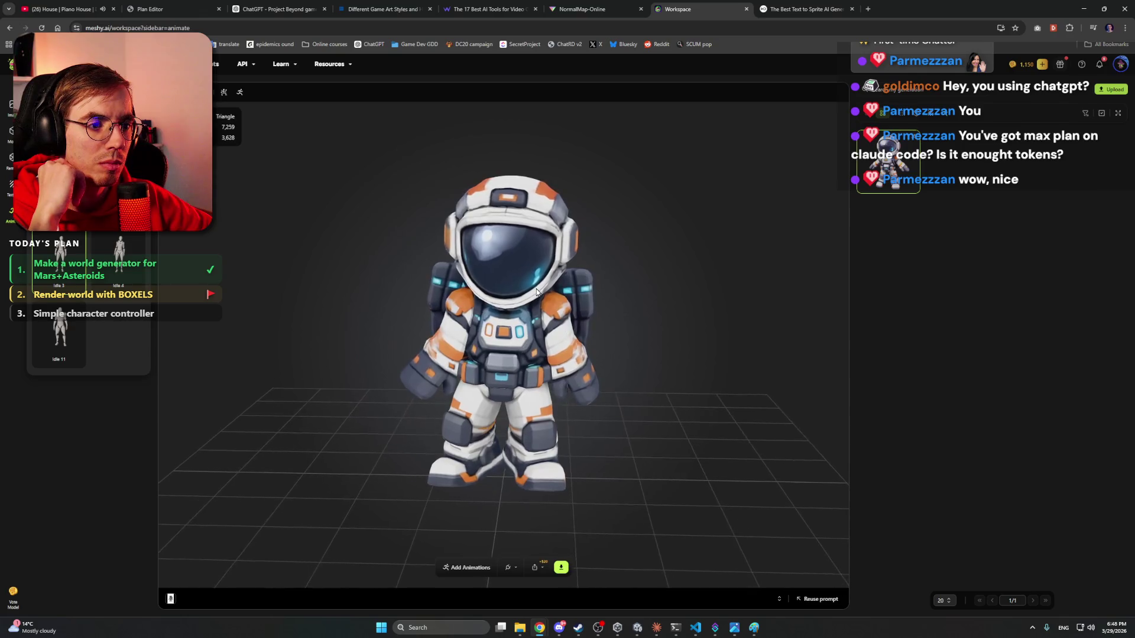
mouse_move(536, 292)
left_mouse_down()
mouse_move(415, 285)
mouse_move(550, 282)
mouse_move(542, 286)
left_mouse_up()
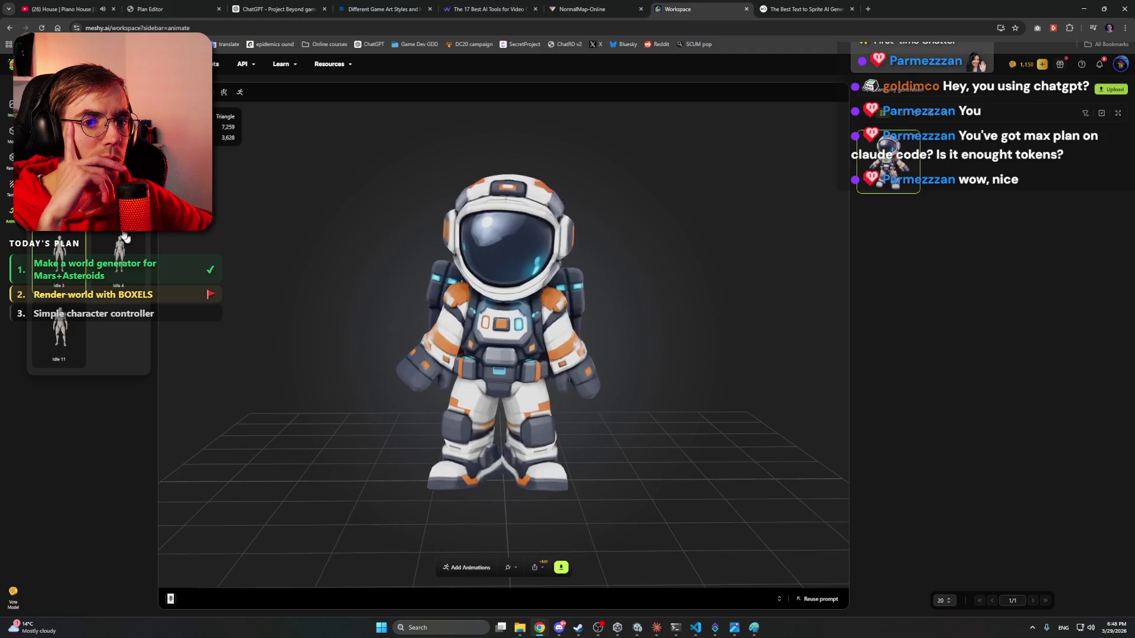
left_click(119, 260)
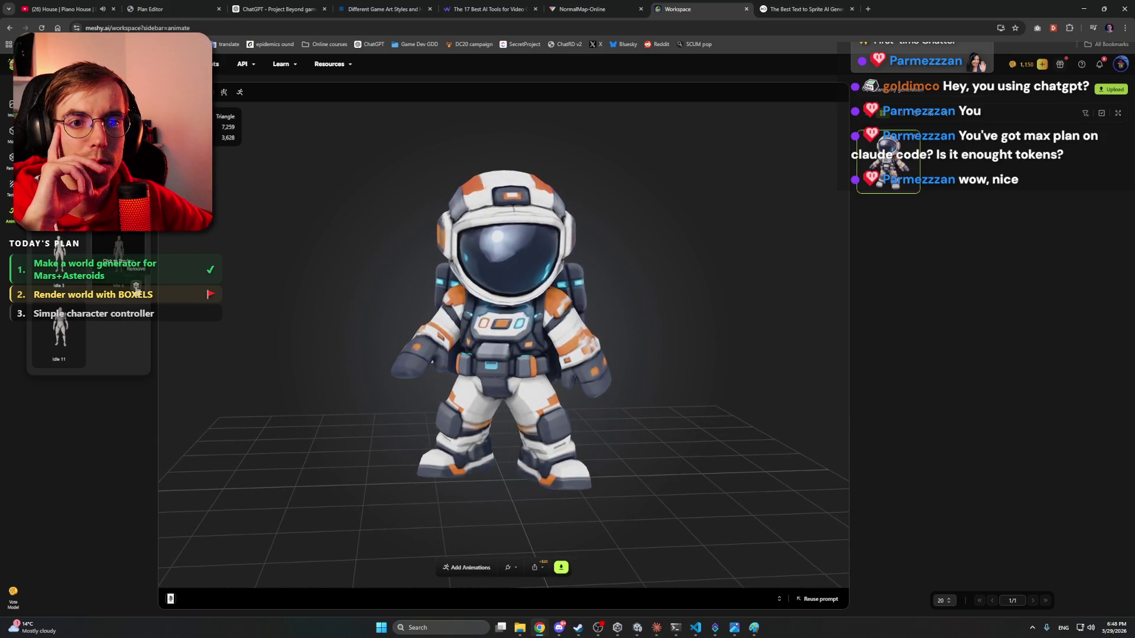
- Remove the Idle 4, Idle 3 and Idle 11 clips, then switch over to Claude
left_click(136, 285)
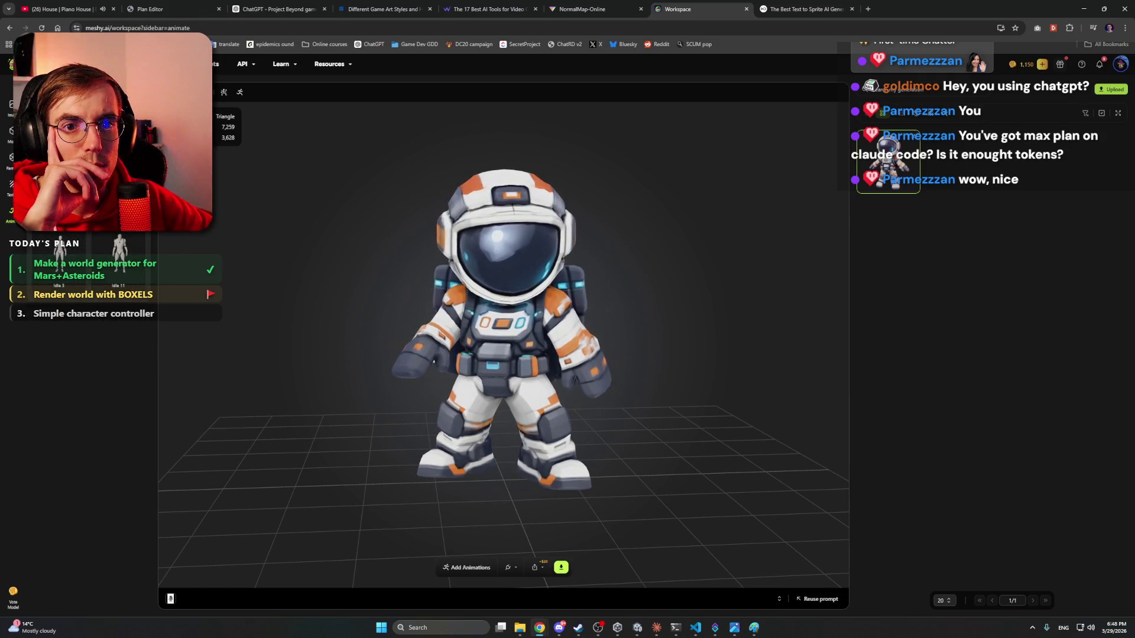
left_click(76, 285)
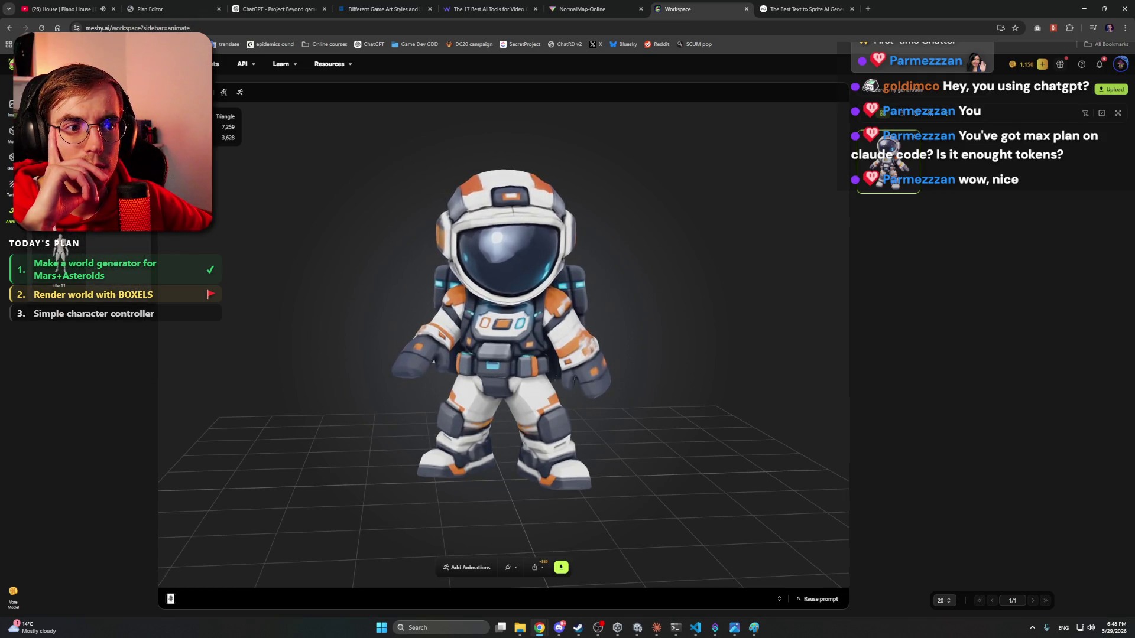
left_click(76, 285)
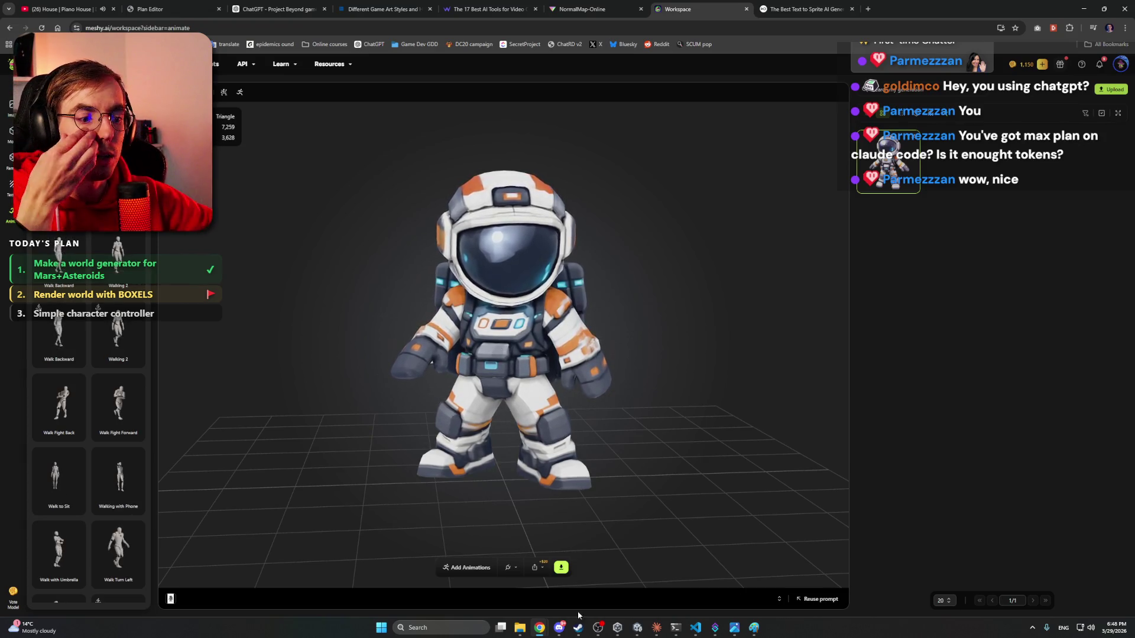
left_click(654, 631)
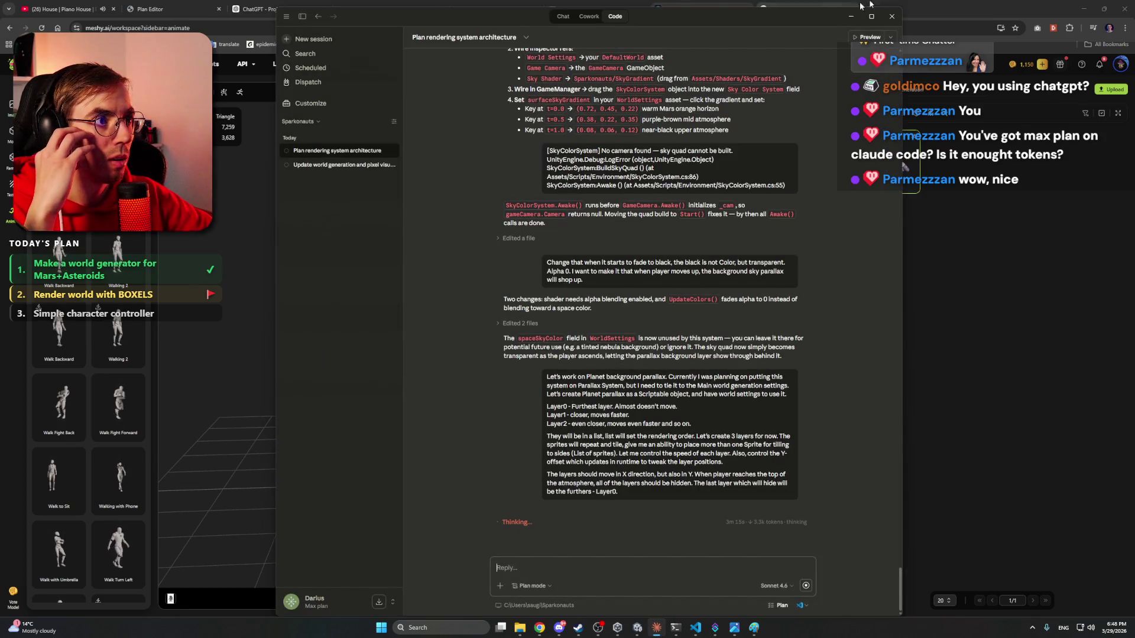
left_click(869, 5)
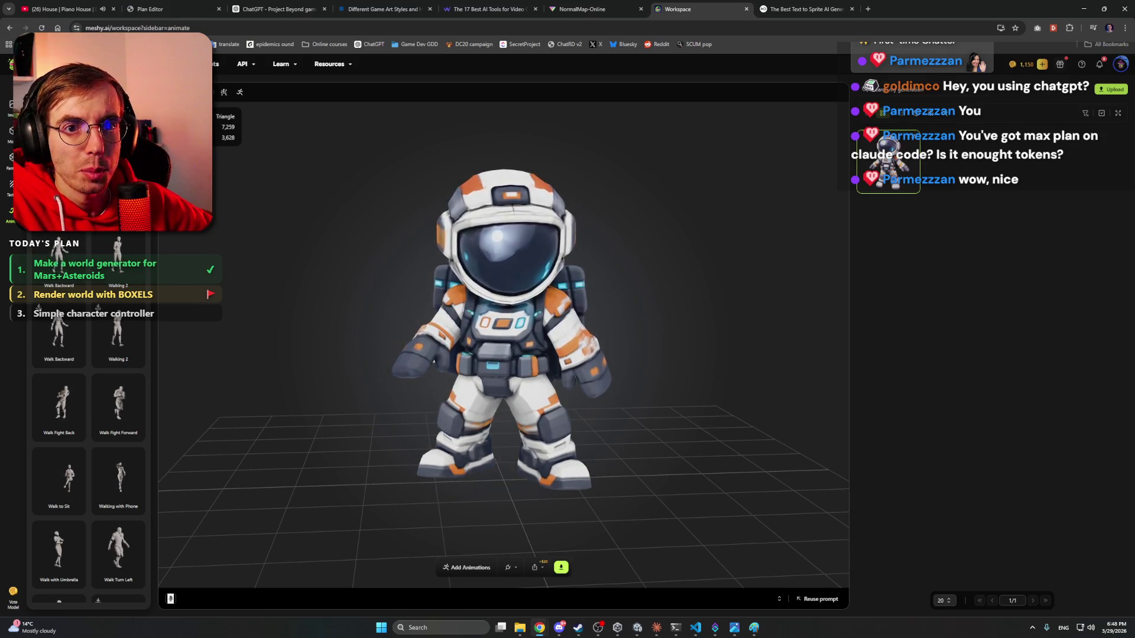
left_click_drag(485, 276, 403, 290)
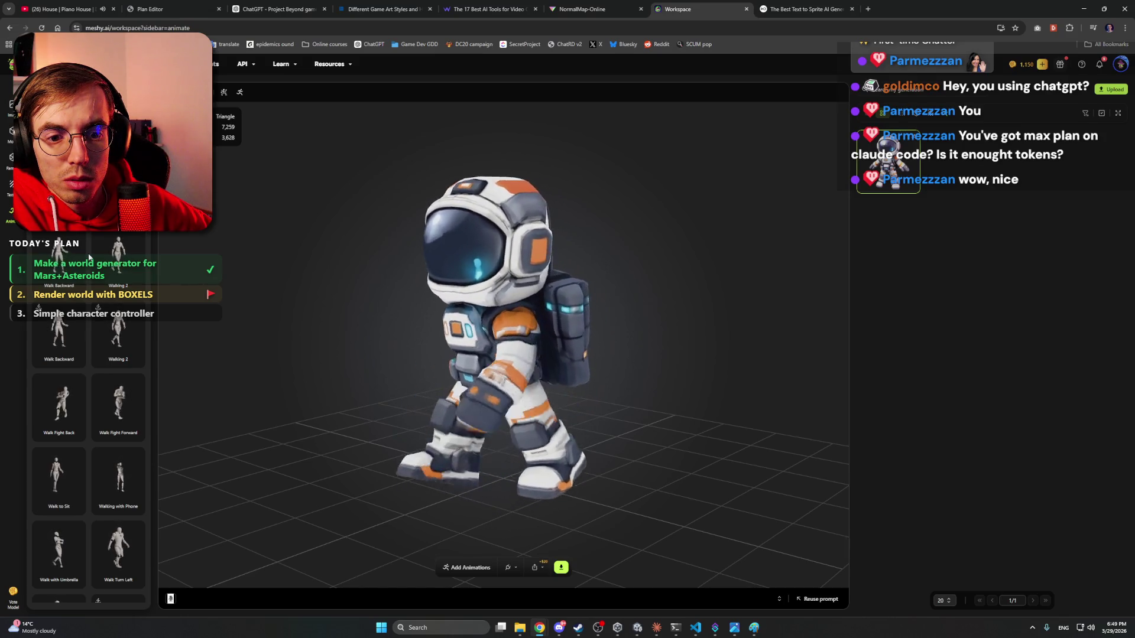
- Scroll through the animation library's walk, crouch and idle clips
scroll(89, 257, "down", 2)
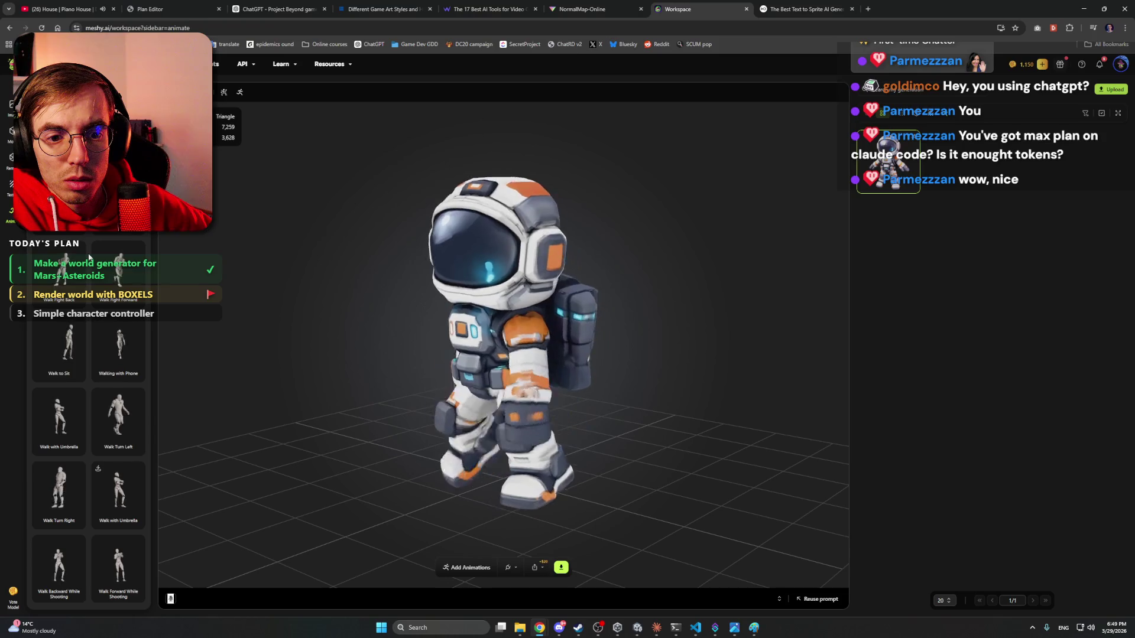
scroll(89, 257, "down", 3)
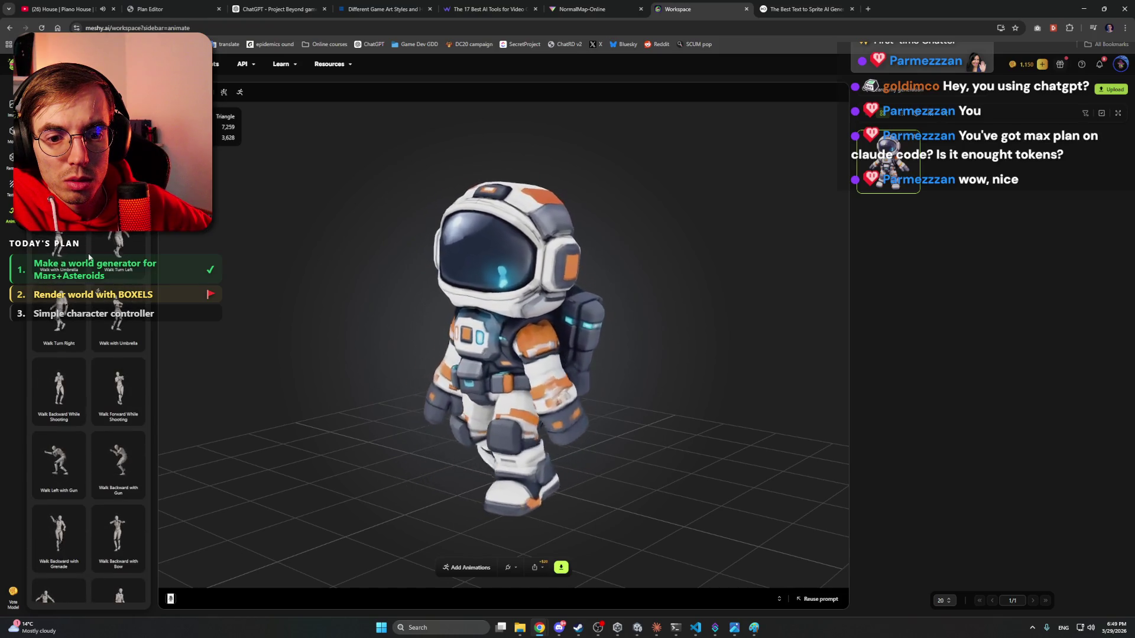
scroll(88, 257, "up", 3)
scroll(89, 257, "up", 2)
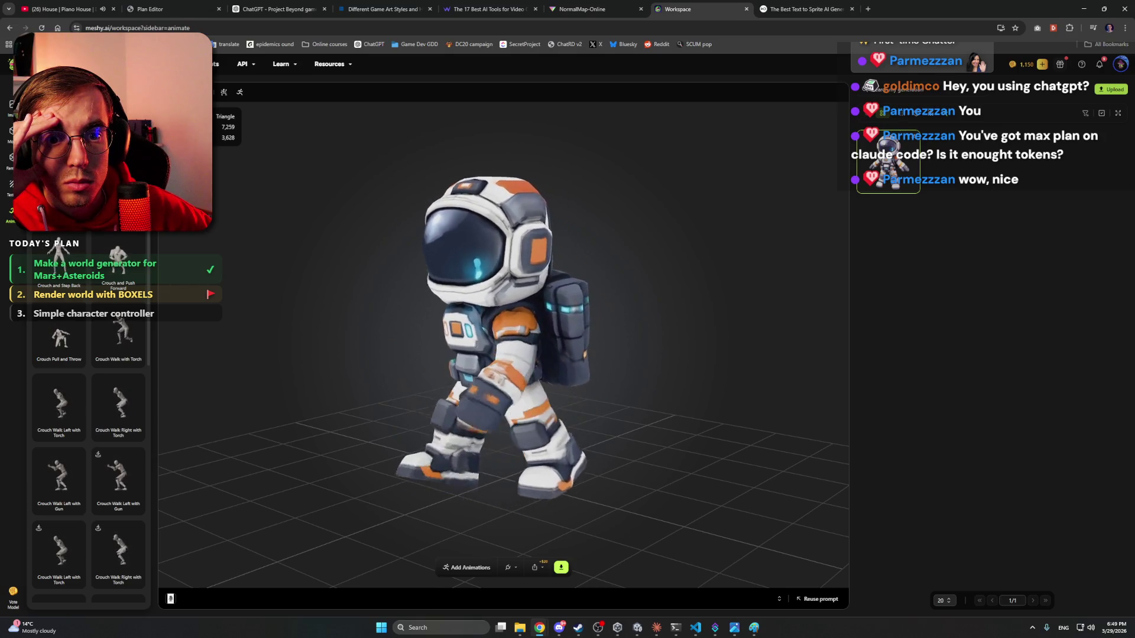
scroll(88, 413, "down", 5)
scroll(89, 413, "up", 5)
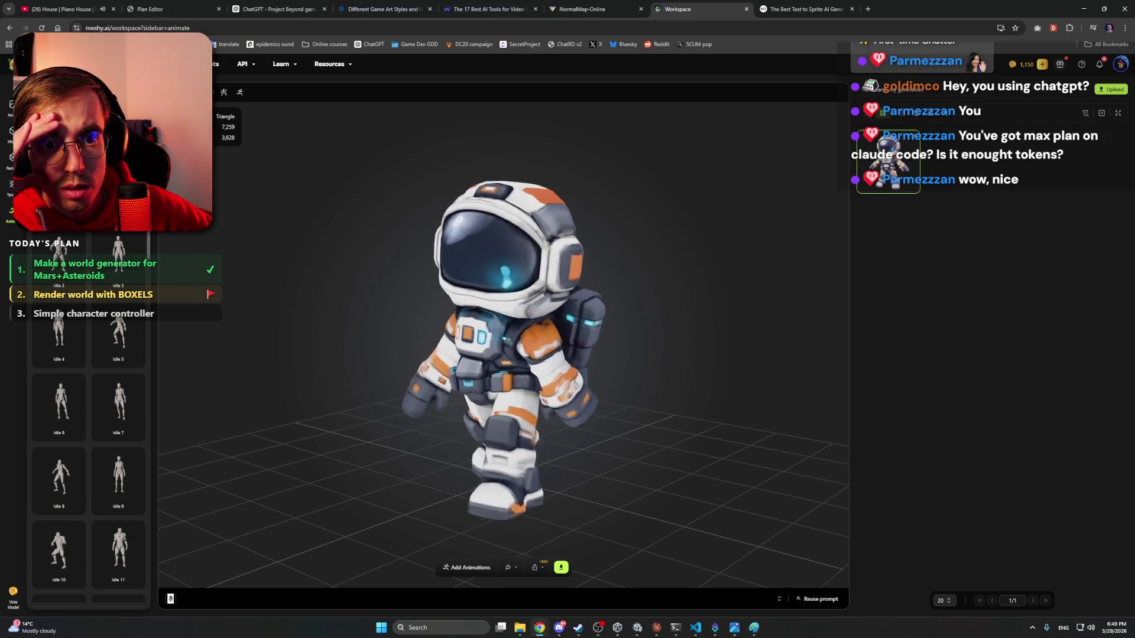
scroll(150, 243, "down", 3)
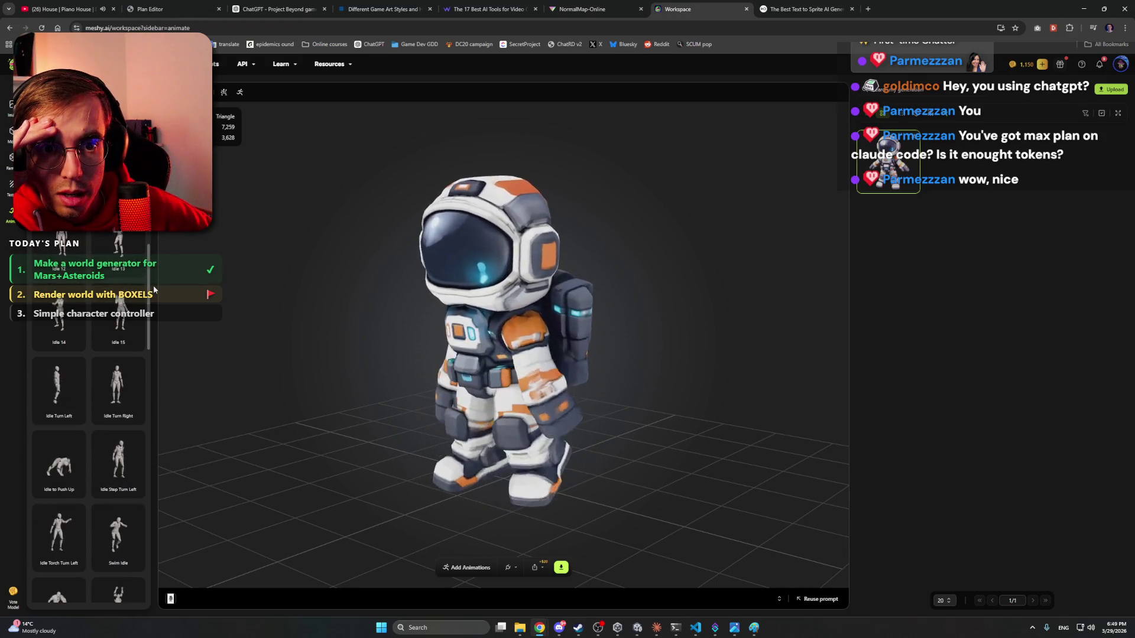
scroll(153, 296, "down", 3)
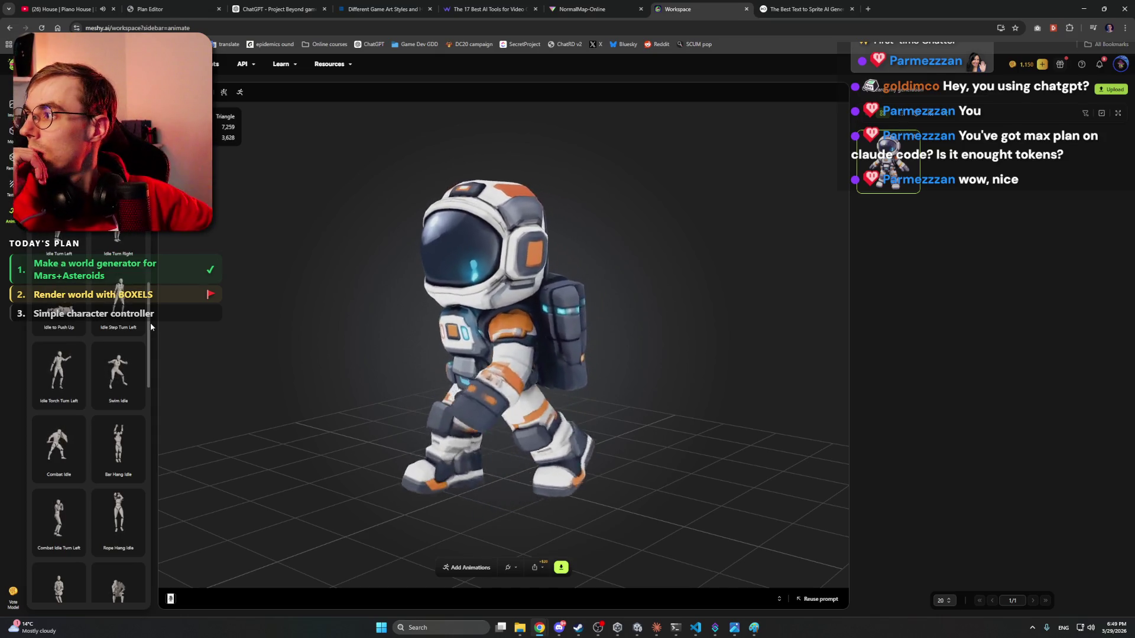
scroll(125, 328, "down", 3)
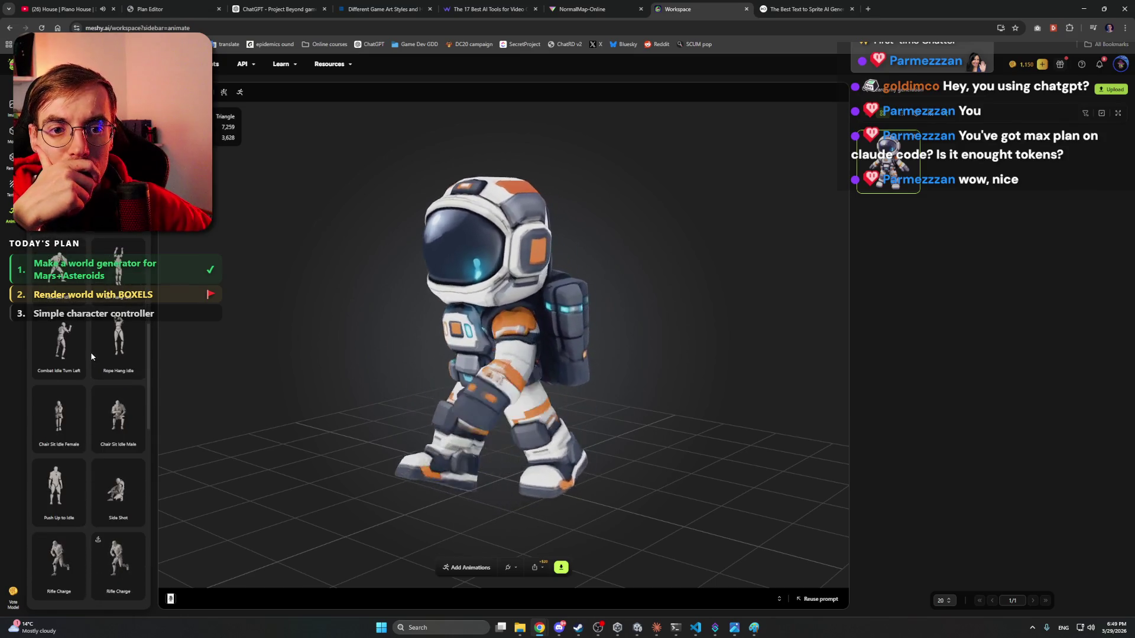
scroll(90, 355, "down", 3)
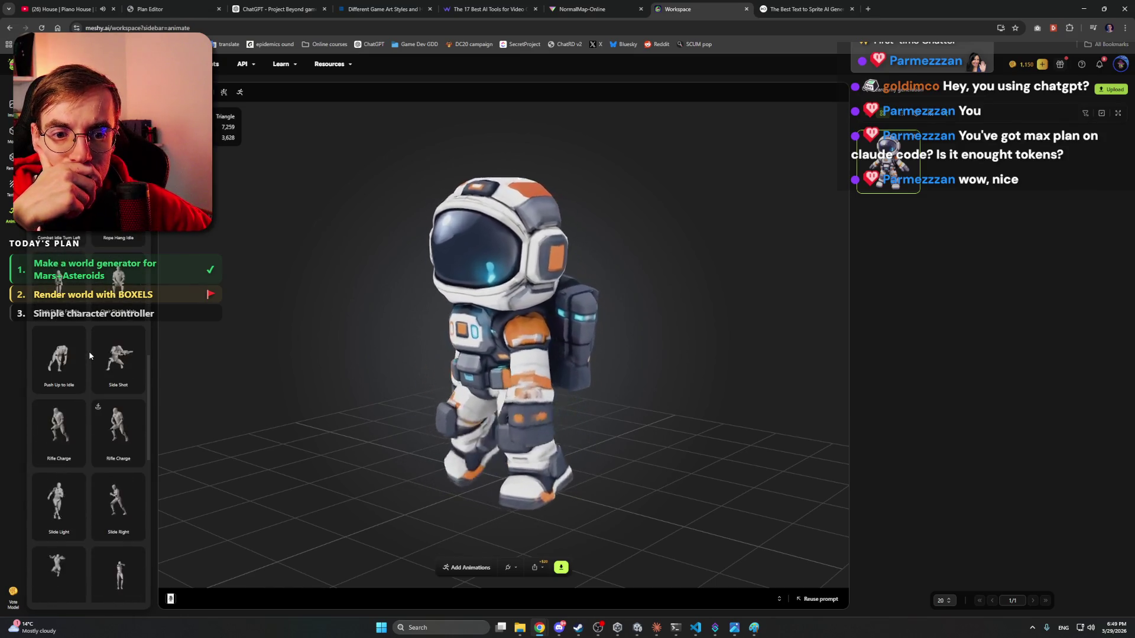
scroll(90, 355, "down", 3)
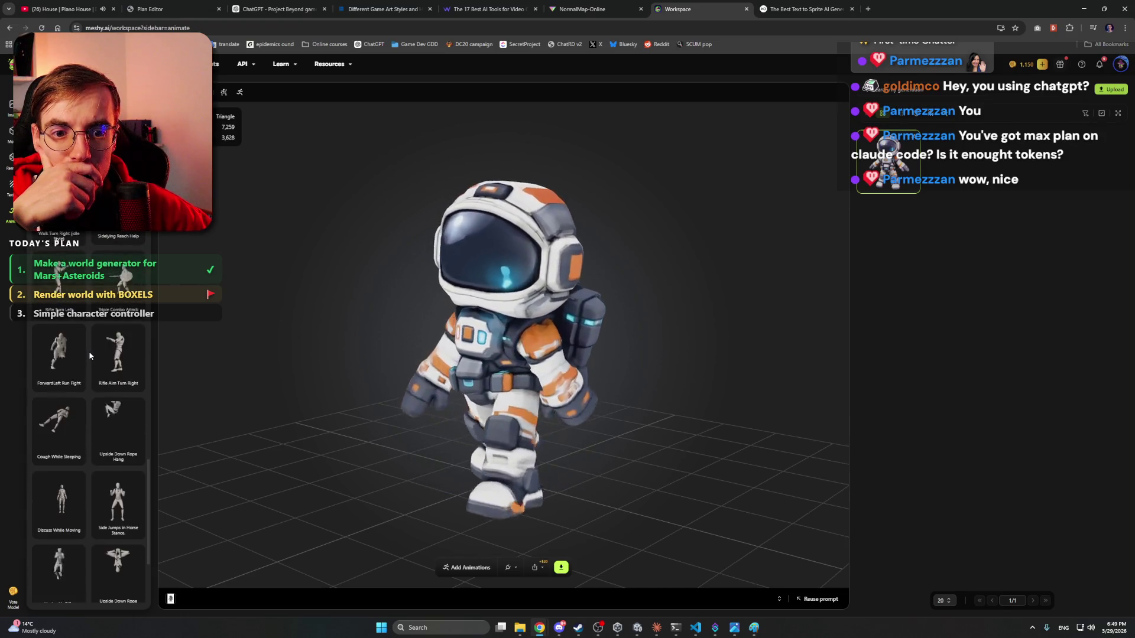
scroll(90, 356, "down", 4)
scroll(90, 355, "down", 2)
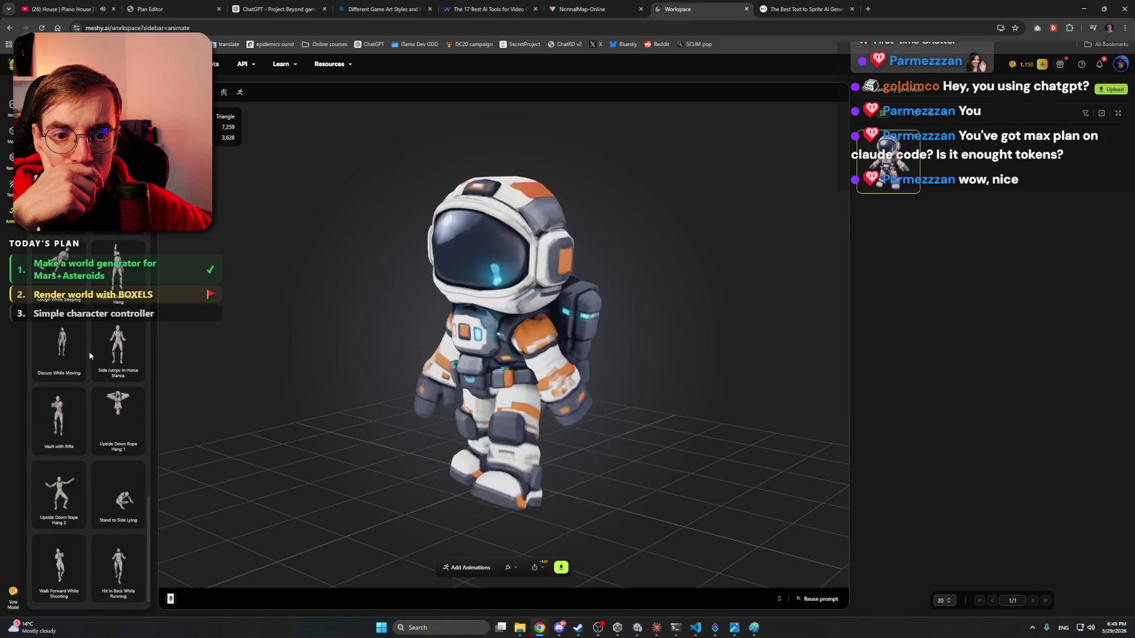
scroll(90, 356, "down", 5)
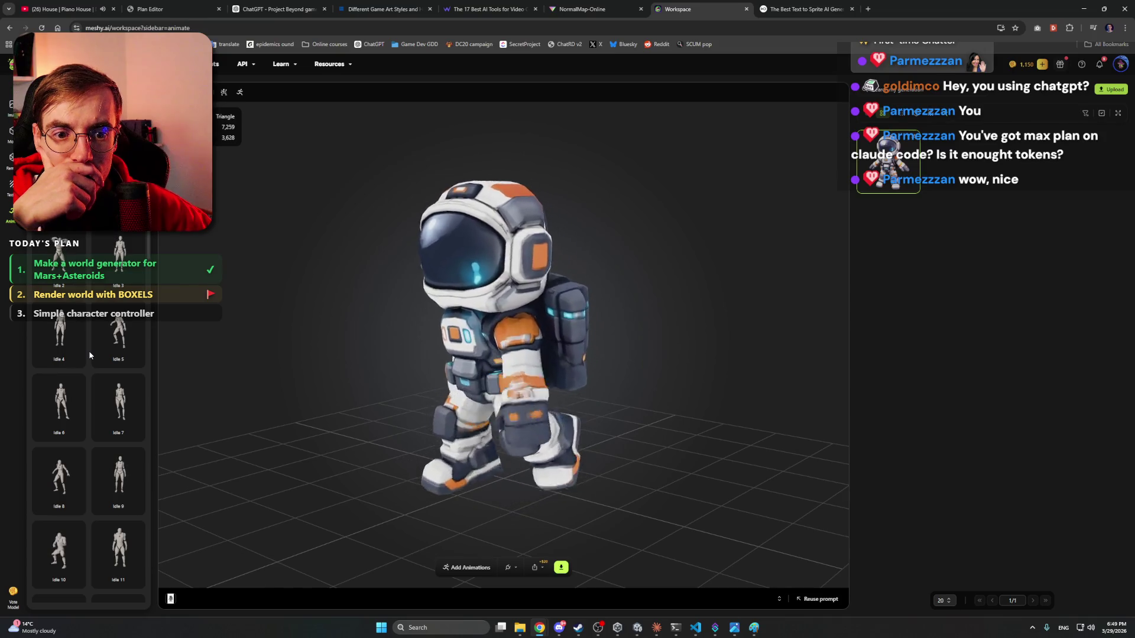
scroll(89, 355, "down", 5)
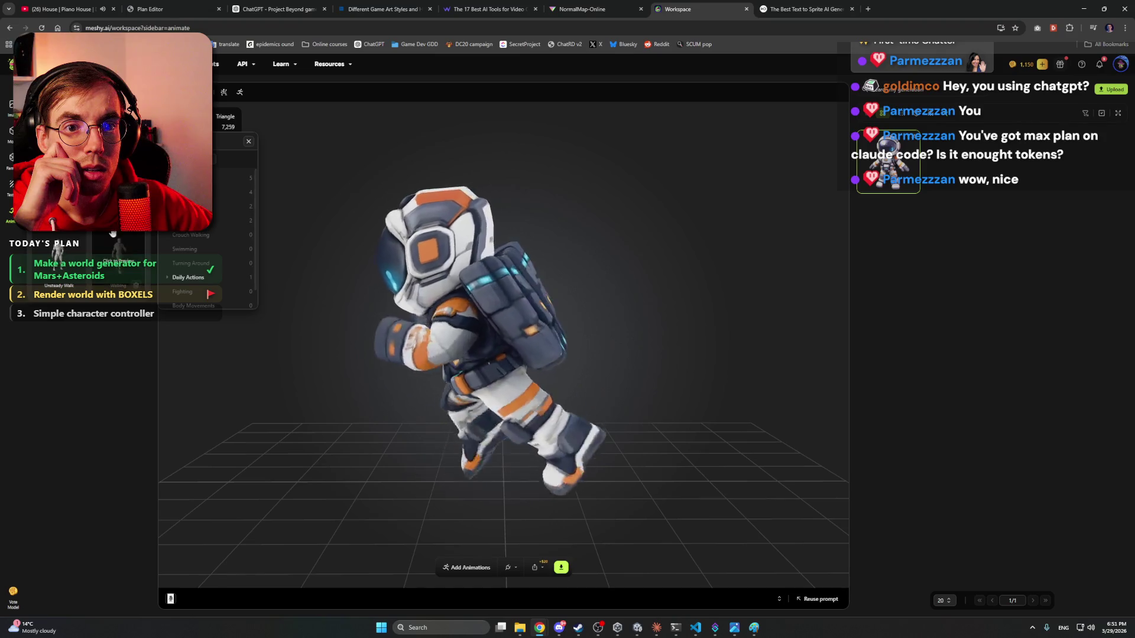
- Close the category filter, orbit to inspect the Running and Walking clips, then scroll the full library
key("Escape")
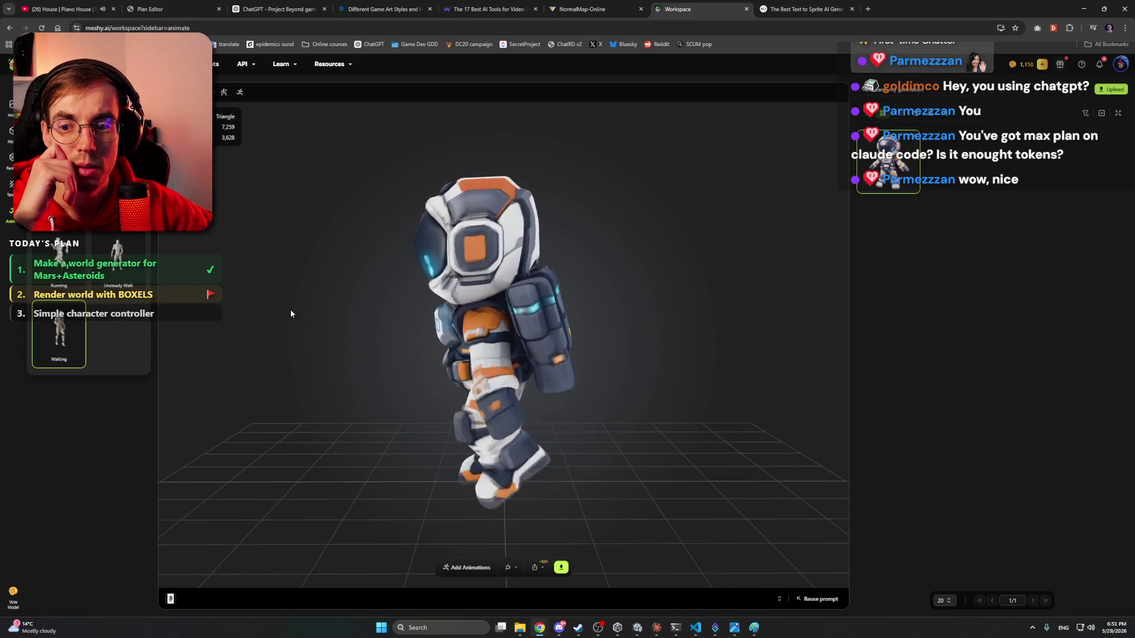
left_click(560, 627)
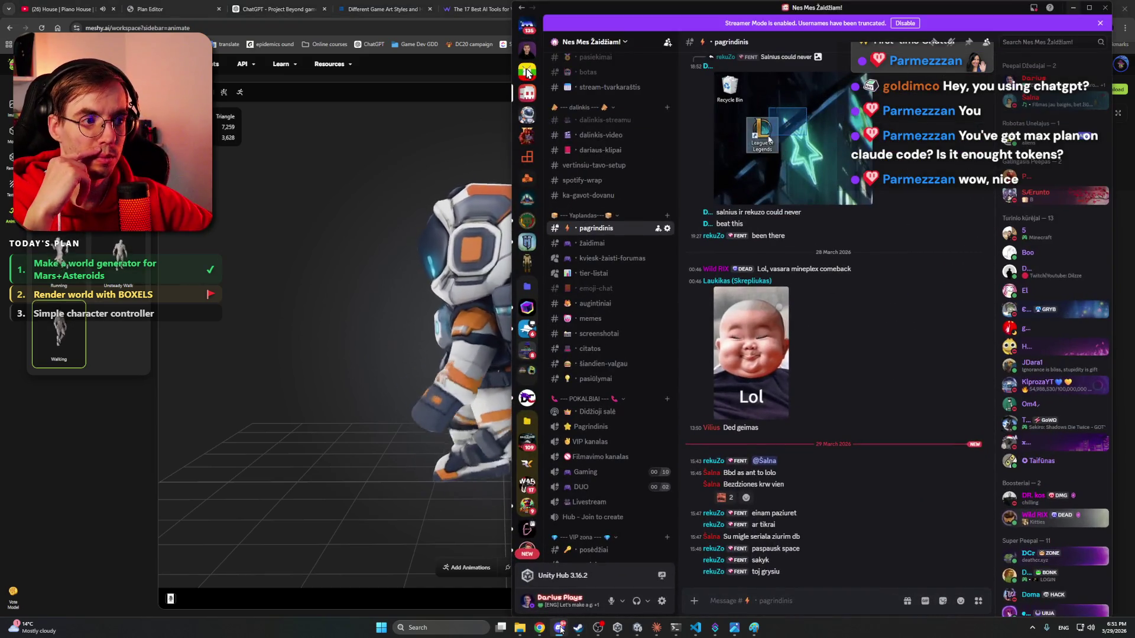
left_click(559, 627)
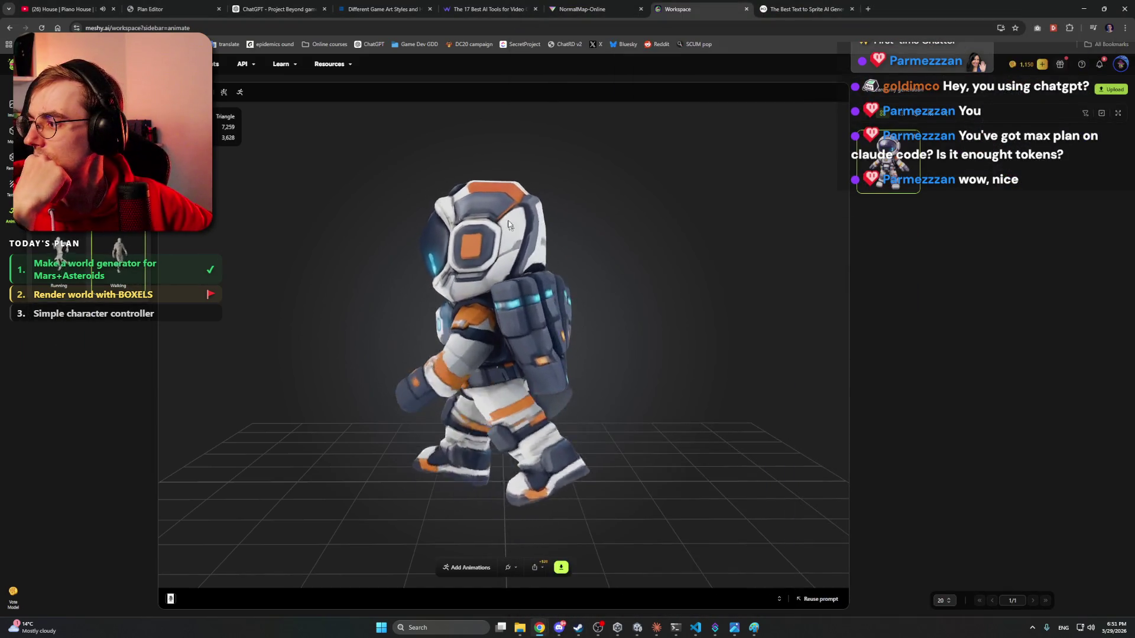
left_click_drag(502, 210, 138, 271)
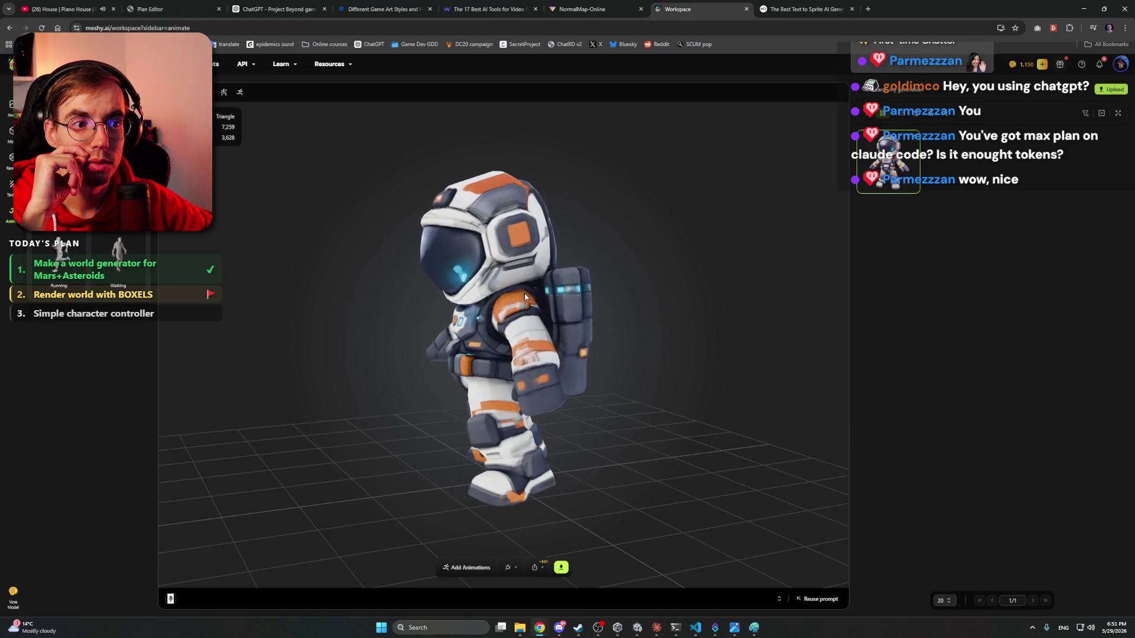
left_click_drag(523, 293, 630, 292)
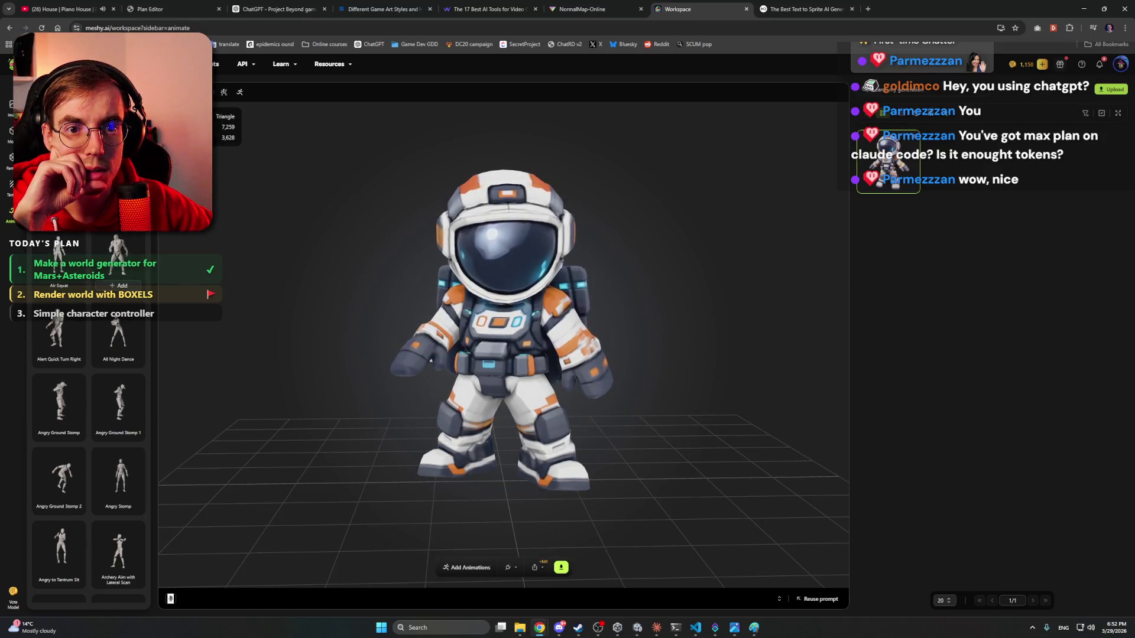
scroll(148, 266, "down", 1)
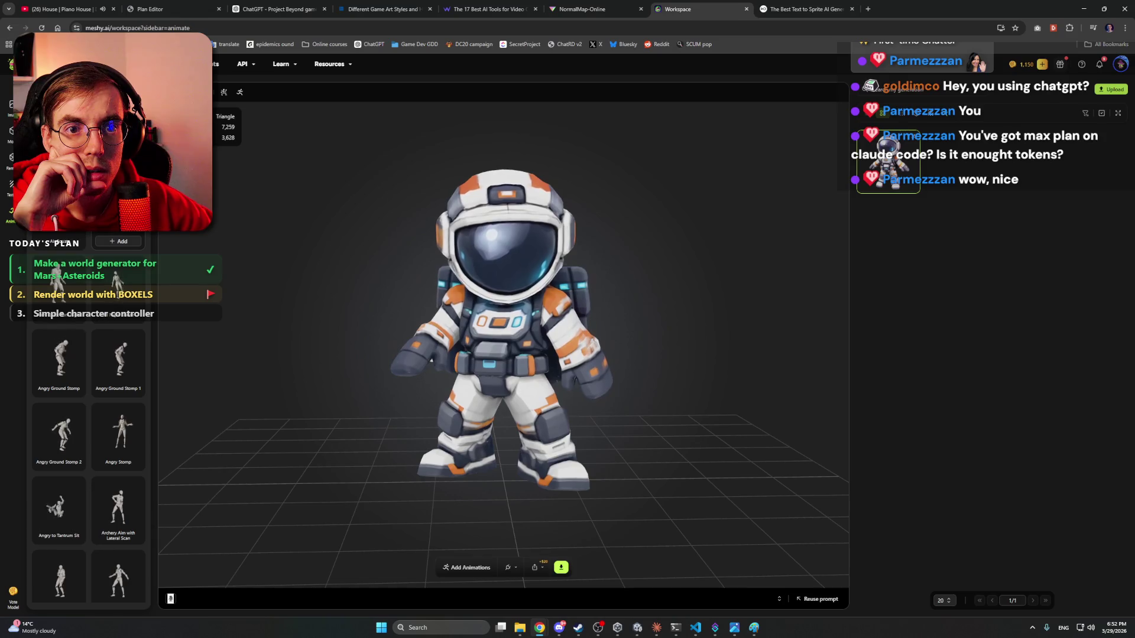
mouse_move(121, 244)
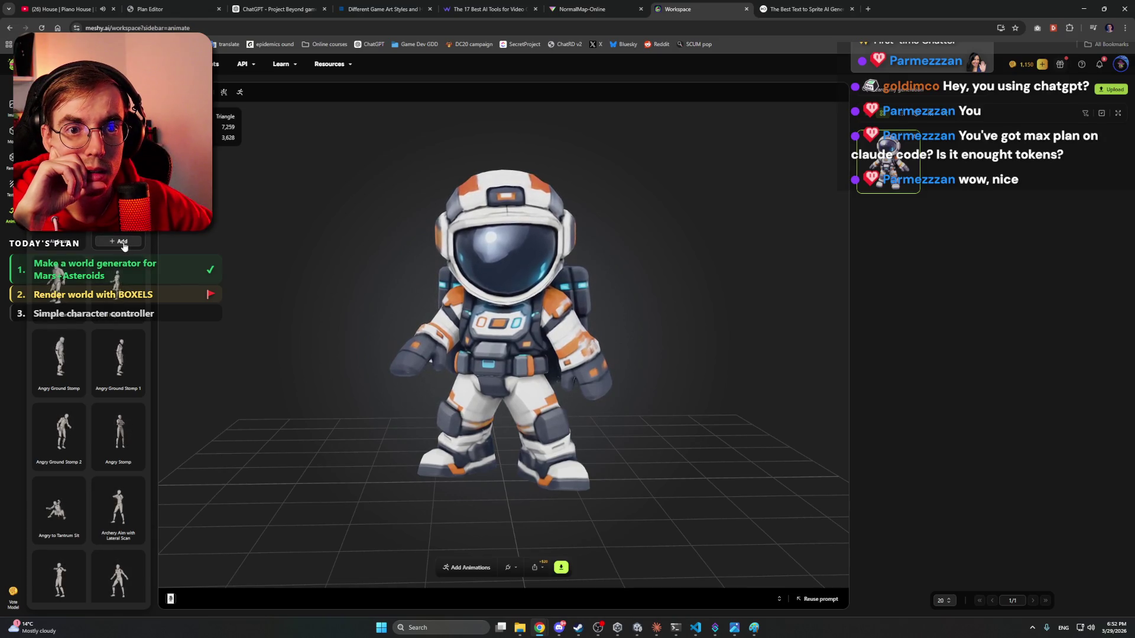
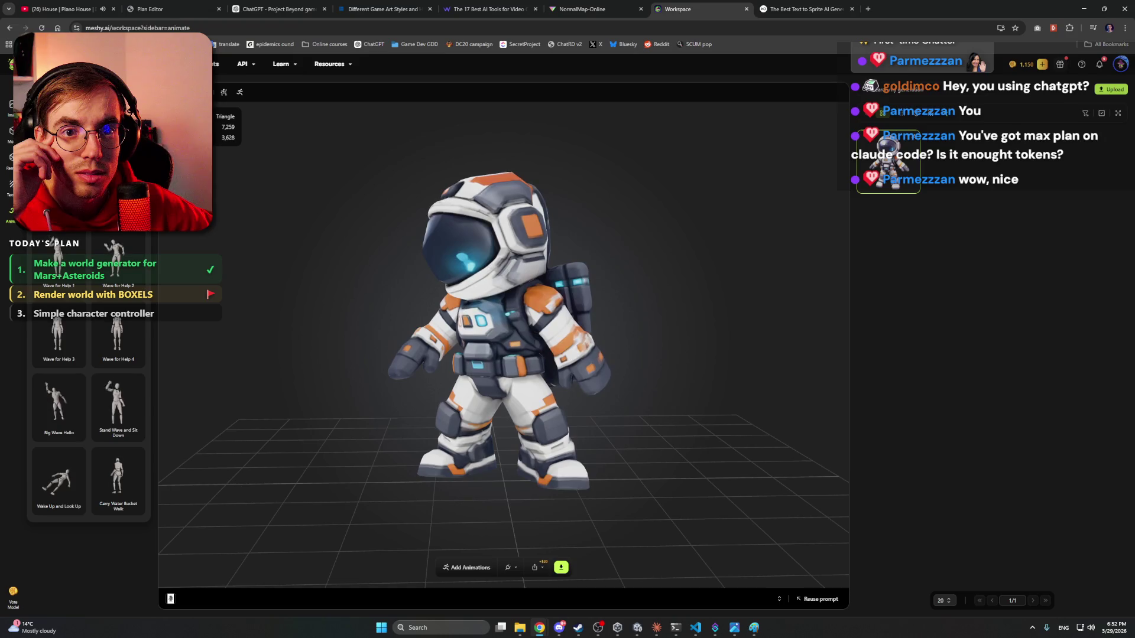
- Return to the Meshy workspace and preview the Wave One Hand animation on the astronaut
left_click(654, 633)
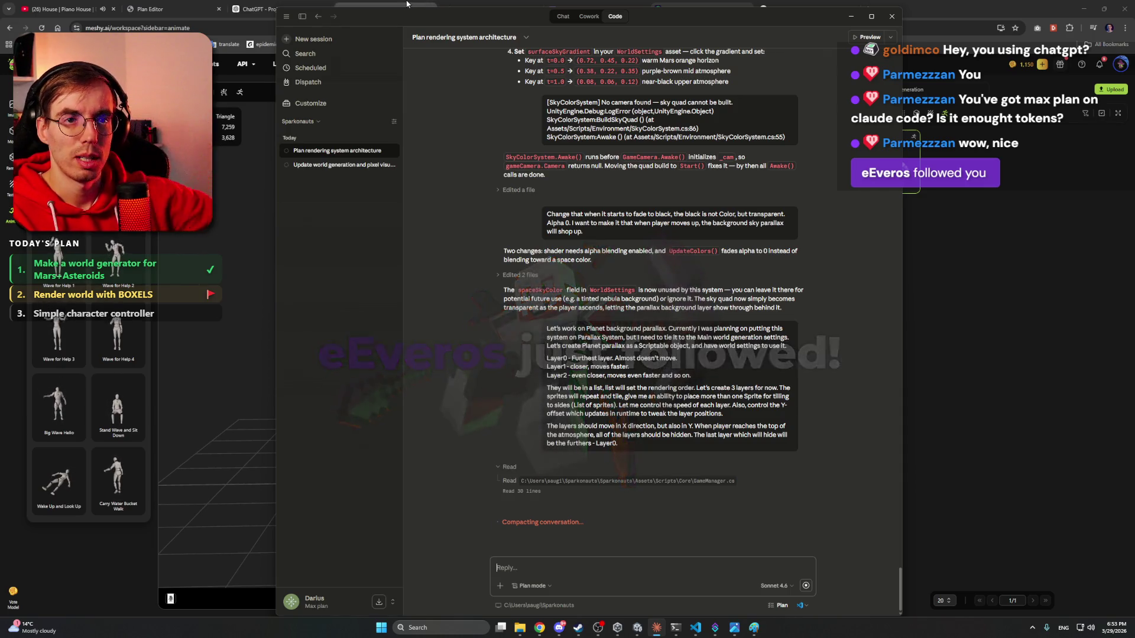
left_click(951, 4)
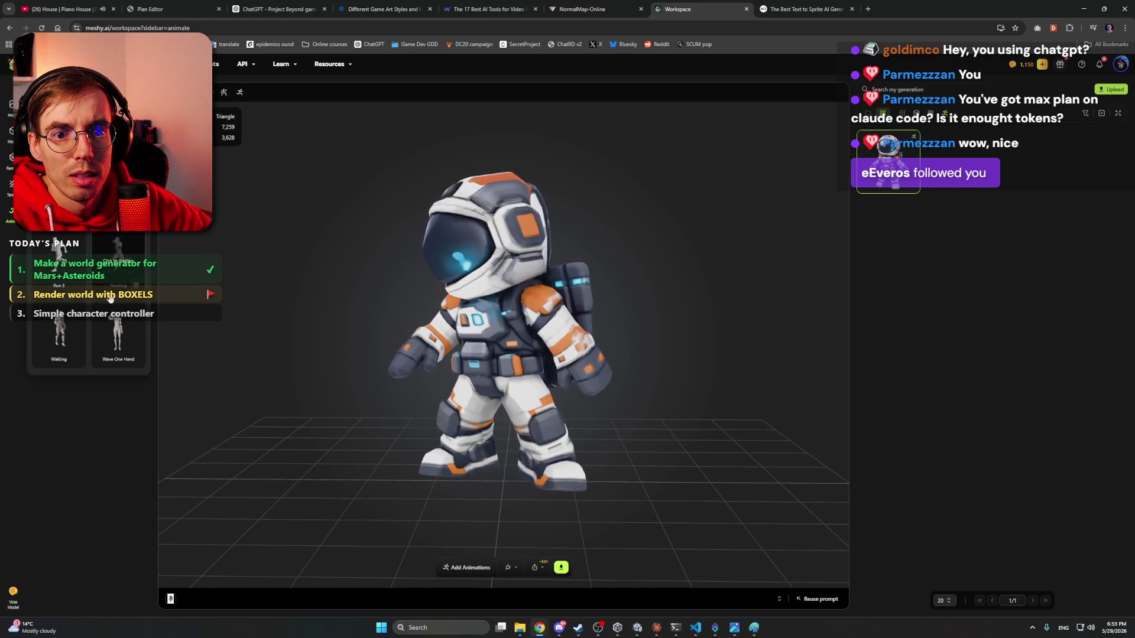
left_click(117, 336)
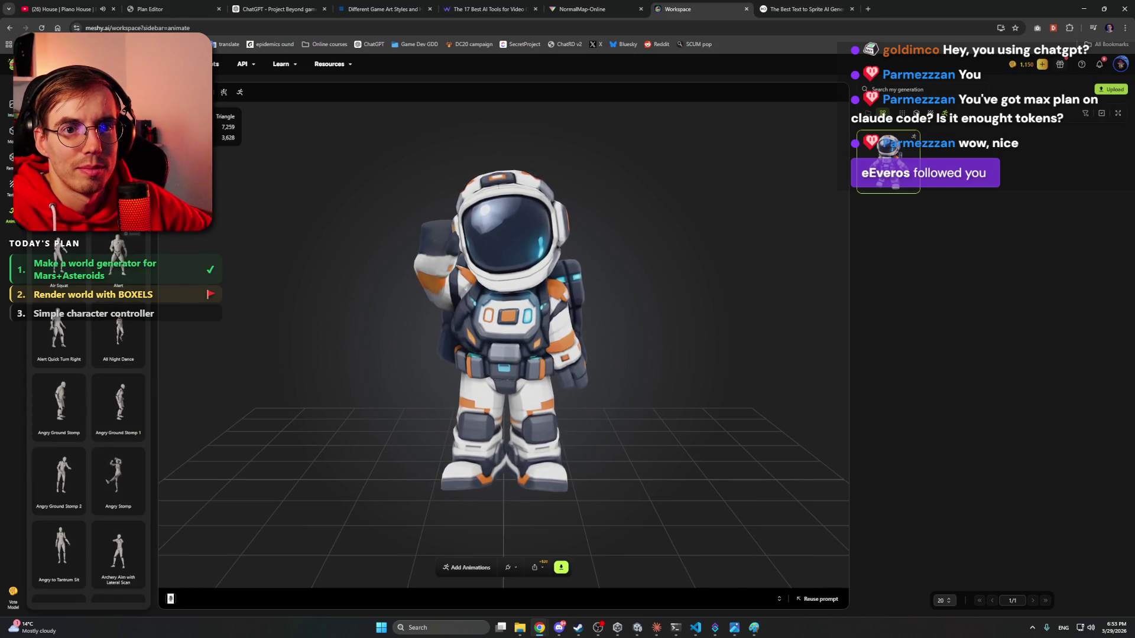
- Filter the animation library to Dancing and scroll through the dance animations
left_click(195, 121)
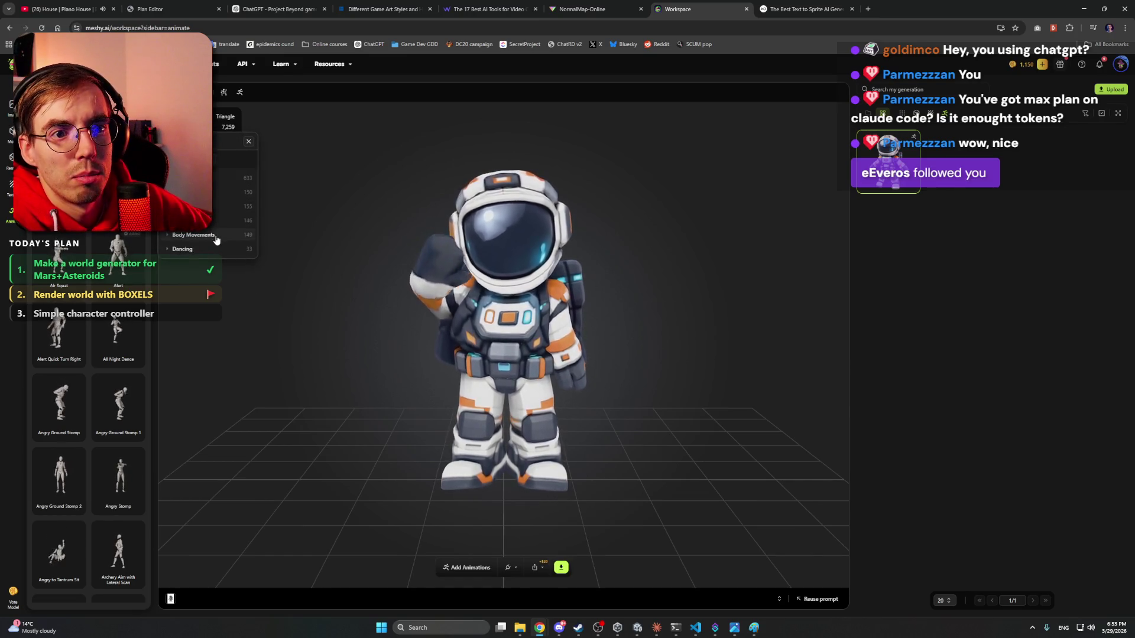
left_click(207, 250)
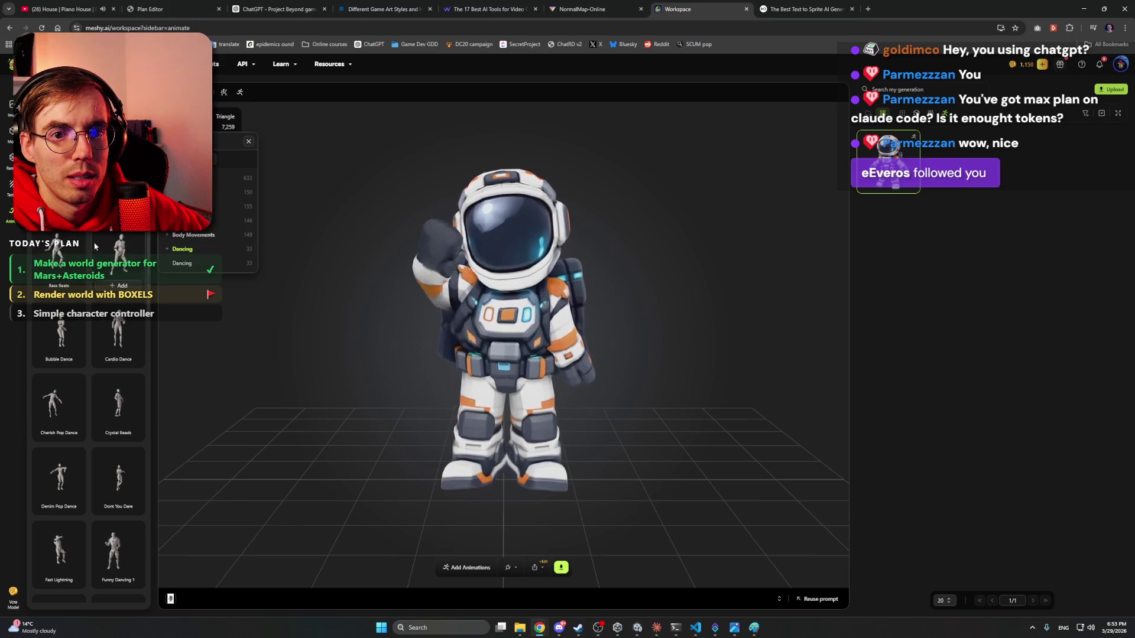
key("Escape")
scroll(151, 297, "down", 3)
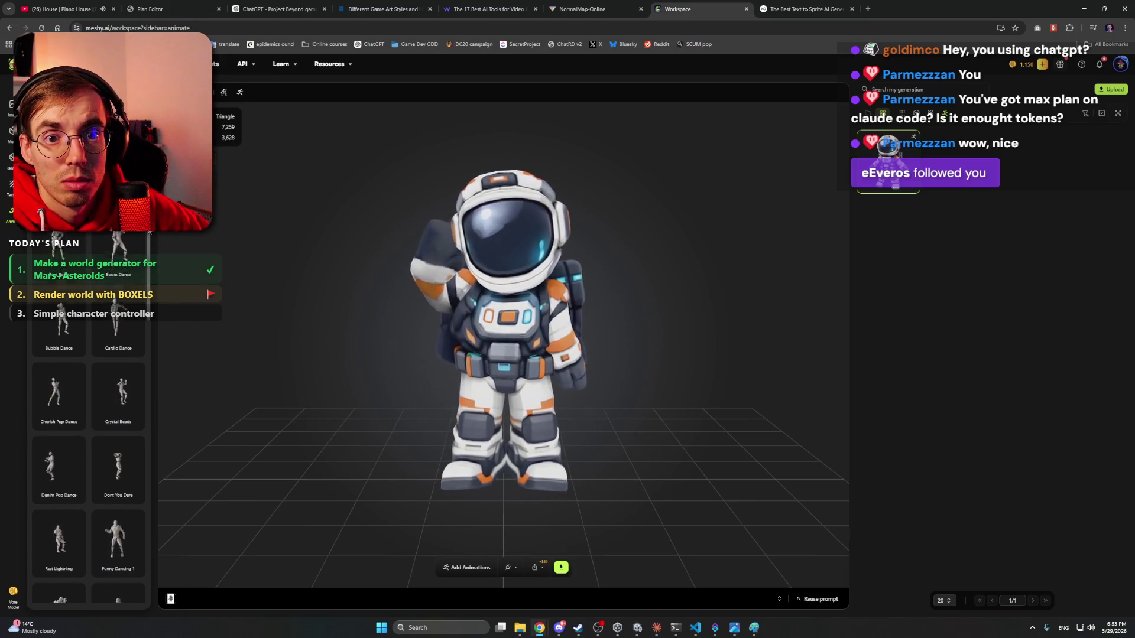
scroll(150, 296, "down", 2)
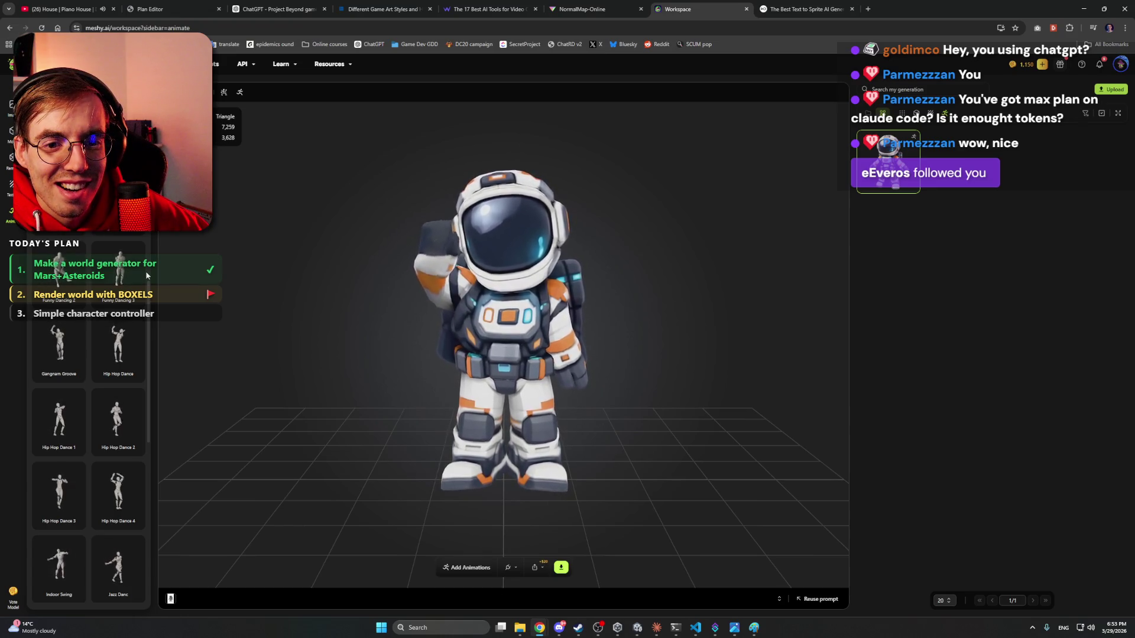
scroll(147, 275, "down", 1)
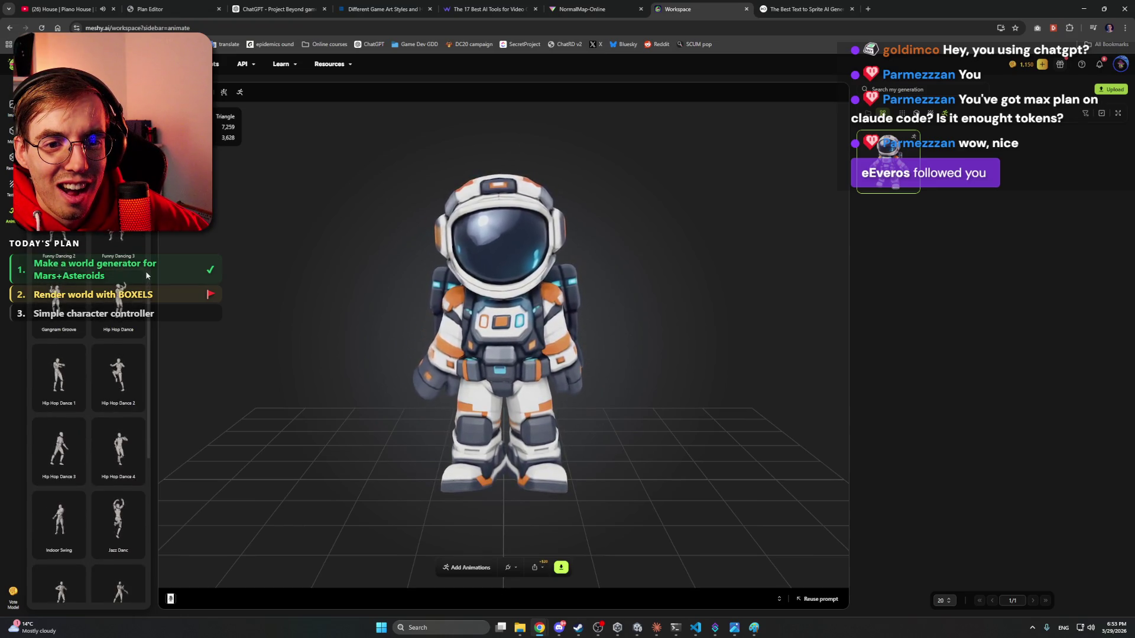
scroll(125, 323, "down", 1)
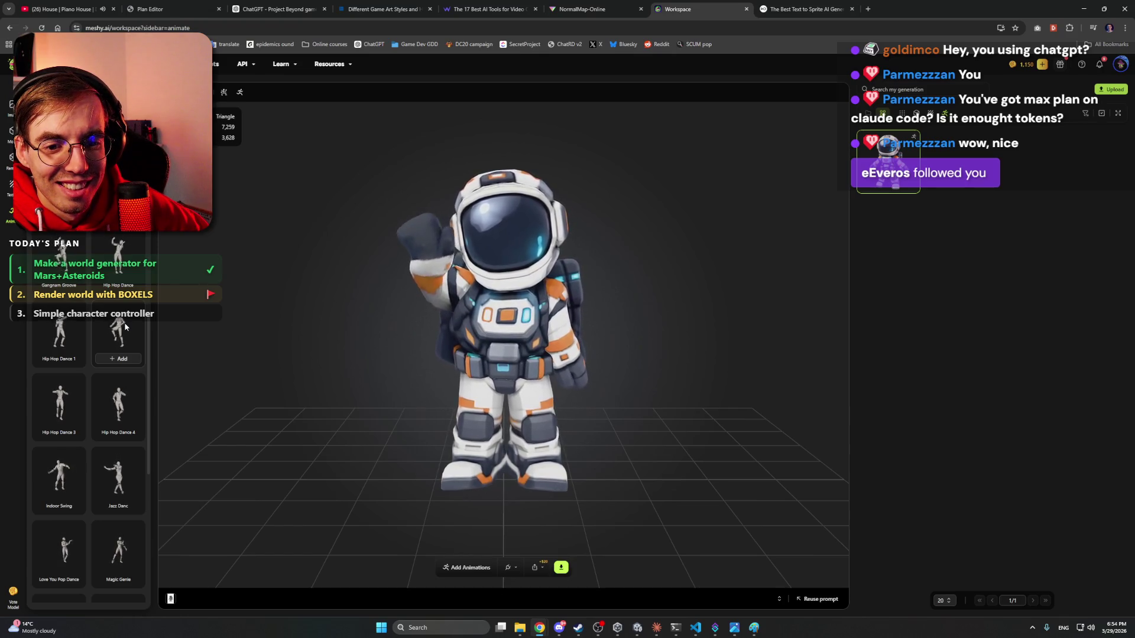
- Add Hip Hop Dance 2 to the astronaut and switch the library to Interacting animations
left_click(120, 357)
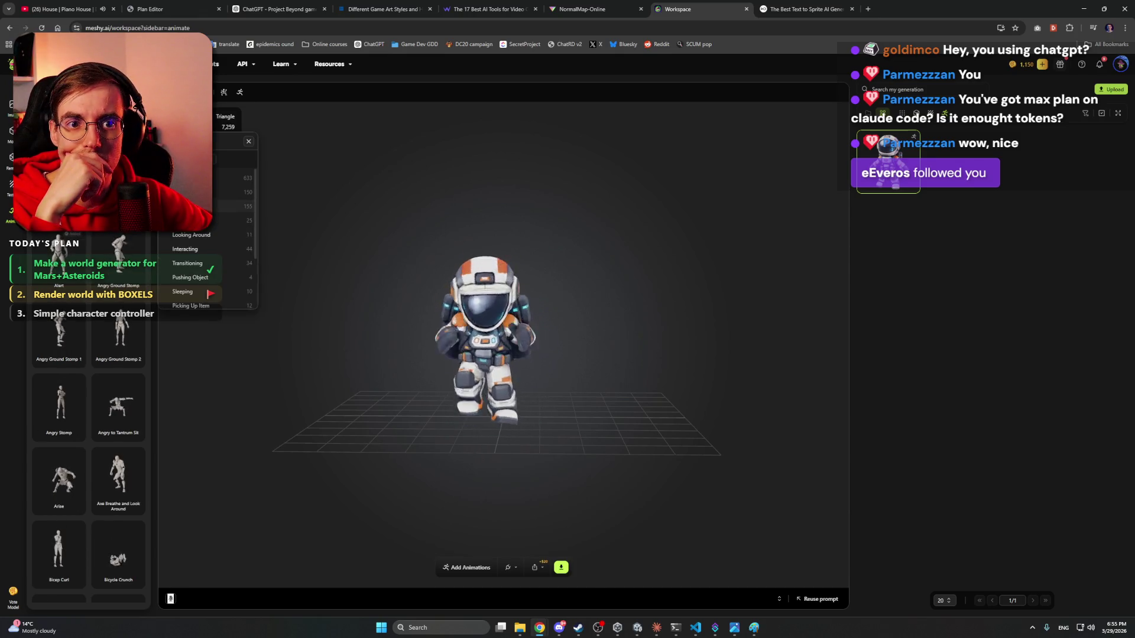
left_click(214, 250)
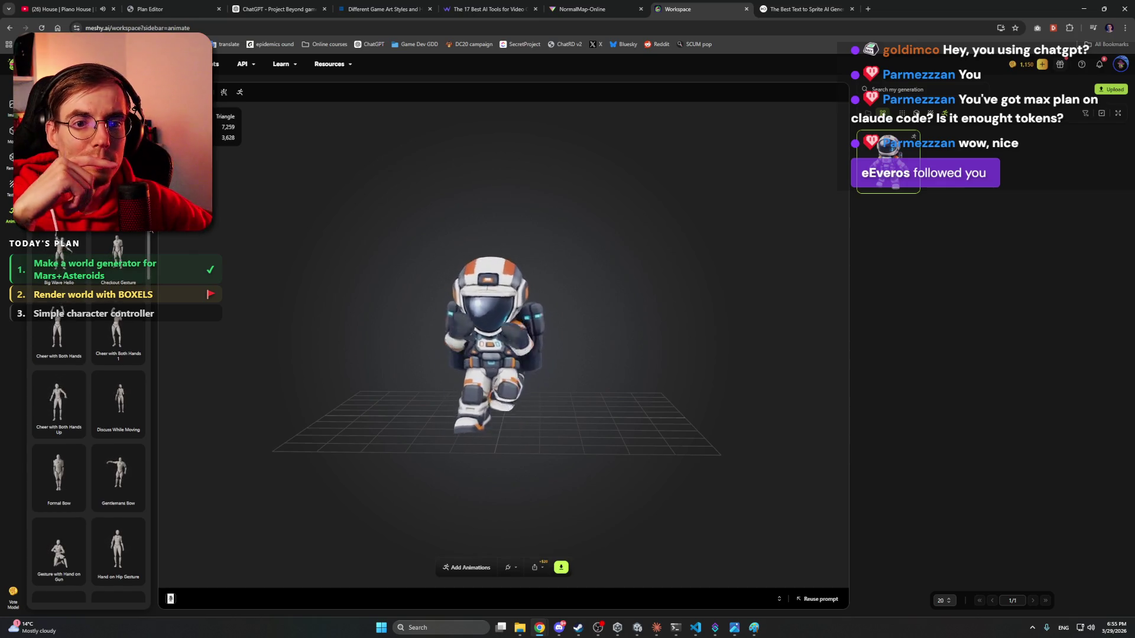
- Scroll the whole Interacting list, from Big Wave Hello to Hand on Hip Gesture, then reopen the filter
scroll(148, 239, "down", 1)
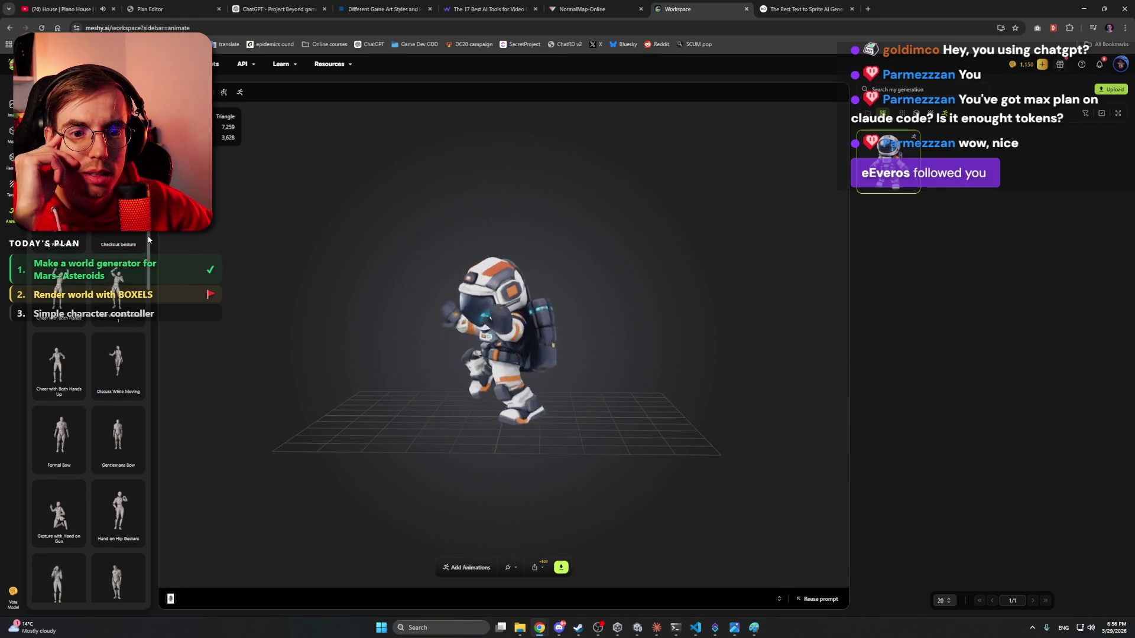
scroll(148, 255, "down", 3)
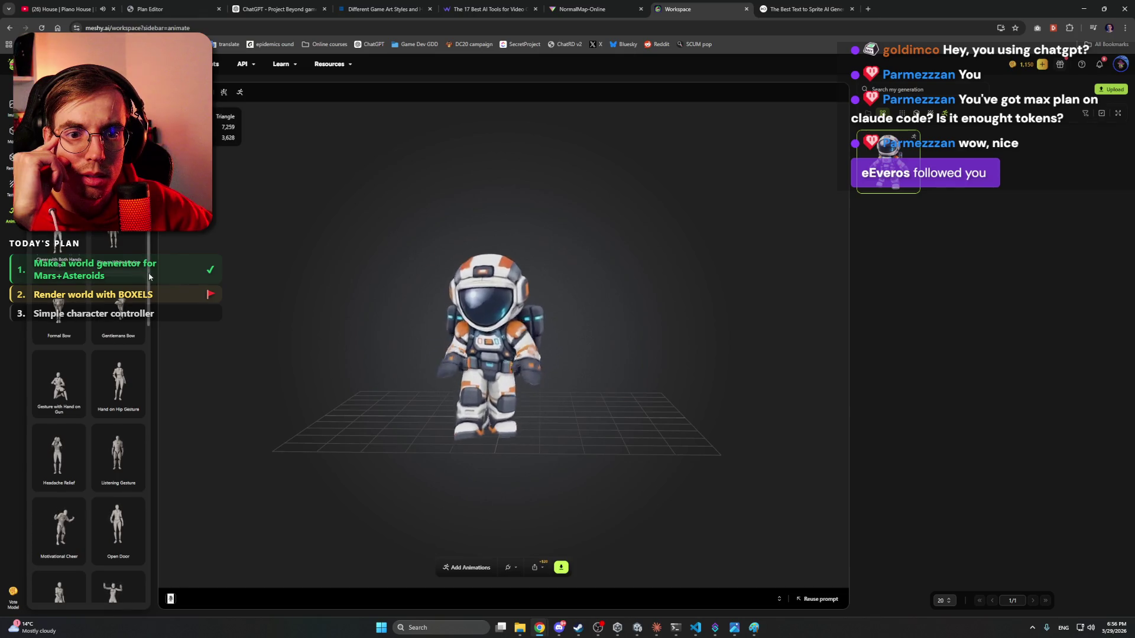
scroll(147, 295, "down", 2)
scroll(145, 301, "down", 2)
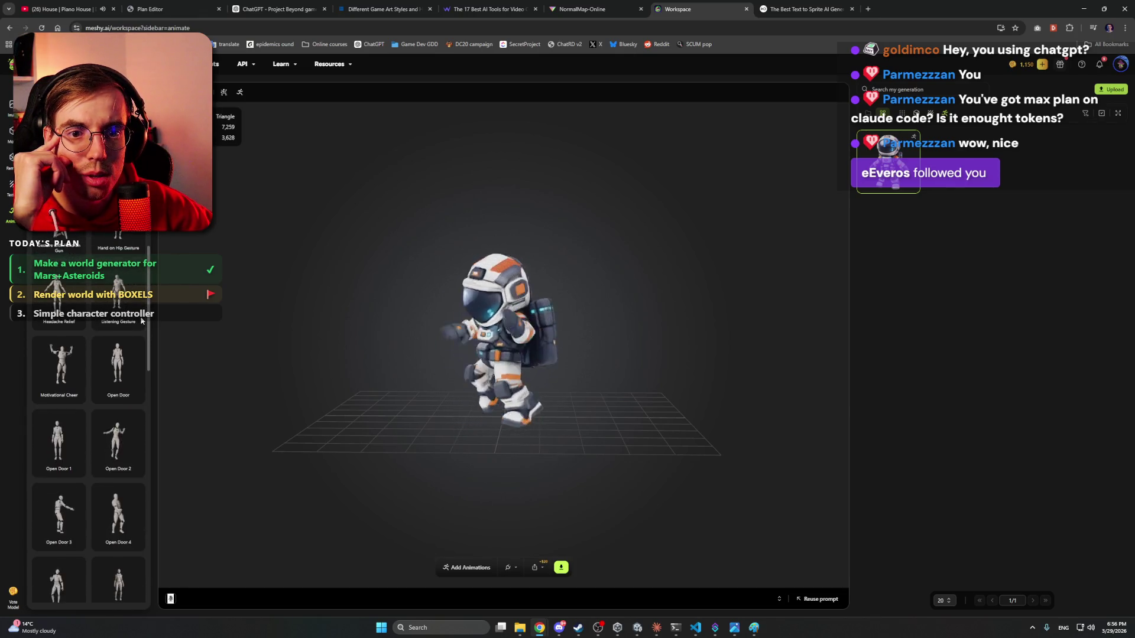
scroll(145, 325, "down", 1)
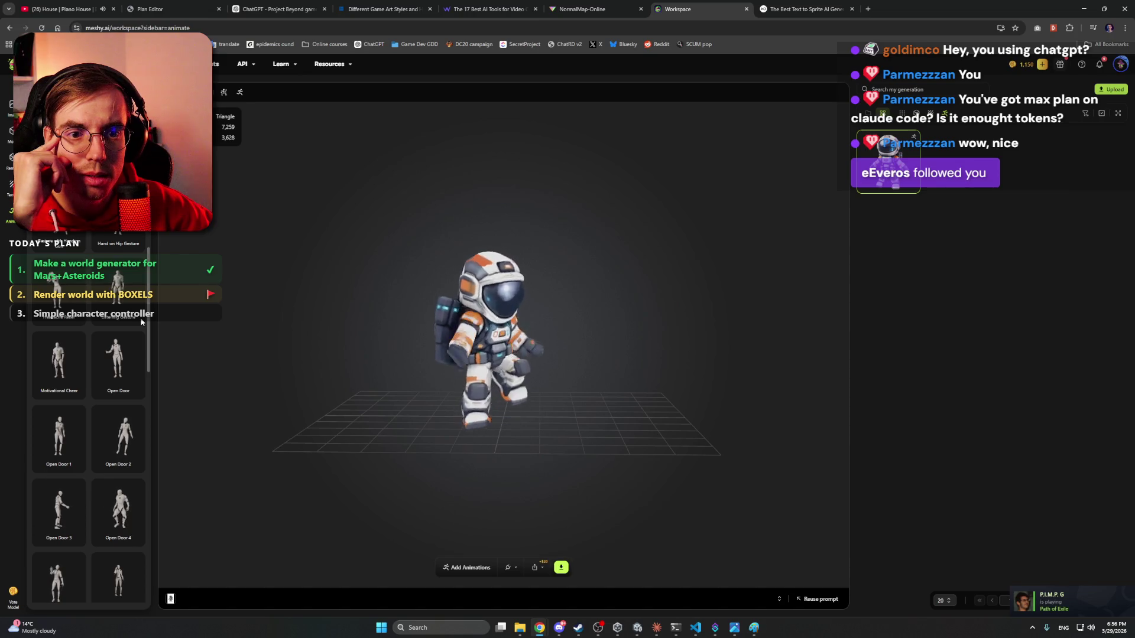
scroll(149, 333, "down", 1)
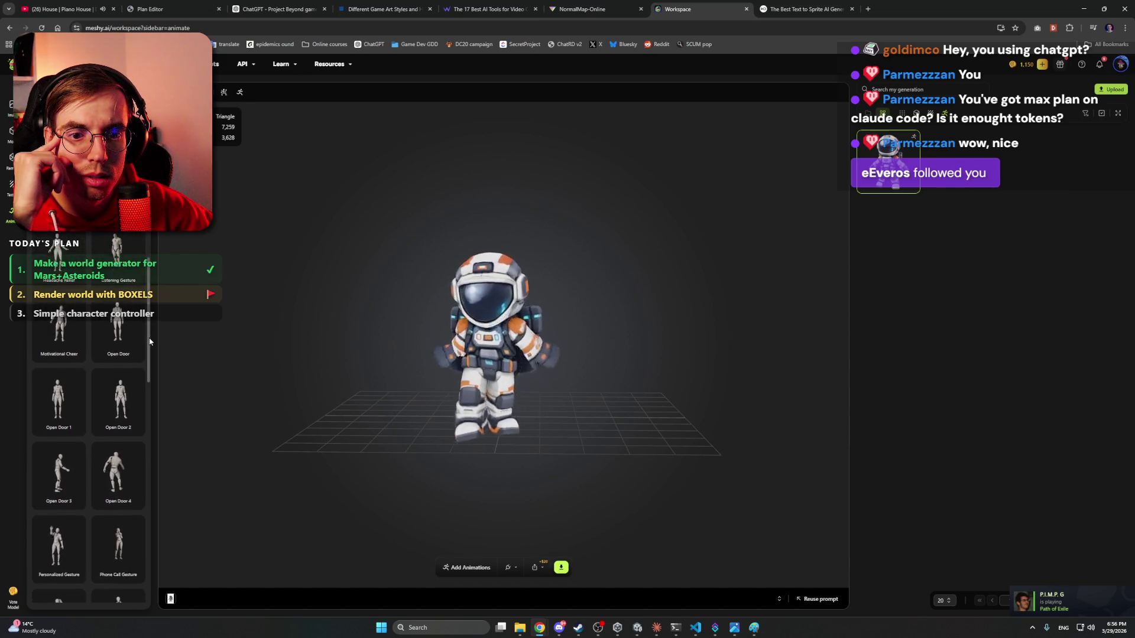
scroll(149, 341, "down", 5)
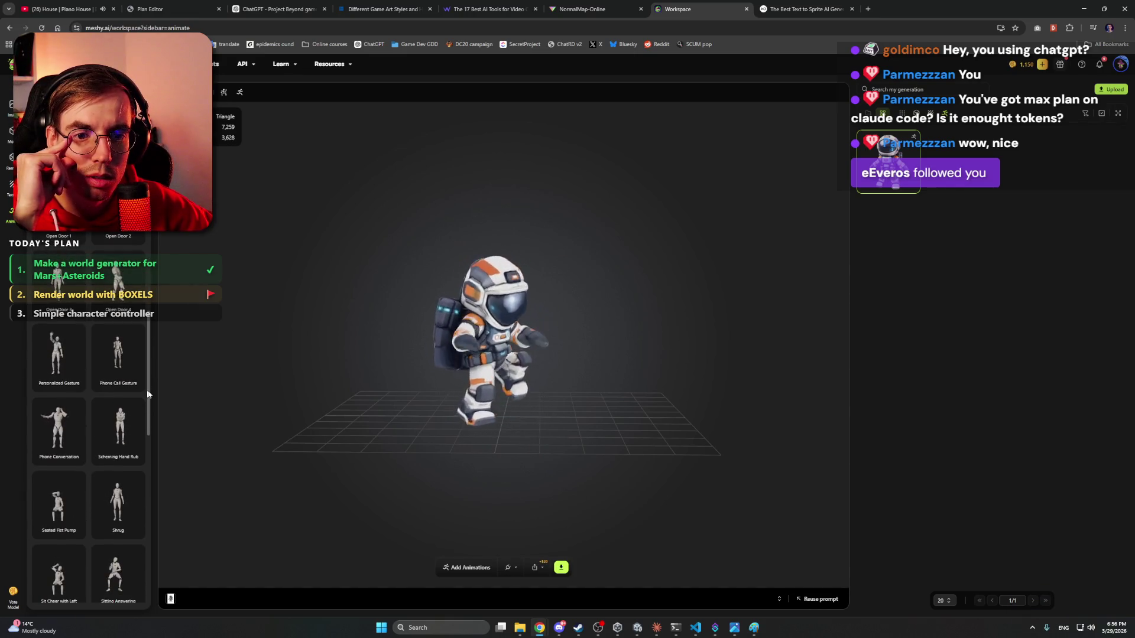
scroll(146, 408, "down", 3)
scroll(146, 432, "down", 1)
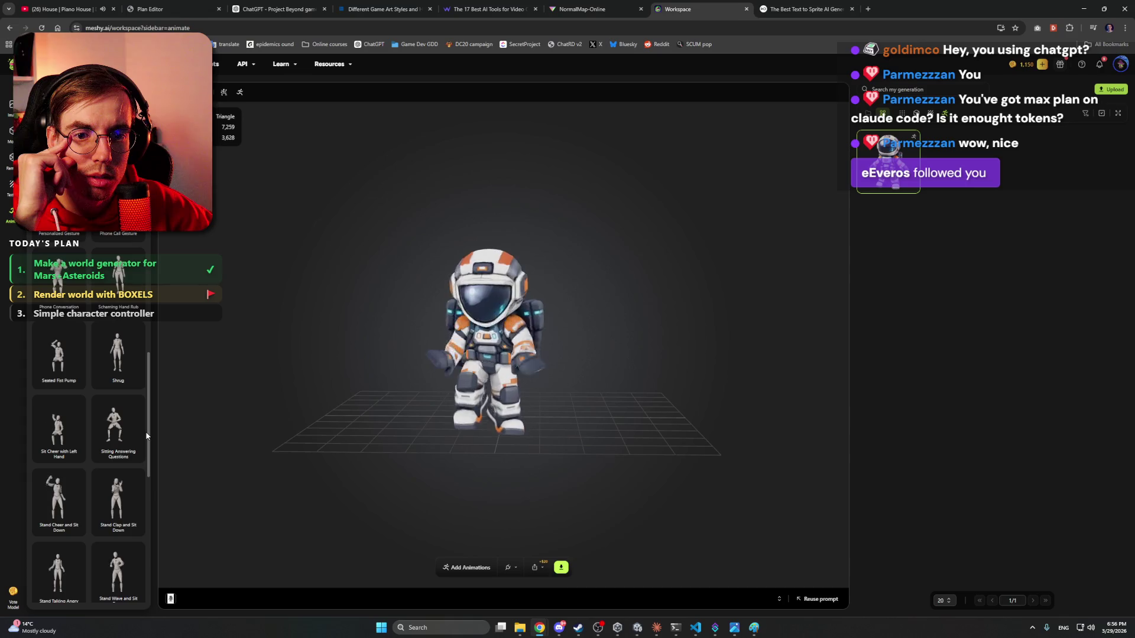
scroll(146, 436, "down", 4)
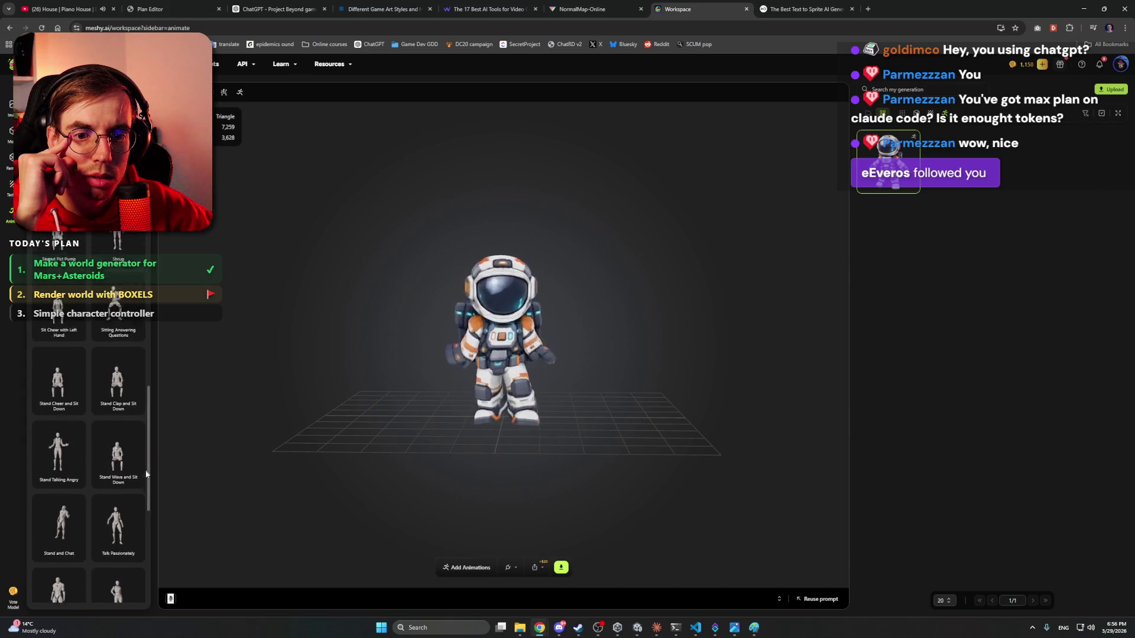
scroll(146, 479, "down", 3)
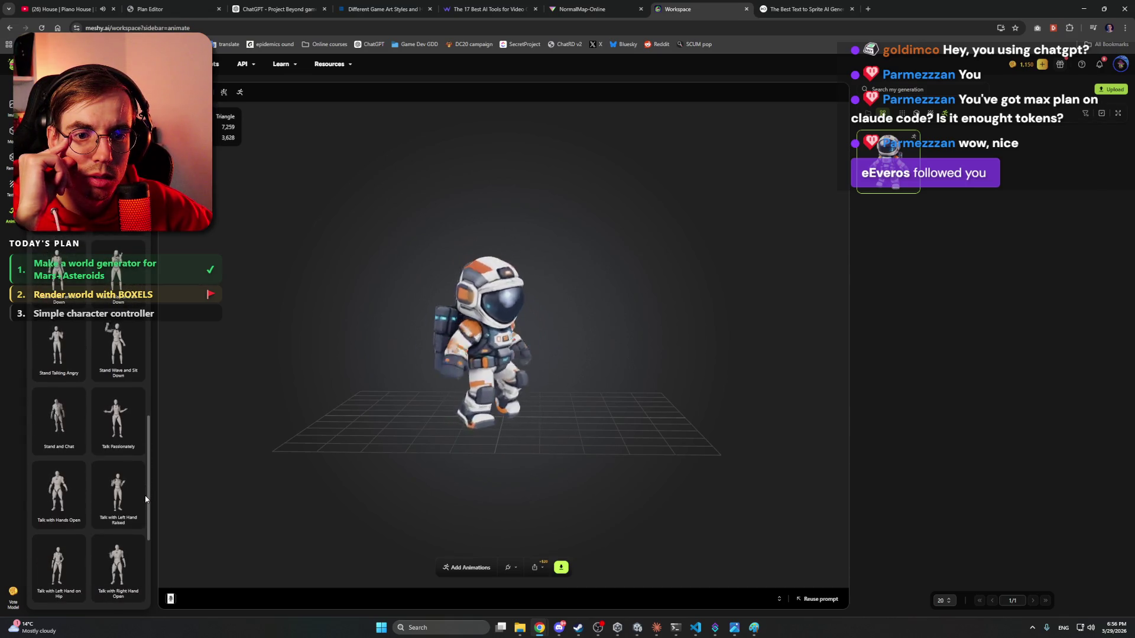
scroll(143, 520, "down", 2)
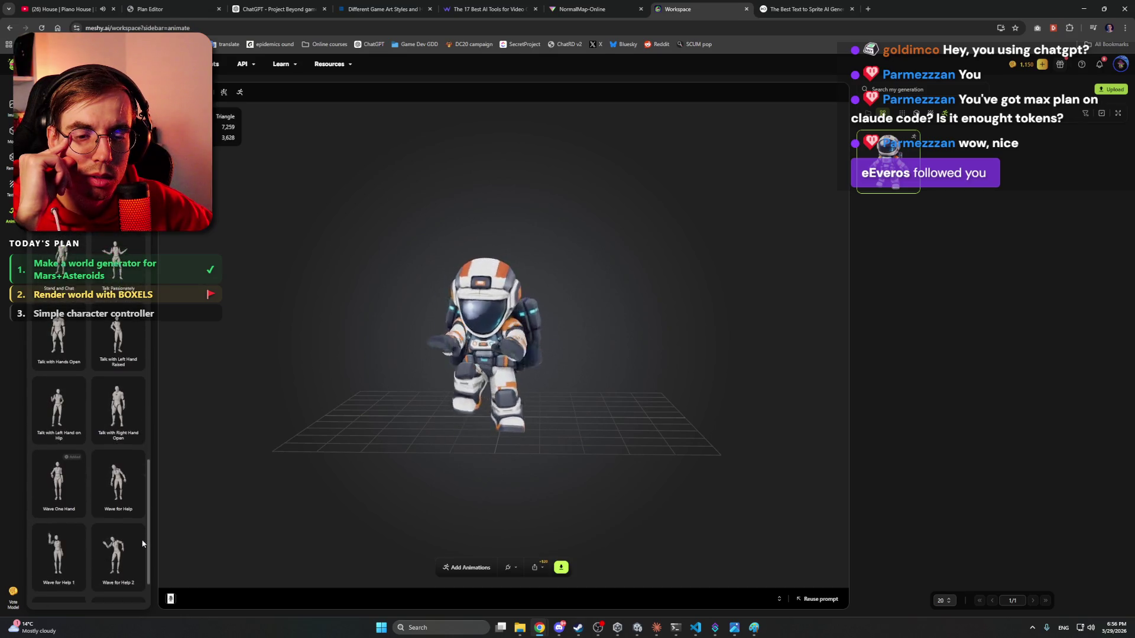
scroll(142, 550, "down", 1)
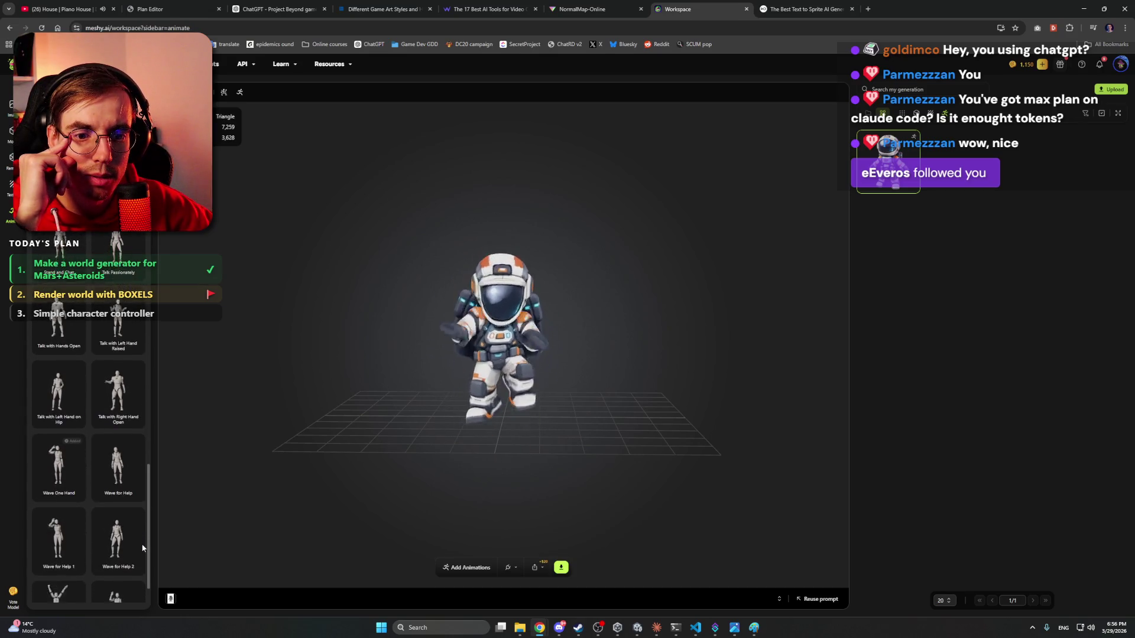
scroll(140, 559, "down", 8)
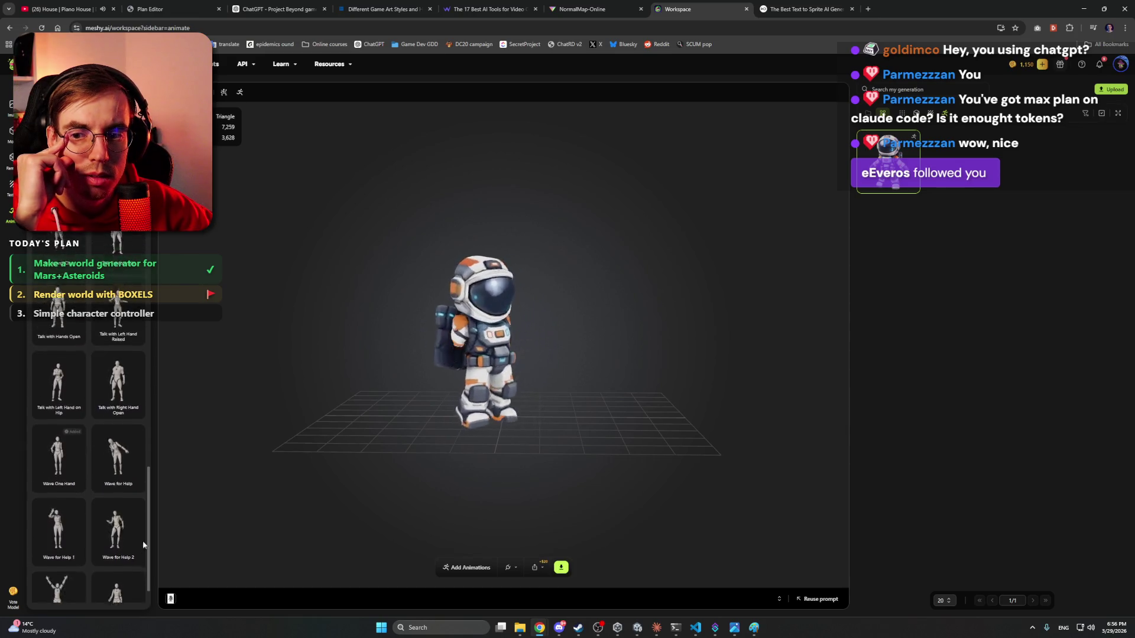
left_click(178, 148)
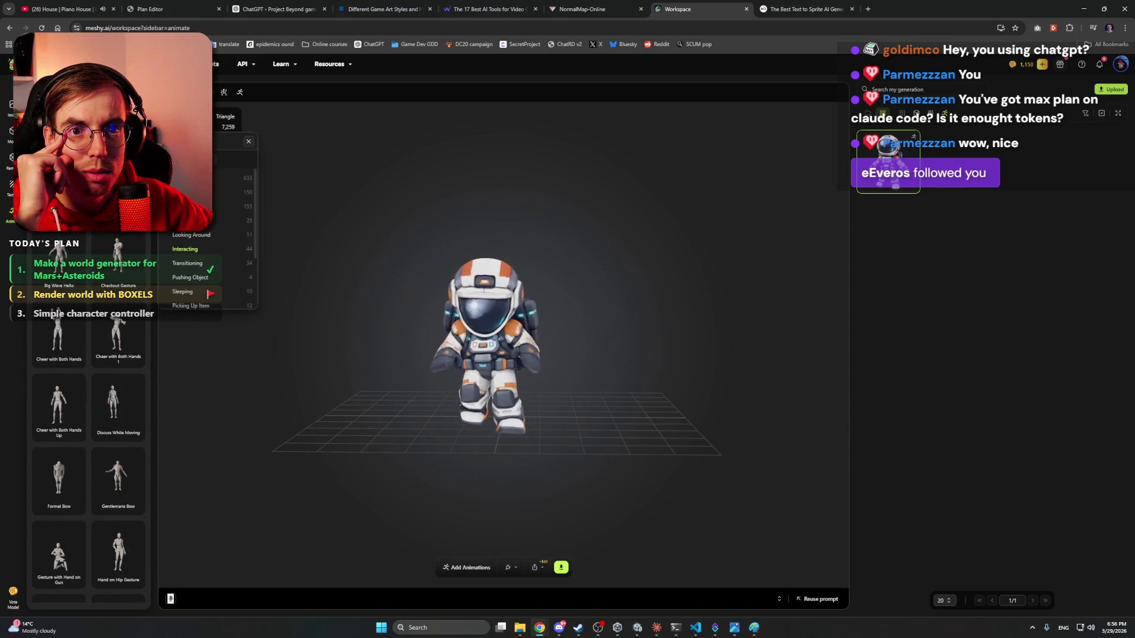
- Browse the Pushing Object, Picking Up Item and Drinking animation categories
scroll(225, 237, "down", 1)
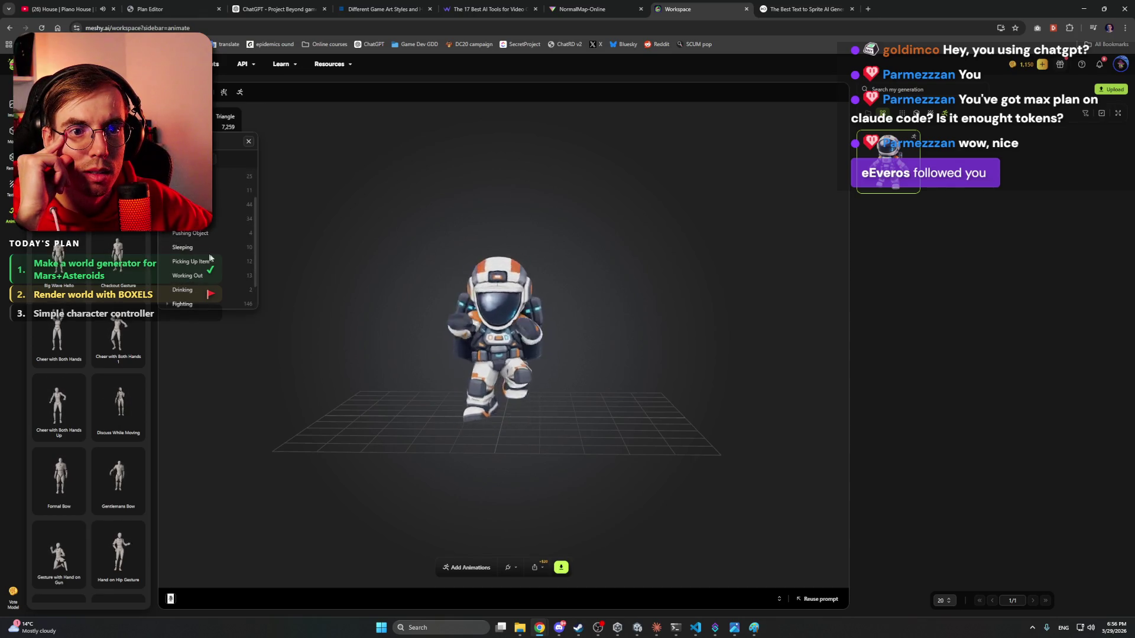
left_click(224, 236)
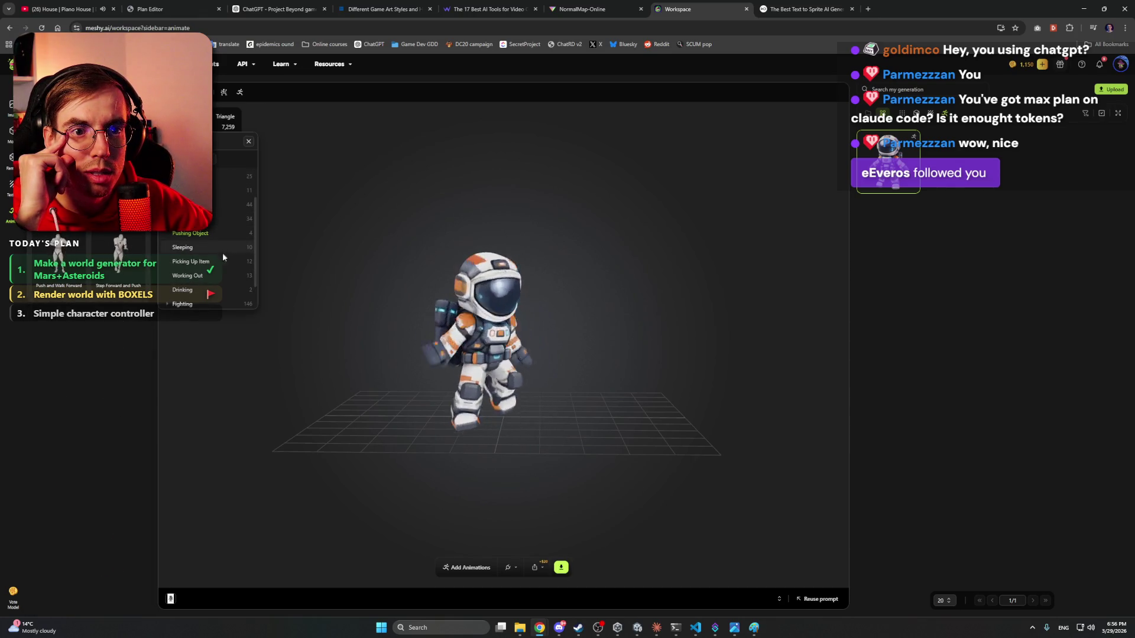
left_click(223, 263)
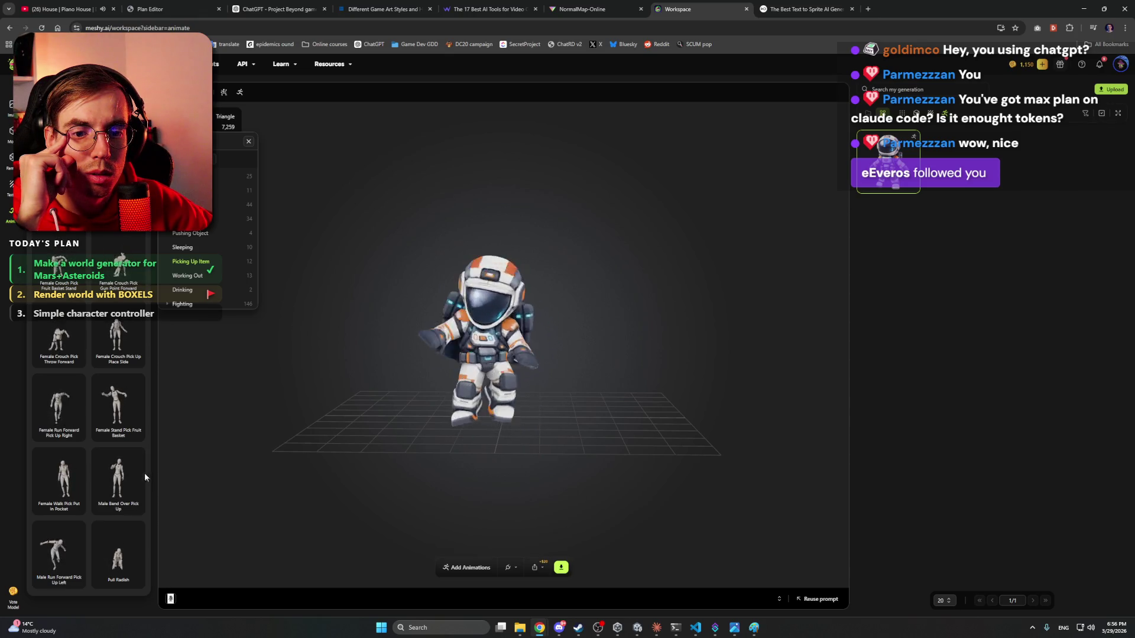
left_click(200, 292)
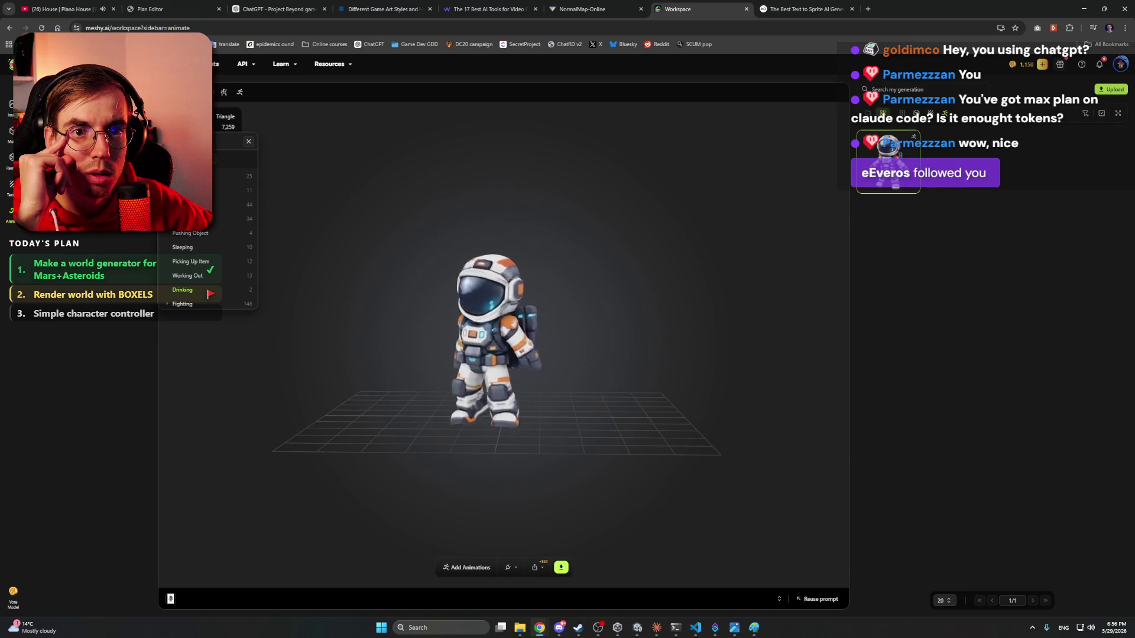
scroll(197, 278, "down", 1)
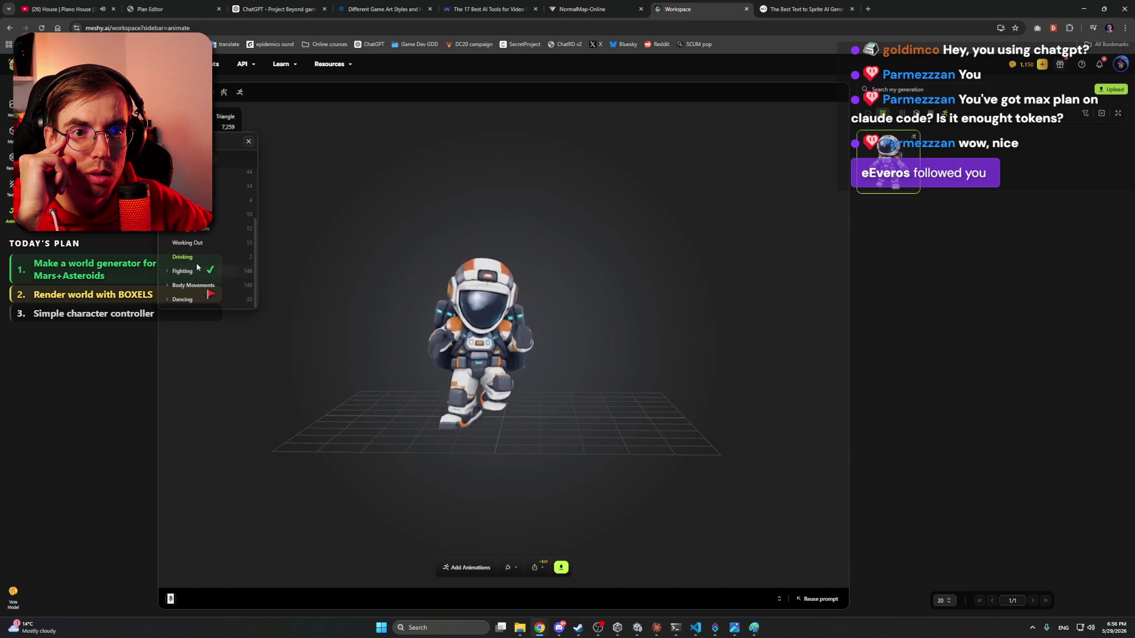
scroll(197, 267, "up", 3)
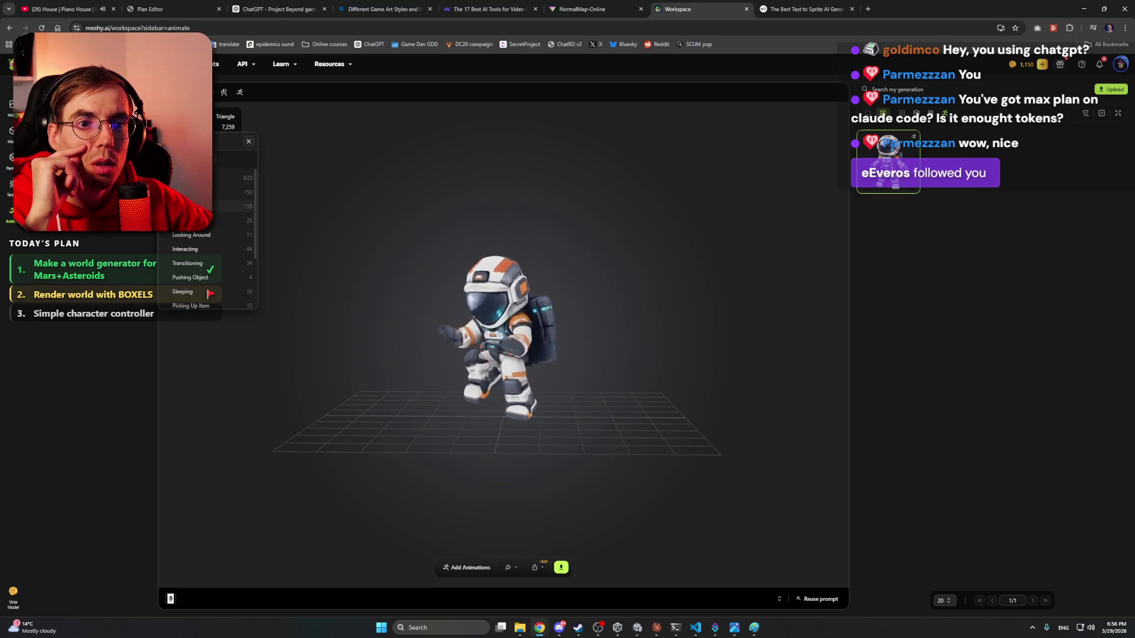
- Show Walking > Swimming animations, then open Daily Actions to list the idle animations
left_click(189, 193)
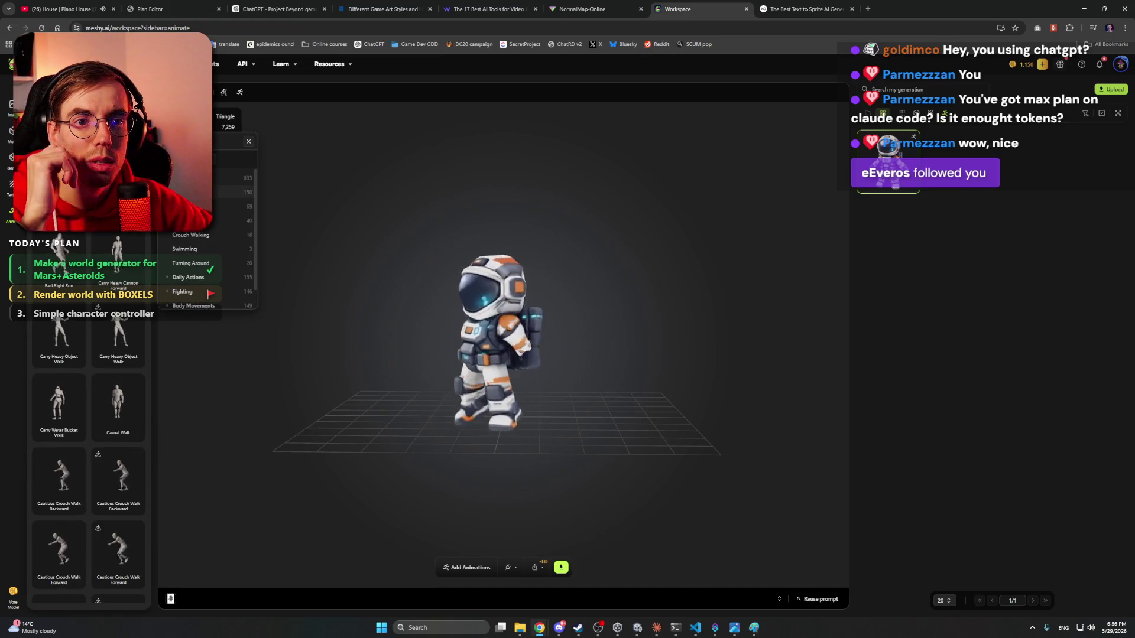
left_click(211, 251)
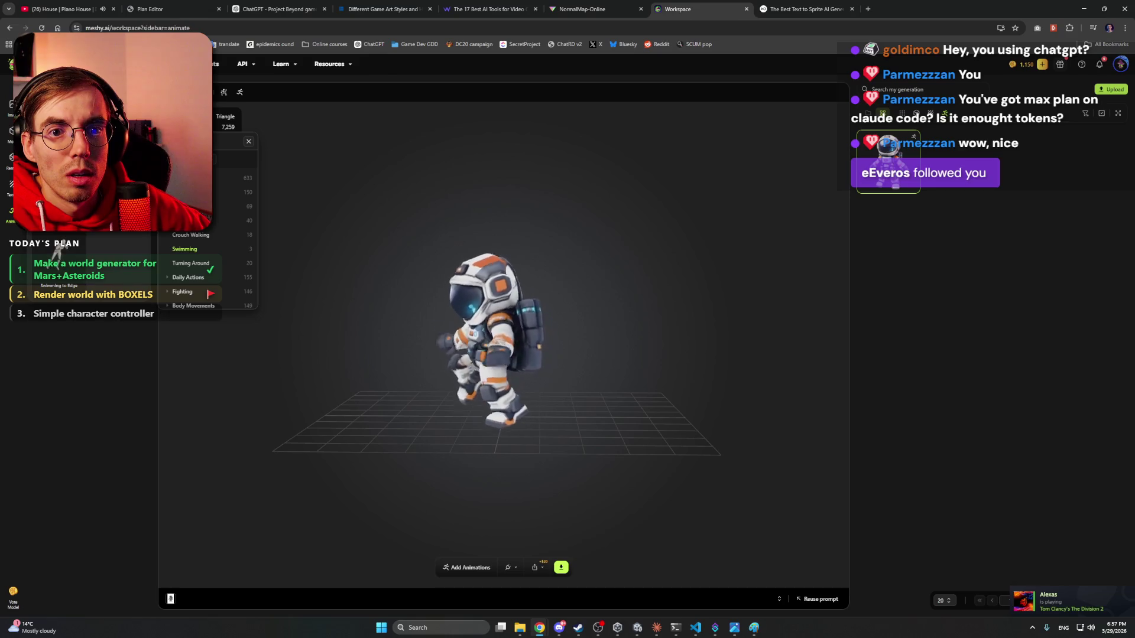
left_click(248, 142)
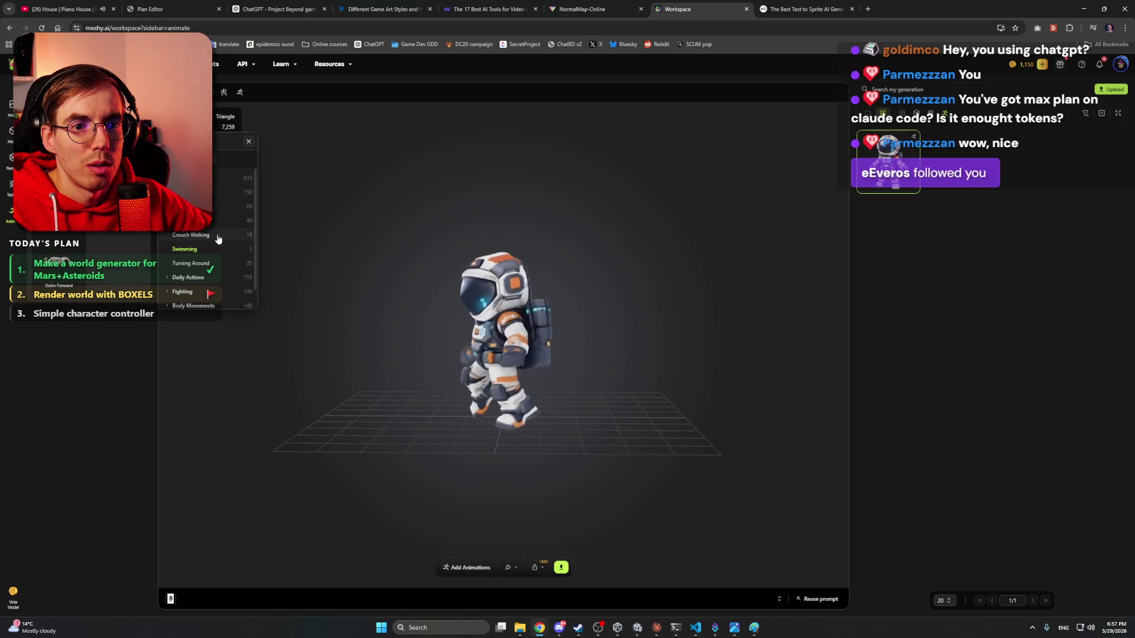
scroll(223, 266, "down", 1)
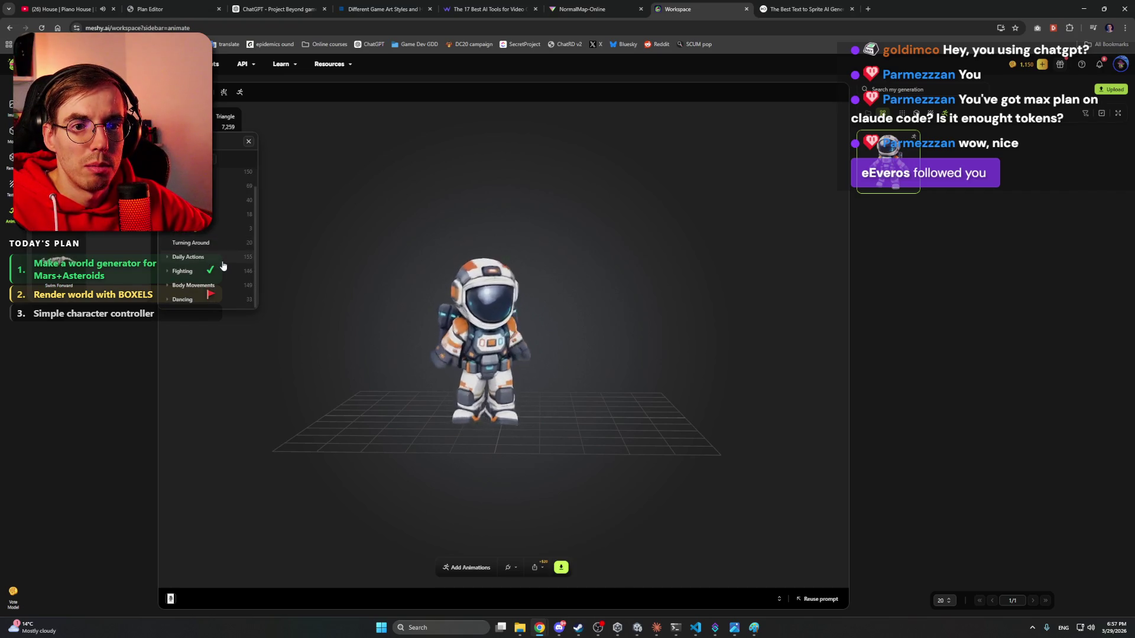
left_click(223, 263)
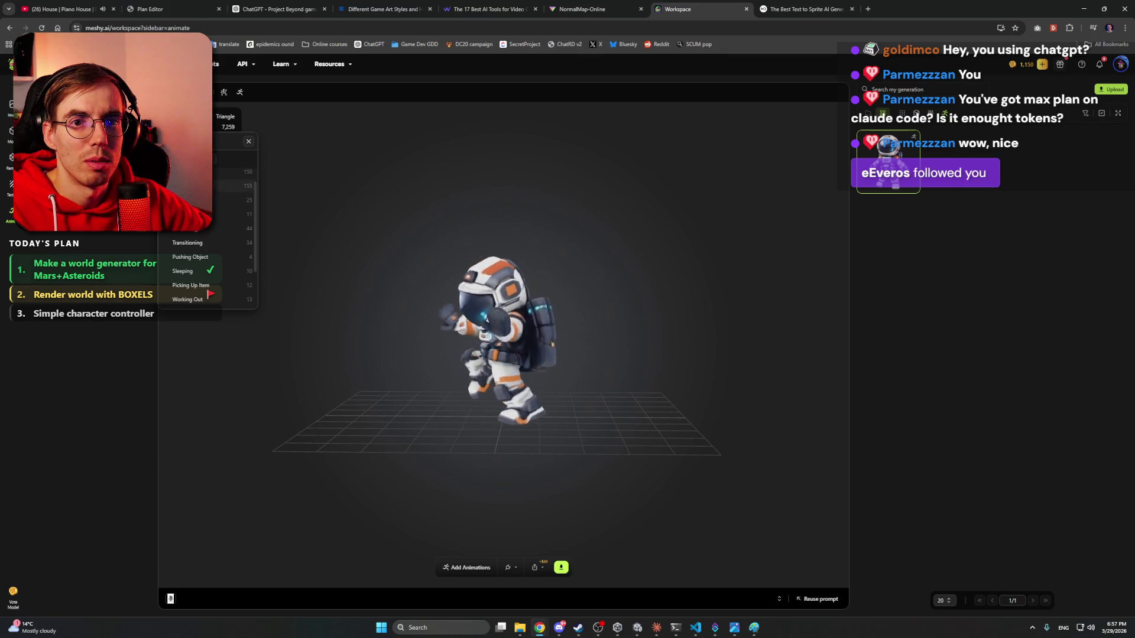
left_click(177, 185)
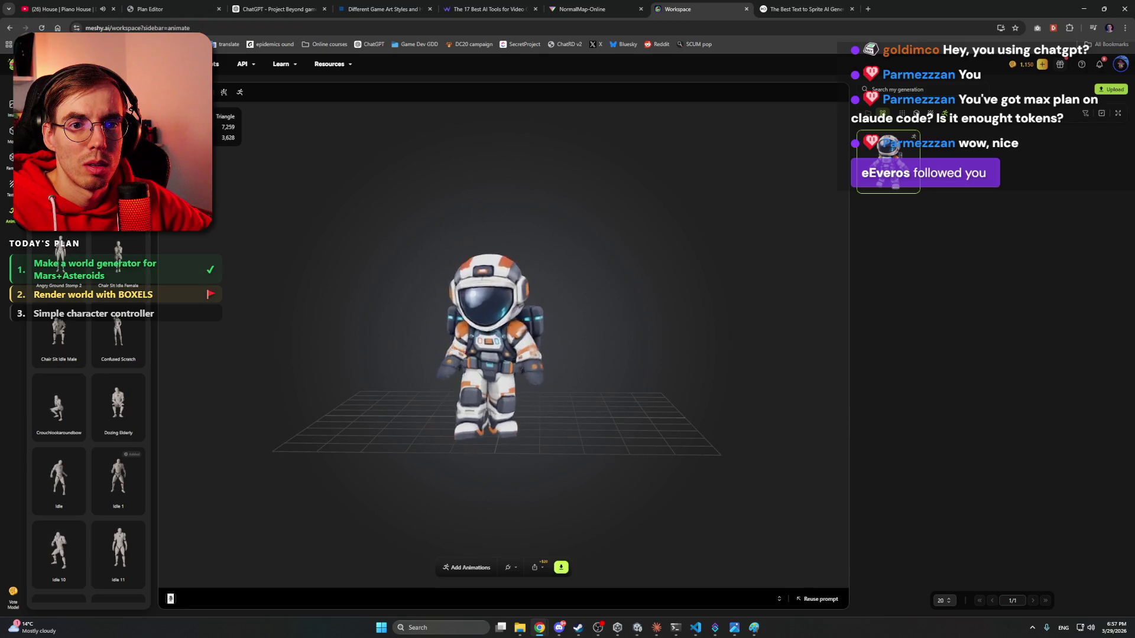
left_click(207, 227)
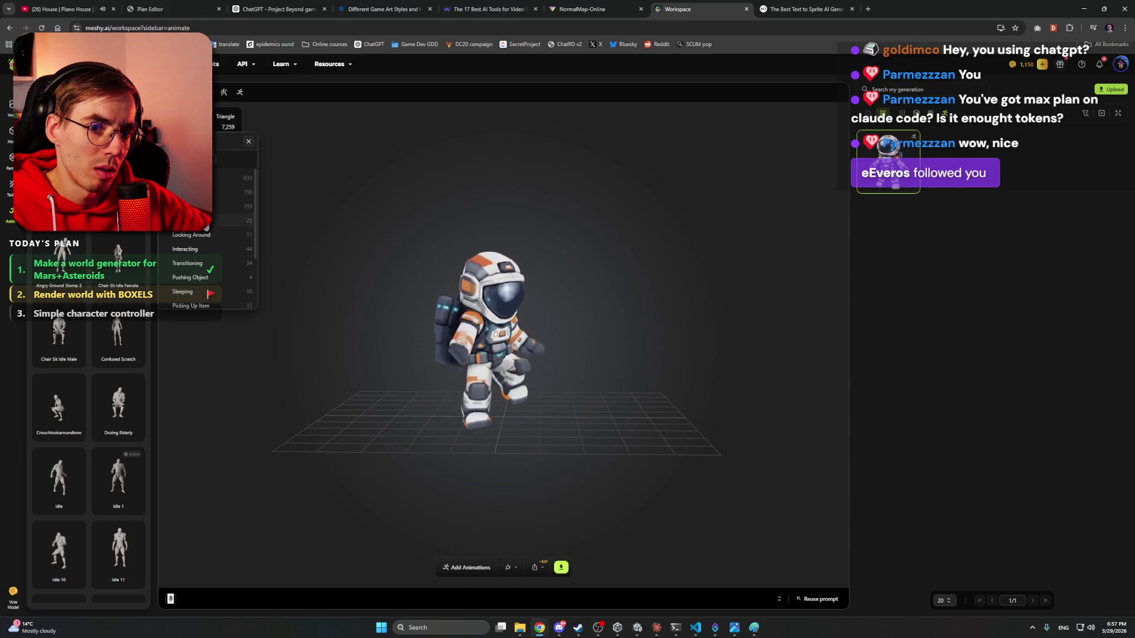
scroll(96, 250, "down", 4)
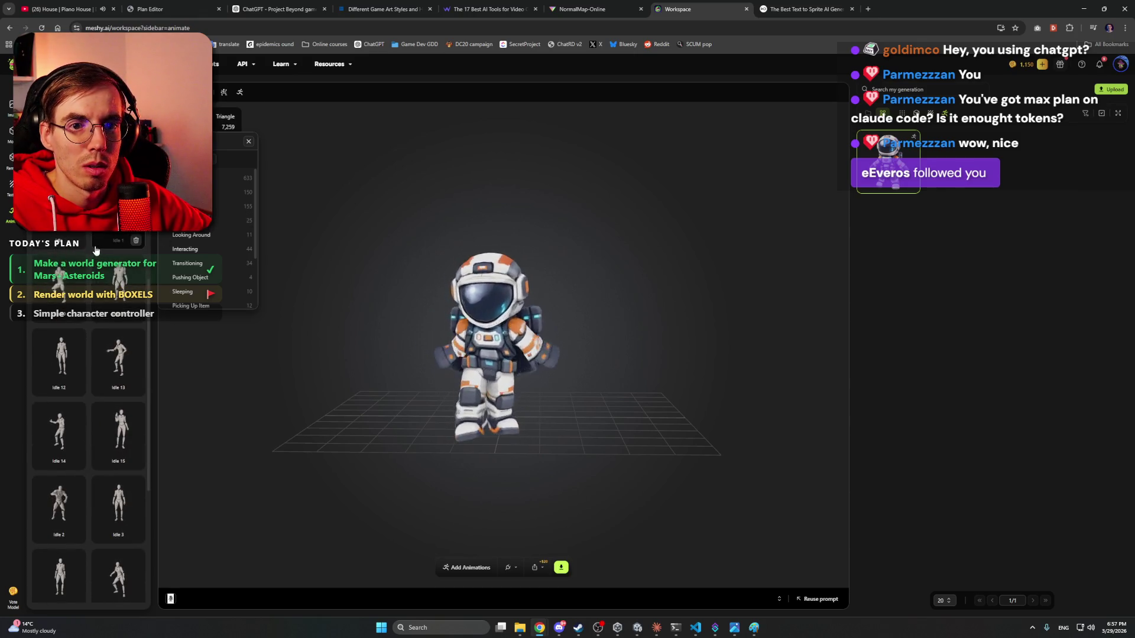
scroll(95, 250, "down", 4)
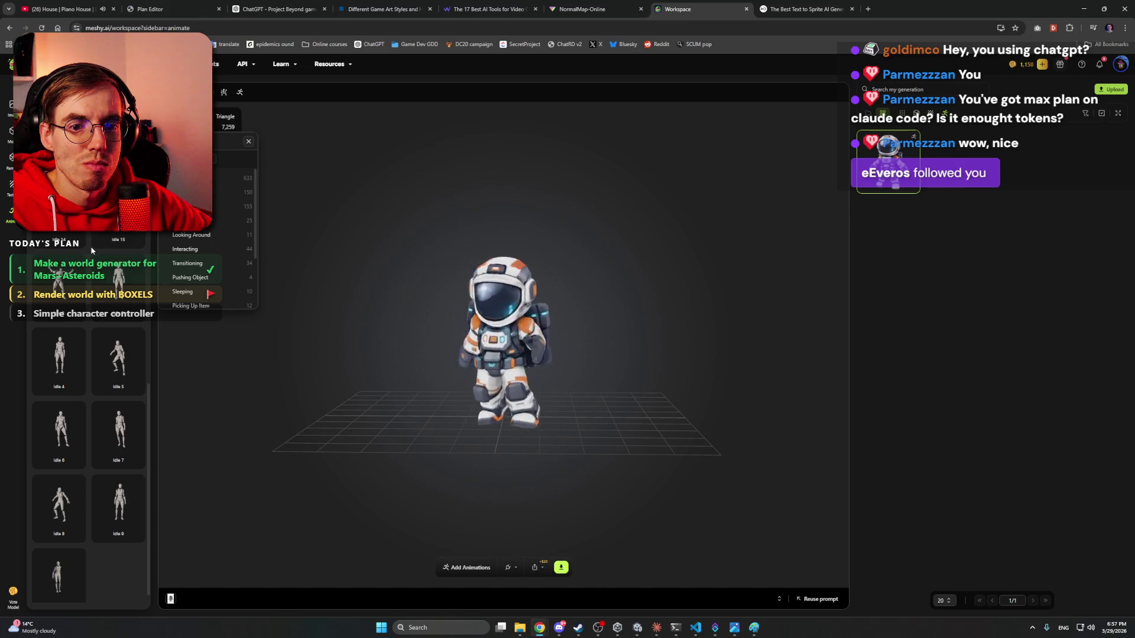
scroll(91, 245, "up", 1)
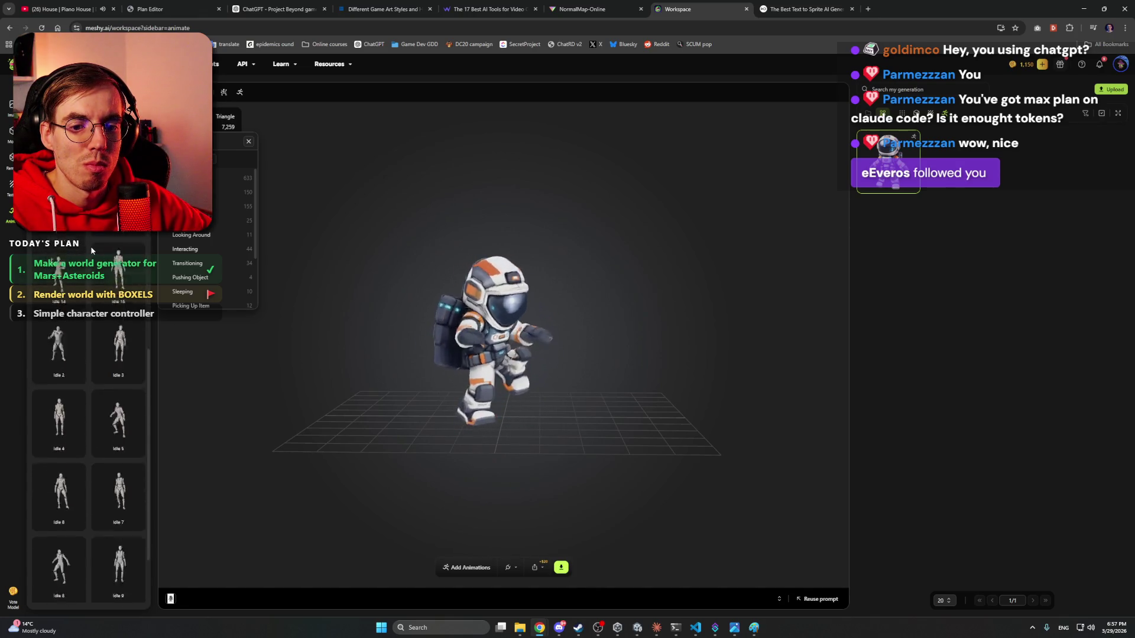
scroll(90, 246, "down", 1)
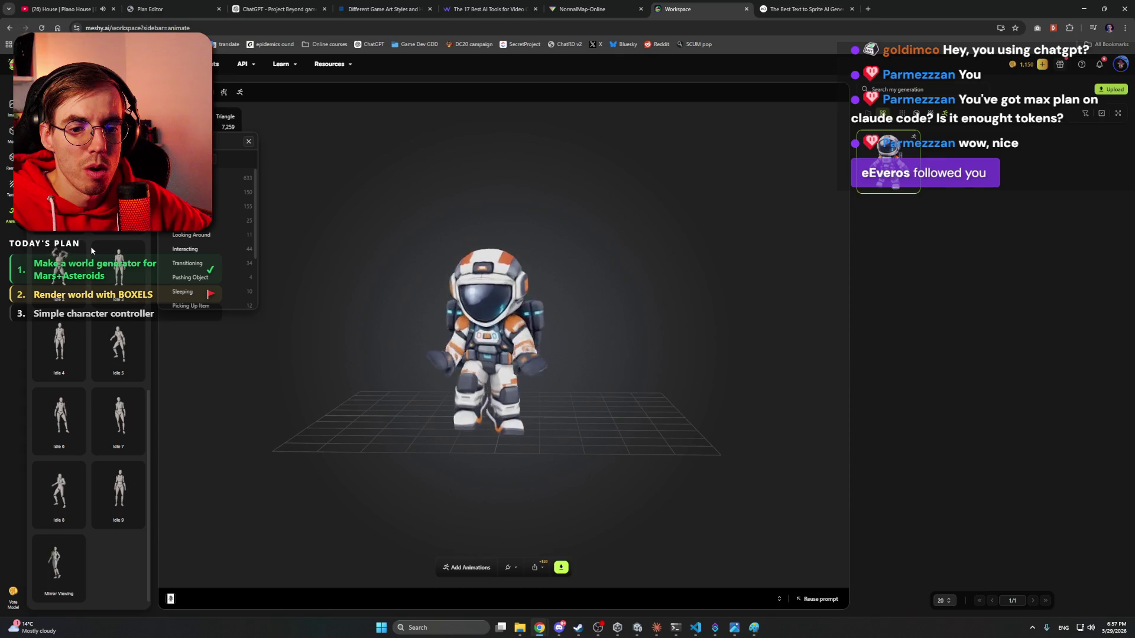
scroll(91, 246, "up", 5)
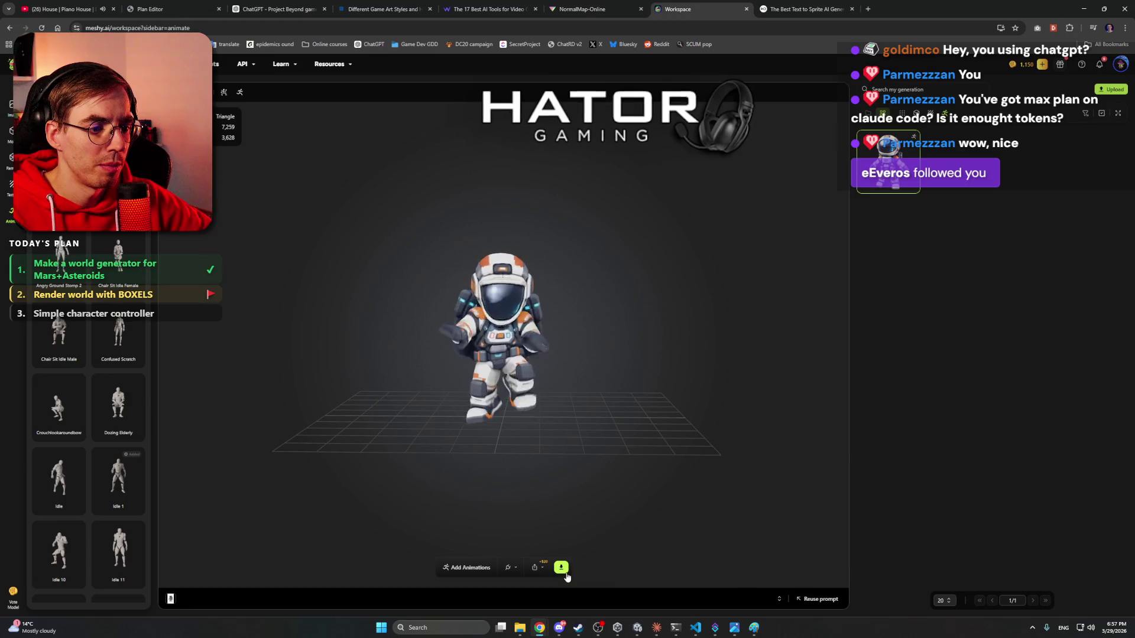
- Set the download to glb with rigged character, all added animations, and single file off
left_click(516, 569)
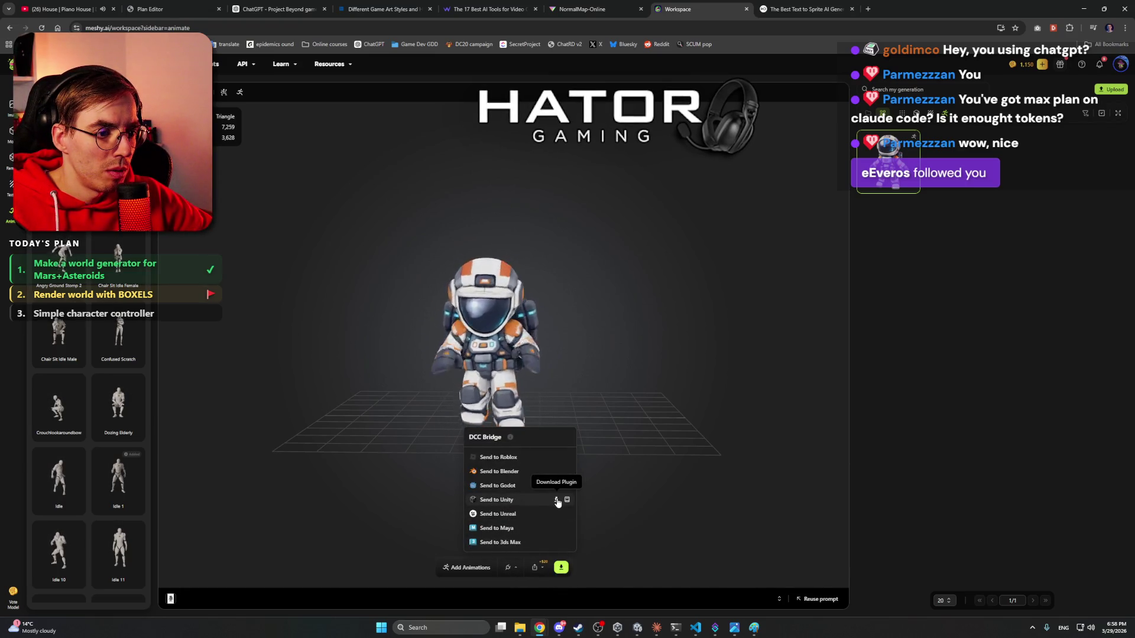
left_click(561, 568)
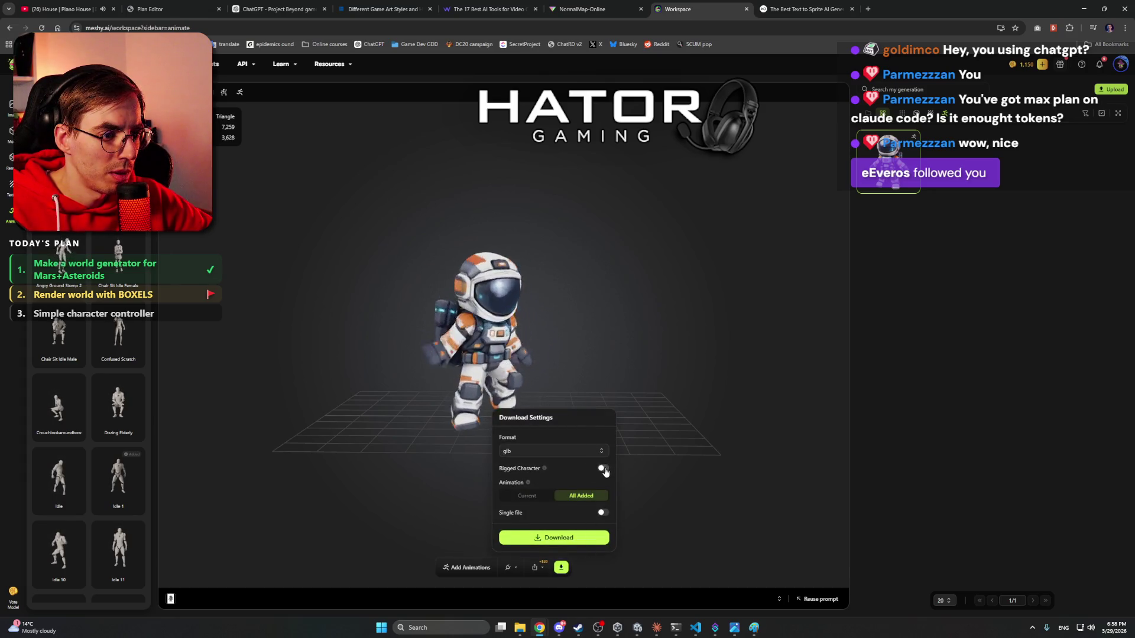
left_click(553, 450)
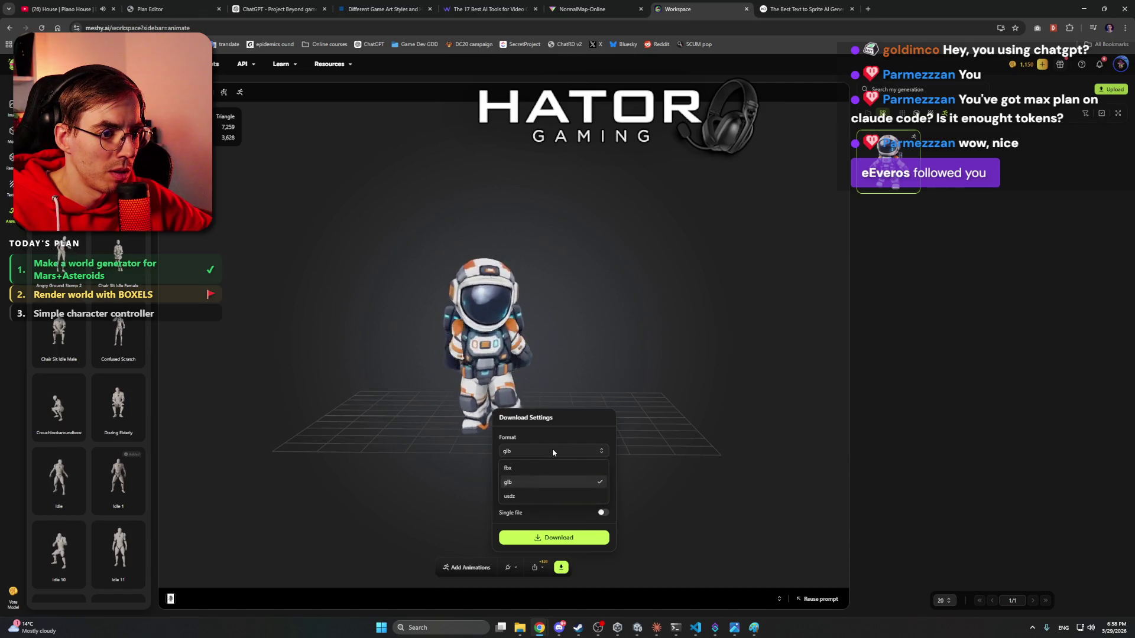
left_click(552, 451)
left_click(551, 449)
left_click(551, 449)
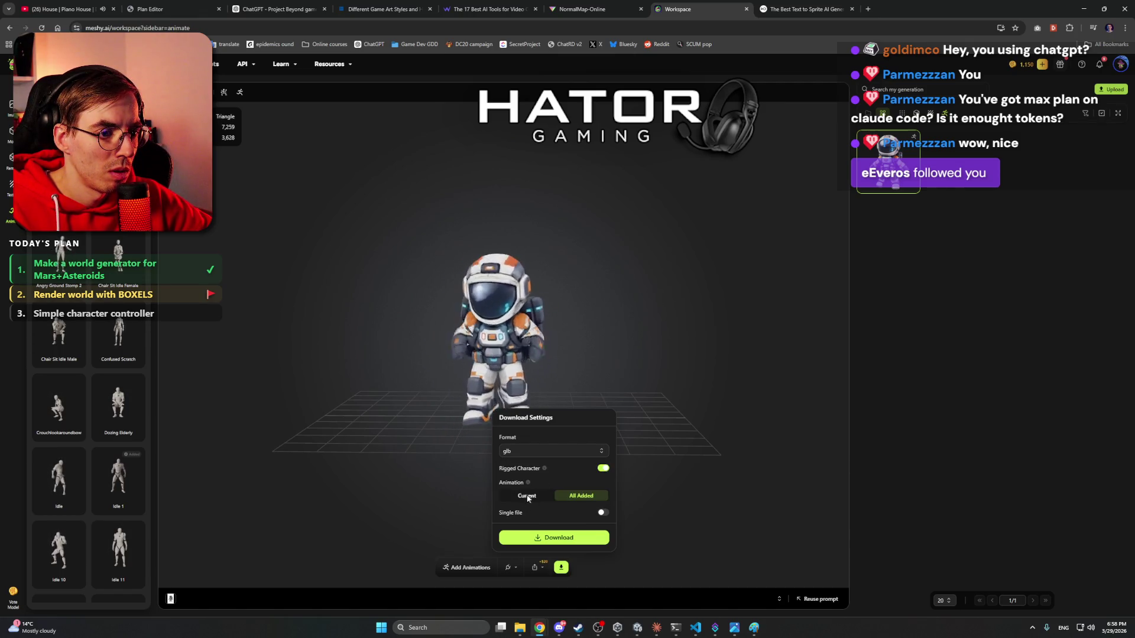
left_click(529, 497)
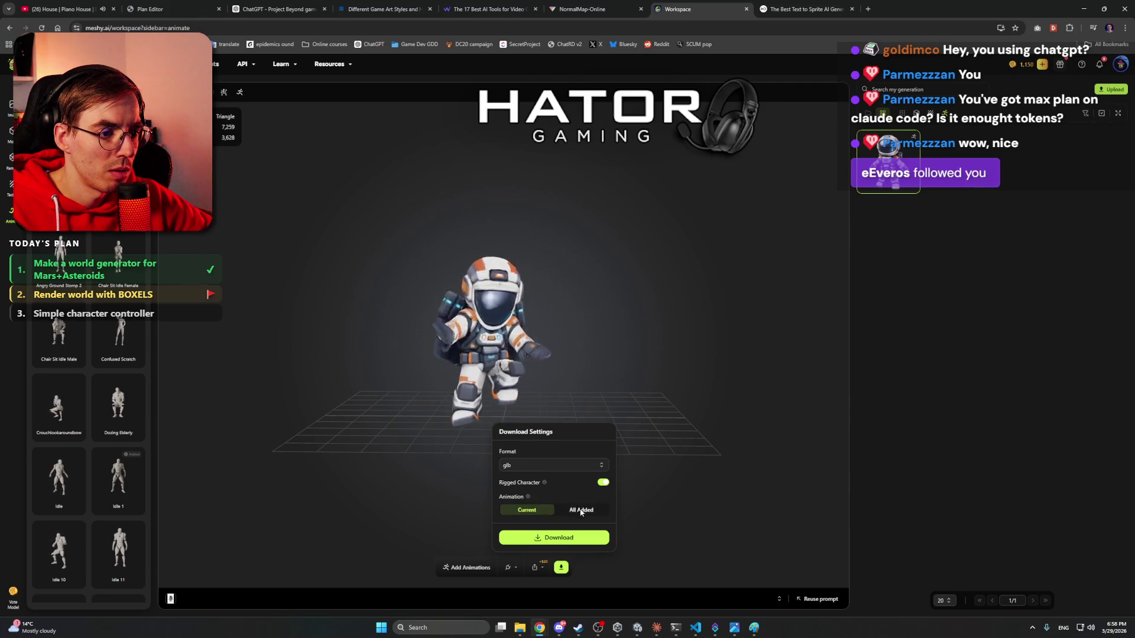
left_click(581, 510)
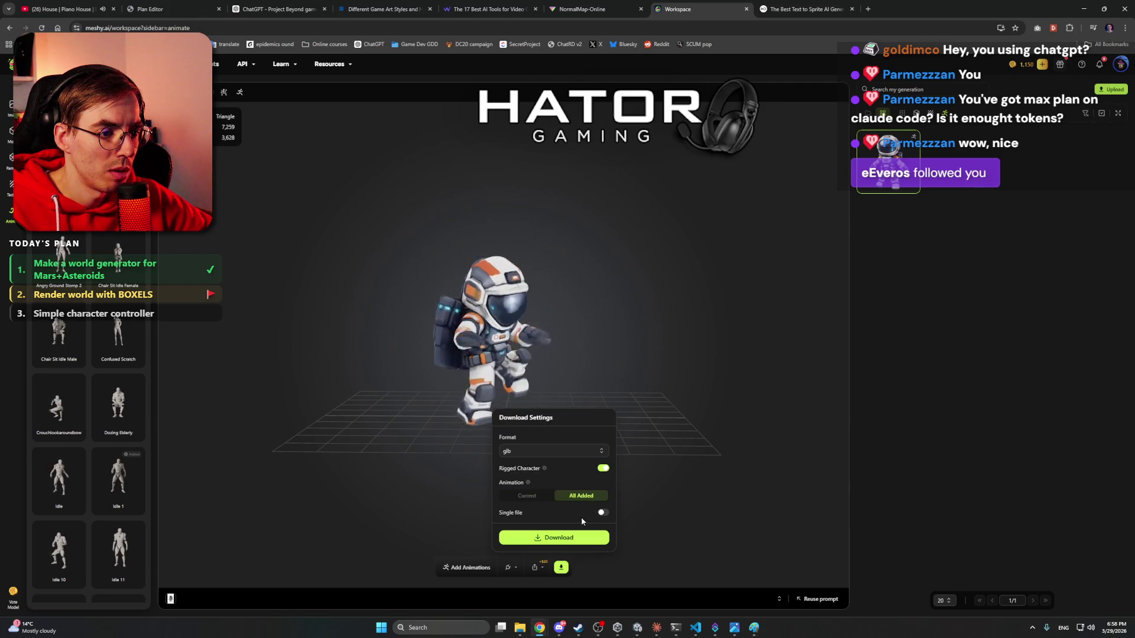
left_click(562, 543)
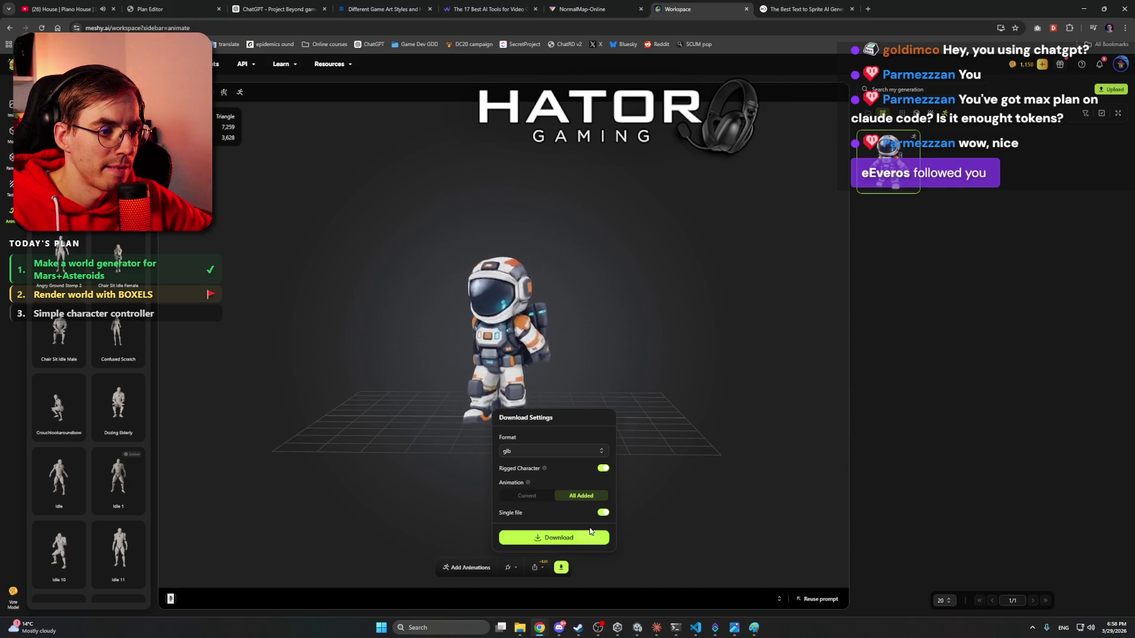
left_click(603, 512)
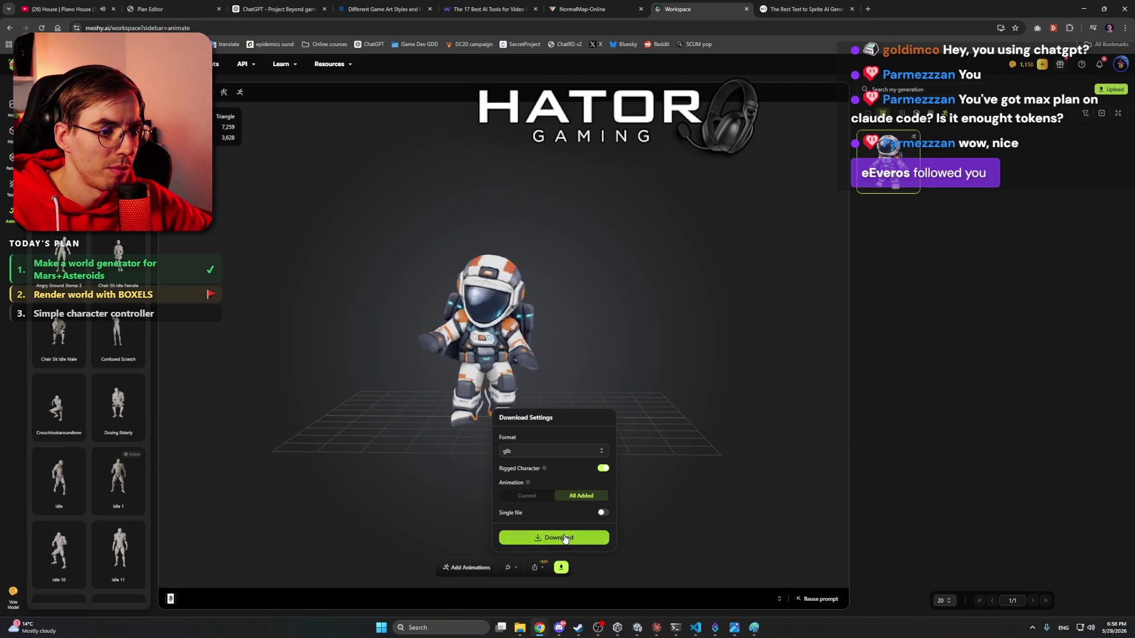
- Download and save Meshy_AI_Cosmic_Explorer_biped.zip to Work files, then minimize the browser
left_click(564, 539)
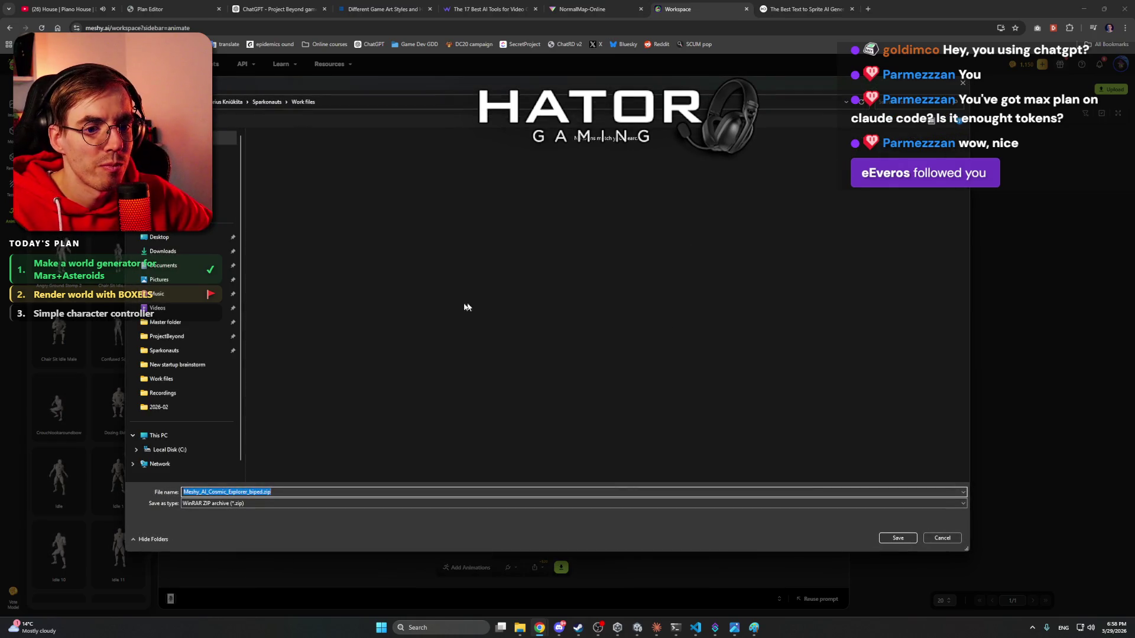
left_click(897, 539)
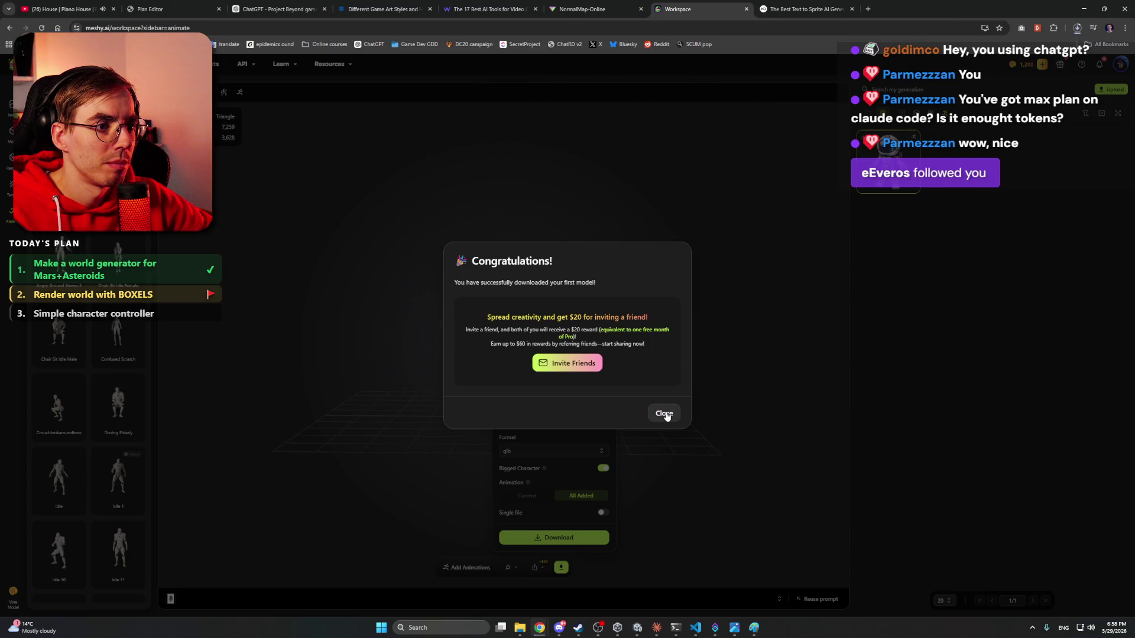
left_click(666, 414)
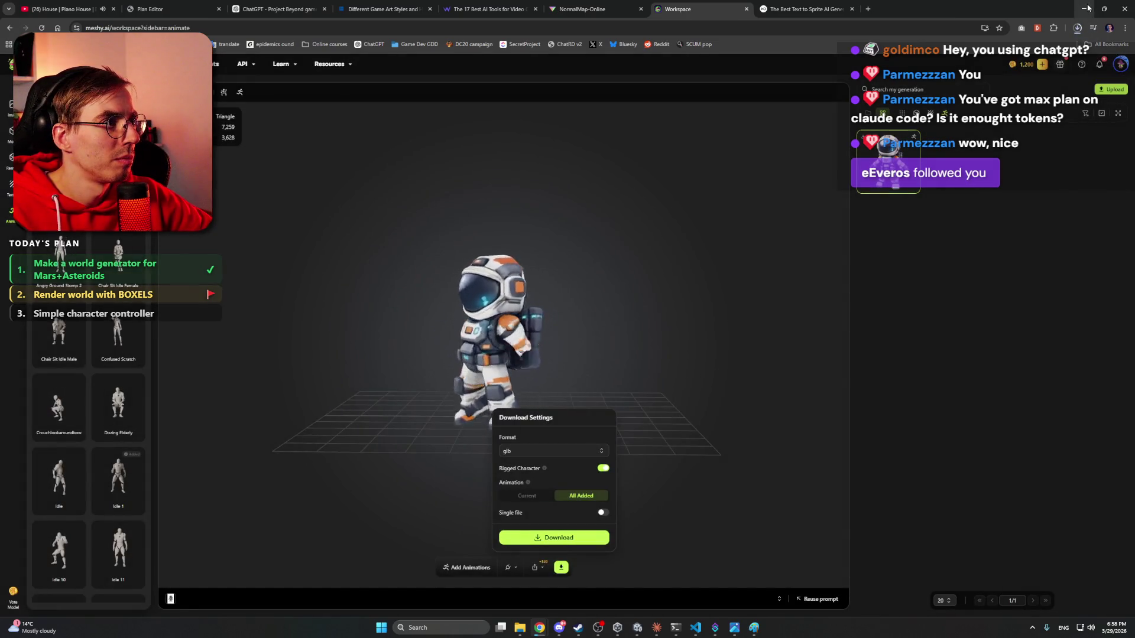
left_click(1086, 8)
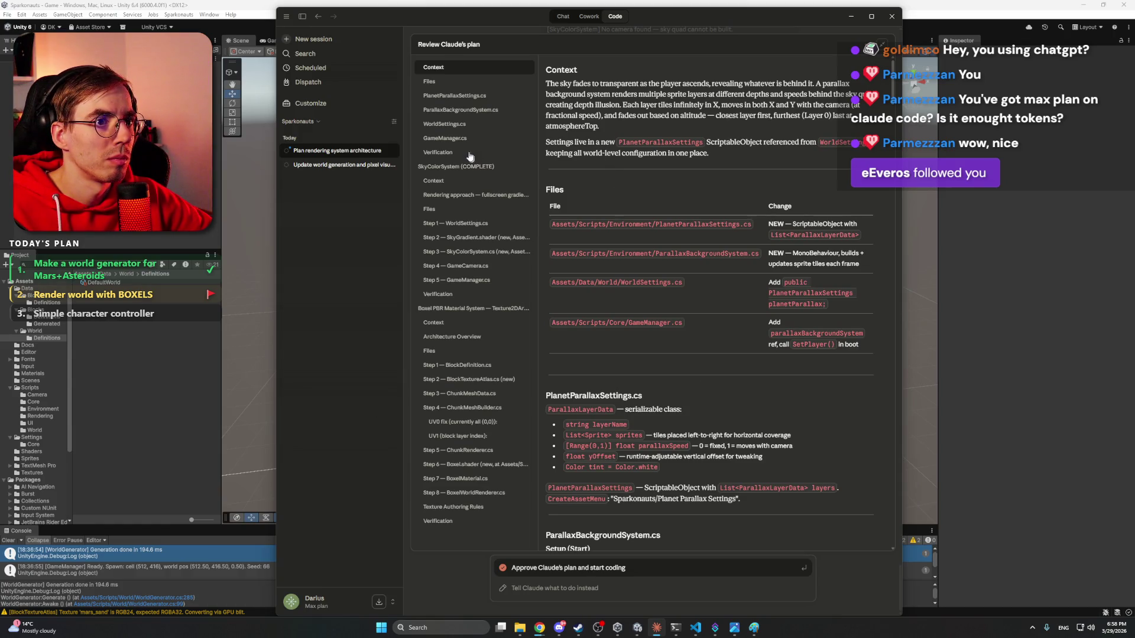
scroll(609, 175, "down", 2)
scroll(609, 175, "up", 2)
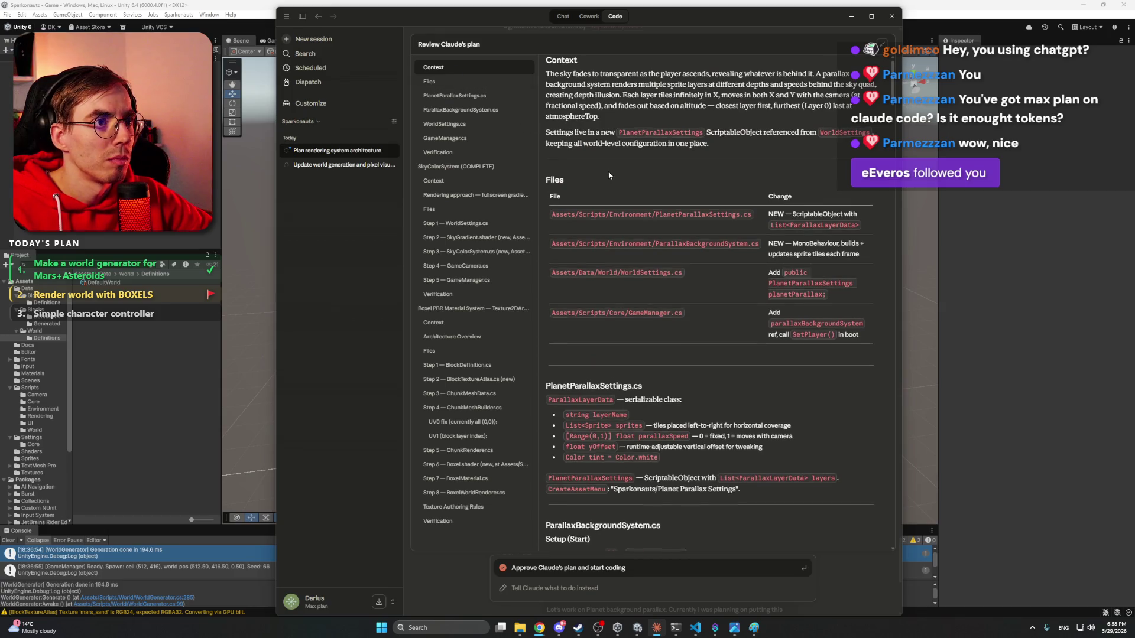
scroll(609, 176, "up", 1)
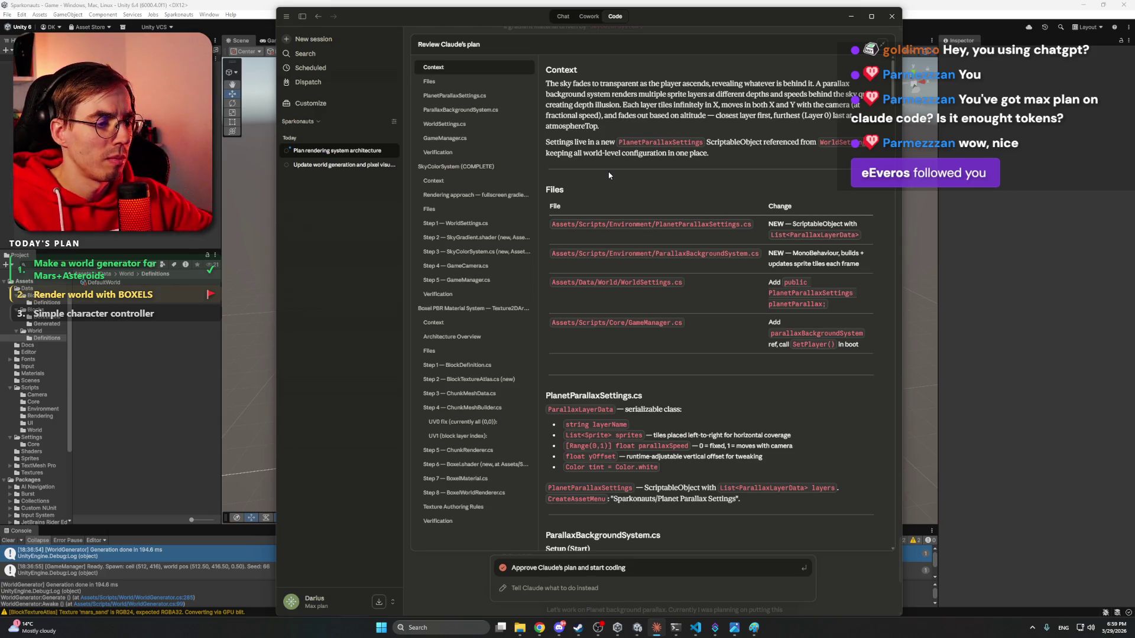
scroll(663, 330, "down", 3)
scroll(640, 327, "down", 3)
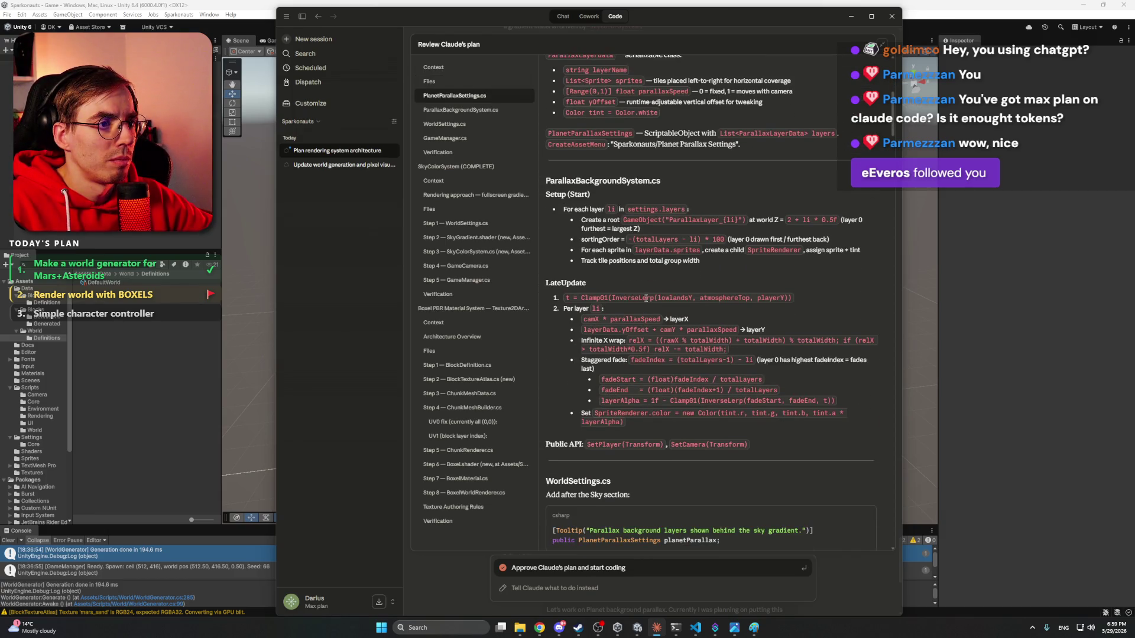
scroll(646, 297, "down", 10)
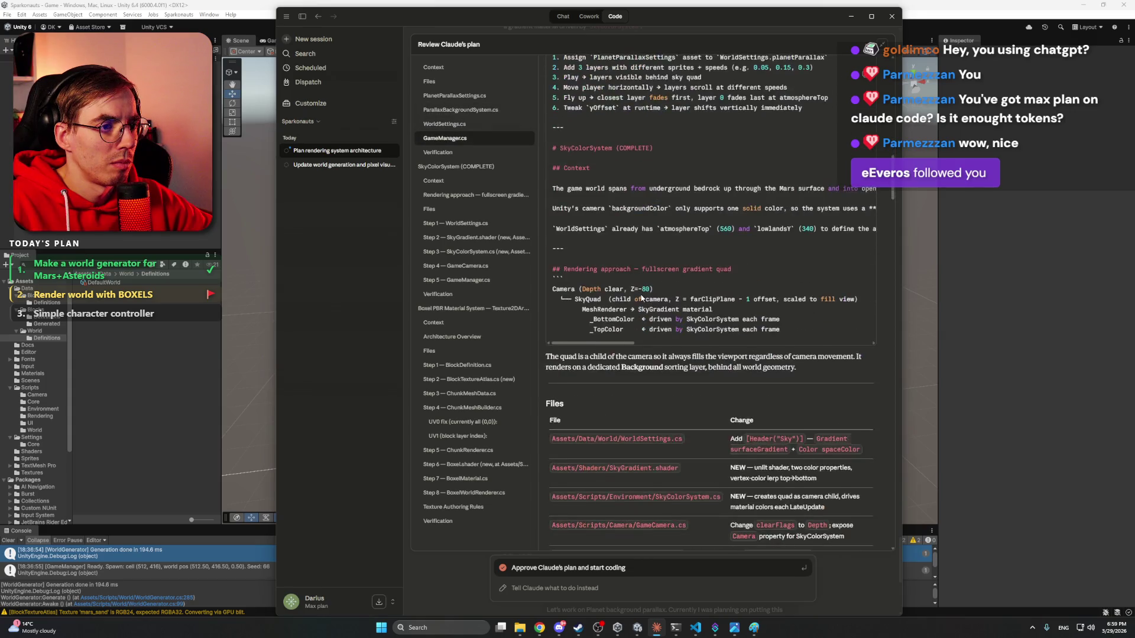
scroll(641, 299, "up", 3)
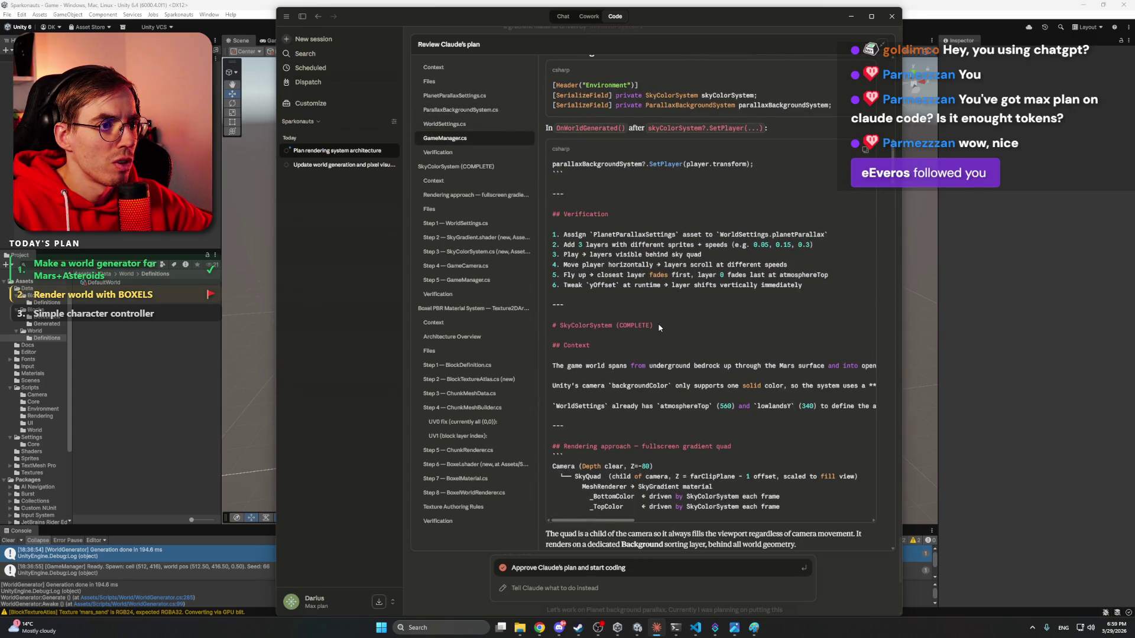
scroll(659, 327, "down", 10)
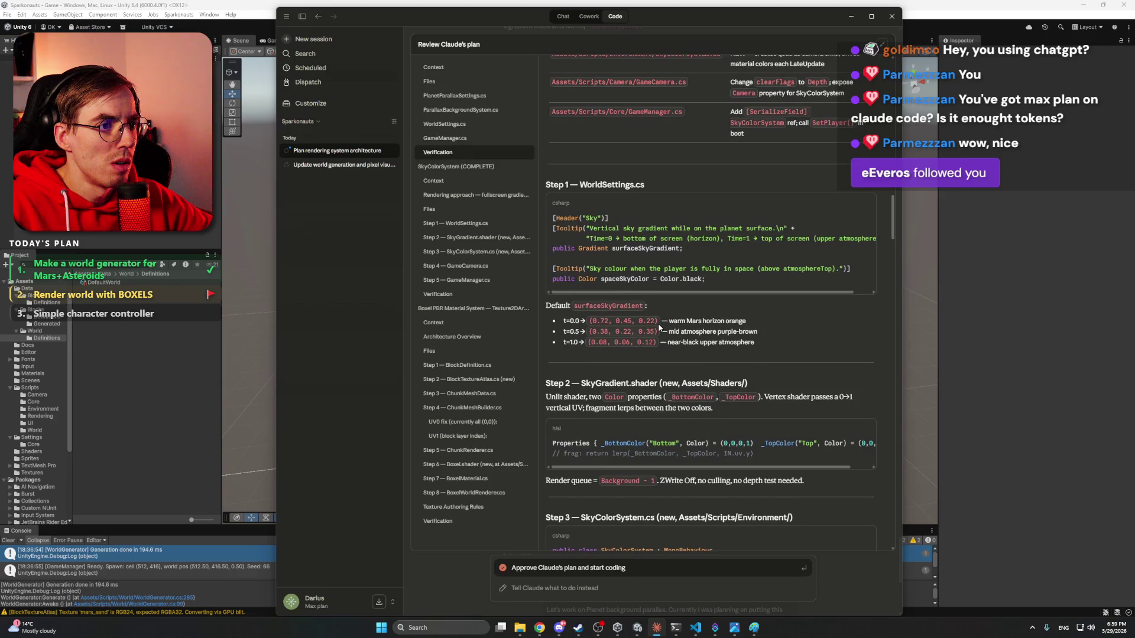
scroll(703, 324, "up", 5)
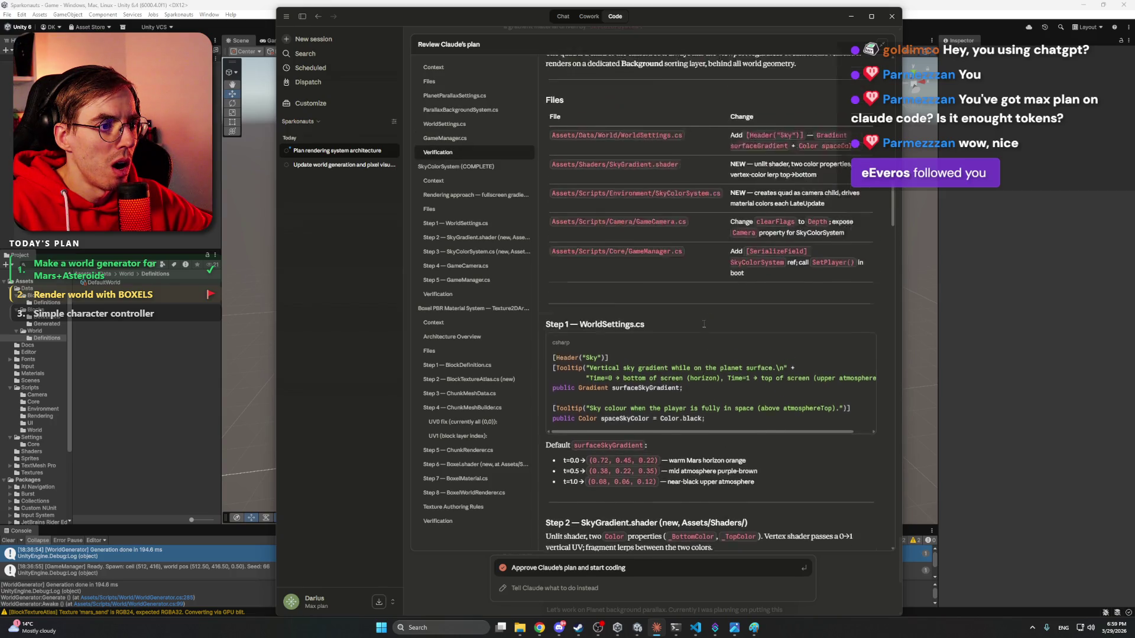
scroll(703, 324, "up", 10)
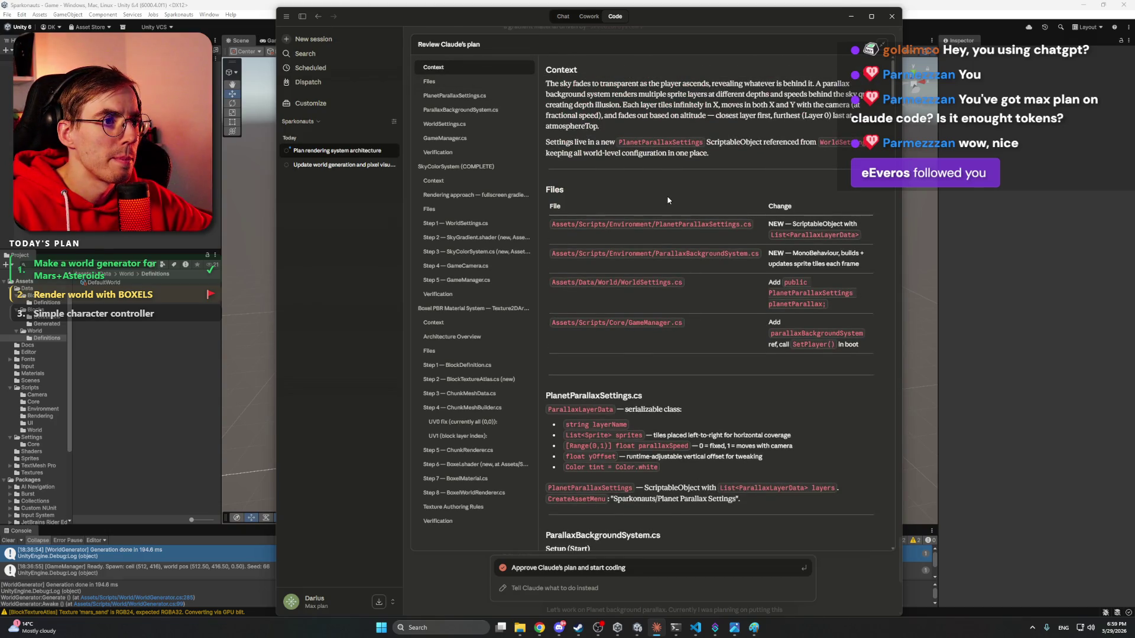
left_click(596, 569)
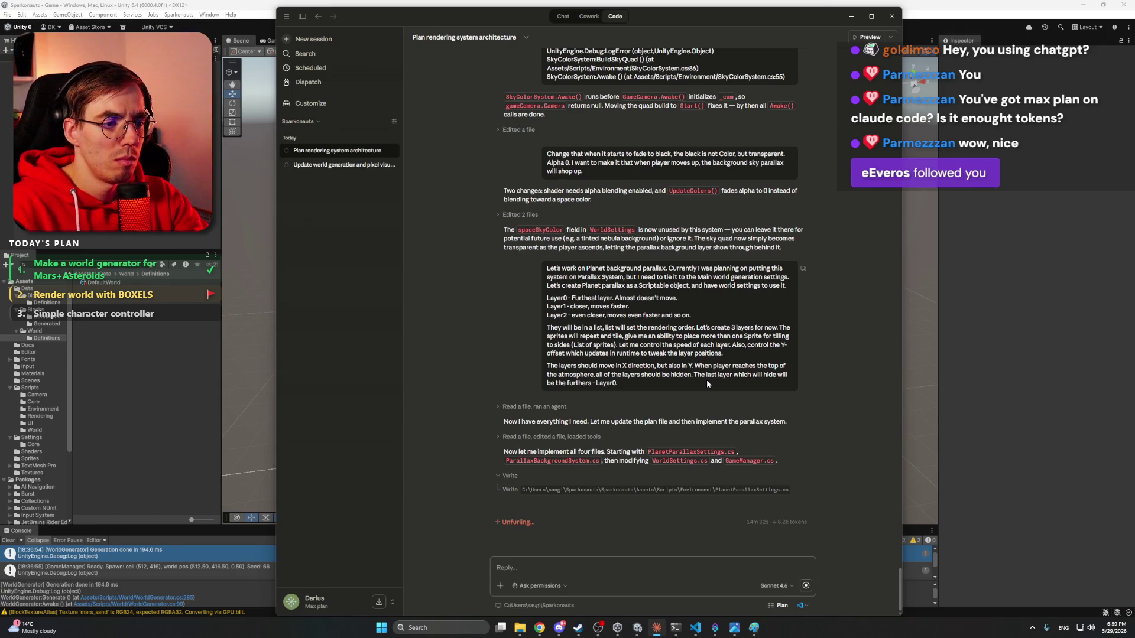
- Bring the Unity editor back to the front with Alt+Tab
key("alt+Tab")
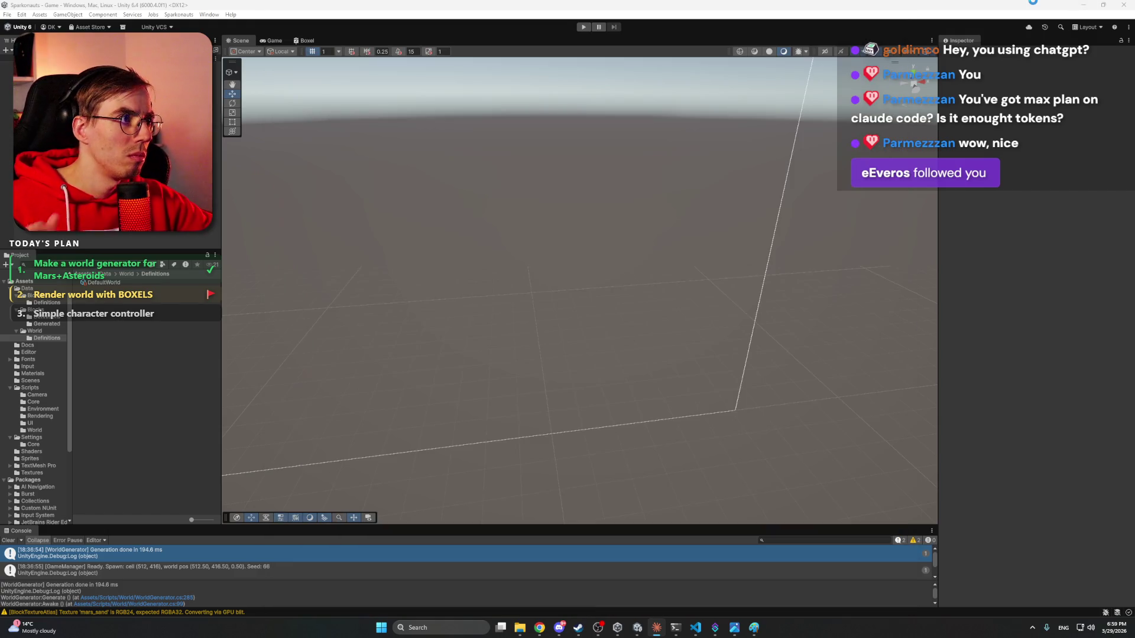
- Bring Chrome to the front and switch to the ChatGPT Project Beyond tab
left_click(556, 630)
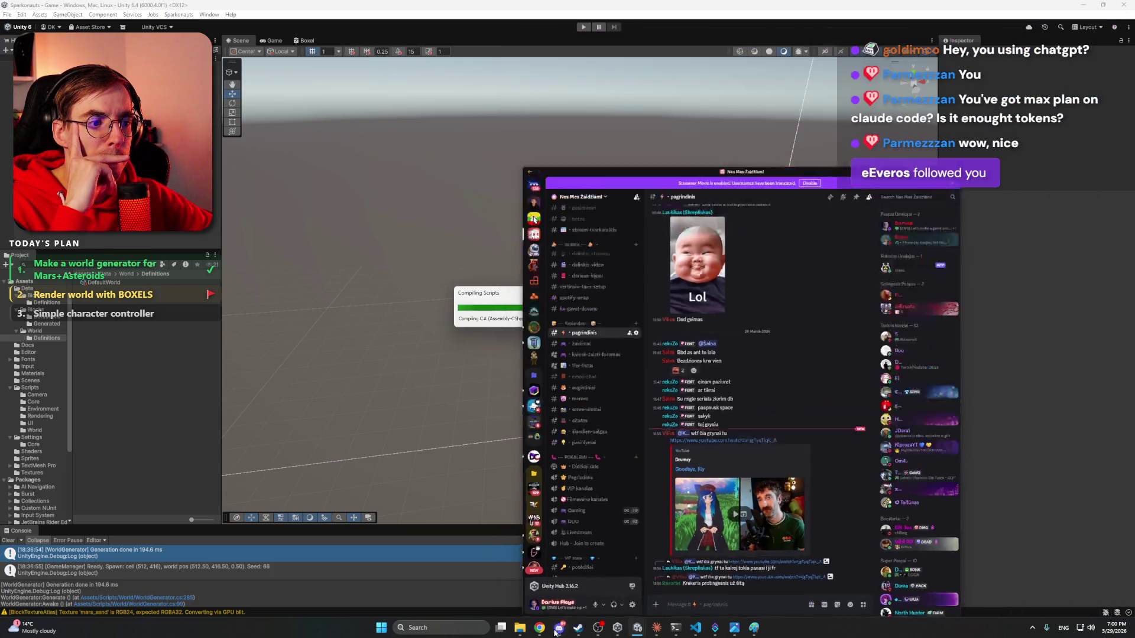
left_click(556, 630)
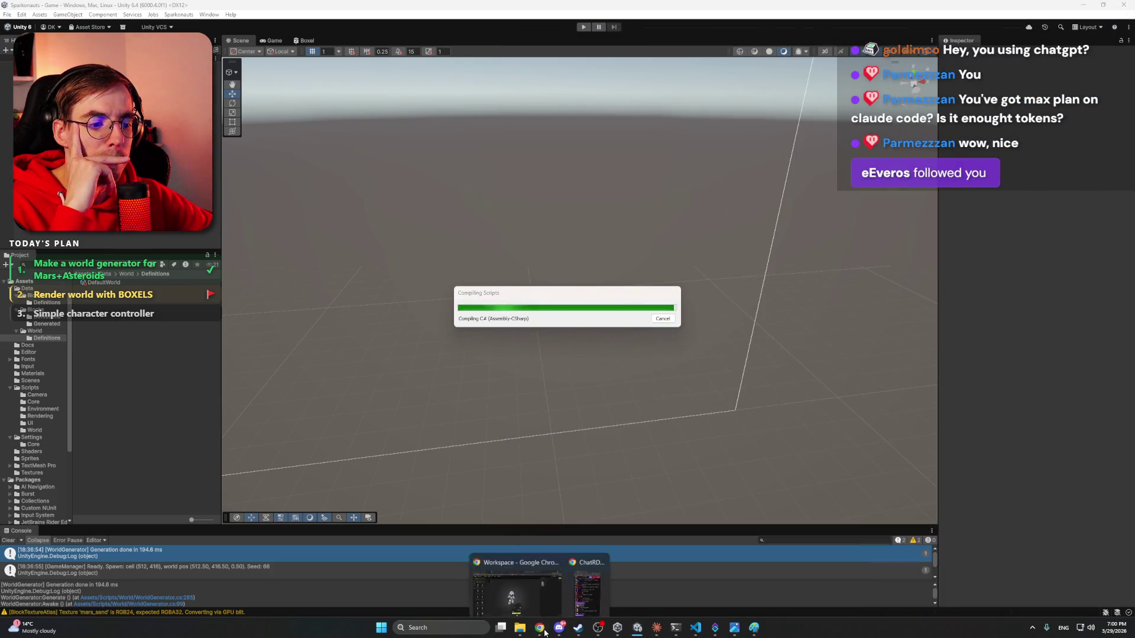
left_click(559, 580)
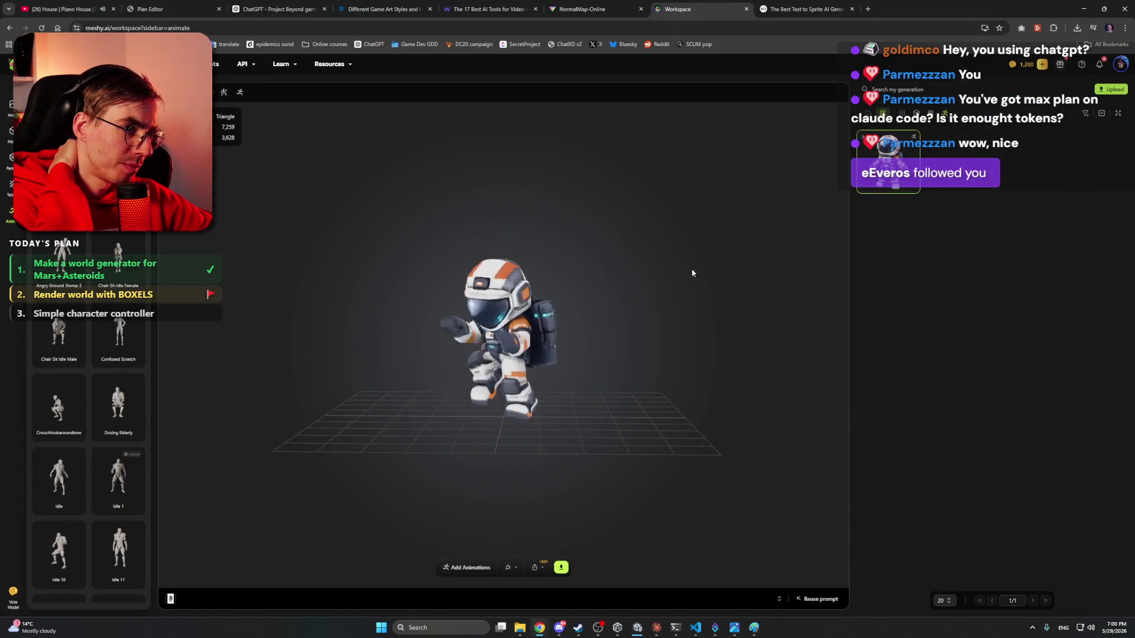
left_click(273, 7)
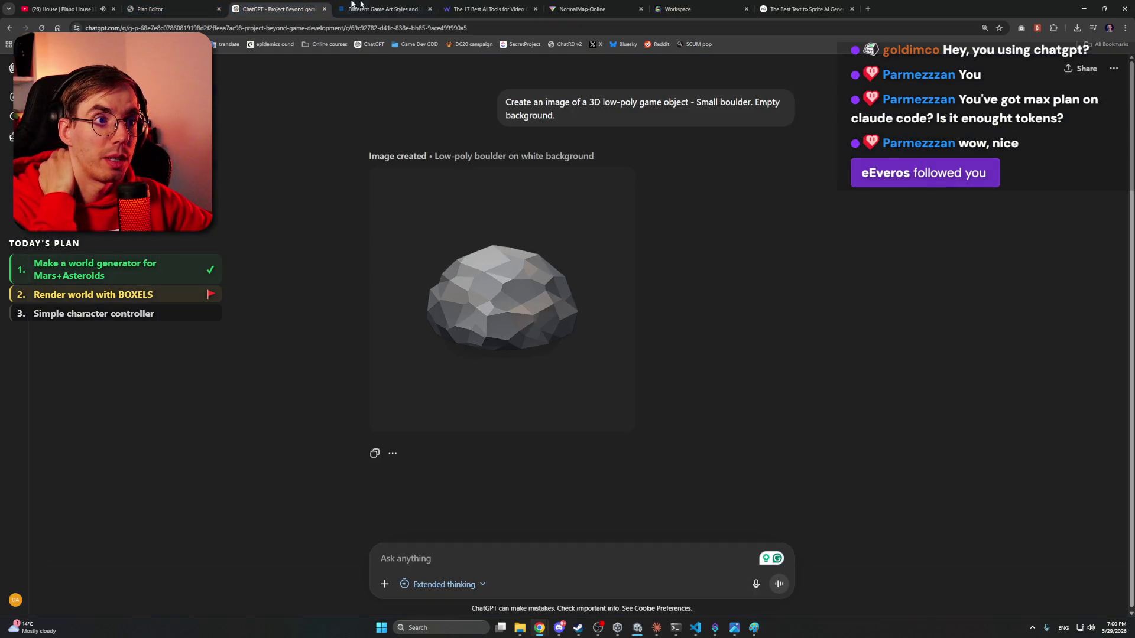
left_click(582, 8)
left_click(278, 9)
left_click(183, 6)
left_click(274, 9)
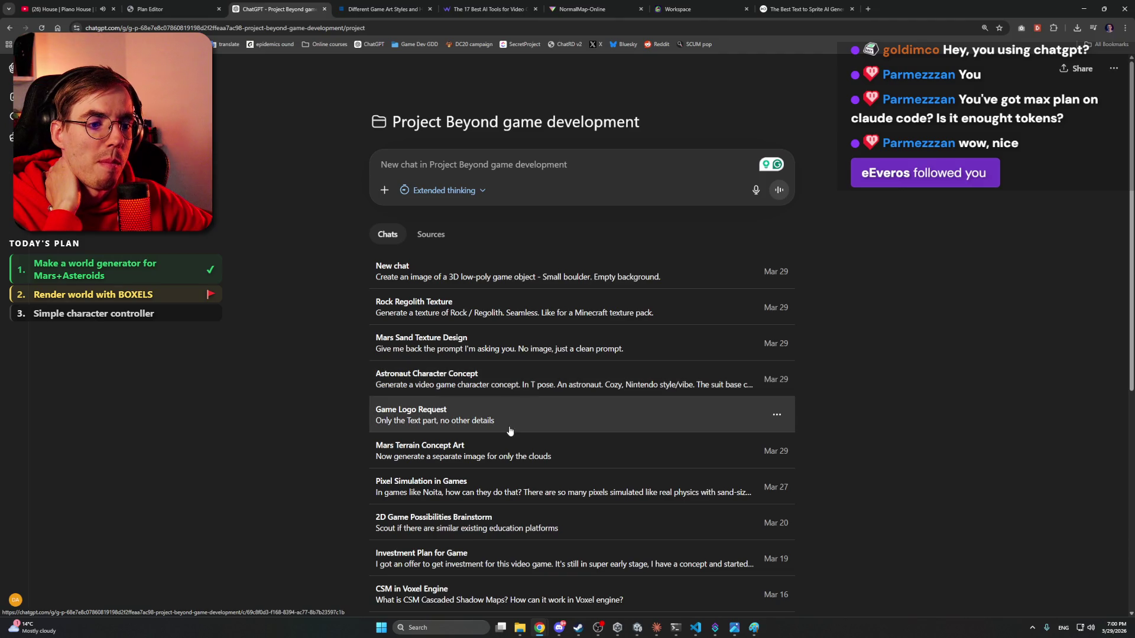
- Open the Mars Terrain Concept Art chat and scroll through its Martian desert images
left_click(709, 459)
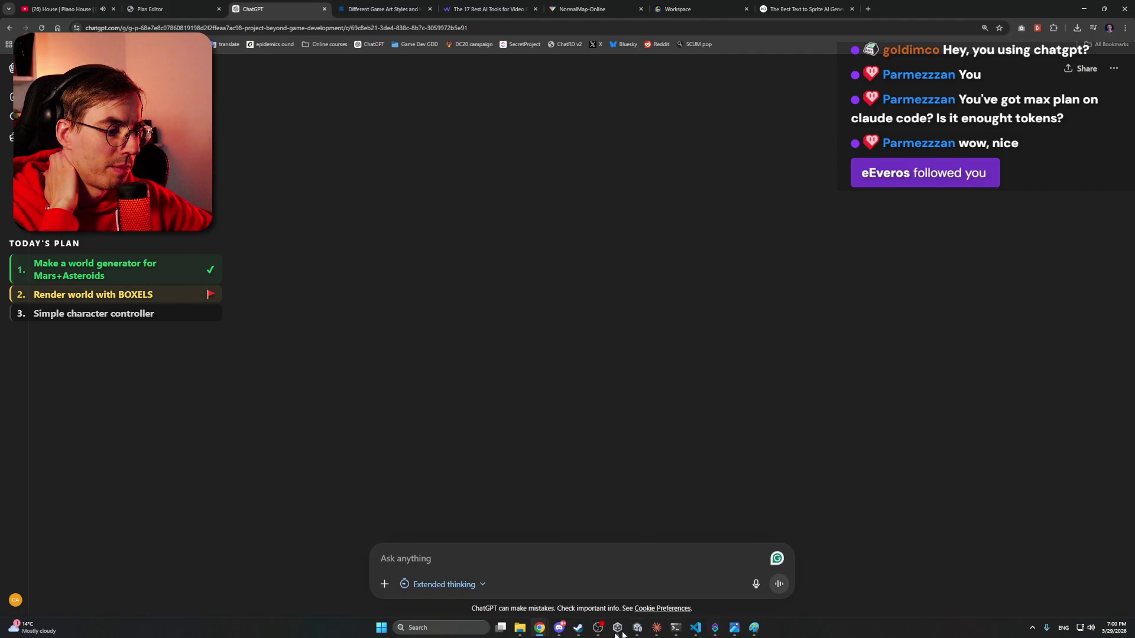
mouse_move(519, 628)
left_click(556, 601)
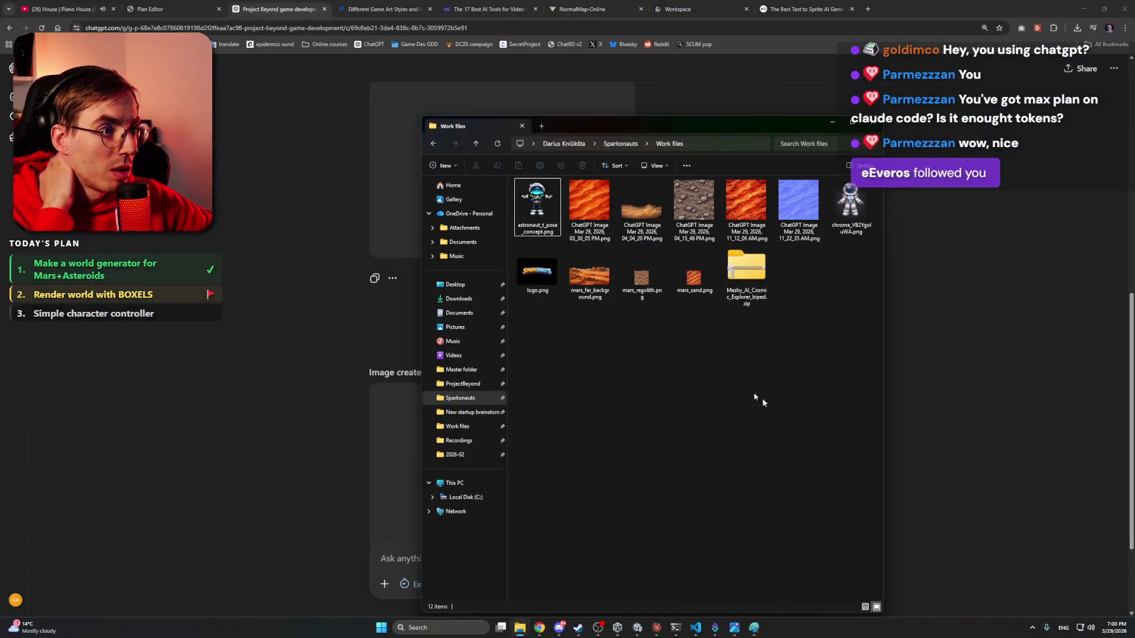
left_click(261, 399)
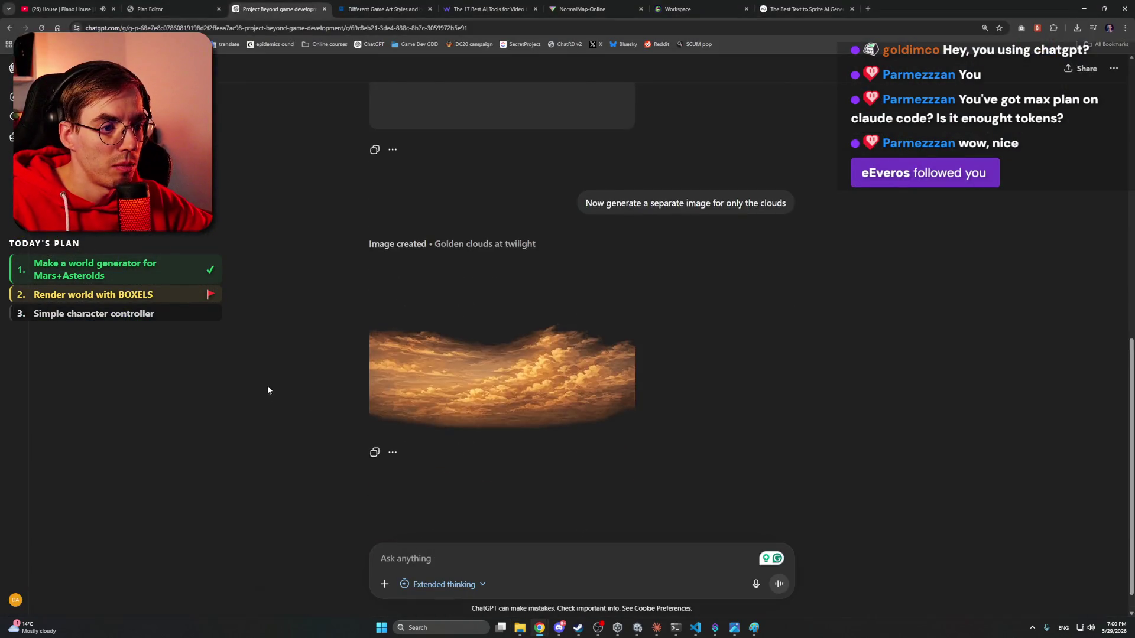
scroll(267, 379, "up", 10)
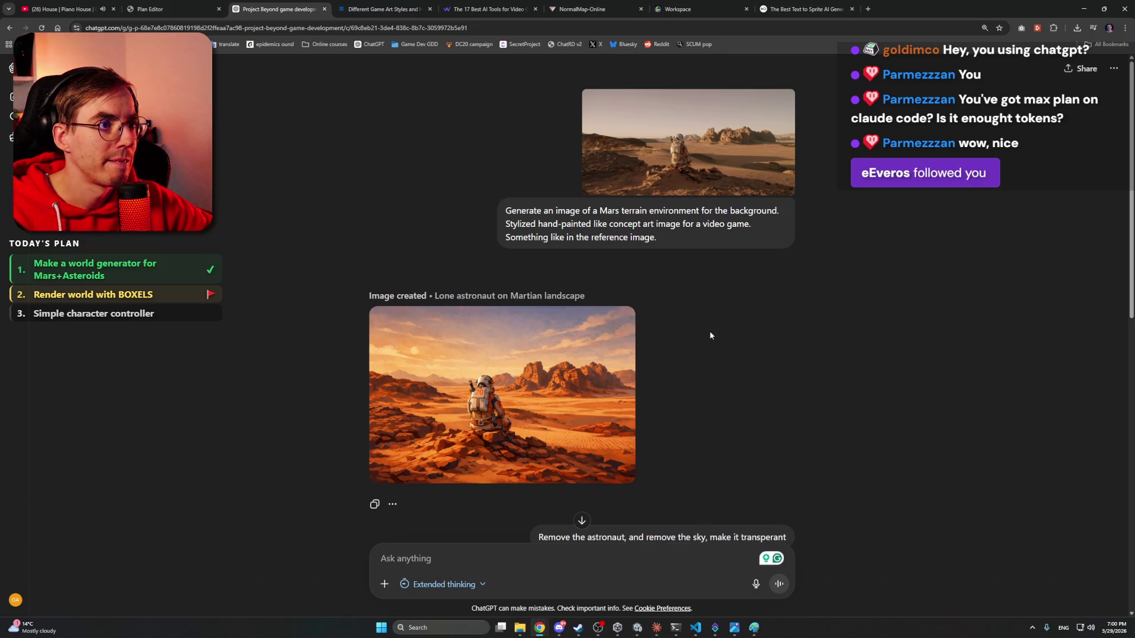
scroll(705, 392, "down", 10)
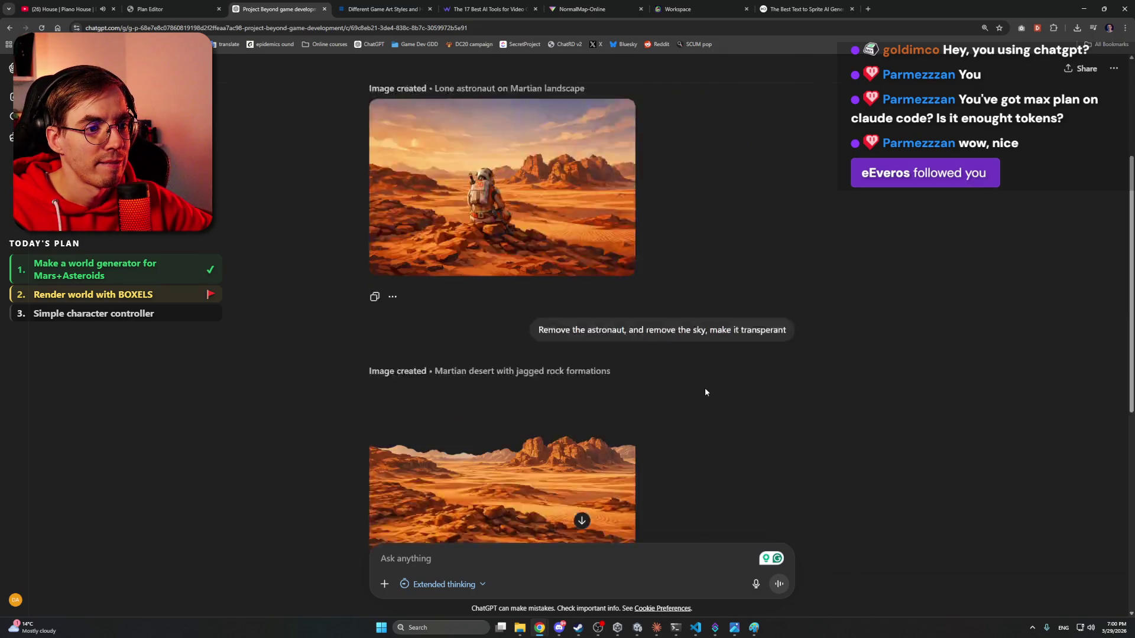
- Attach mars_far_background.png and write 'Use this image as reference', accepting Grammarly's fixes
mouse_move(520, 628)
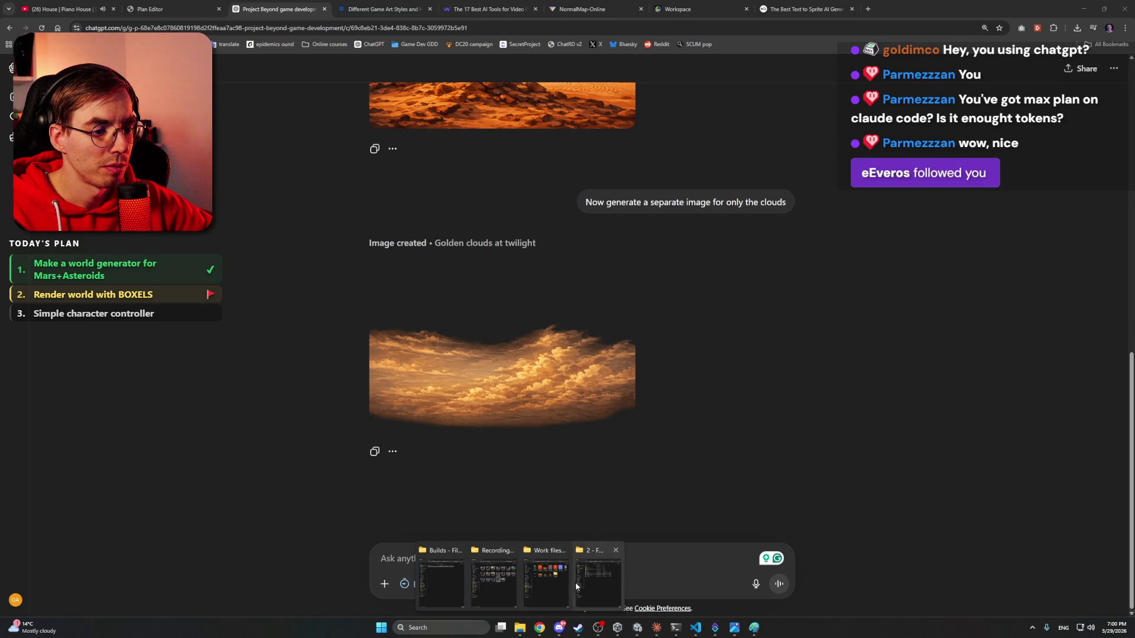
left_click(576, 583)
mouse_move(589, 272)
left_mouse_down()
mouse_move(361, 355)
mouse_move(864, 377)
left_mouse_up()
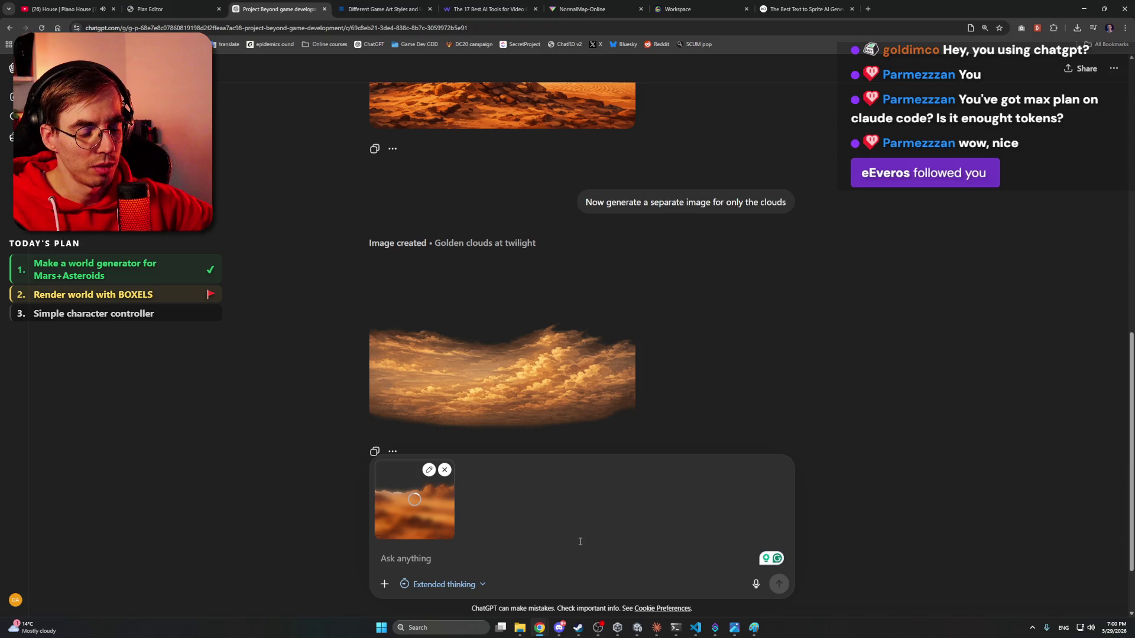
type("Us")
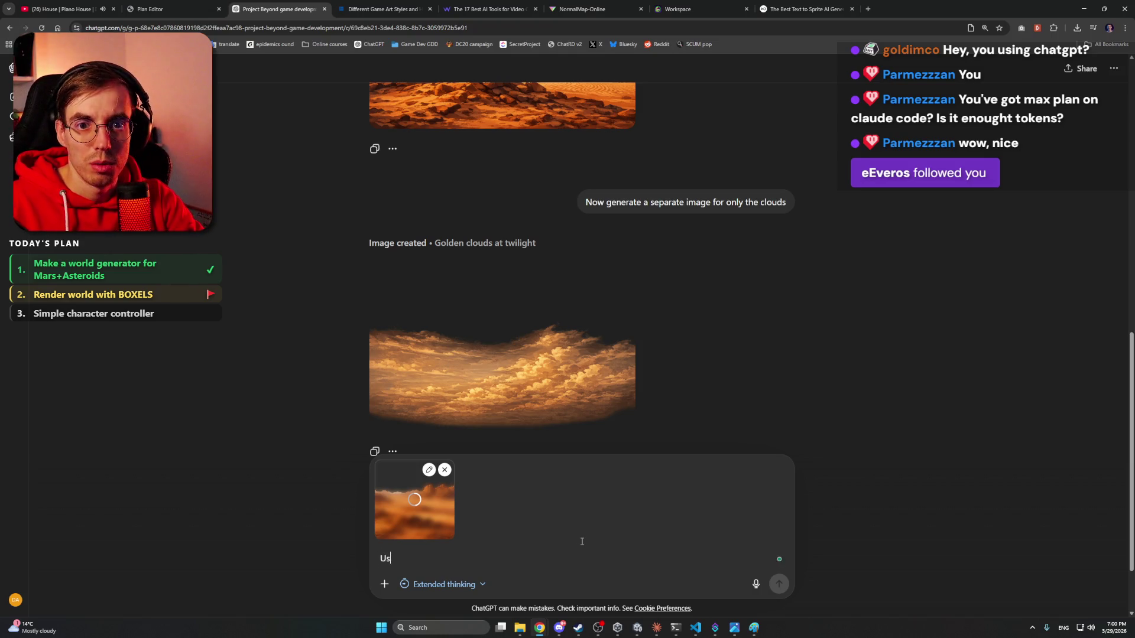
type("his image")
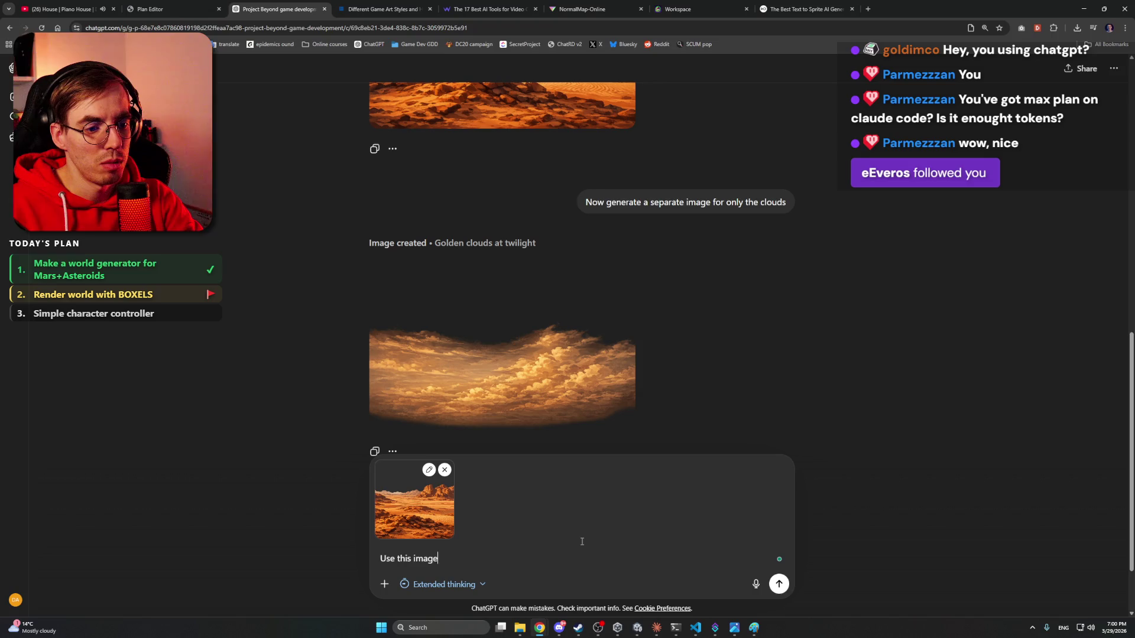
type("example ")
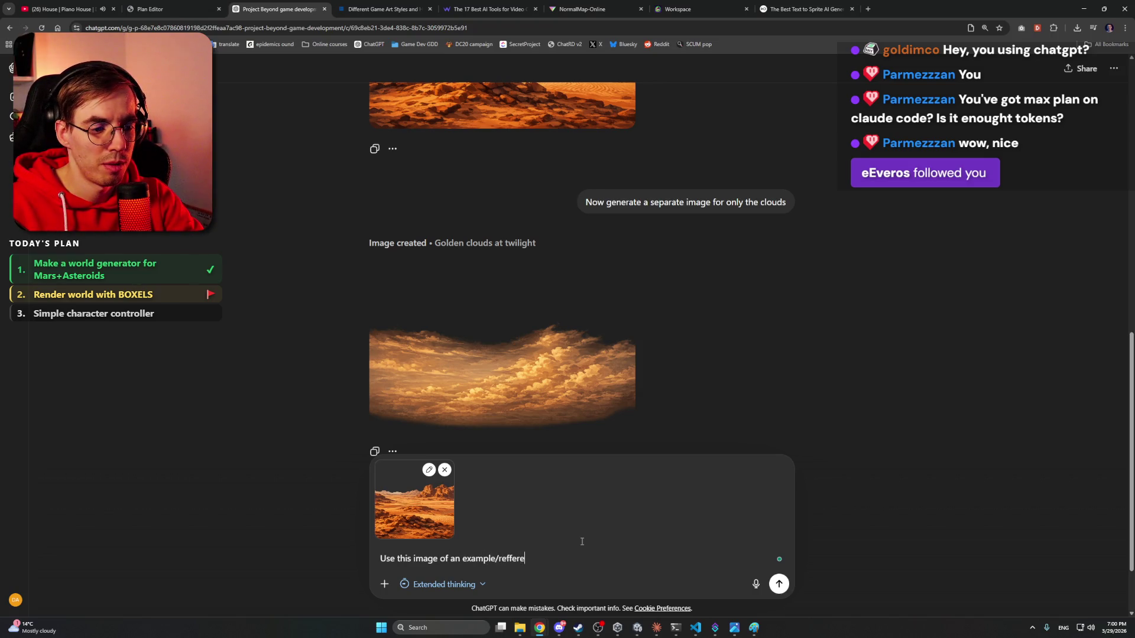
type("nce.")
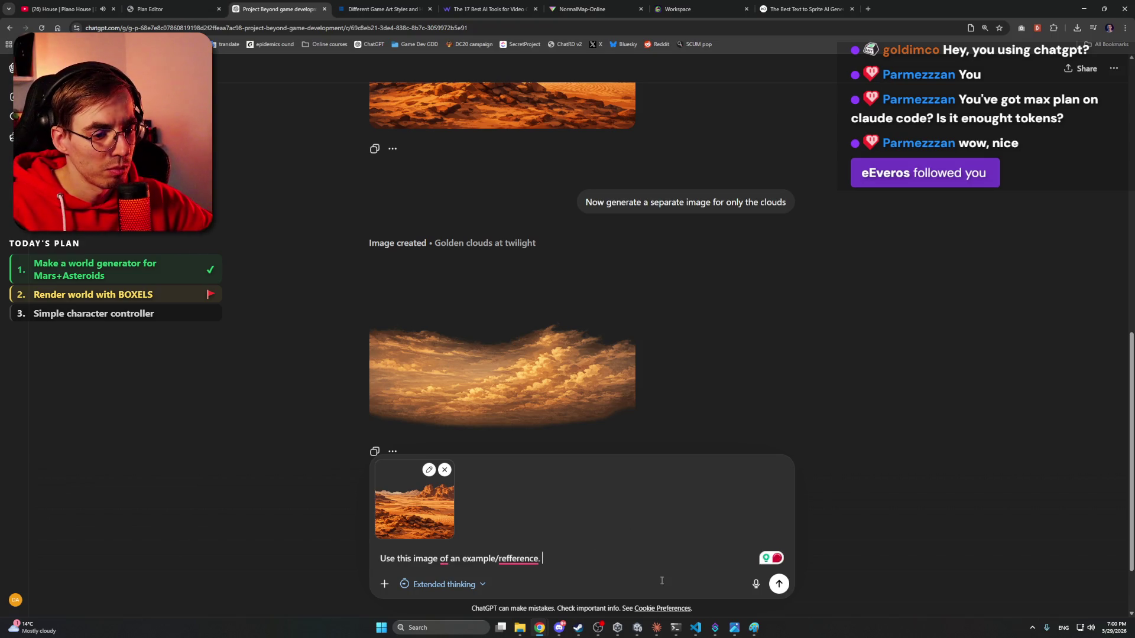
mouse_move(444, 559)
left_click(455, 483)
type("as")
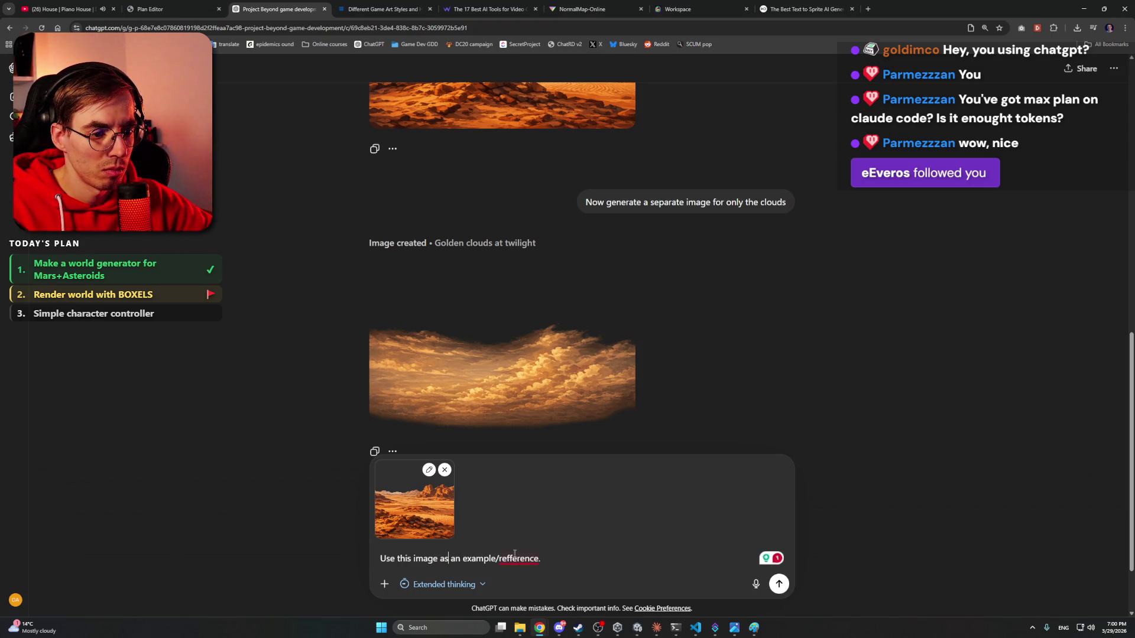
mouse_move(518, 558)
left_click(526, 481)
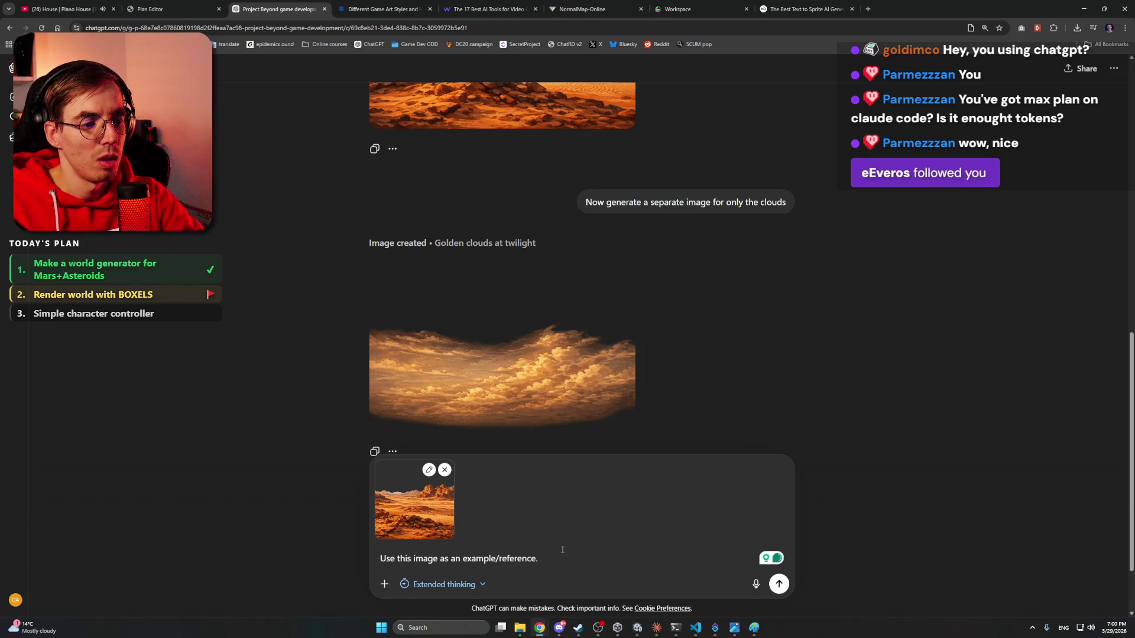
- Ask to split the background into layers, starting with a far mountains layer of large-scale objects
type("Now itconsis")
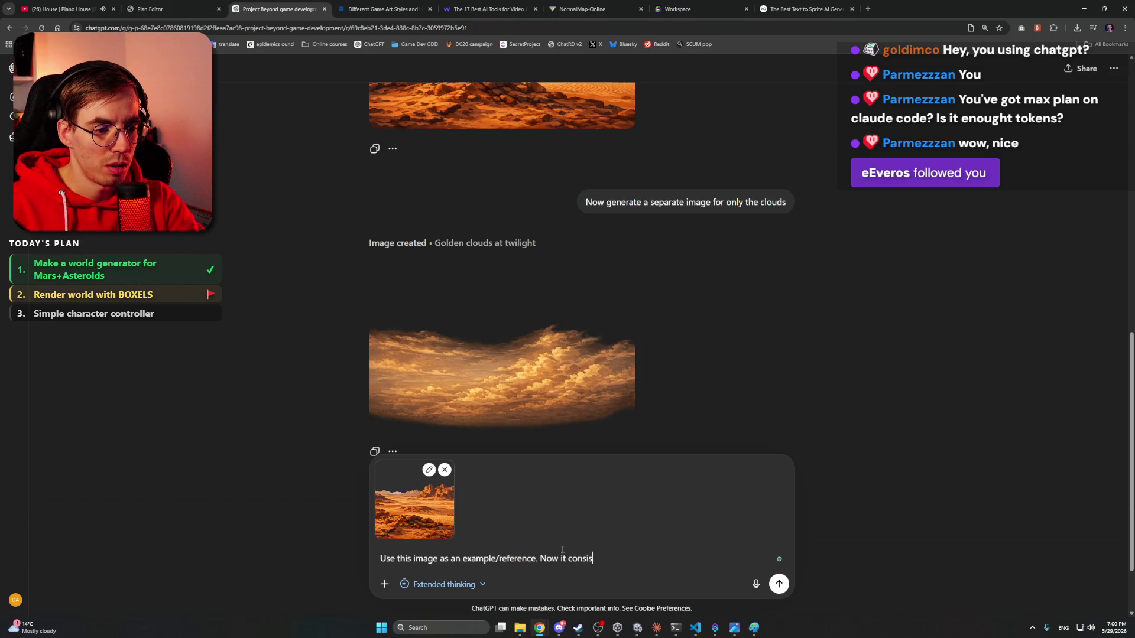
type("ts of a wh")
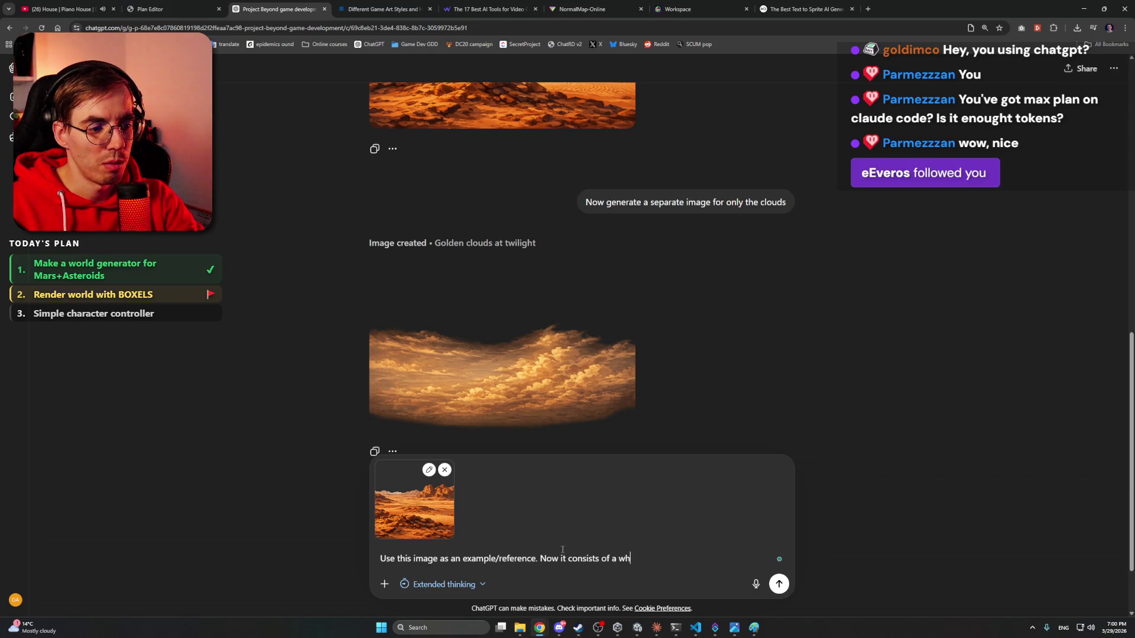
type("ole background image. I need to div")
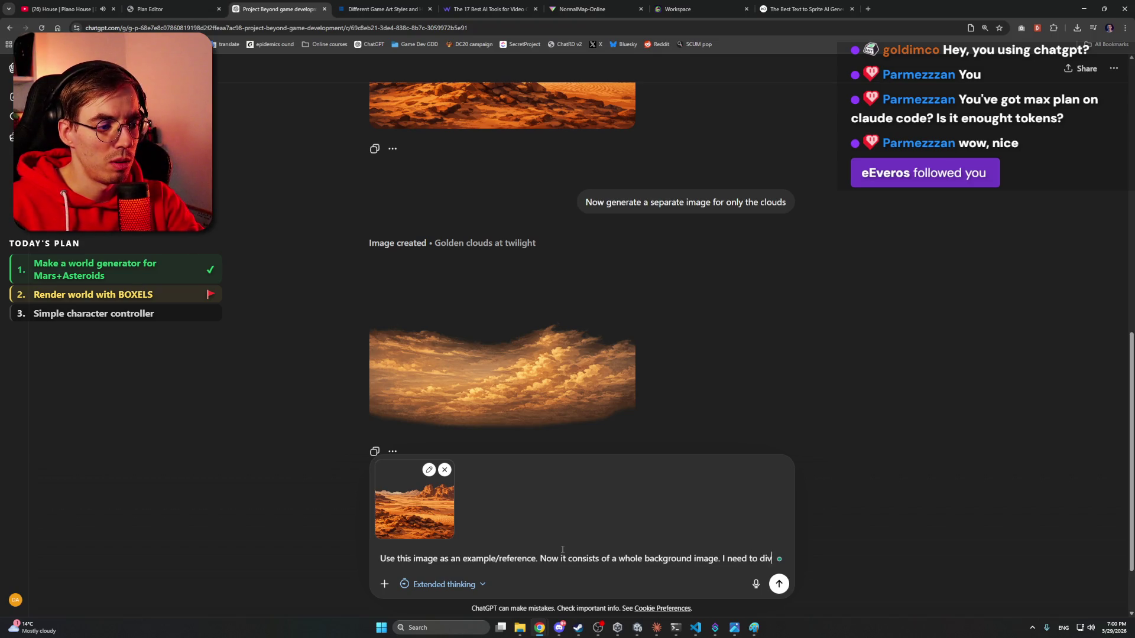
type("ide i")
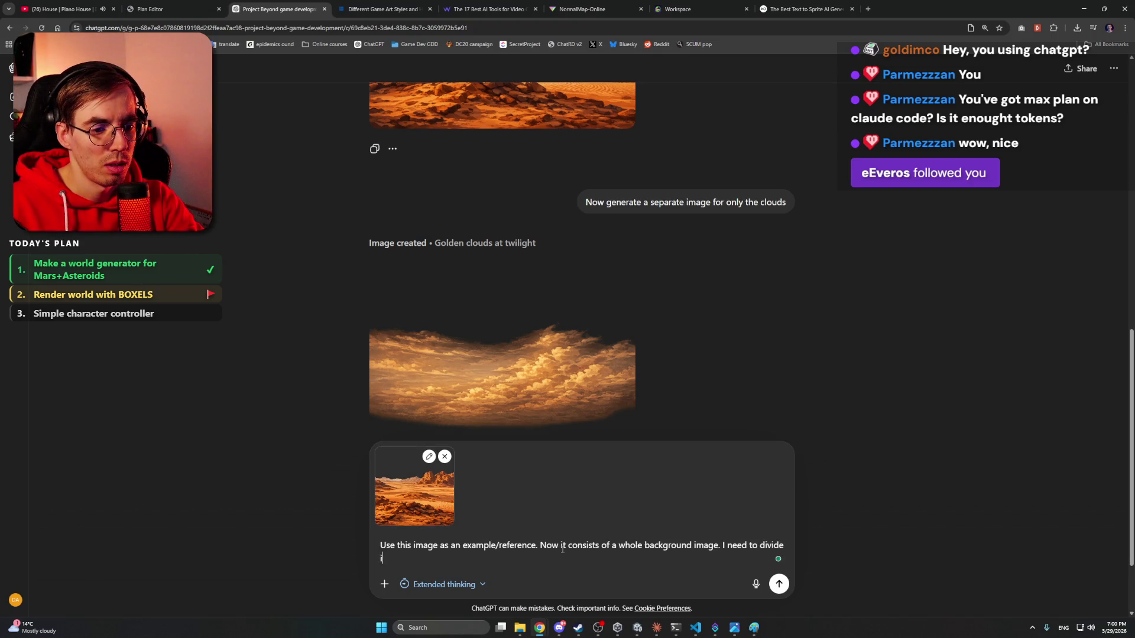
type("ntinto")
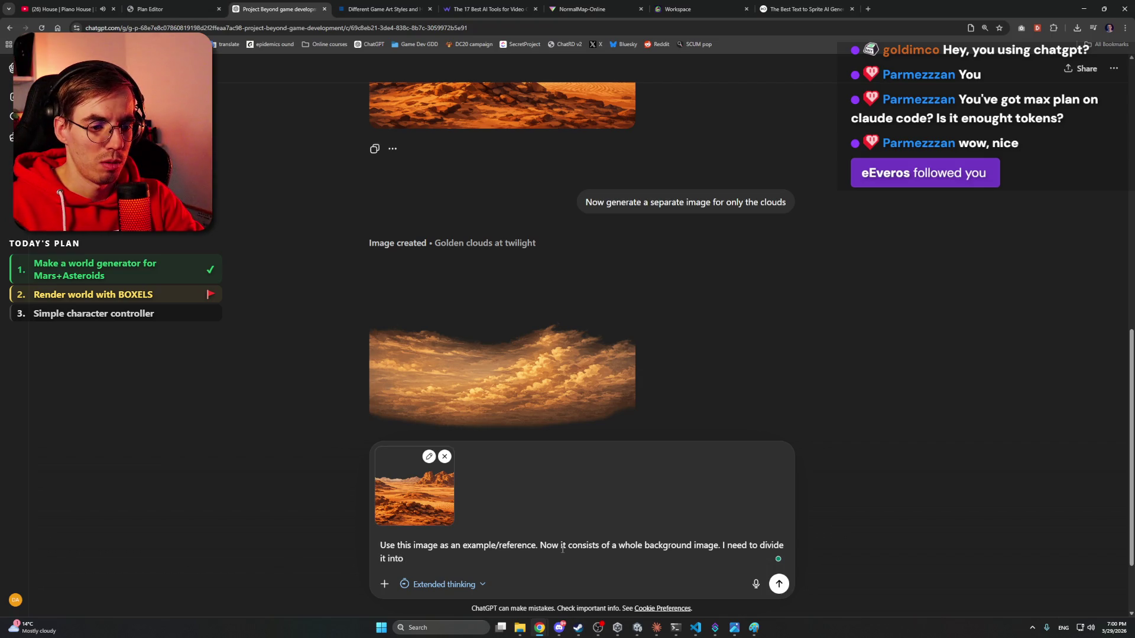
type("an")
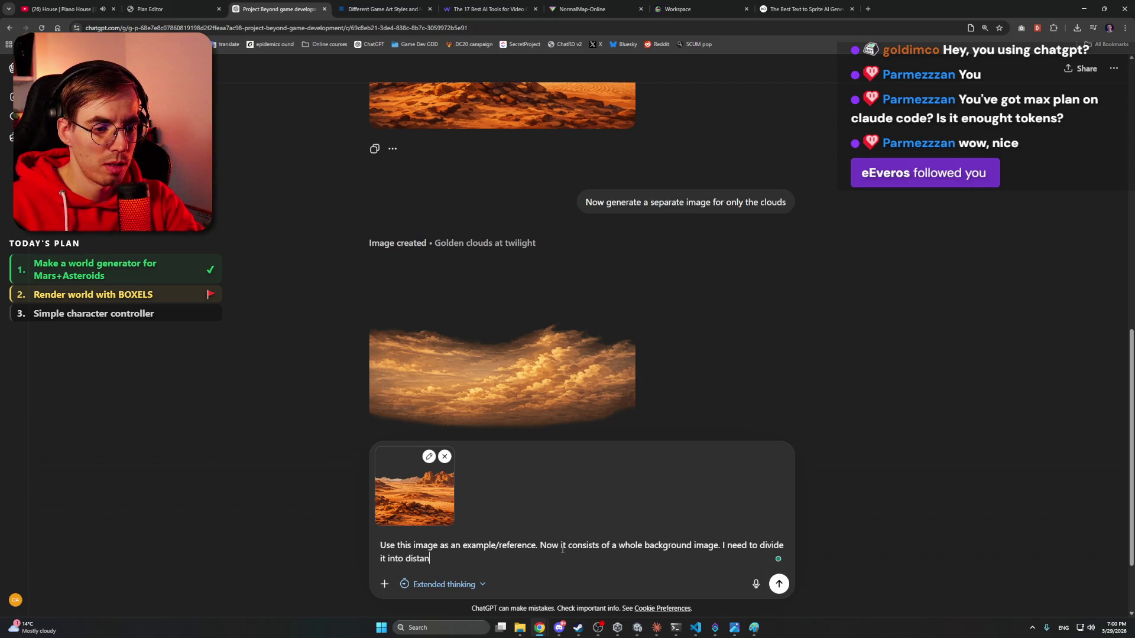
type("ce layers.")
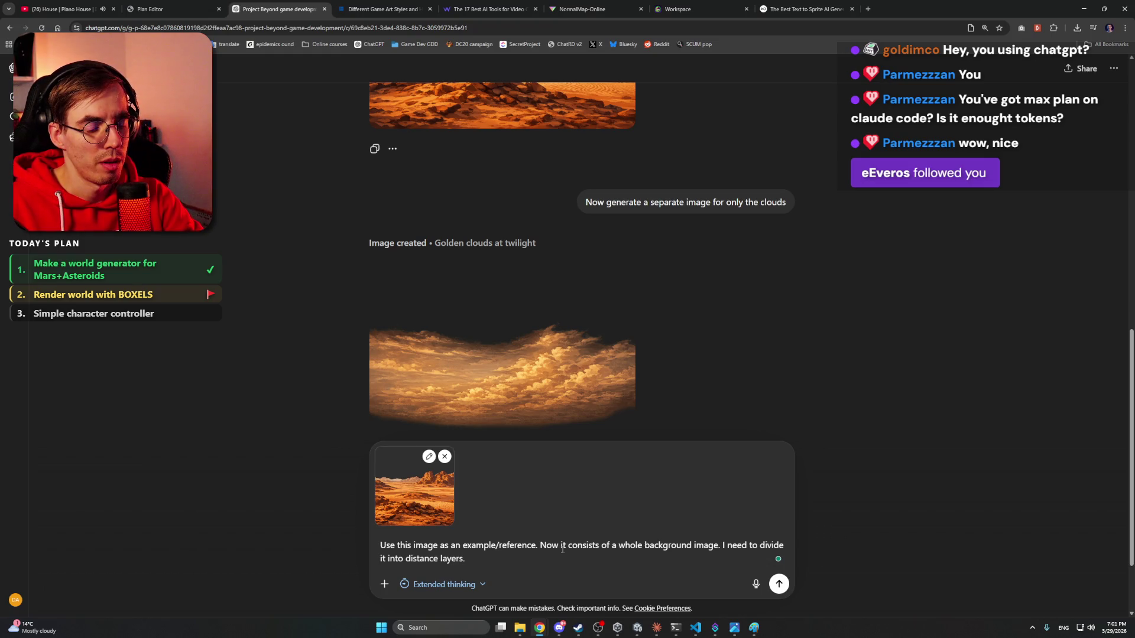
type(" Generate fo")
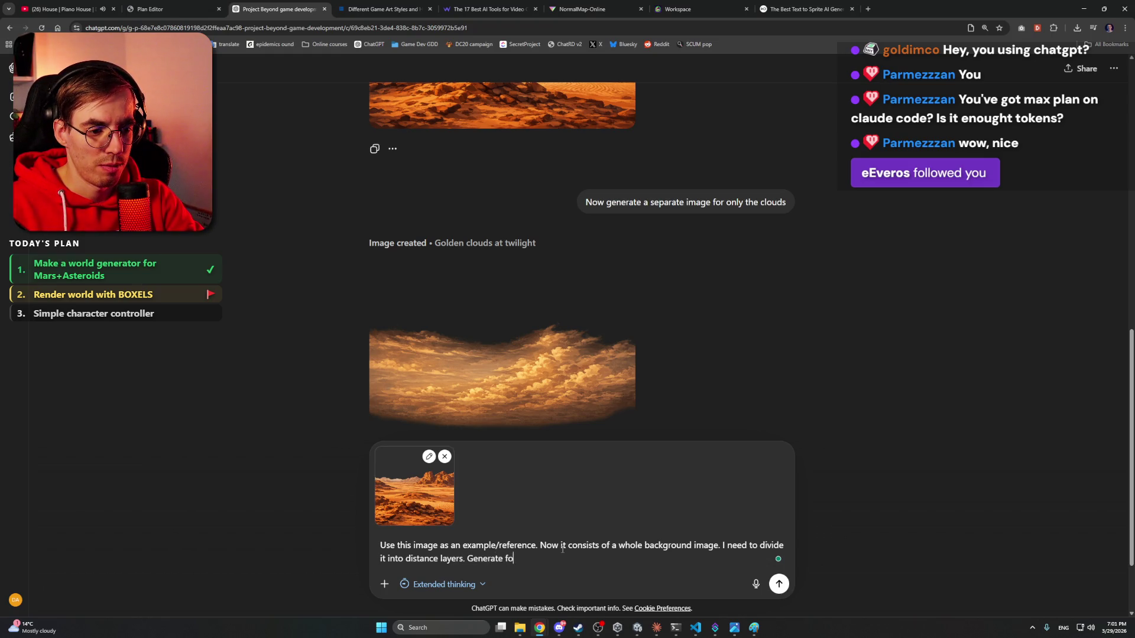
type("r me,")
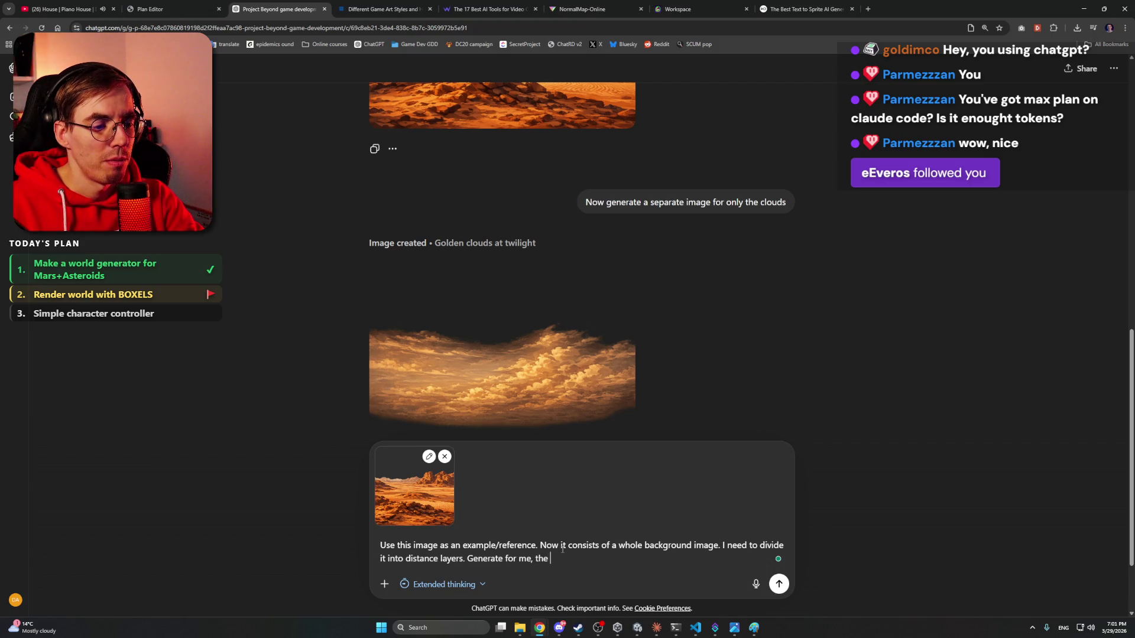
type("ther layer")
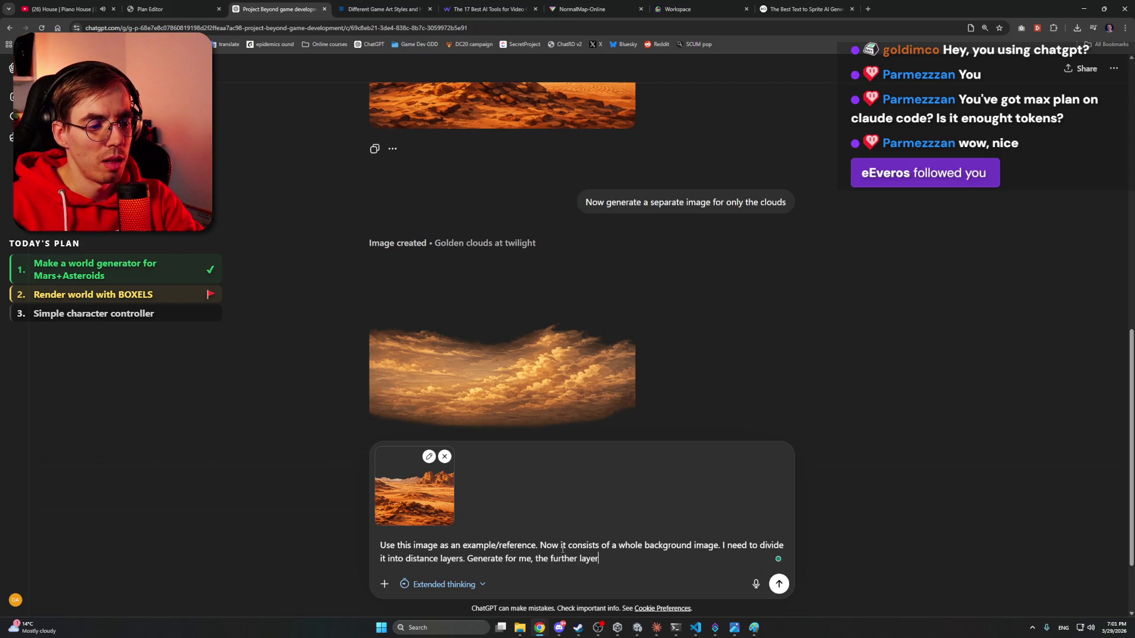
type(". Far ")
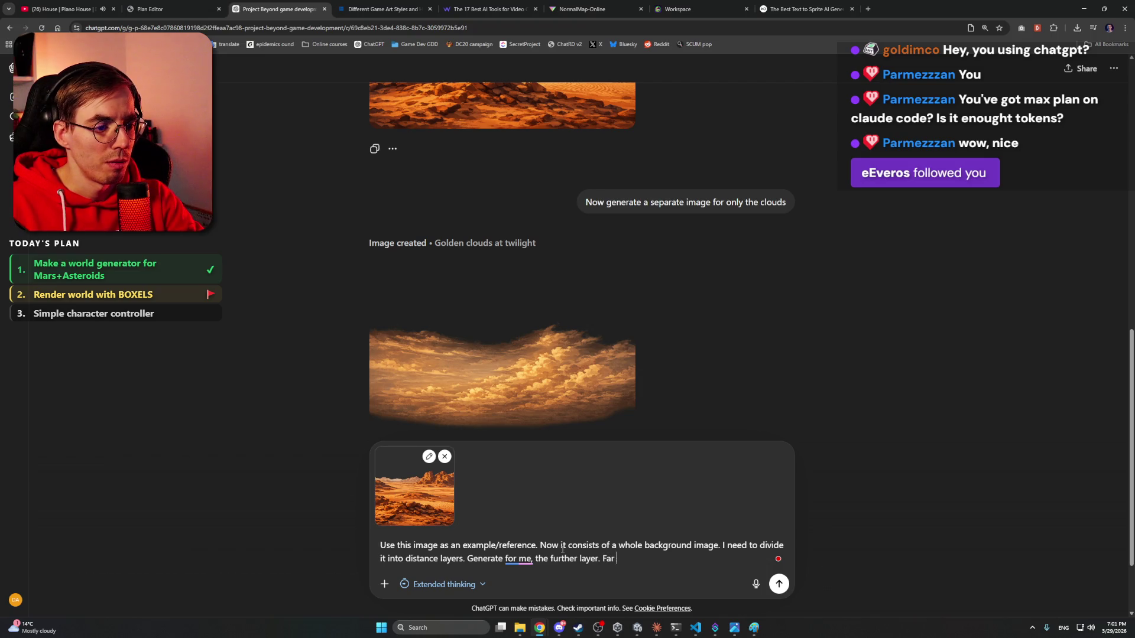
type("mountains")
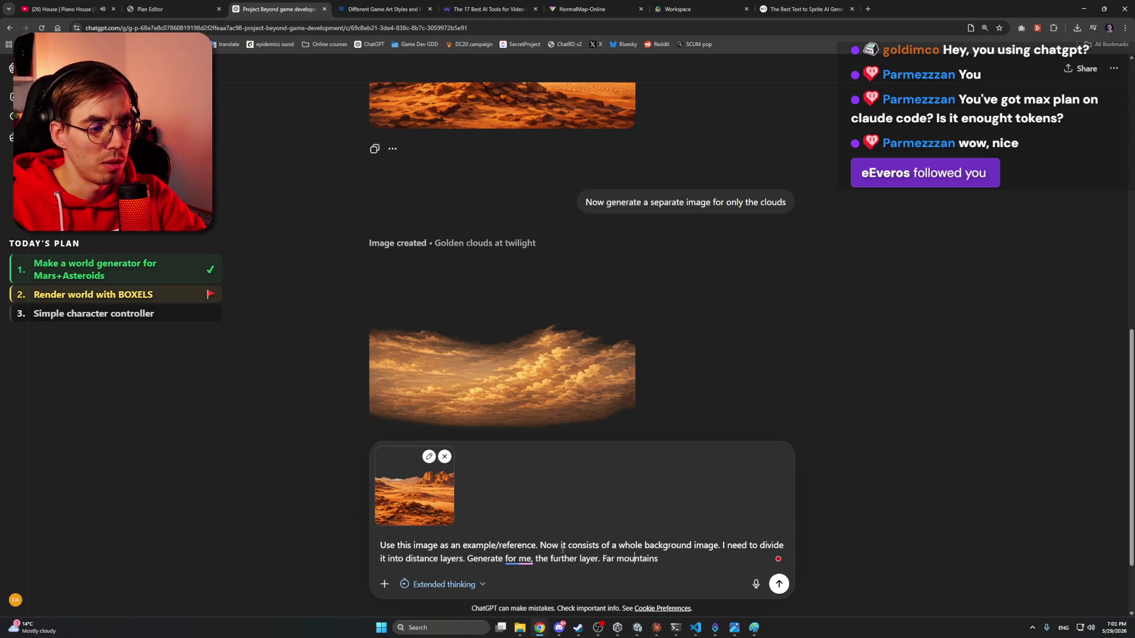
type(" layer, only ")
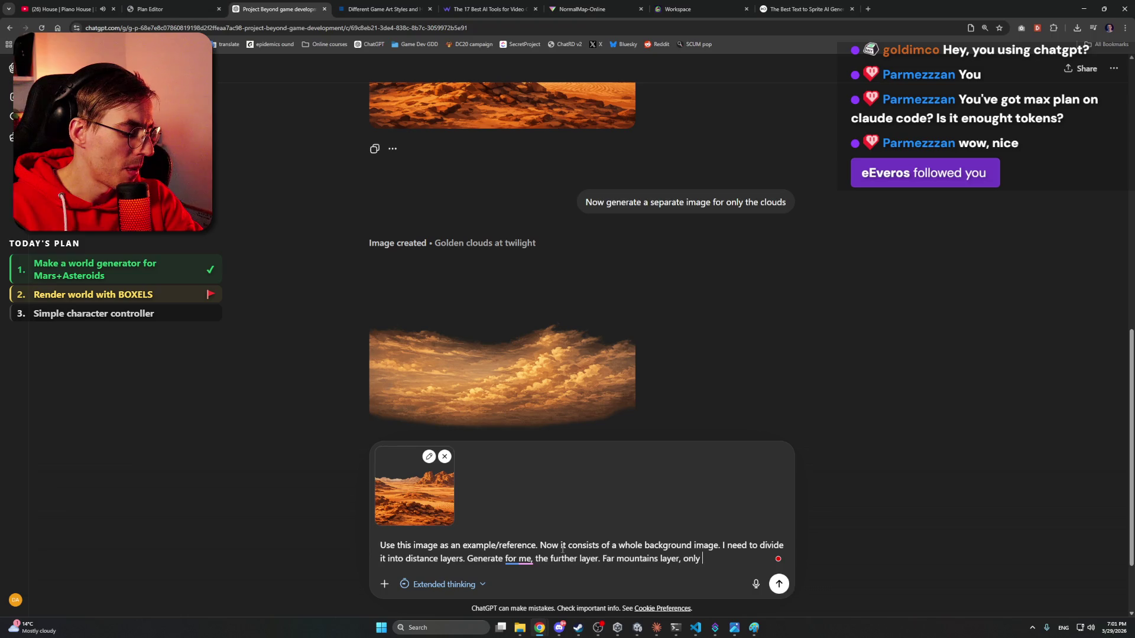
type("big scale objects se")
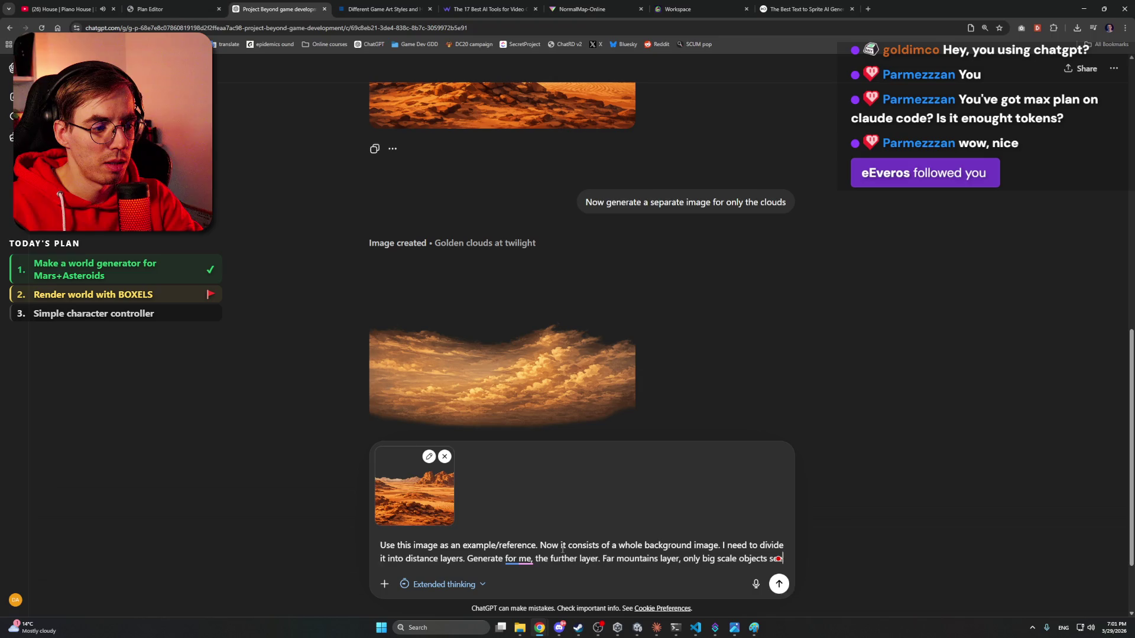
type("en.")
- Apply the Grammarly corrections, such as 'large-scale' and 'In the far', and send the prompt
mouse_move(525, 545)
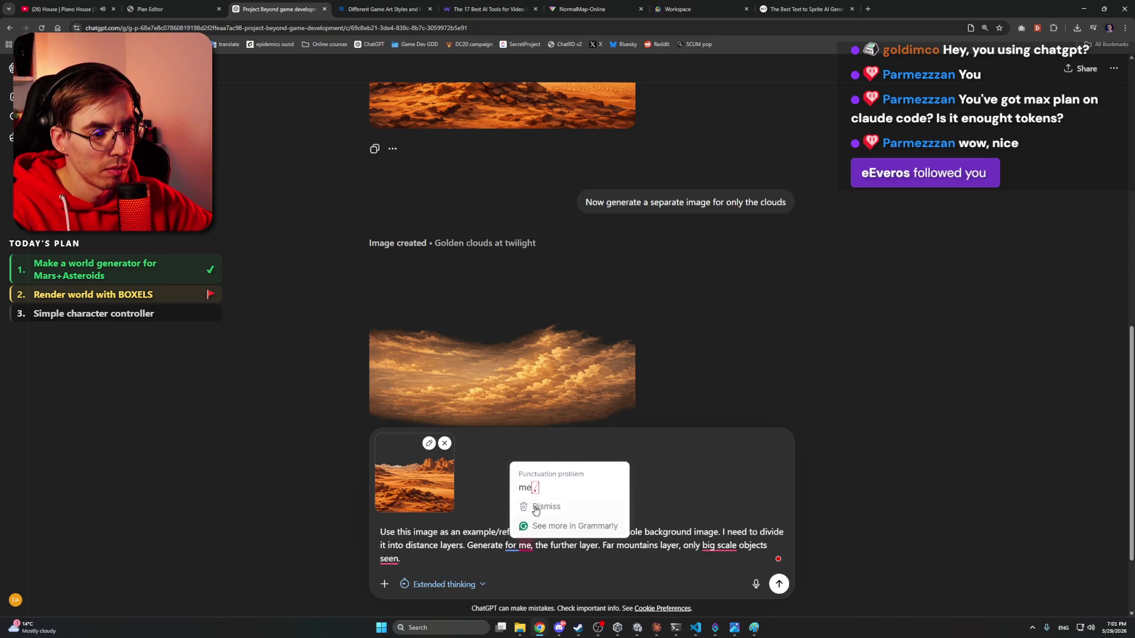
left_click(541, 491)
mouse_move(725, 553)
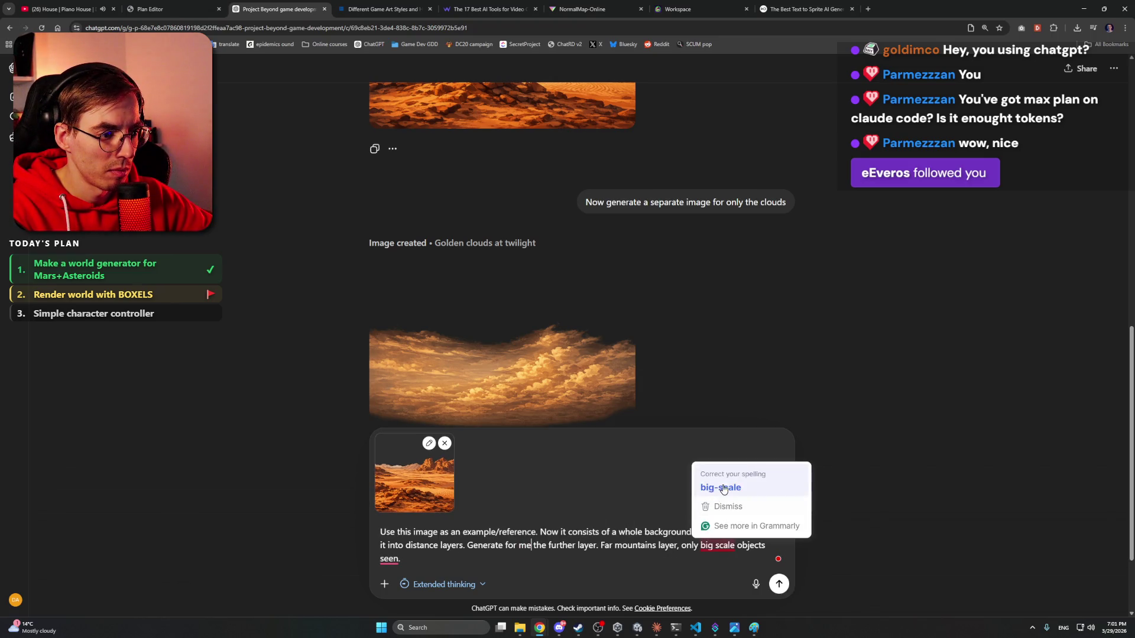
left_click(712, 489)
mouse_move(383, 558)
left_click(398, 501)
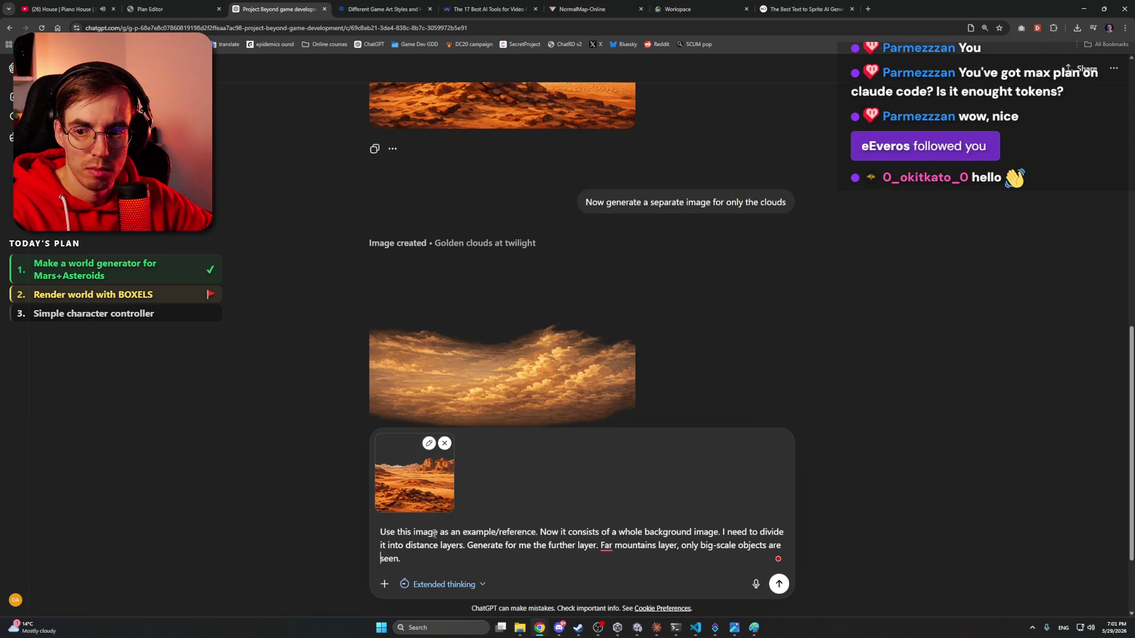
mouse_move(607, 548)
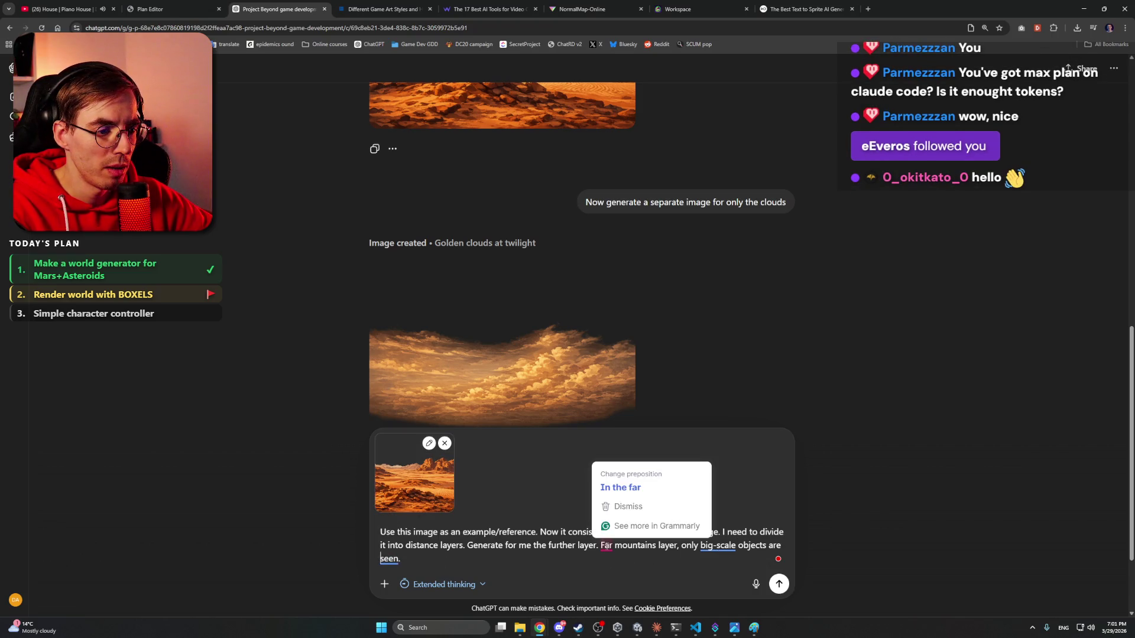
left_click(614, 486)
mouse_move(741, 546)
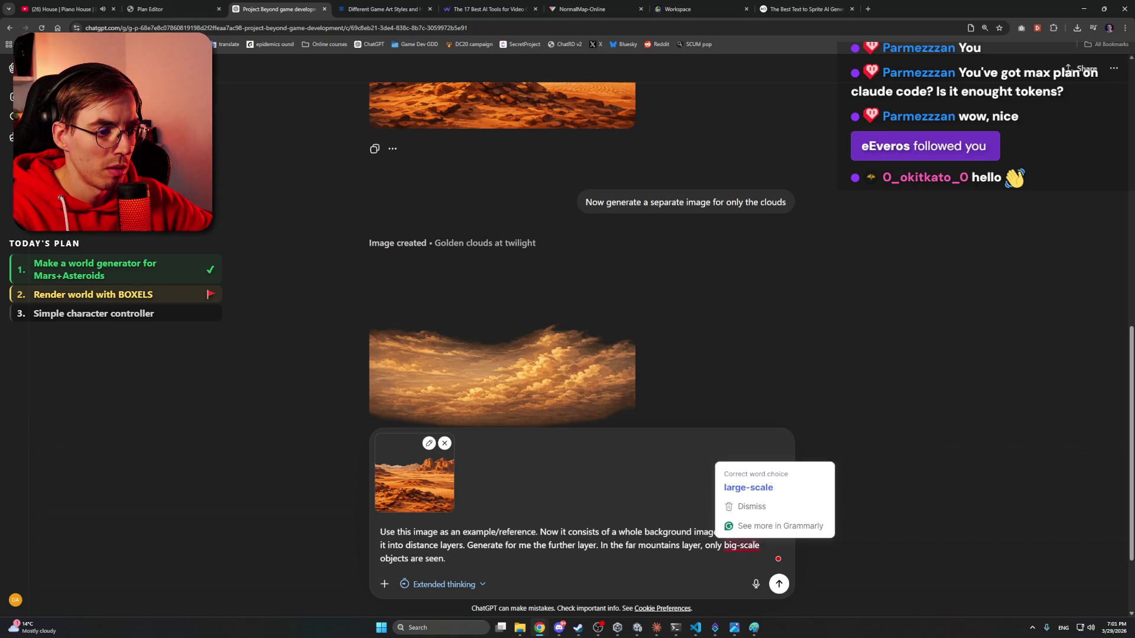
left_click(738, 483)
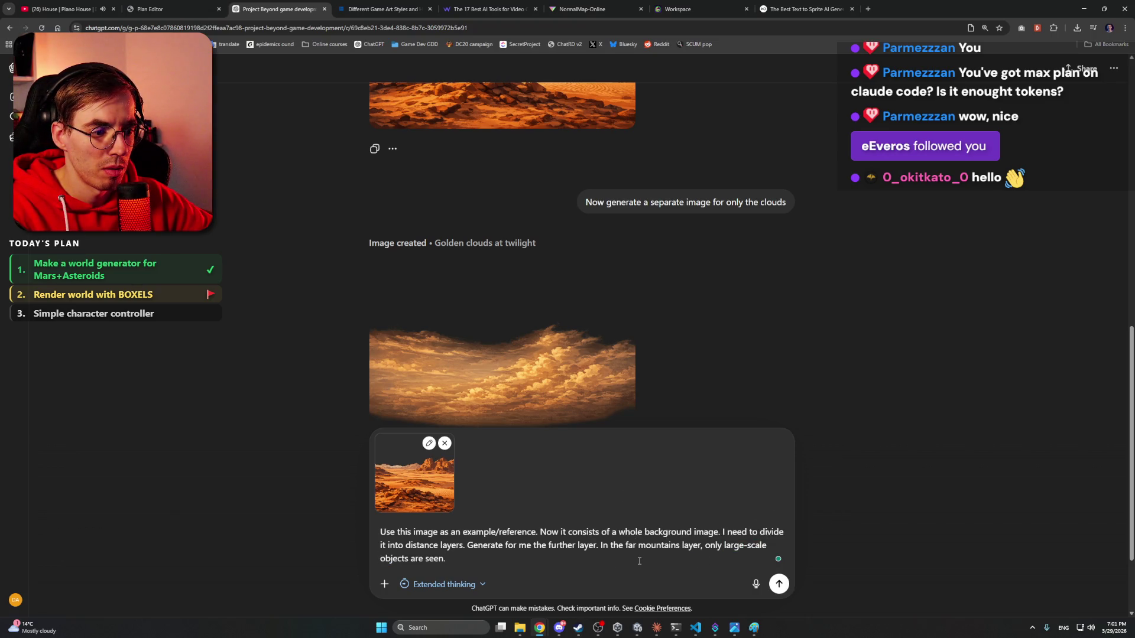
key("Return")
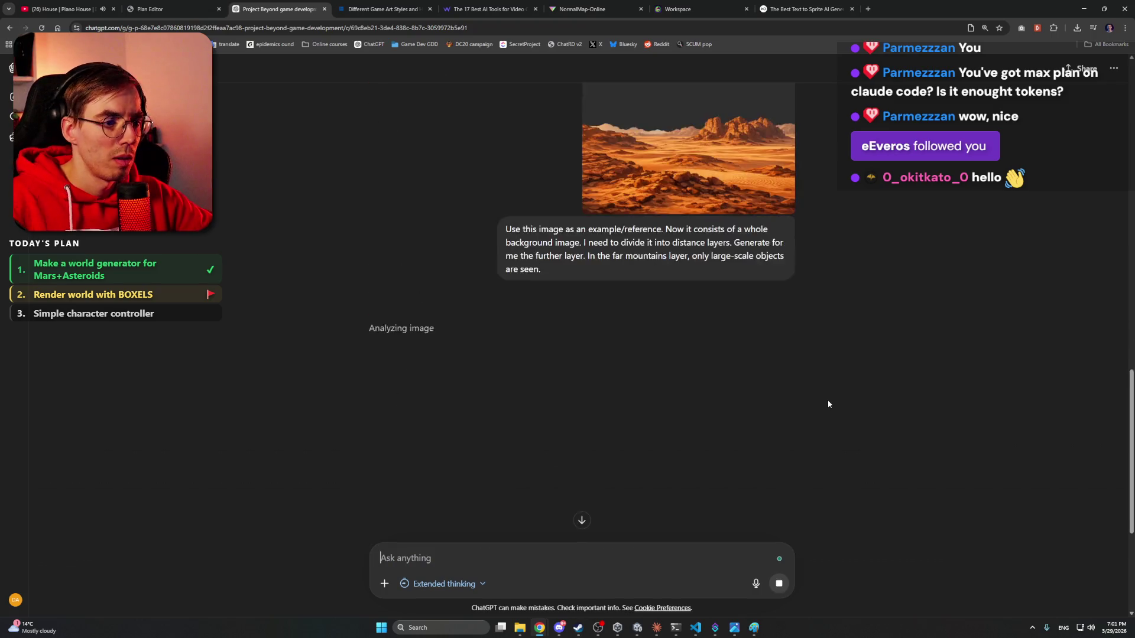
- Minimize Chrome and open mars_far_background.png from Work files in Photos
left_click(1083, 8)
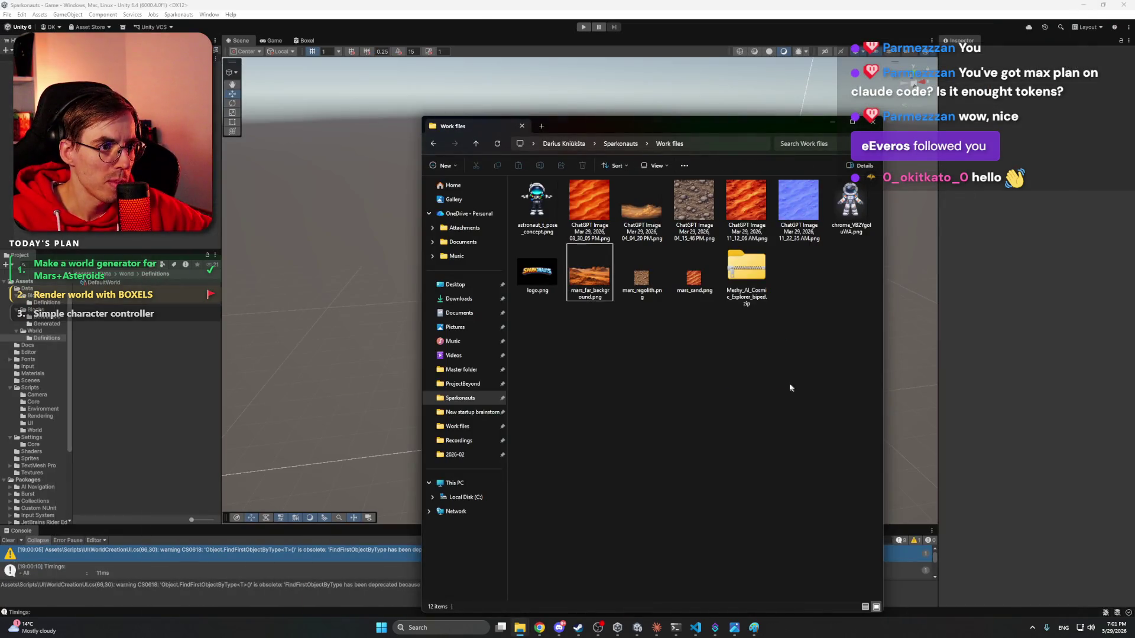
left_click_drag(633, 342, 713, 396)
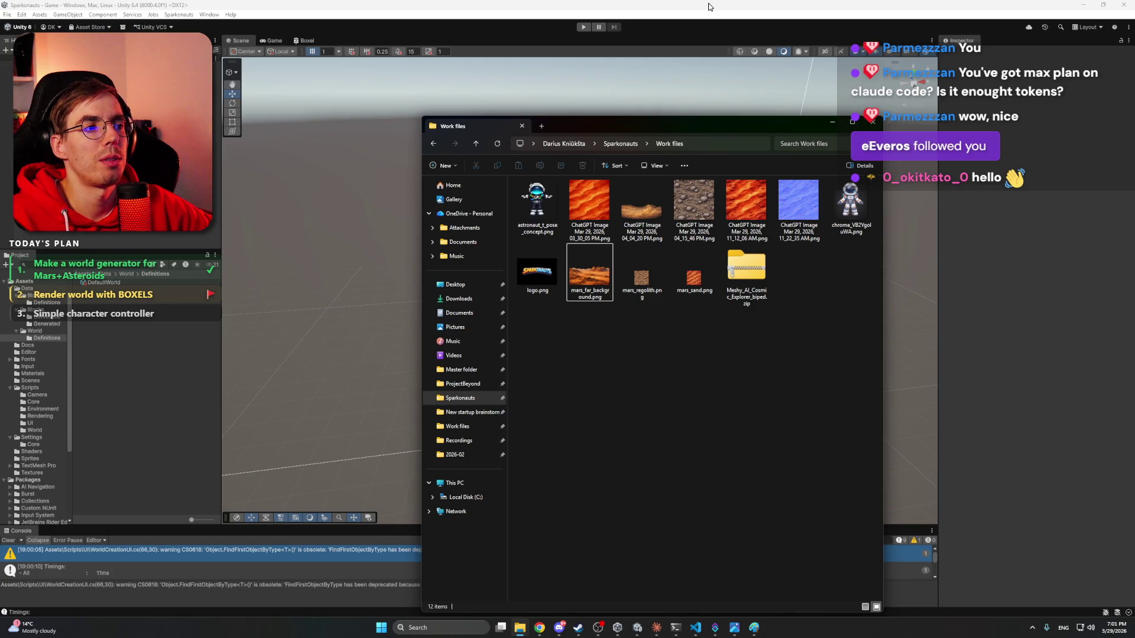
left_click(589, 273)
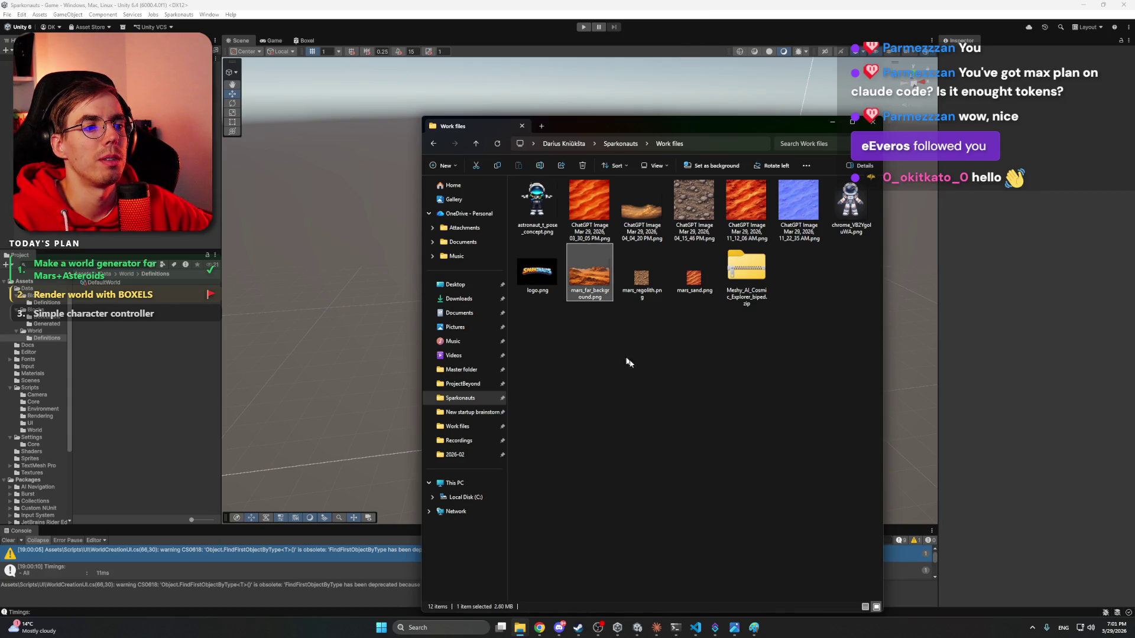
left_click(629, 363)
double_click(589, 273)
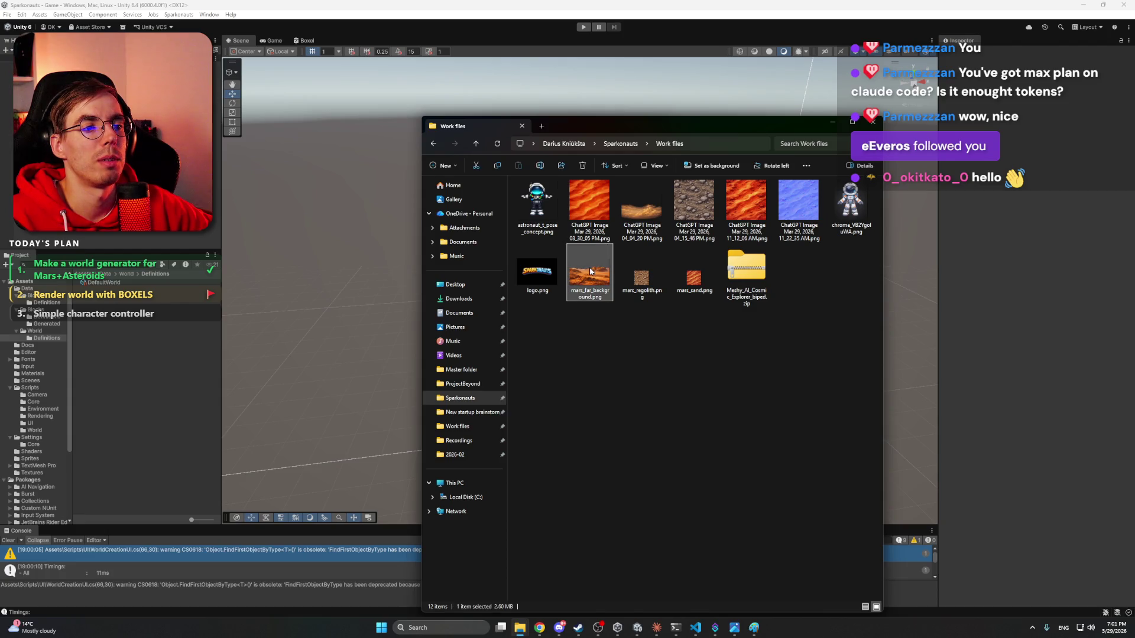
- Enlarge the viewer to inspect the image, close Photos, and minimize the Work files folder
left_click_drag(840, 157, 711, 104)
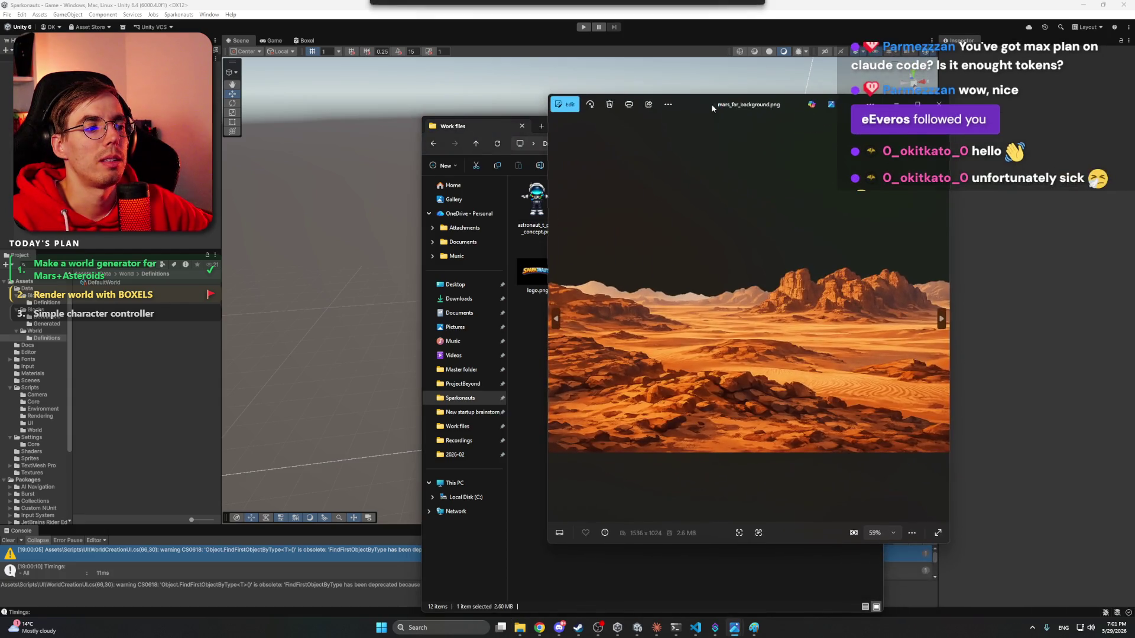
left_click_drag(549, 198, 248, 198)
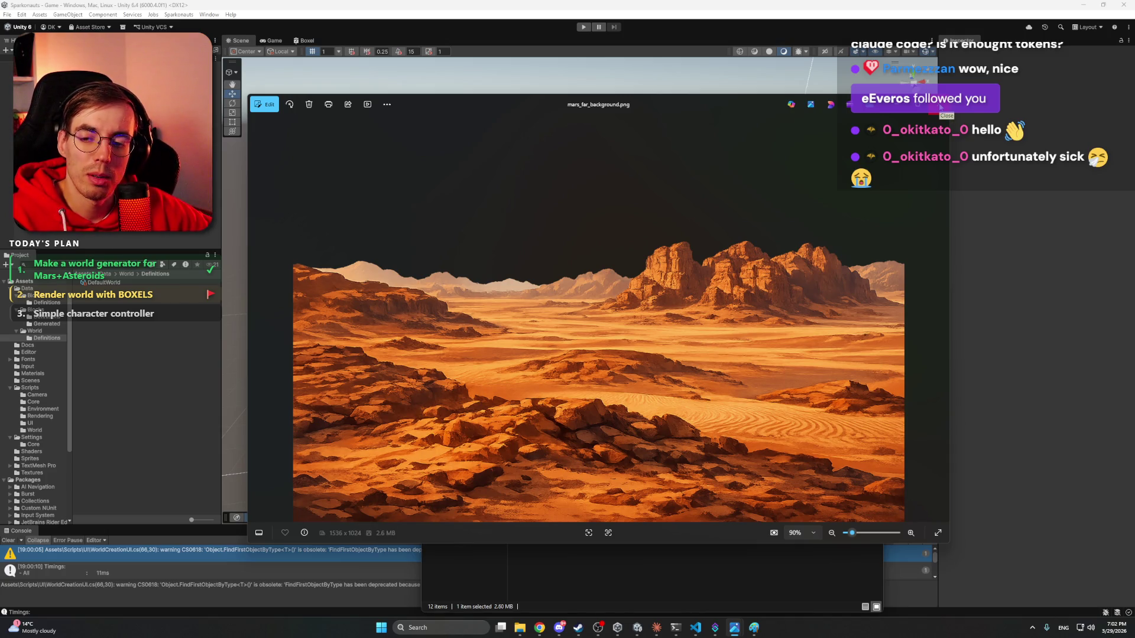
left_click(940, 106)
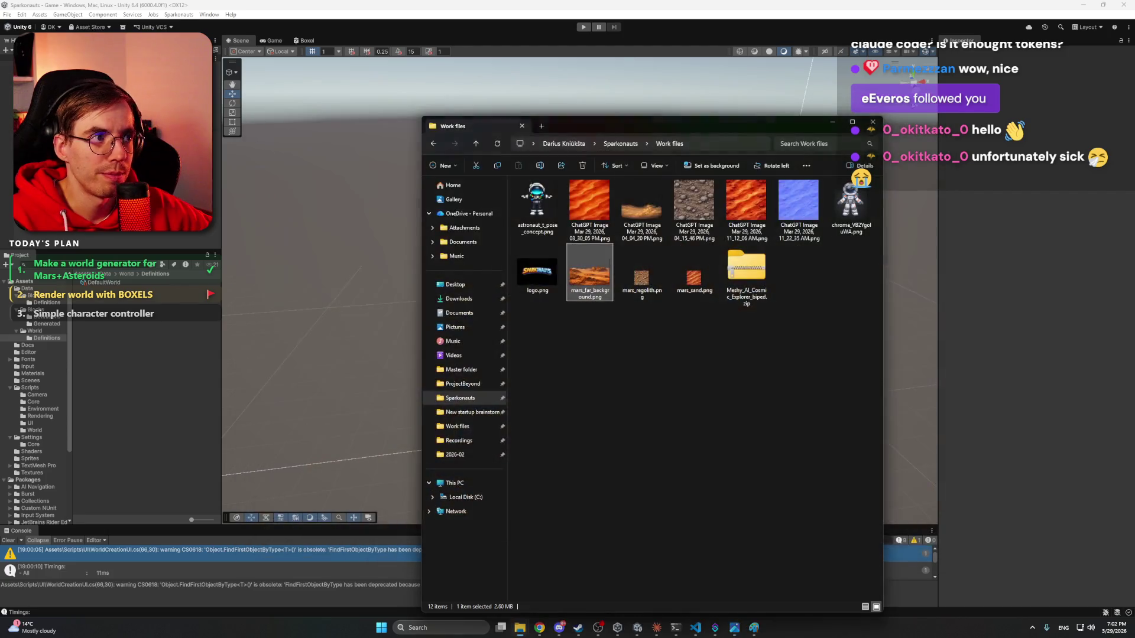
mouse_move(768, 129)
left_mouse_down()
mouse_move(777, 72)
mouse_move(816, 72)
left_mouse_up()
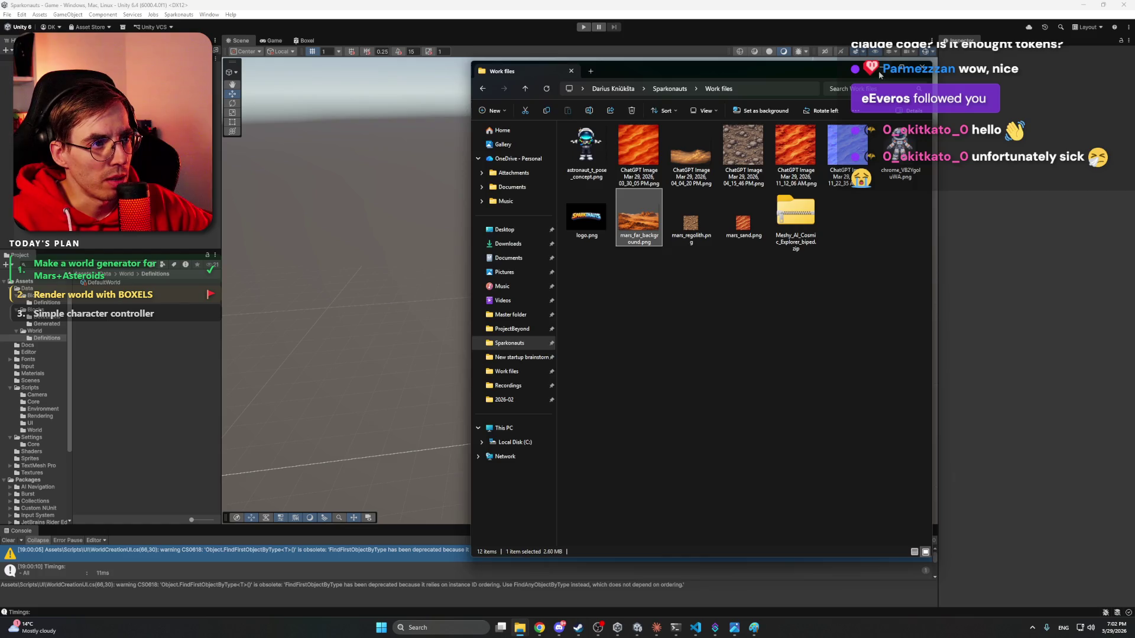
left_click(878, 70)
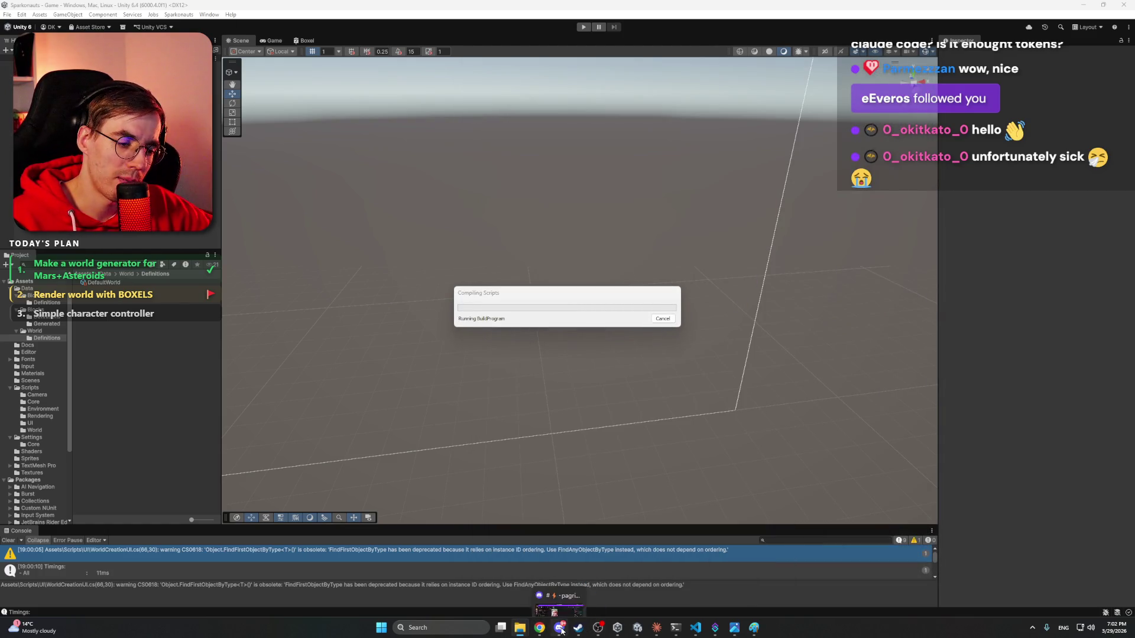
- Return to the ChatGPT conversation, then bring up the Paint sketch of the boxes
mouse_move(541, 625)
left_click(536, 598)
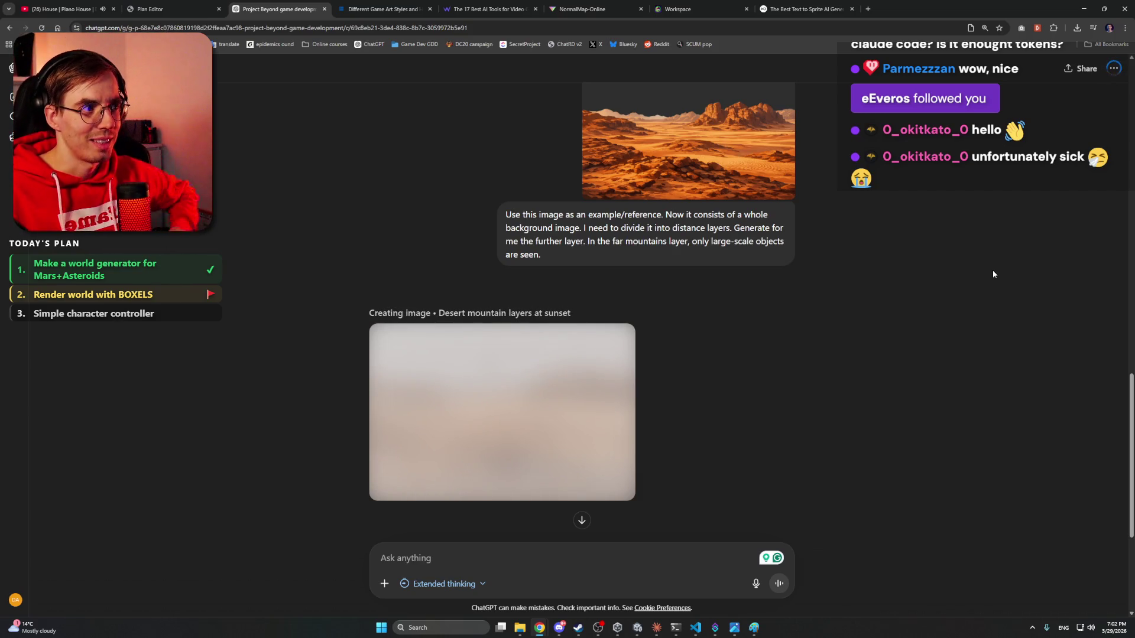
left_click(753, 628)
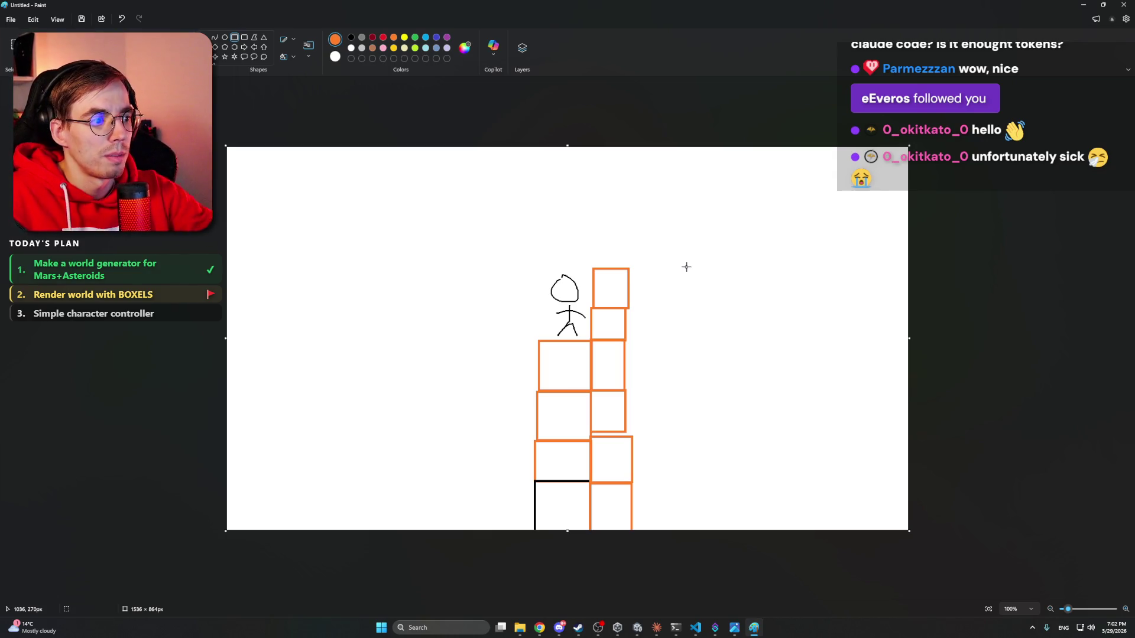
- Download and save the generated far desert mountains layer image from ChatGPT
left_click(1084, 5)
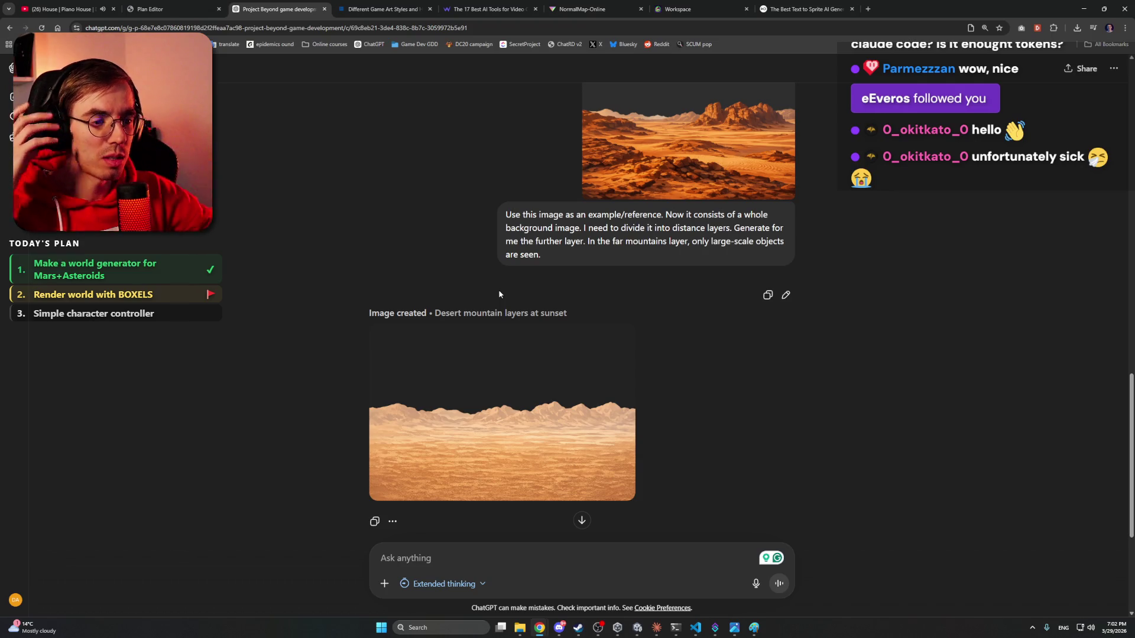
left_click(643, 367)
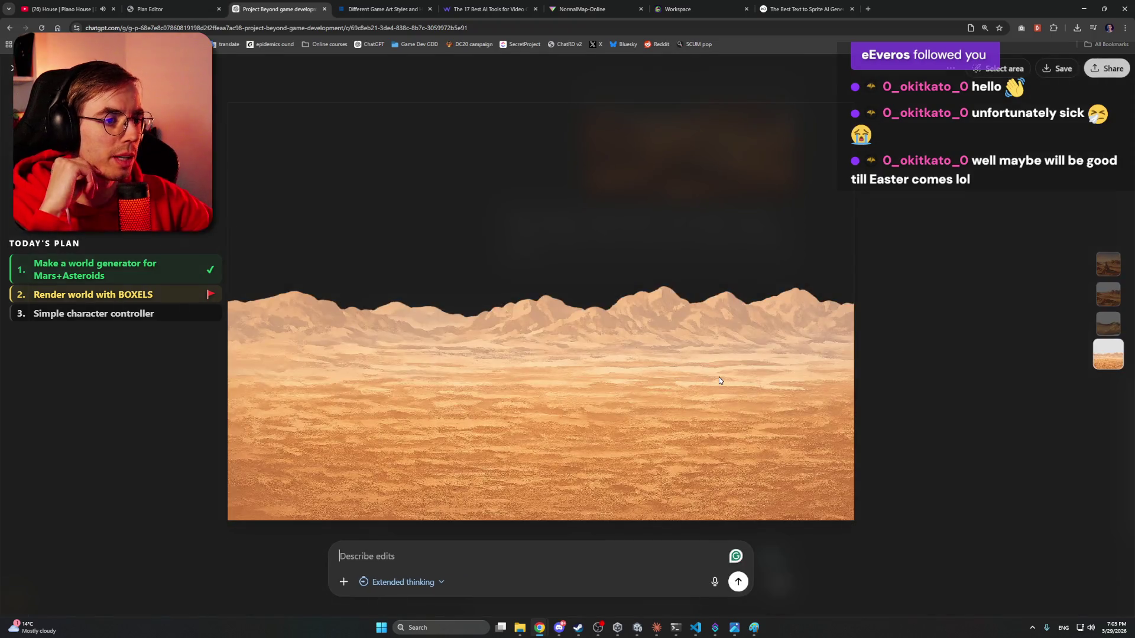
left_click(1058, 69)
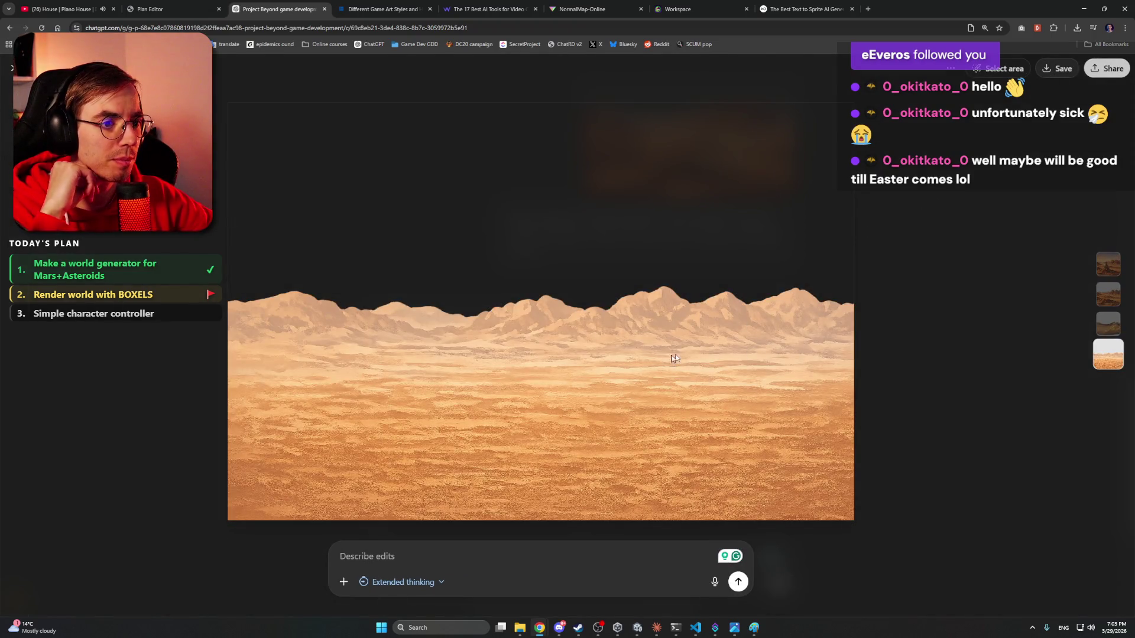
left_click(896, 538)
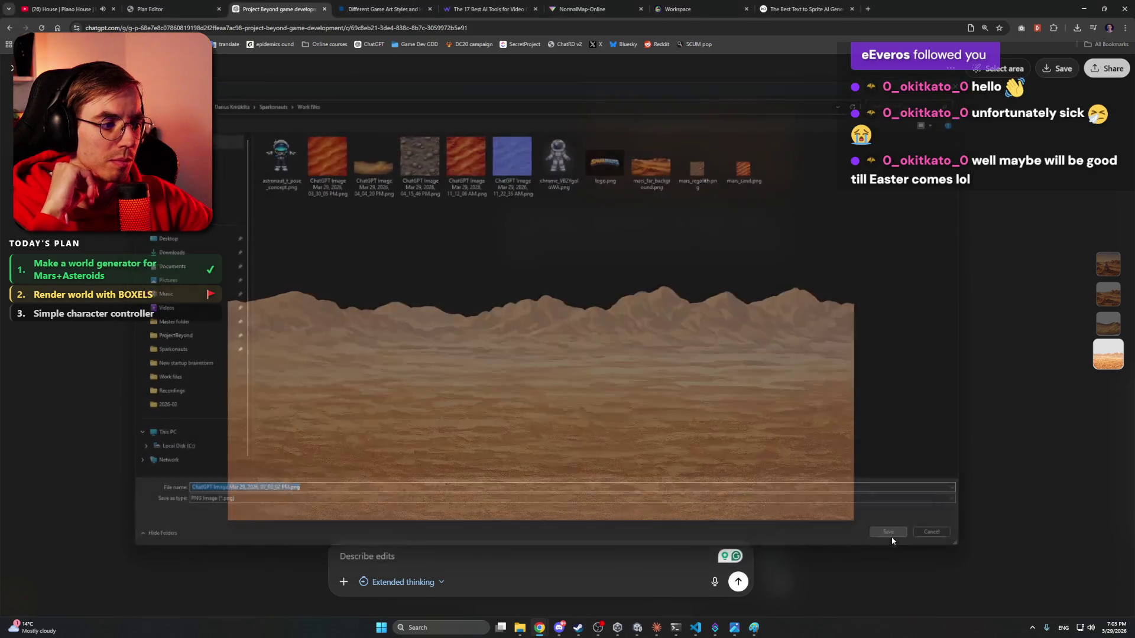
key("Escape")
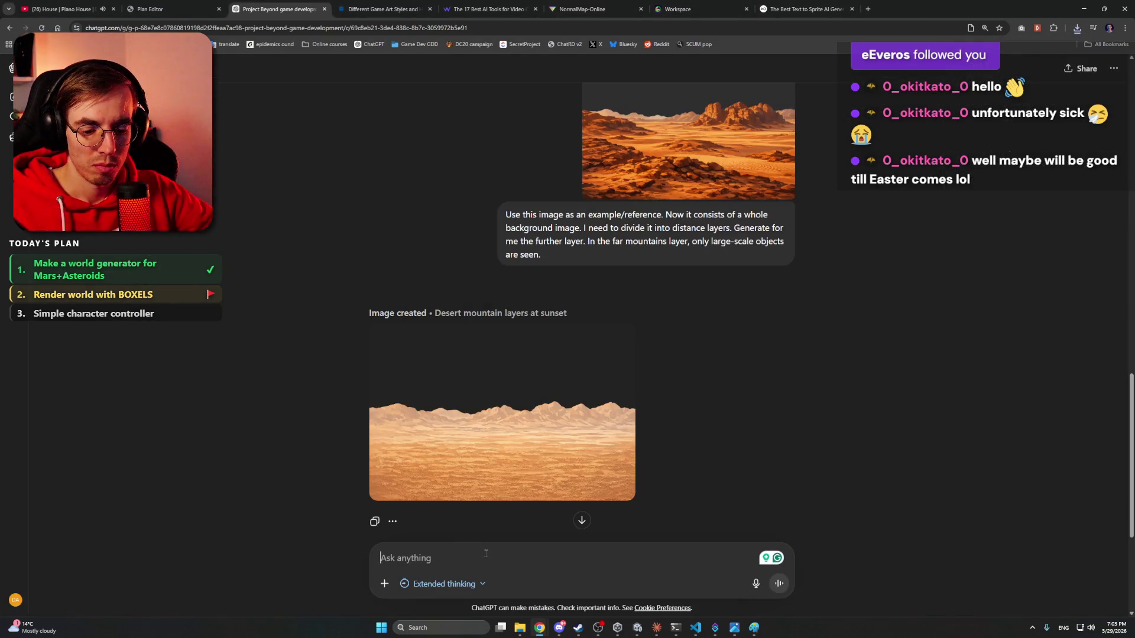
- Ask ChatGPT to generate a layer that is closer
type("Great. Now generate a ")
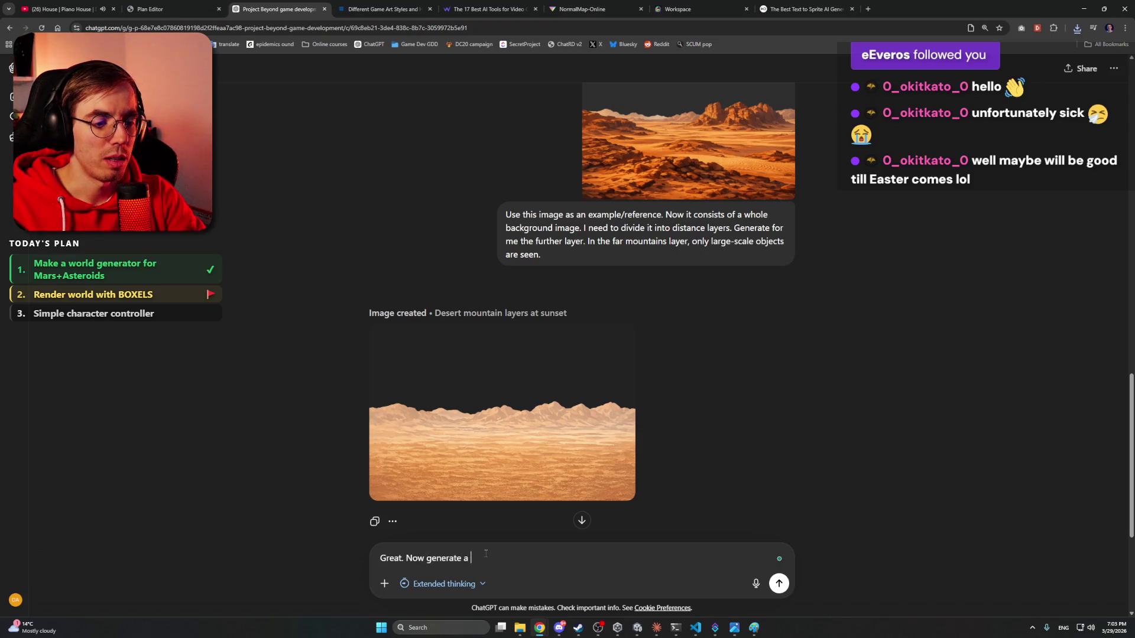
type("layer that")
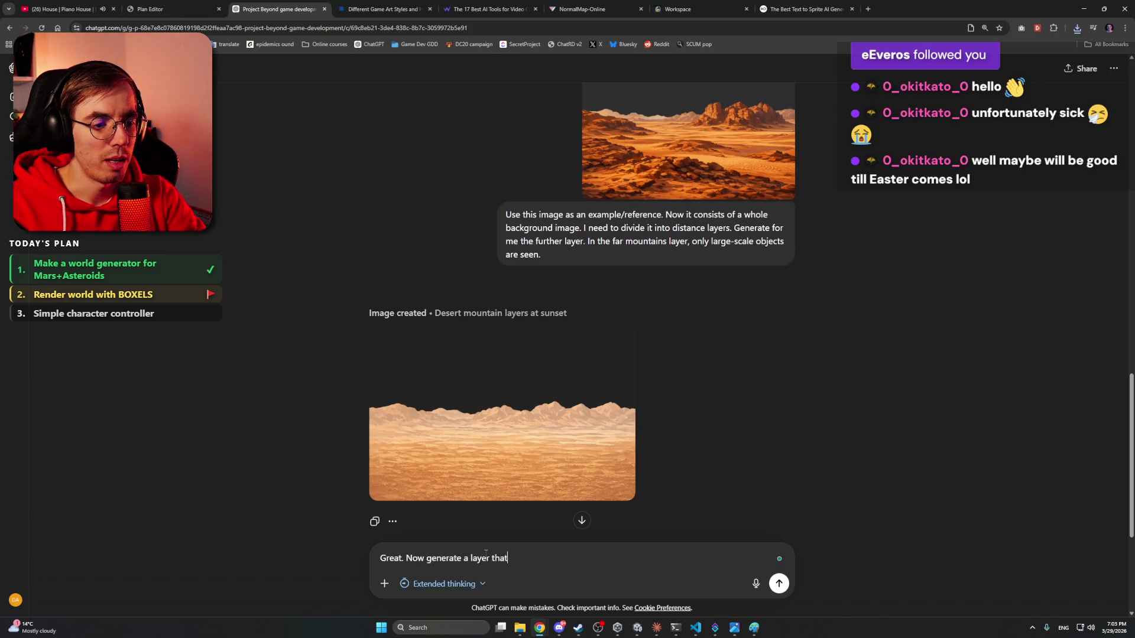
type(" is closer.")
key("Return")
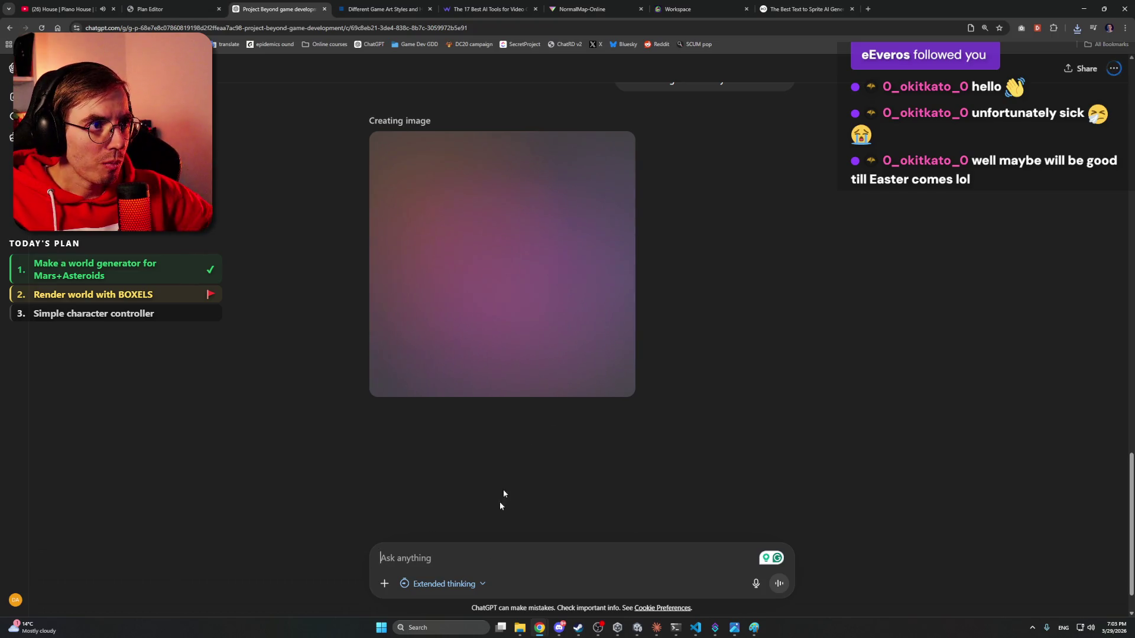
key("alt+Tab")
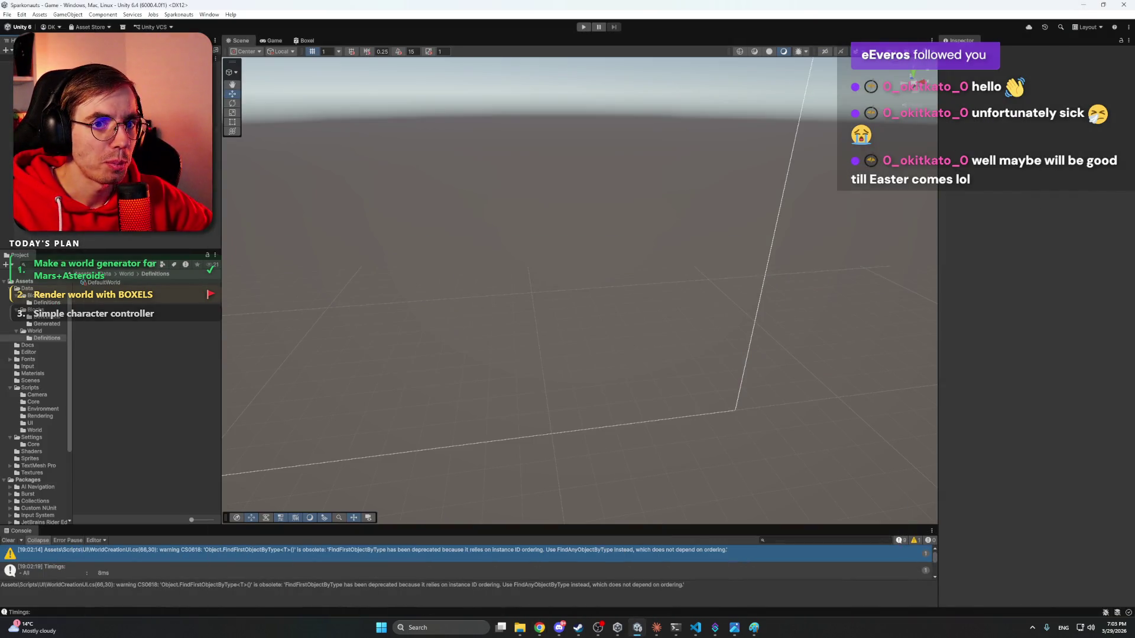
- Glance at the Discord and Paint windows, then hide them again
left_click(560, 628)
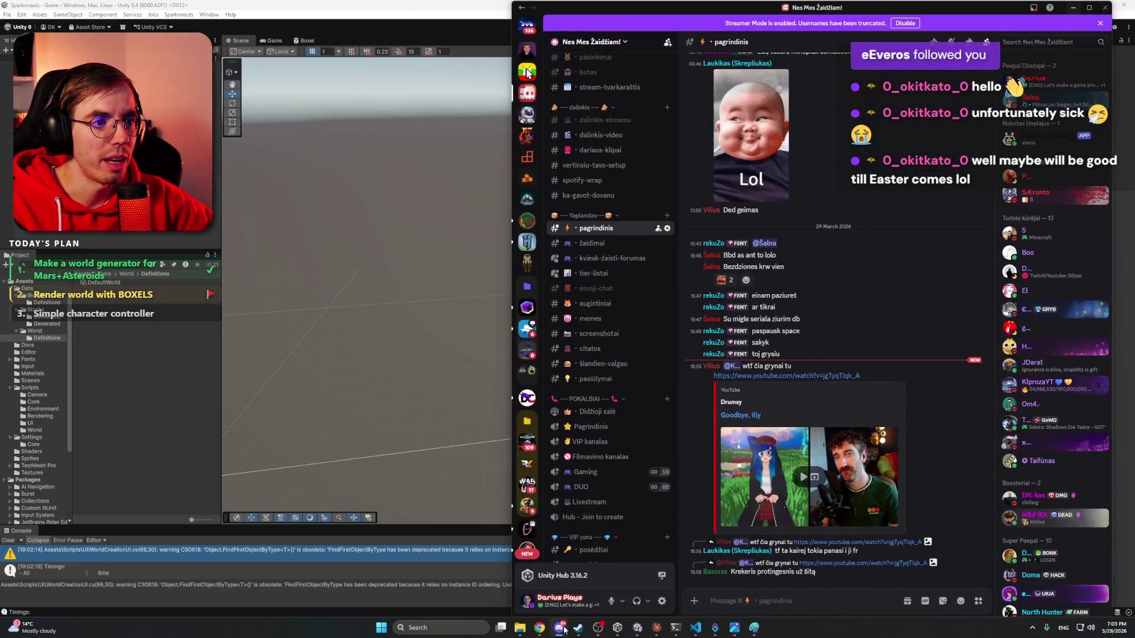
left_click(560, 628)
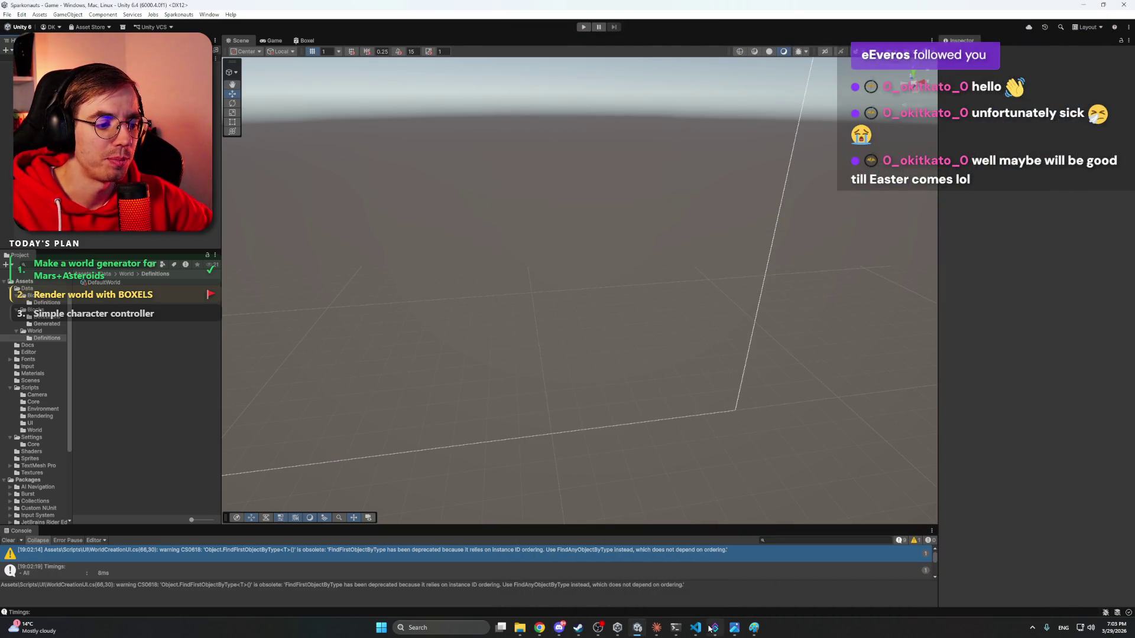
left_click(755, 628)
left_click(1083, 5)
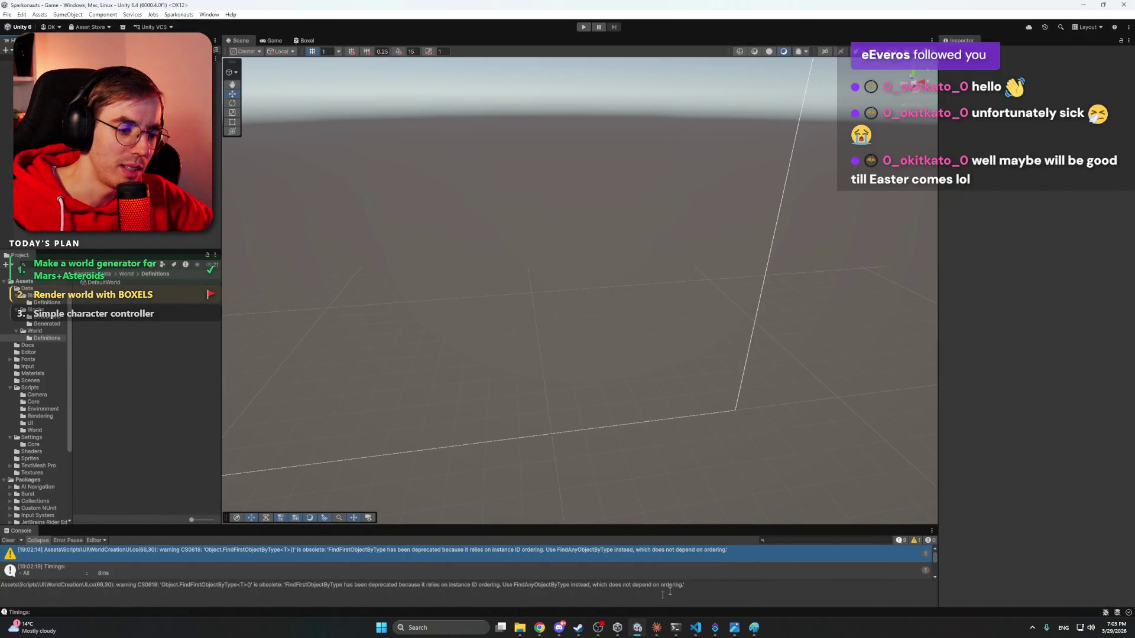
left_click(561, 628)
left_click(561, 631)
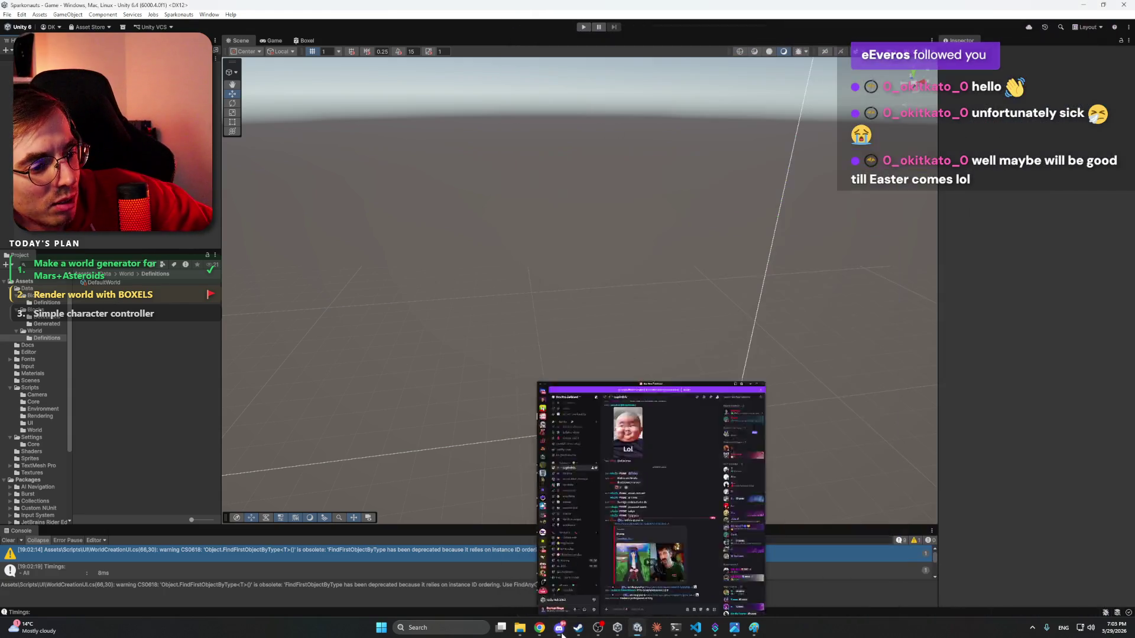
- Check the open Chrome tabs, including meshy.ai, then bring Claude up over Unity
left_click(514, 582)
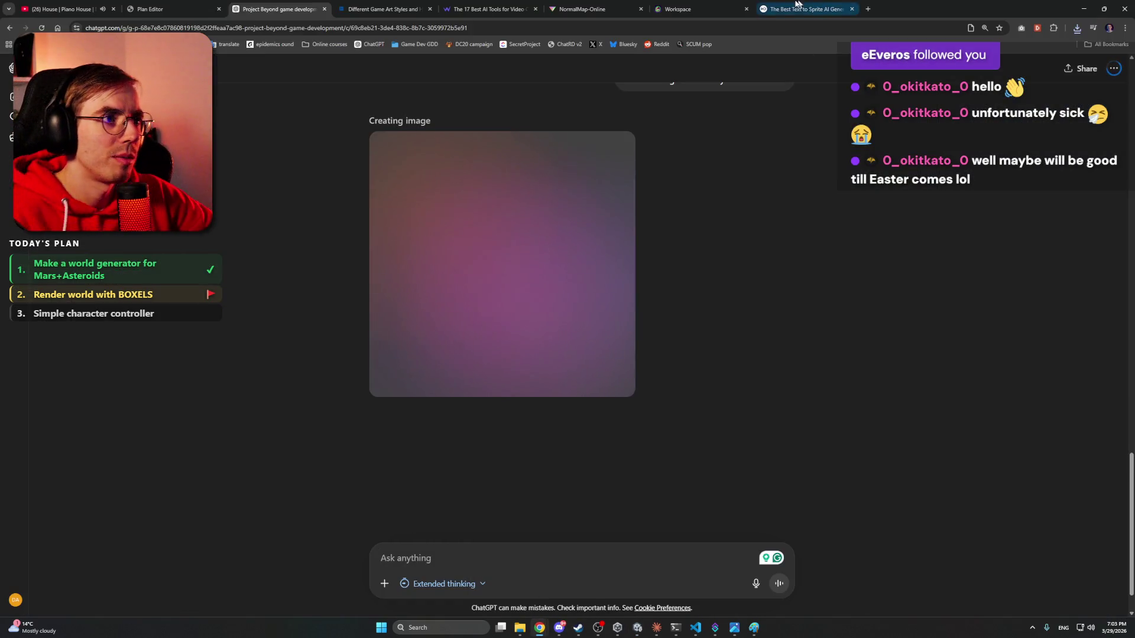
left_click(680, 9)
left_click(803, 8)
left_click(680, 9)
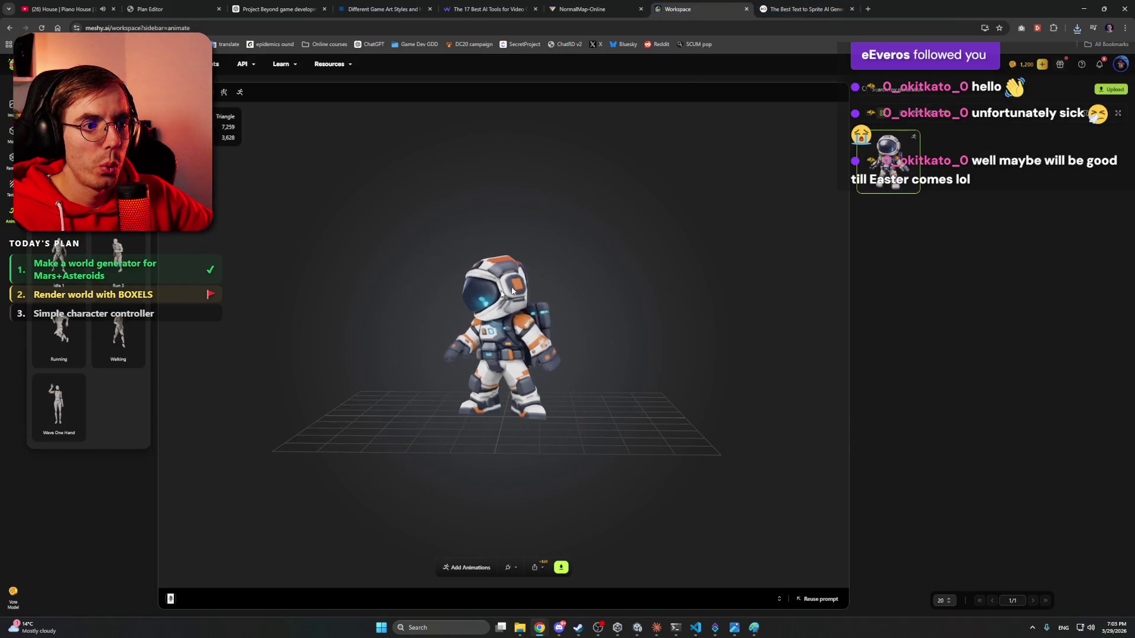
key("alt+Tab")
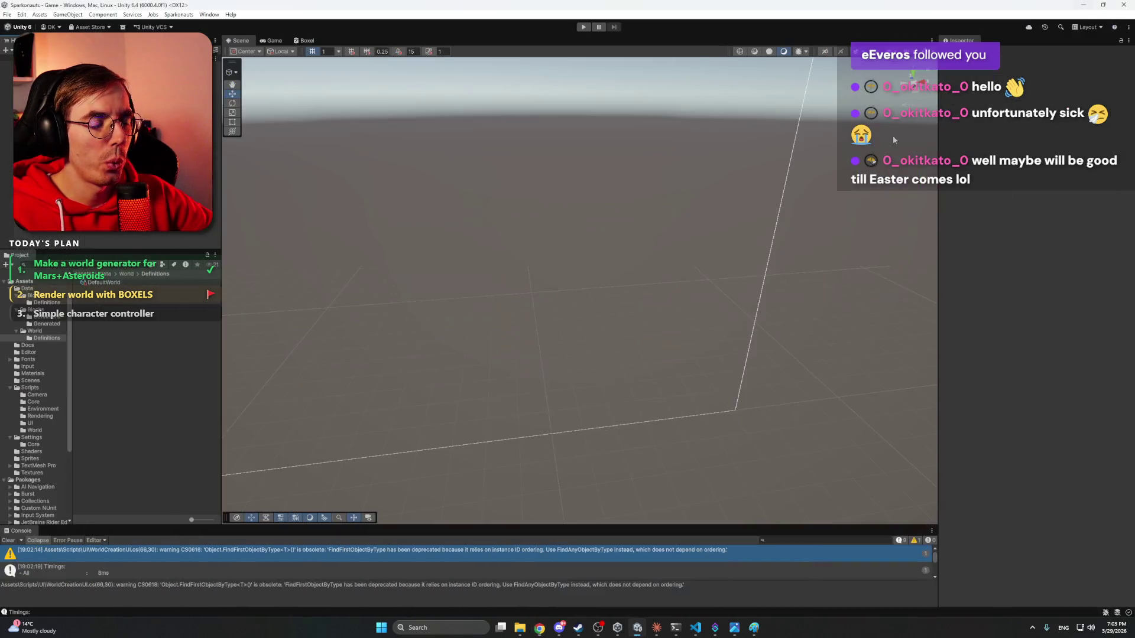
left_click(657, 629)
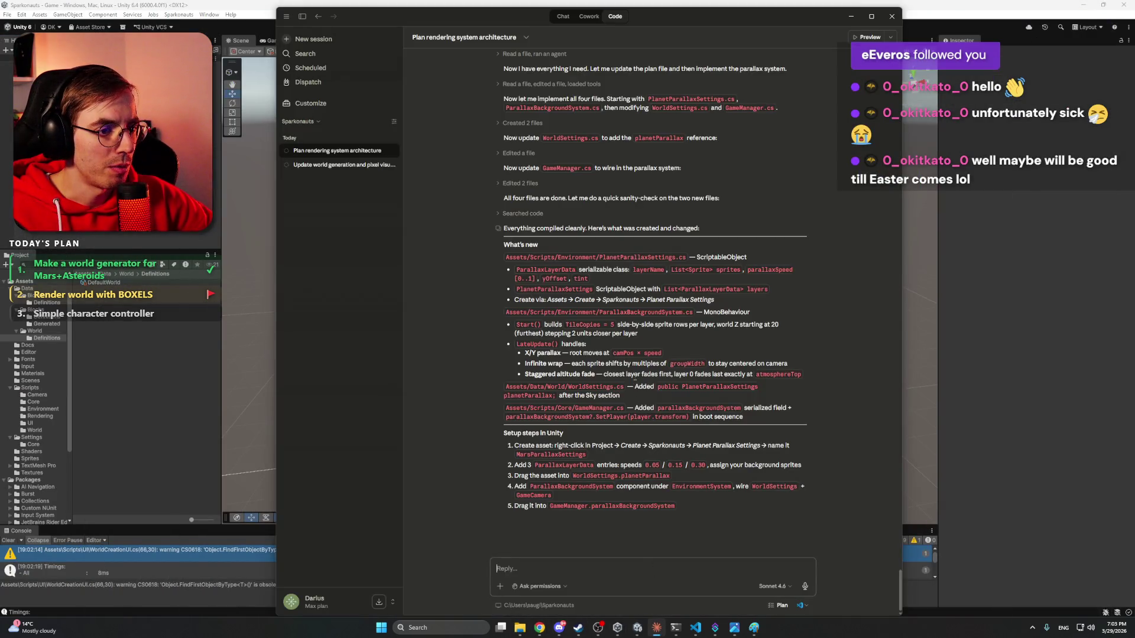
- Reread Claude's parallax setup steps, then call up the Settings folder's asset menu in Unity
scroll(455, 308, "up", 5)
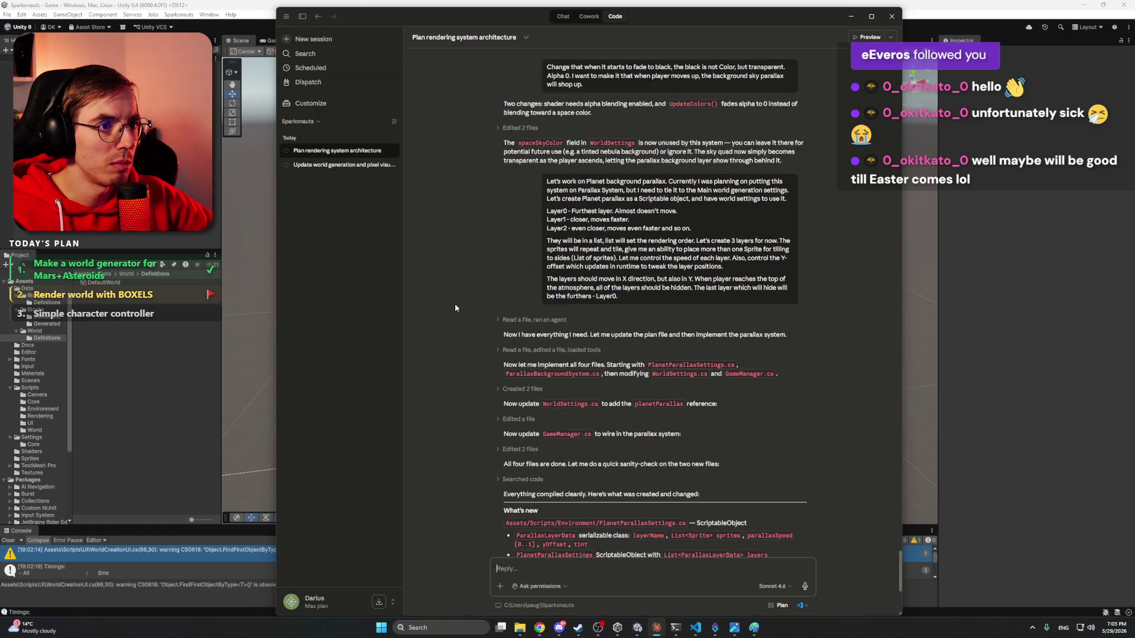
scroll(455, 308, "down", 5)
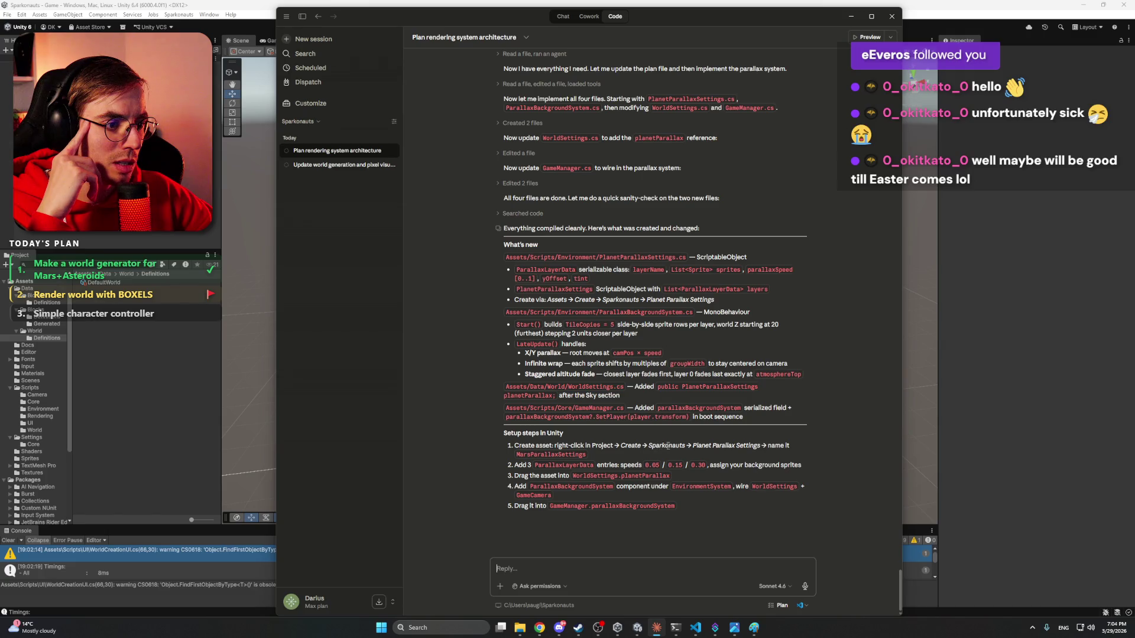
left_click(31, 437)
right_click(130, 362)
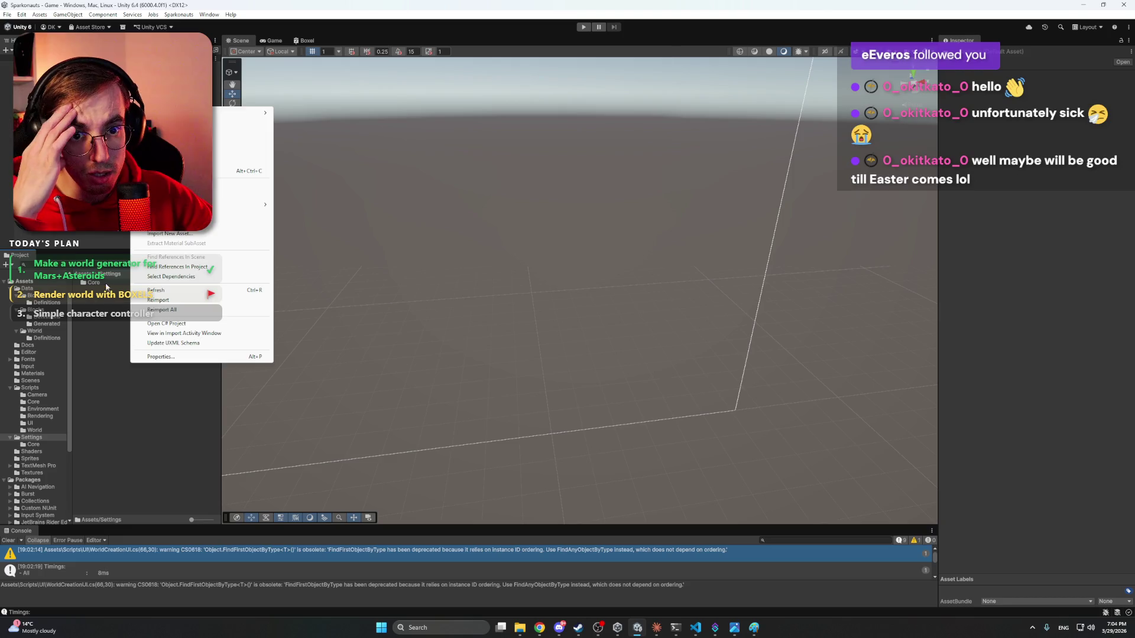
- Create a Sparkonauts > Planet Parallax Settings asset in Settings and name it Mars
left_click(133, 323)
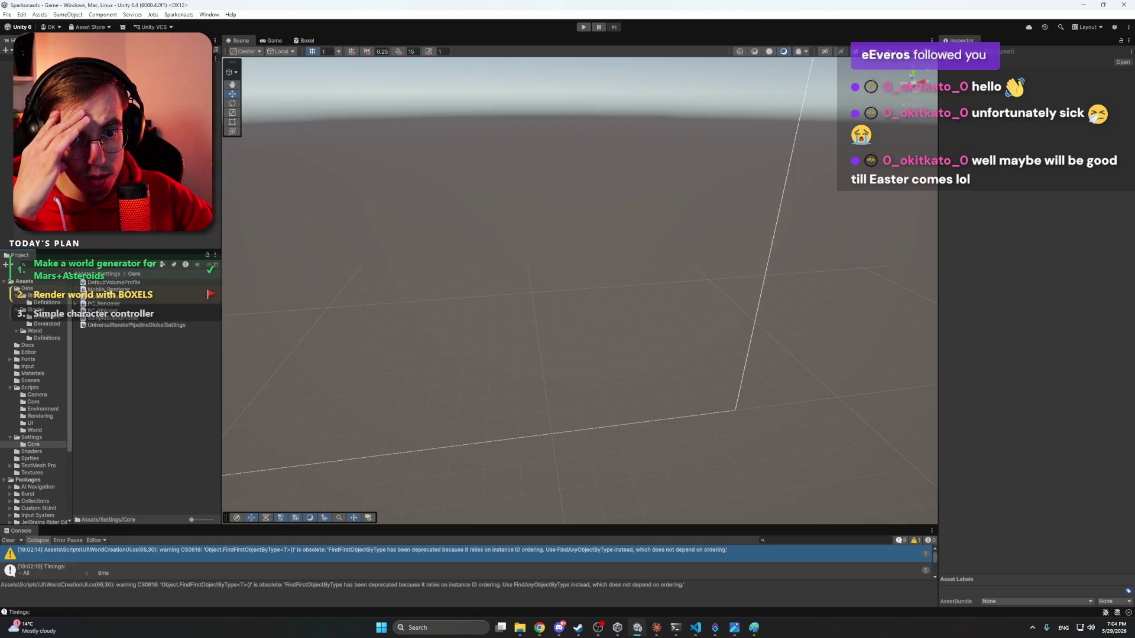
left_click(33, 437)
right_click(142, 377)
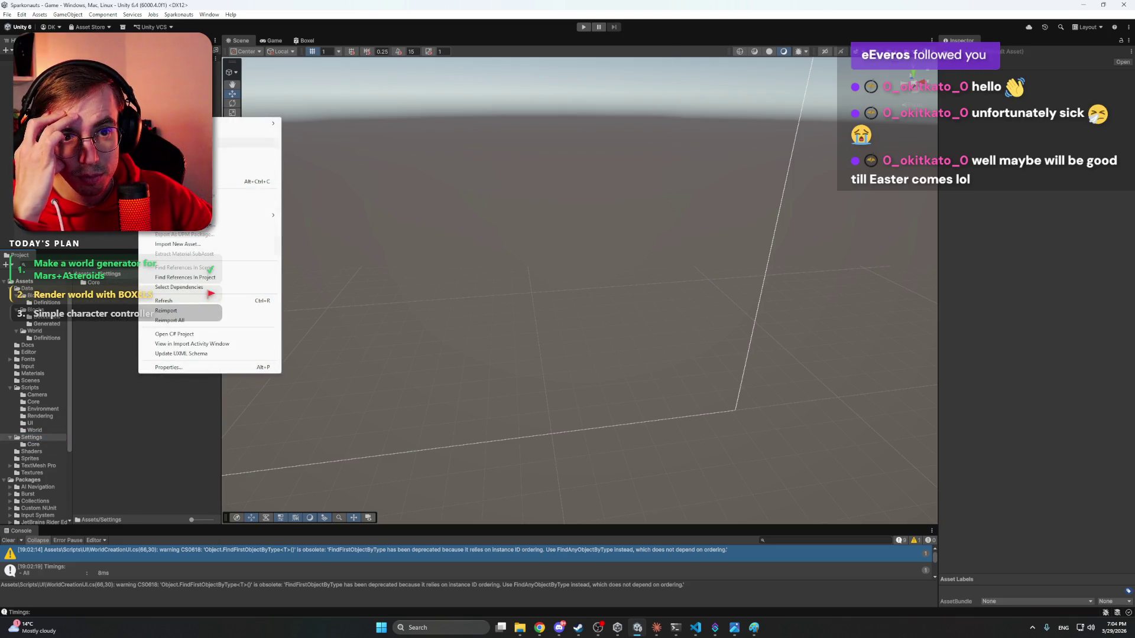
mouse_move(249, 122)
mouse_move(330, 350)
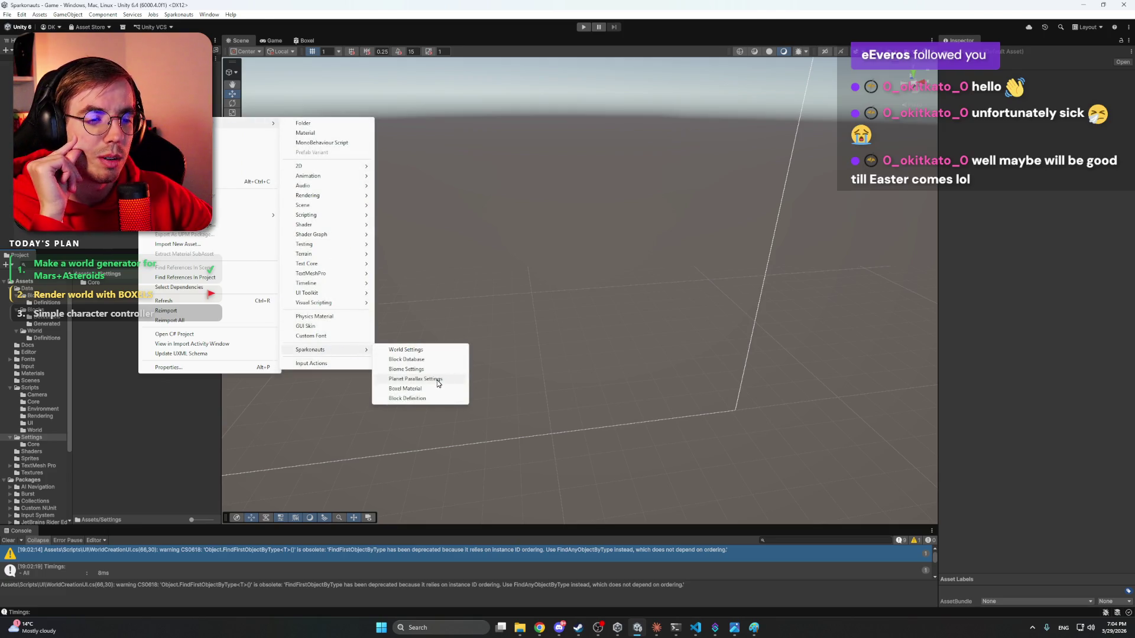
left_click(436, 380)
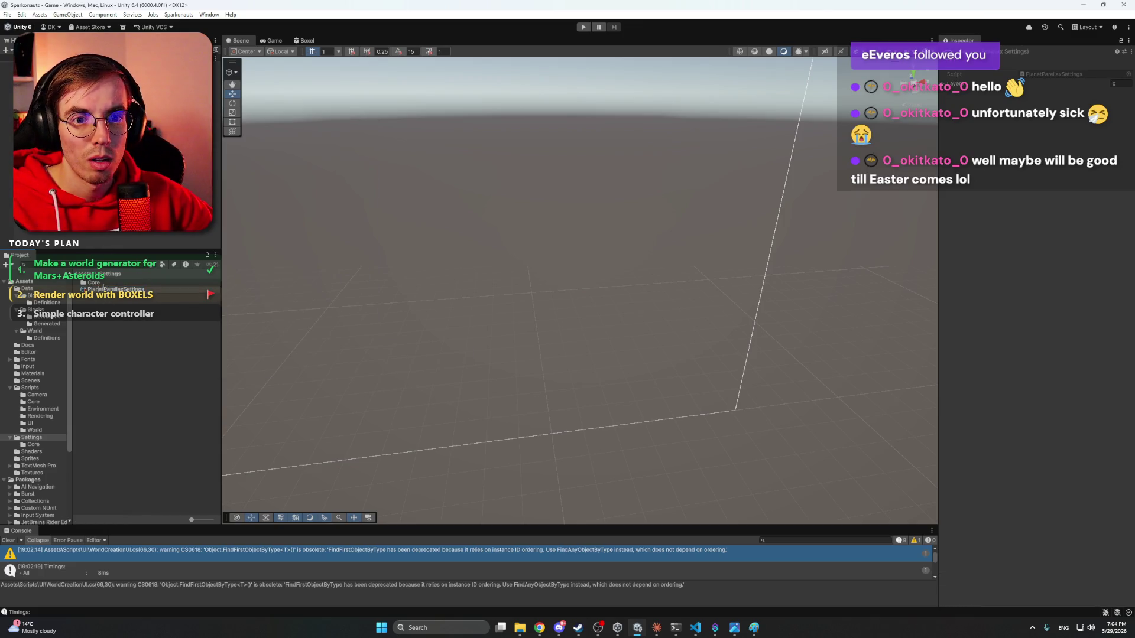
type("Mars")
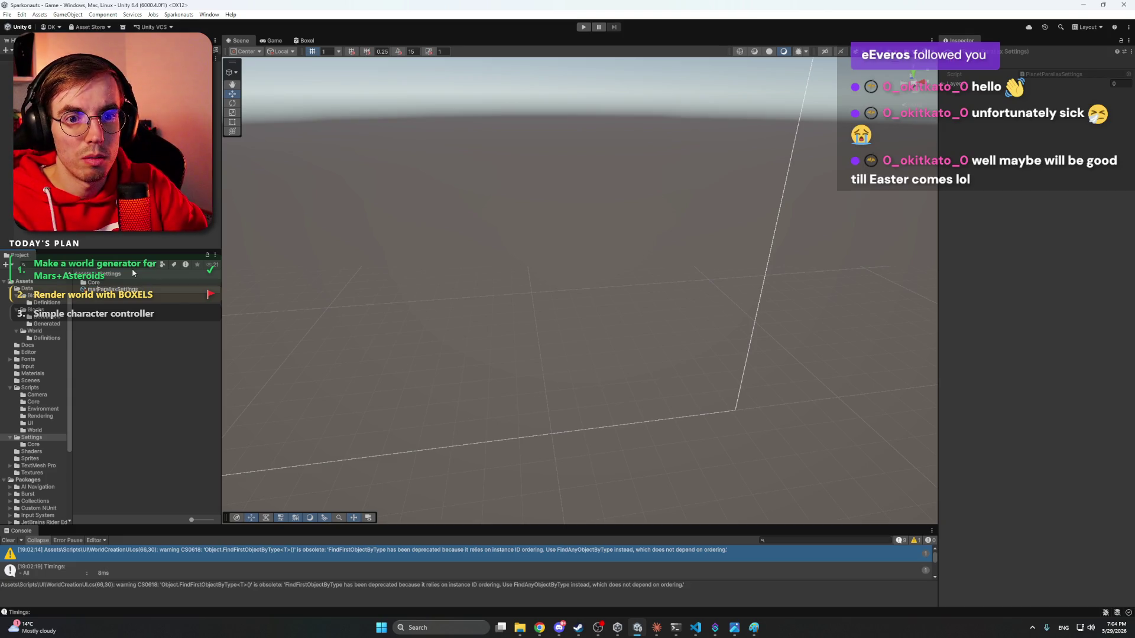
- Confirm the MarsParallaxSettings name and add three parallax layer entries
key("Return")
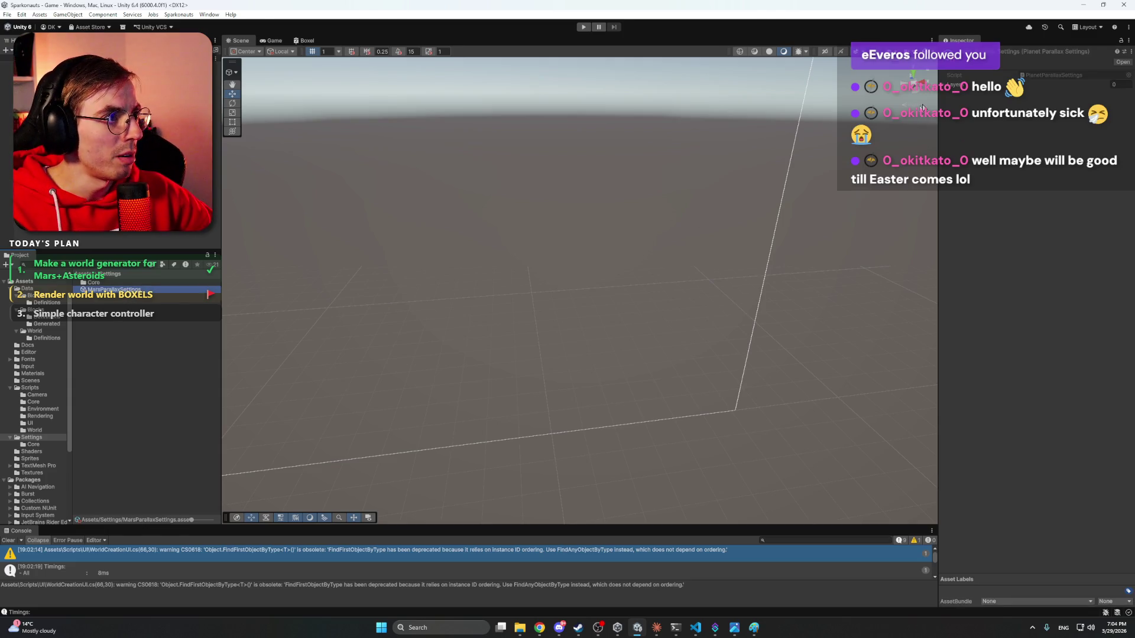
left_click(953, 85)
left_click(1109, 109)
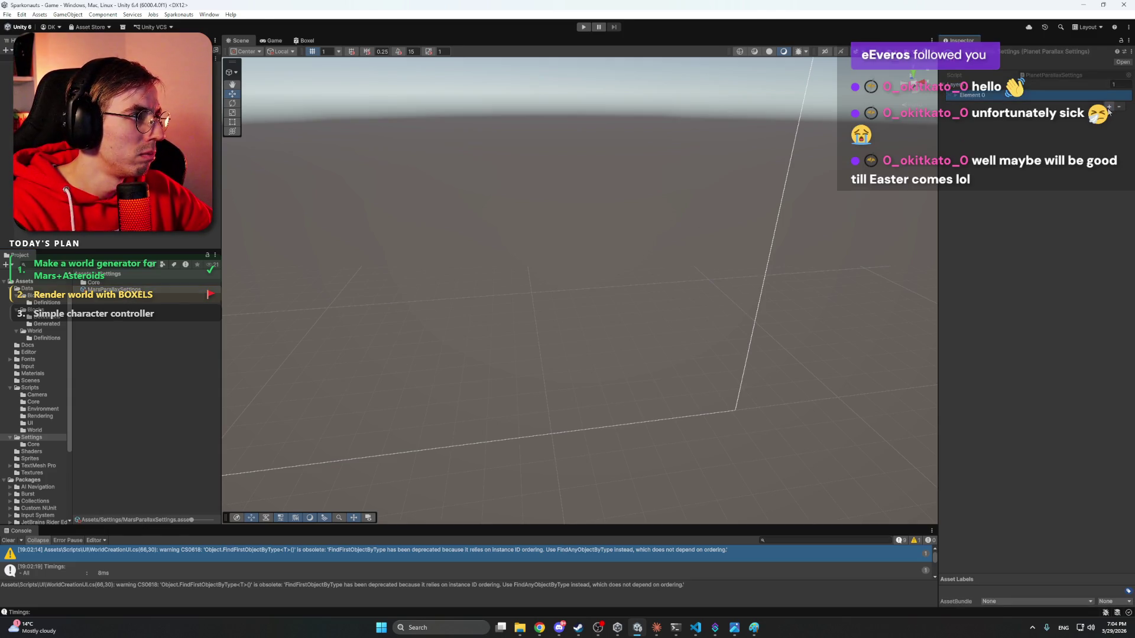
left_click(1109, 110)
left_click(1110, 113)
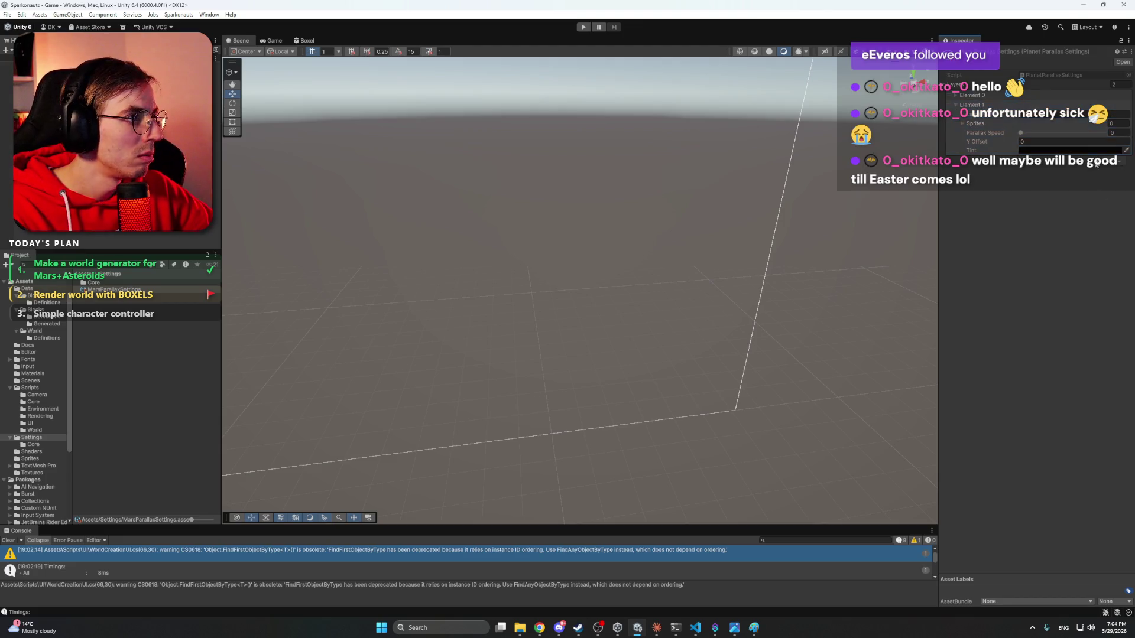
- Name Element 0 'Mars distant mountains', expand its Sprites list, and deselect the asset
left_click(980, 105)
left_click(981, 105)
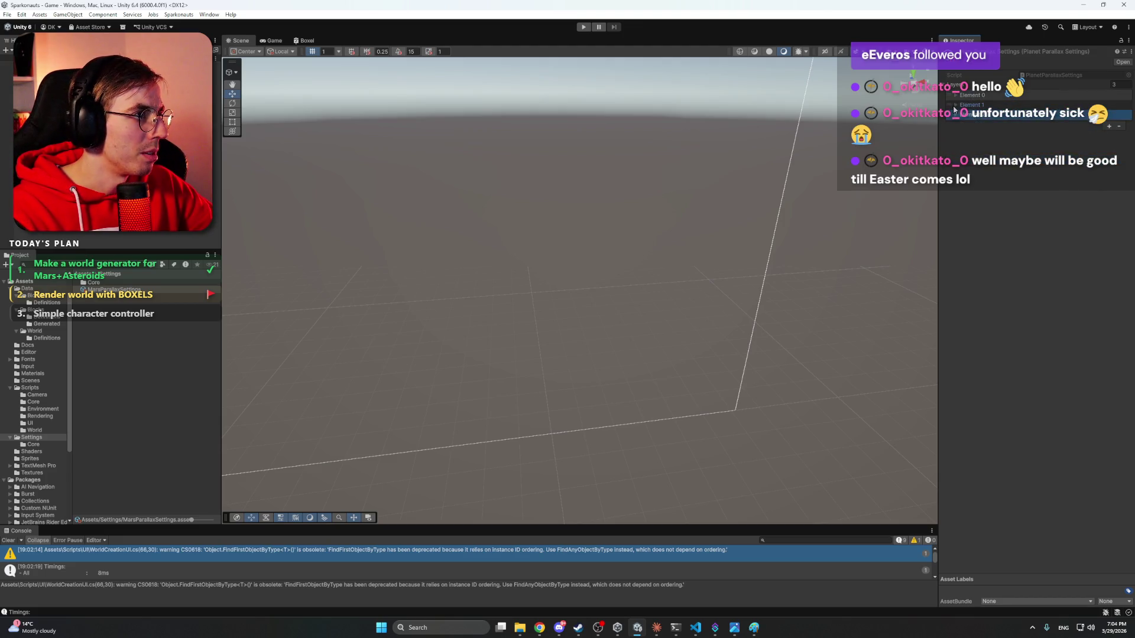
left_click(969, 95)
left_click(1035, 104)
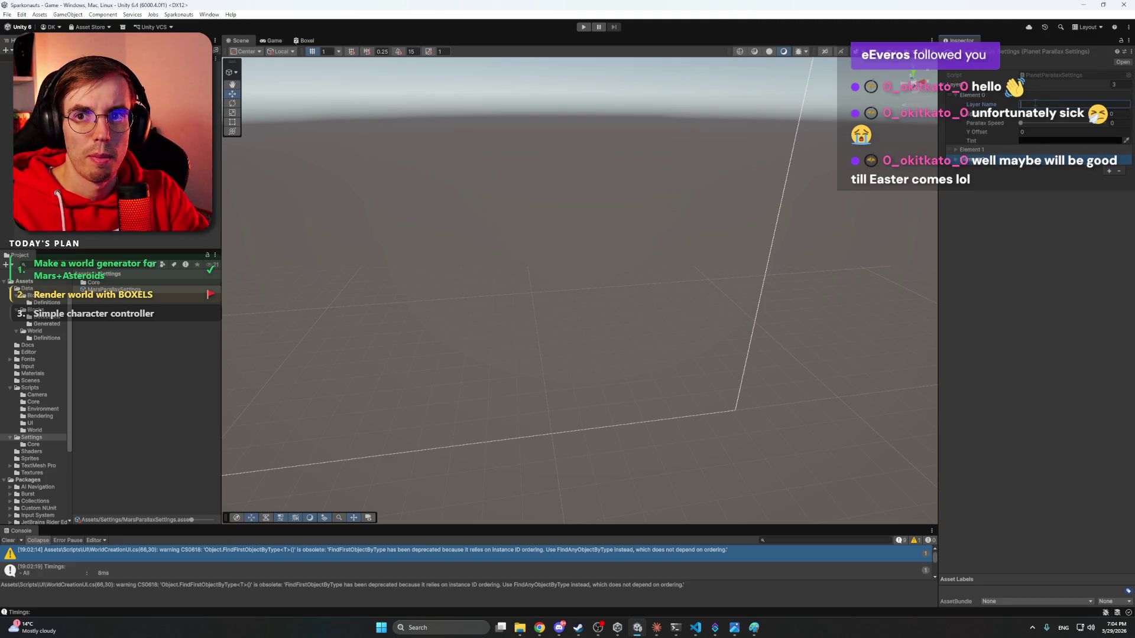
type("Mars distant mountains")
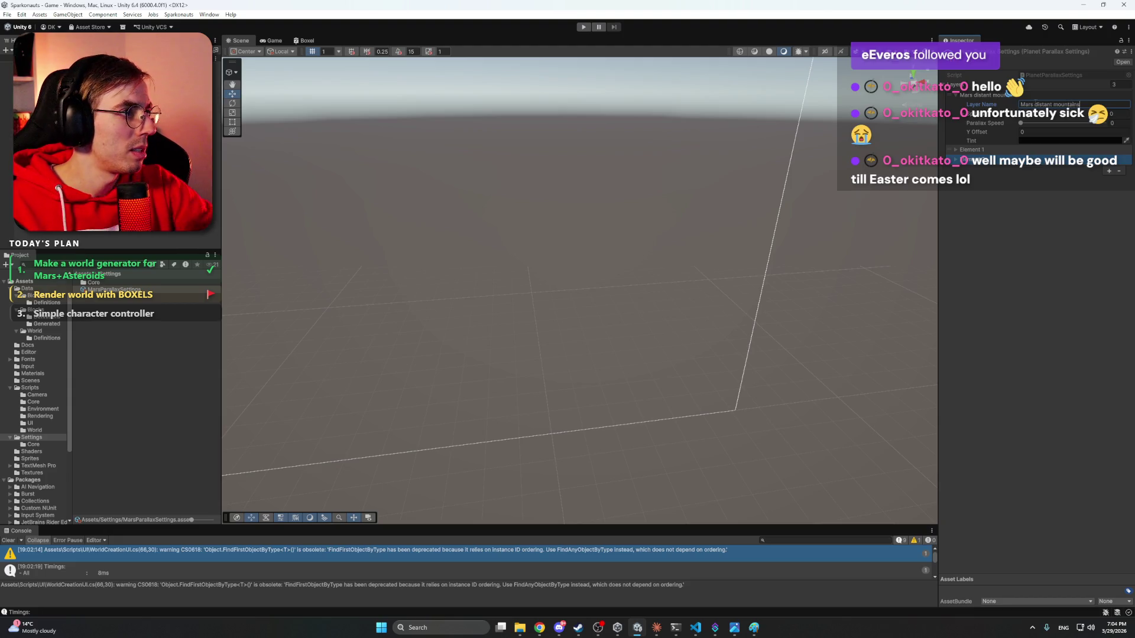
left_click(967, 129)
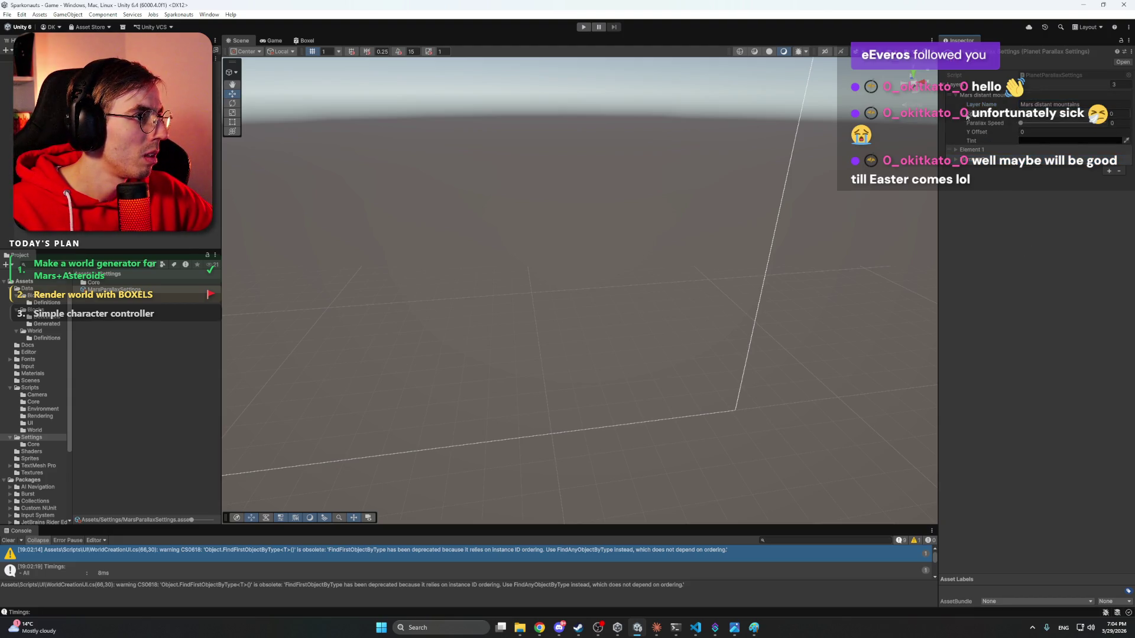
left_click(967, 116)
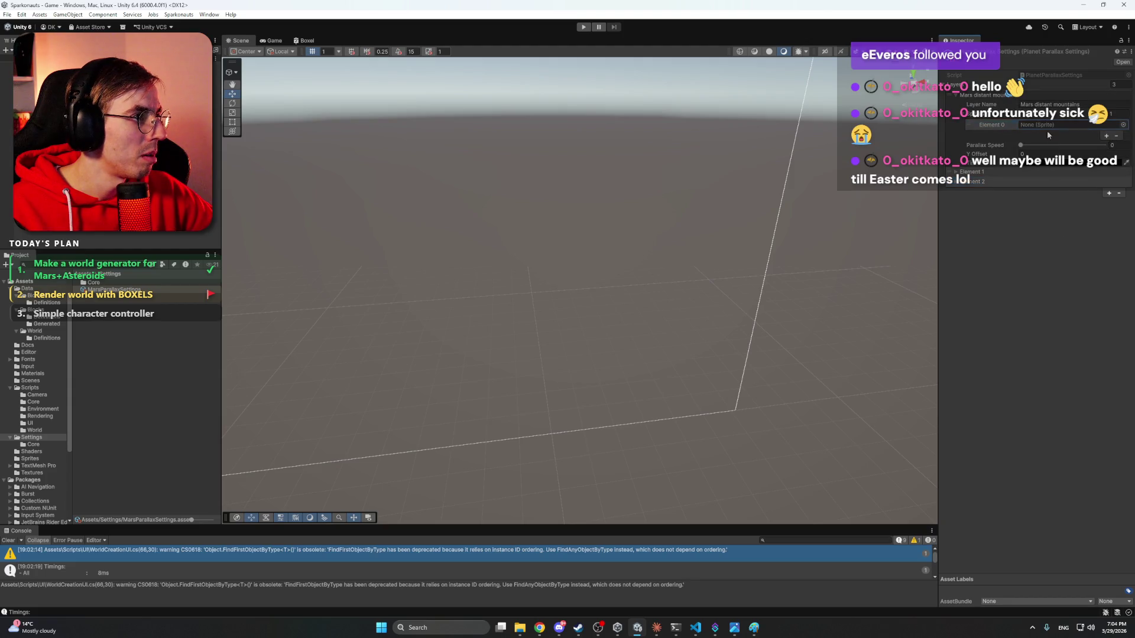
left_click(121, 371)
- Select MarsParallaxSettings and set the first layer's parallax speed to about 0.09
mouse_move(539, 628)
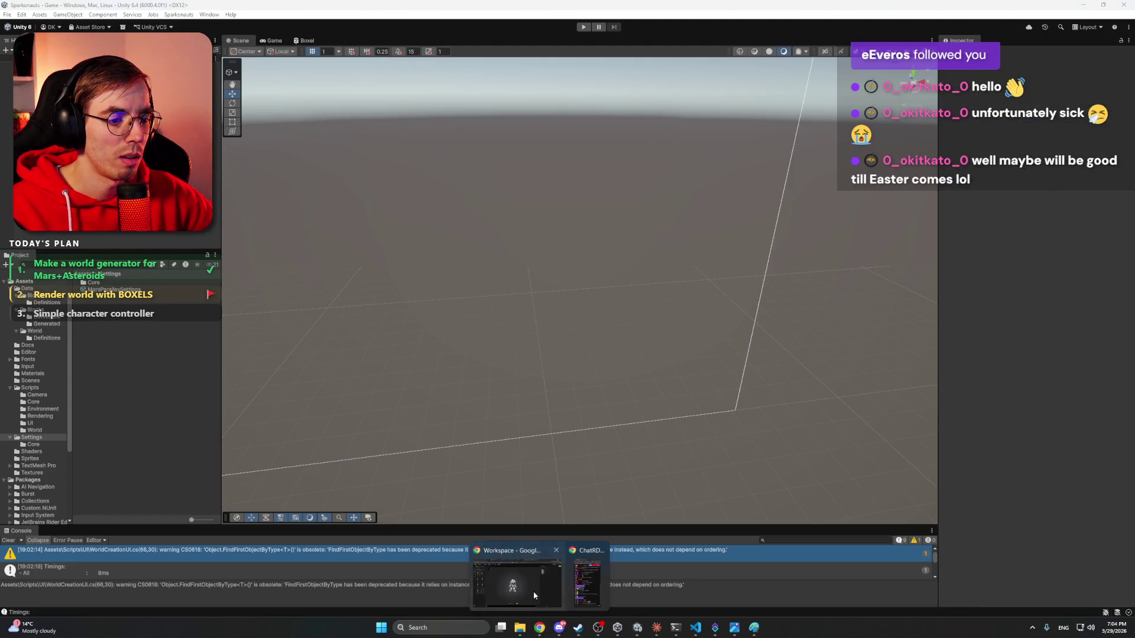
left_click(533, 591)
left_click(1083, 8)
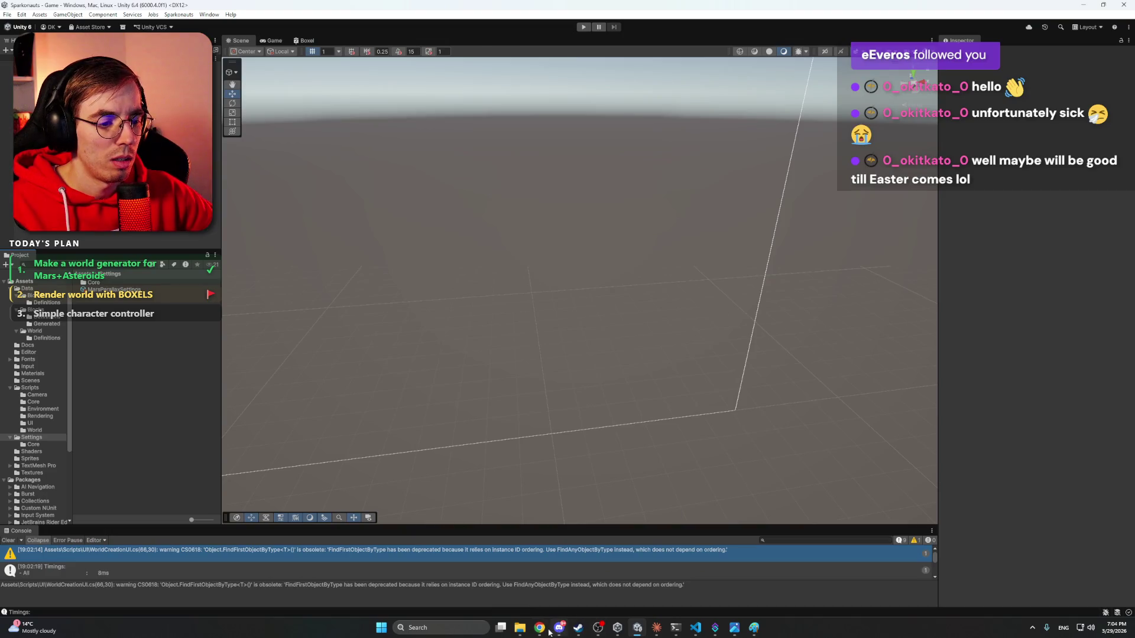
mouse_move(754, 628)
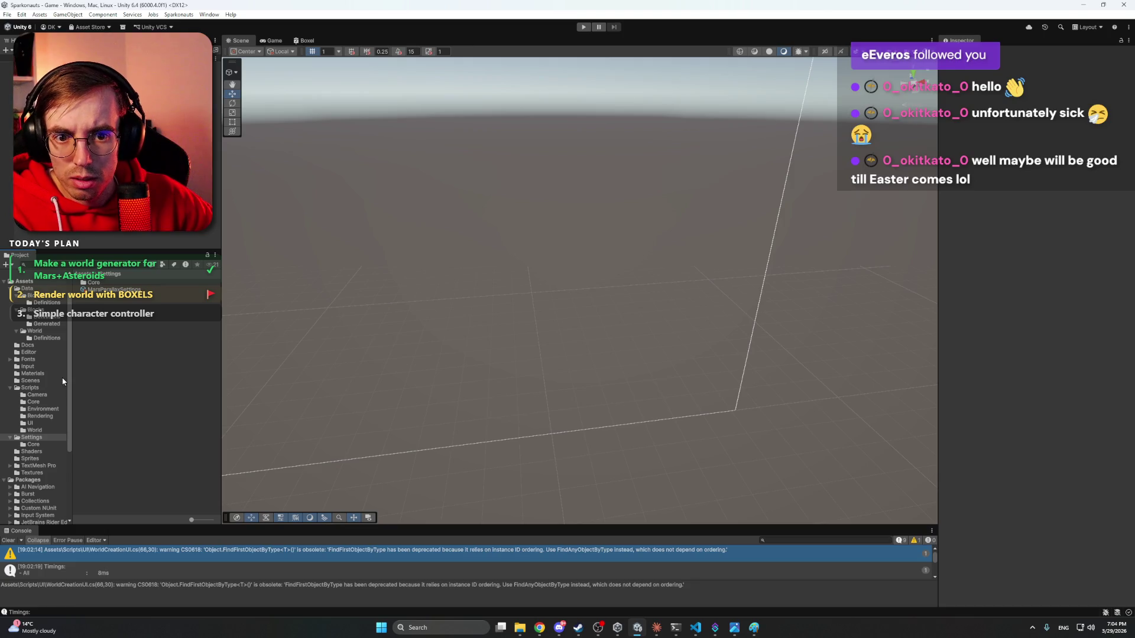
left_click(109, 290)
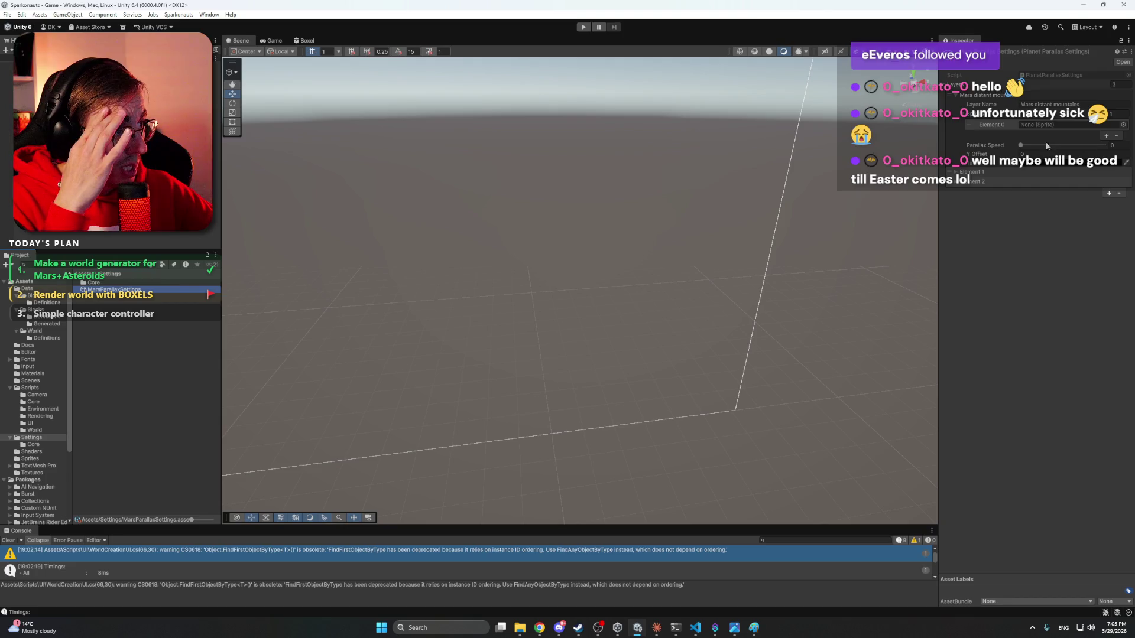
left_click_drag(1020, 148, 1022, 149)
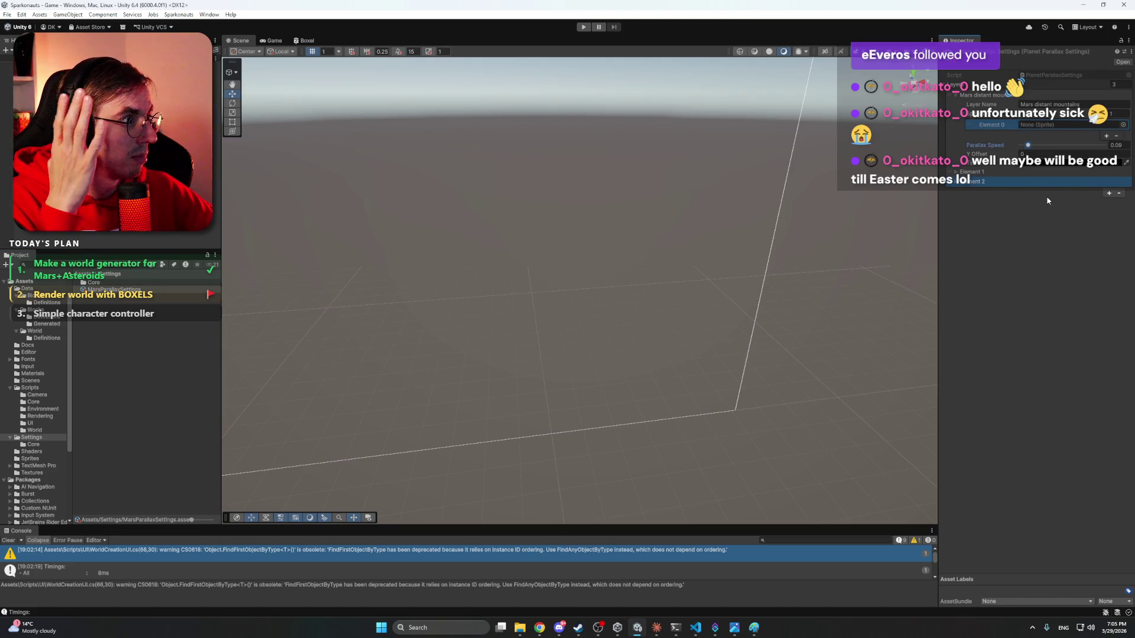
- Inspect the Element 2 layer entry, then bring up Claude's setup steps
mouse_move(1046, 196)
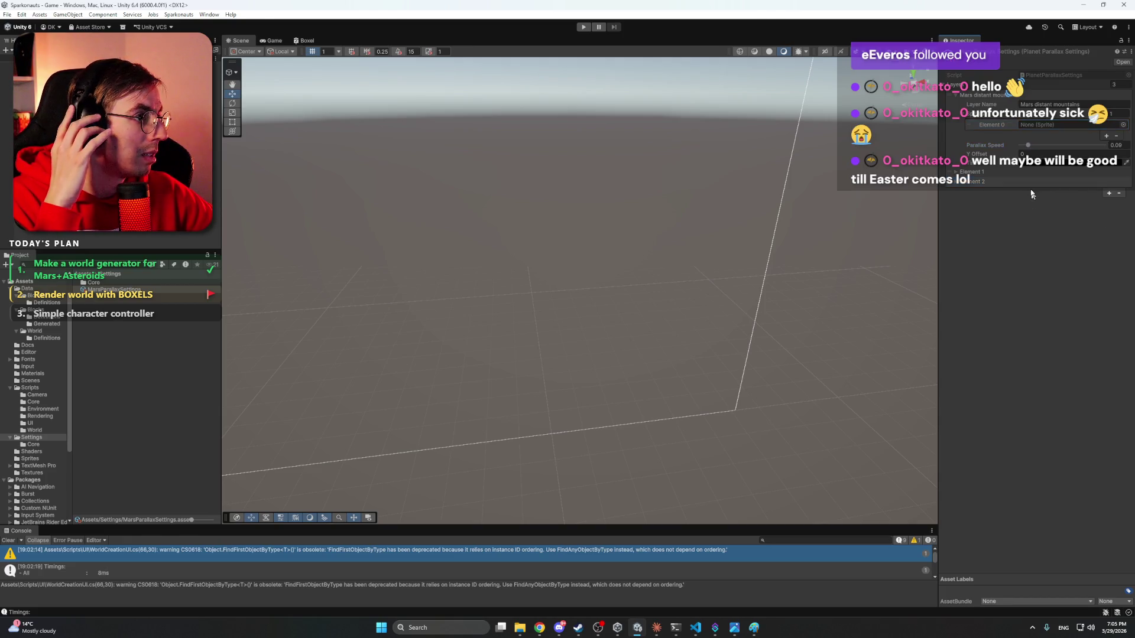
left_click(1041, 218)
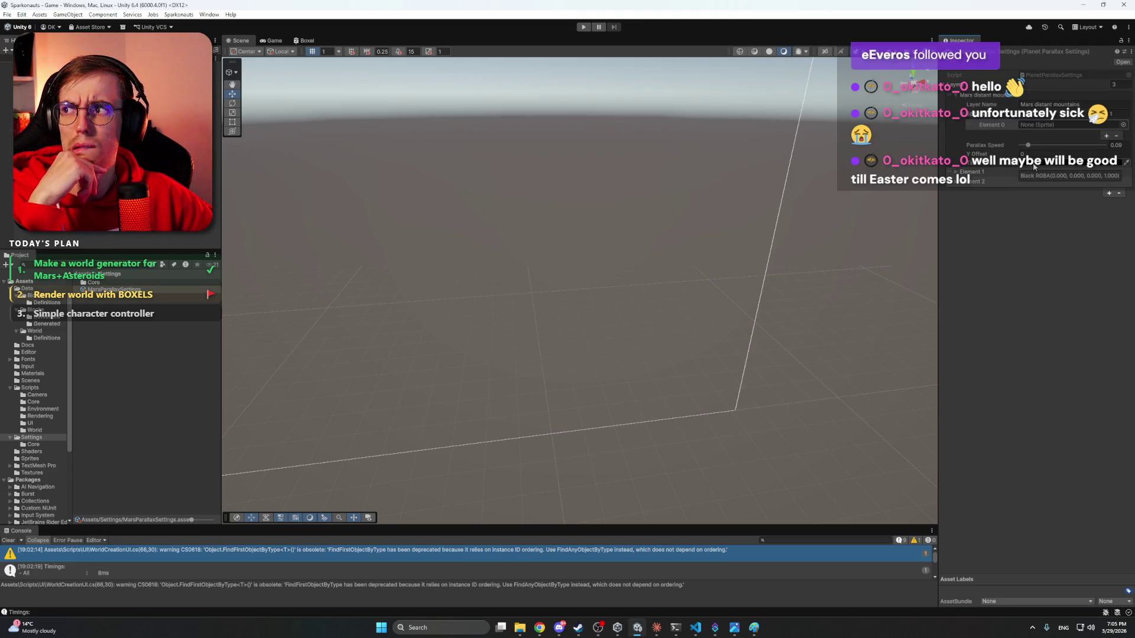
mouse_move(978, 176)
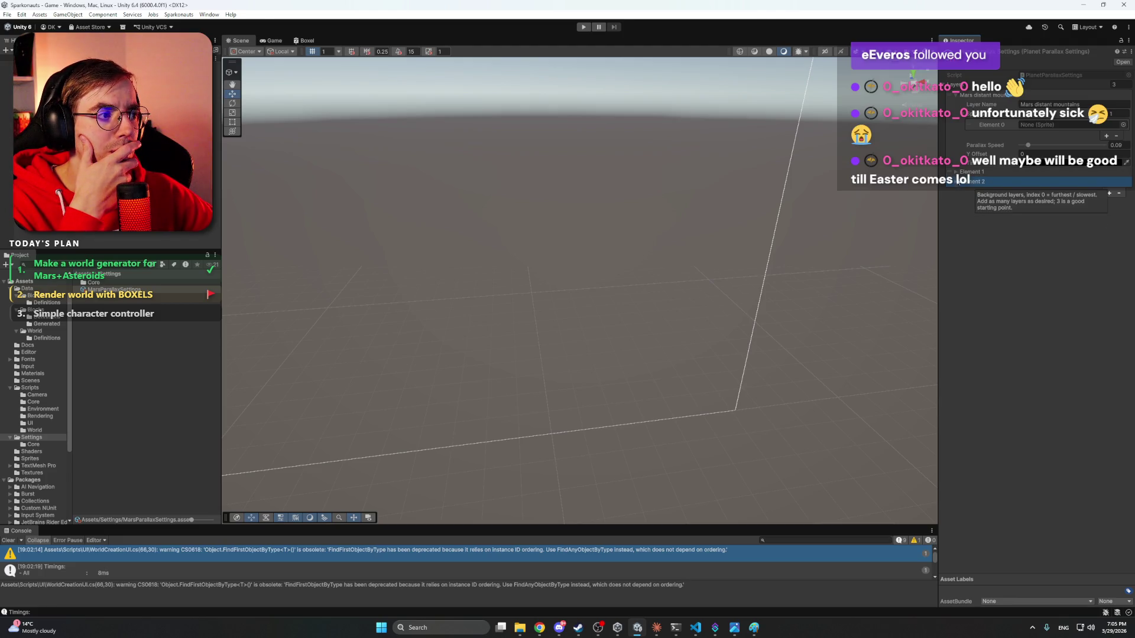
left_click(956, 183)
left_click(989, 227)
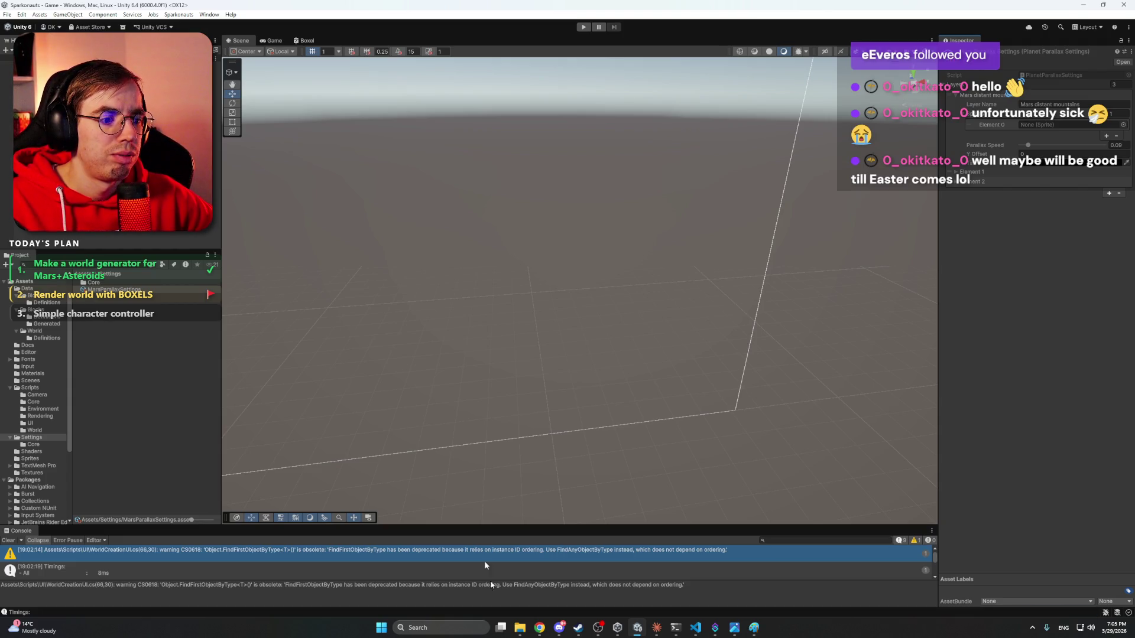
left_click(657, 627)
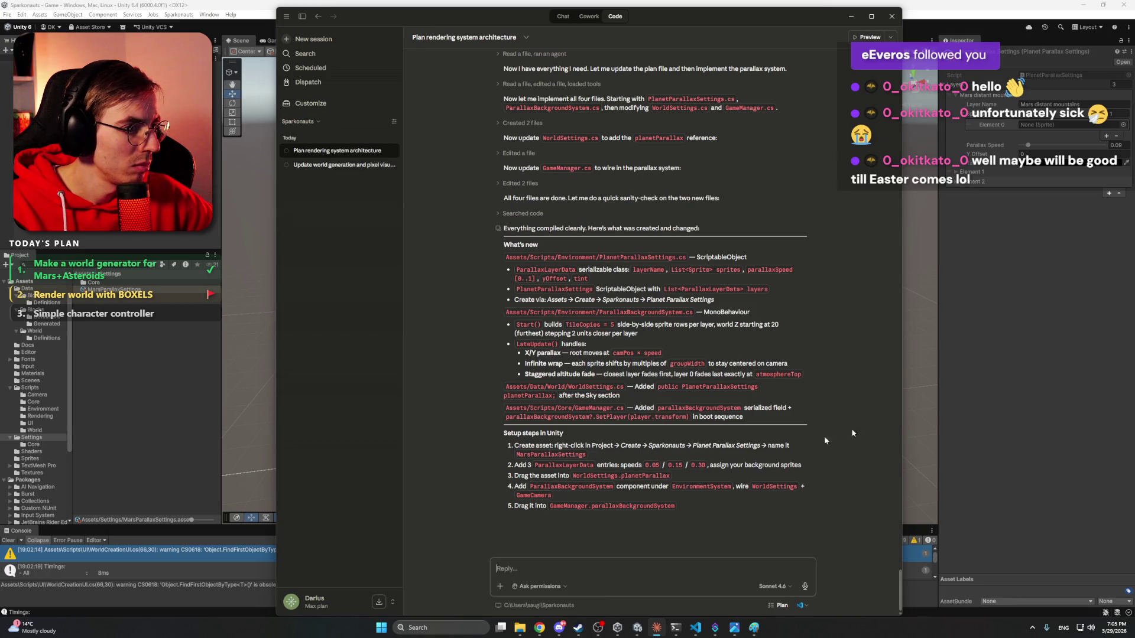
- Set the first layer's parallax speed to 0.05
key("alt+Tab")
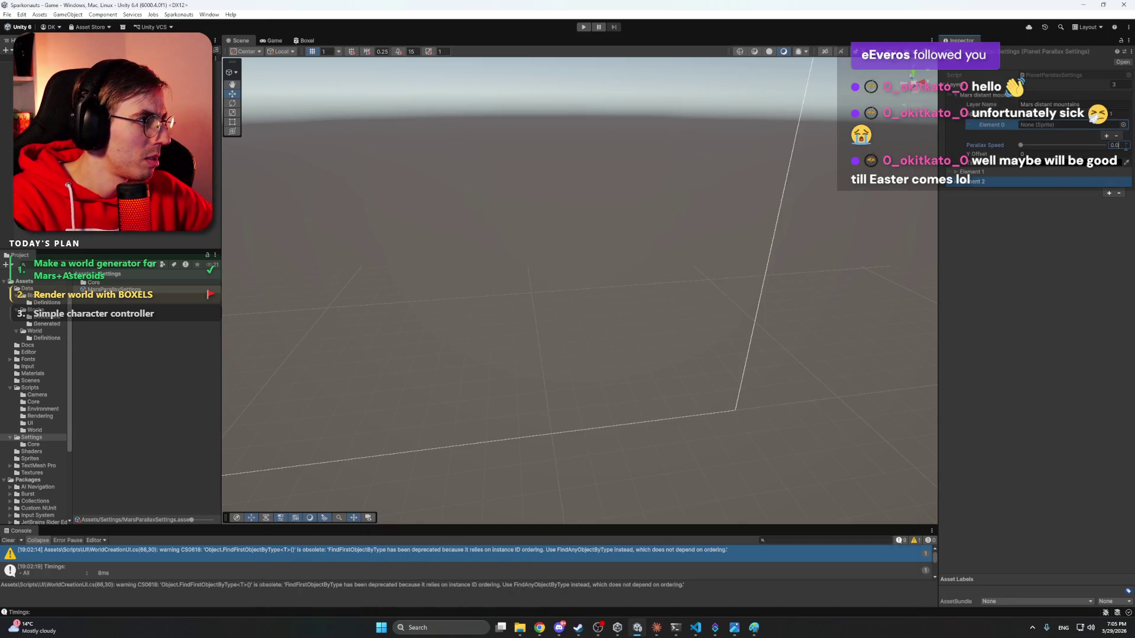
type("5")
left_click(1047, 291)
- After rereading Claude's steps, open the Scripts/Environment folder in Unity
left_click(656, 628)
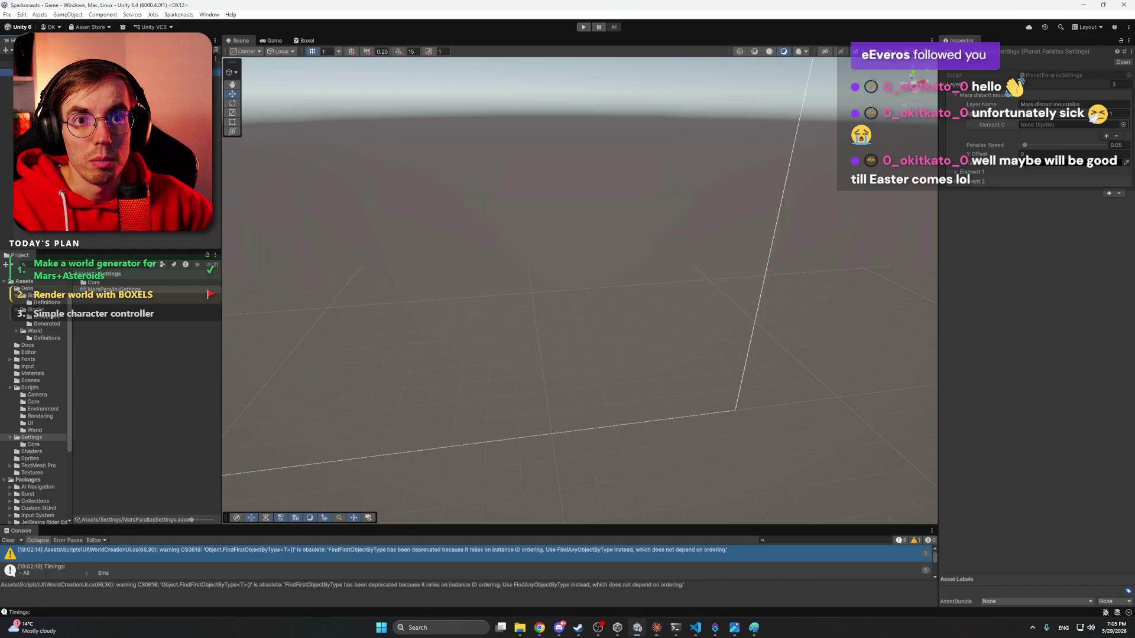
left_click(59, 345)
left_click(48, 411)
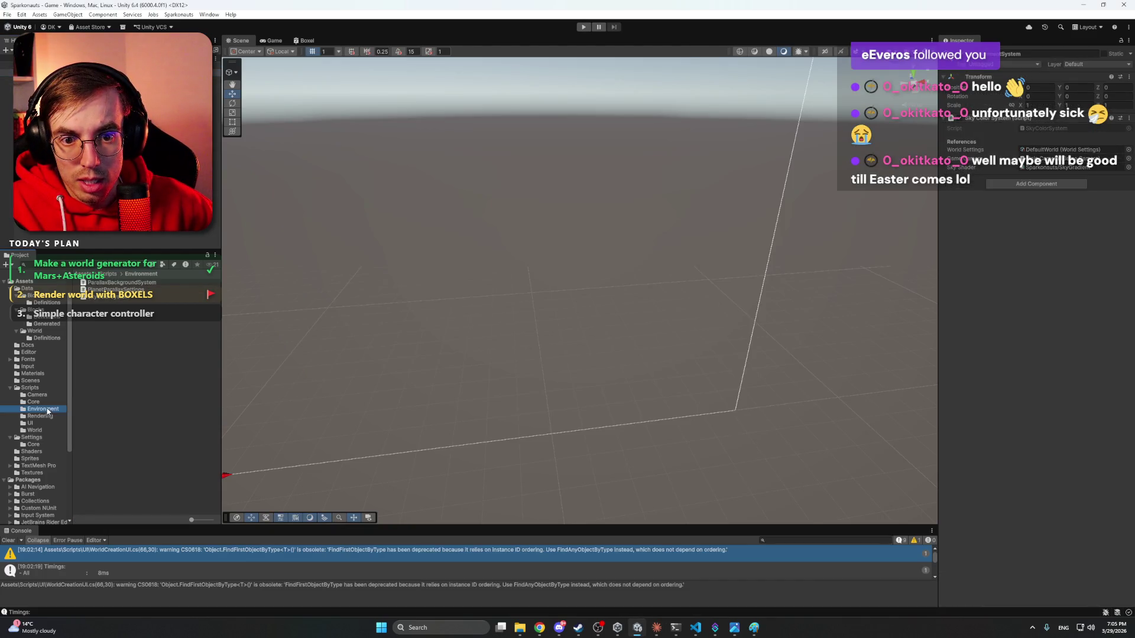
- Attach ParallaxBackgroundSystem to EnvironmentSystem with World Settings DefaultWorld and Game Camera Main Camera
left_click_drag(103, 285, 59, 72)
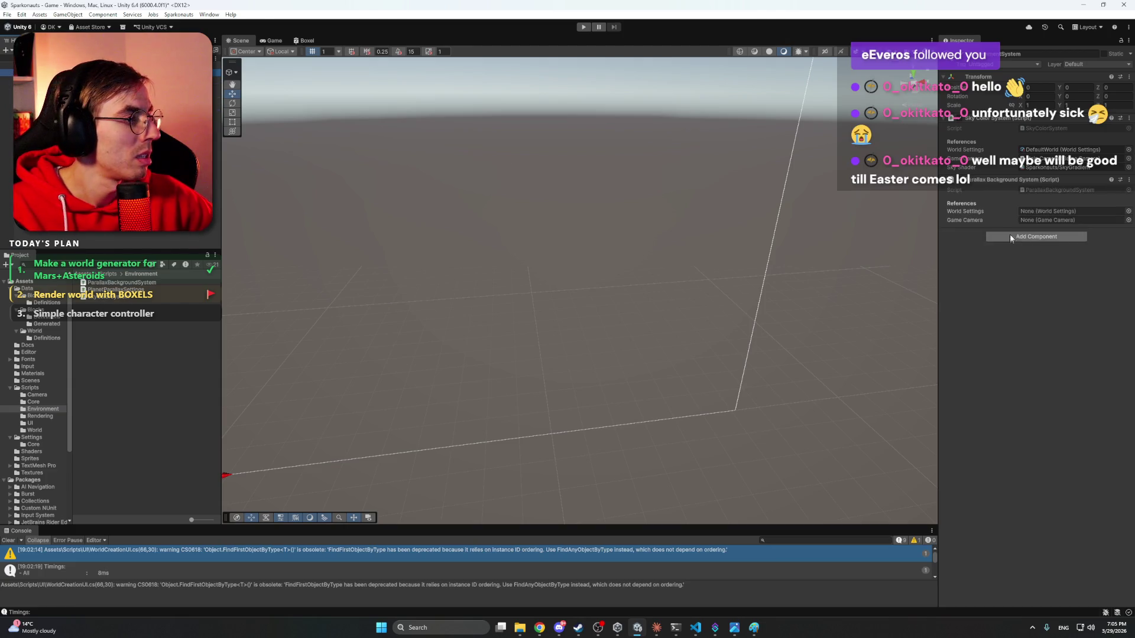
left_click(1128, 211)
left_click(1061, 402)
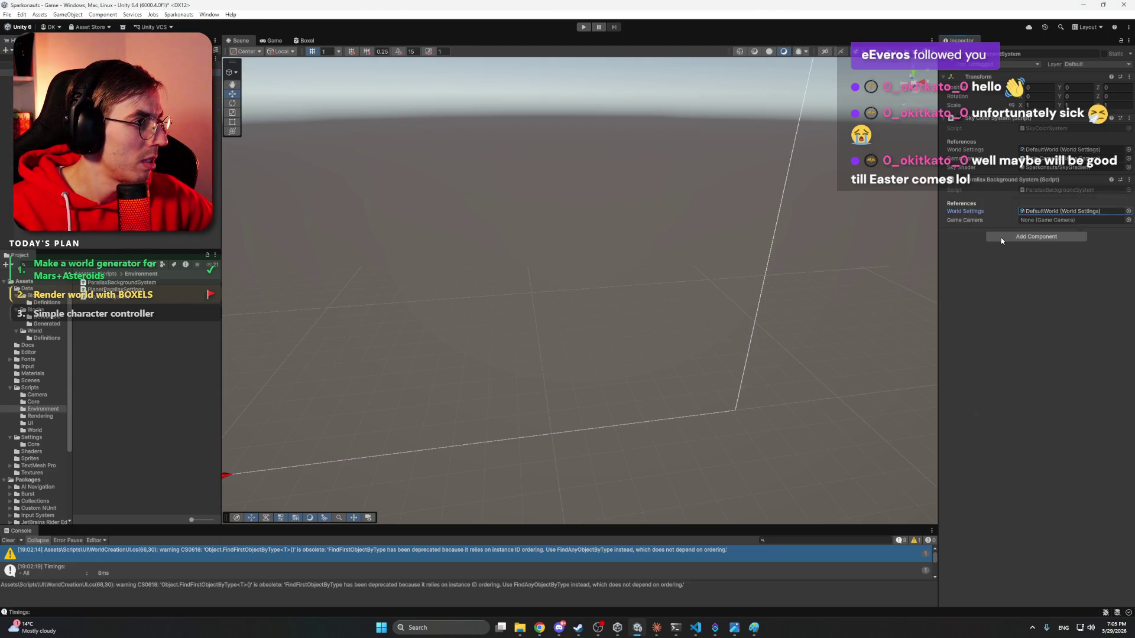
left_click(1128, 220)
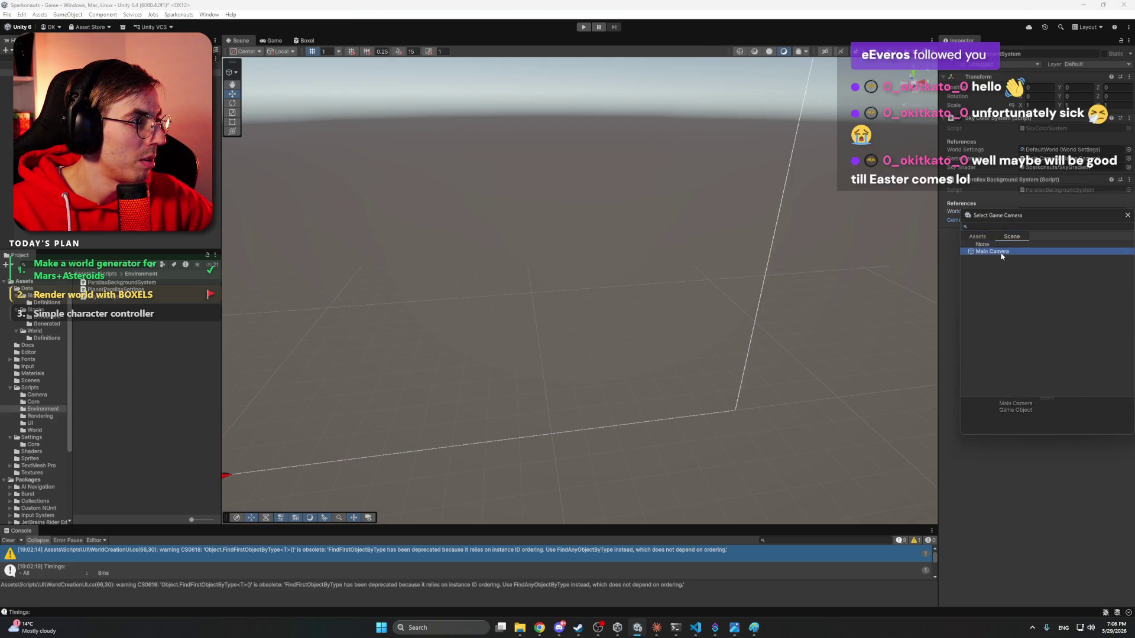
left_click(1072, 253)
left_click(228, 260)
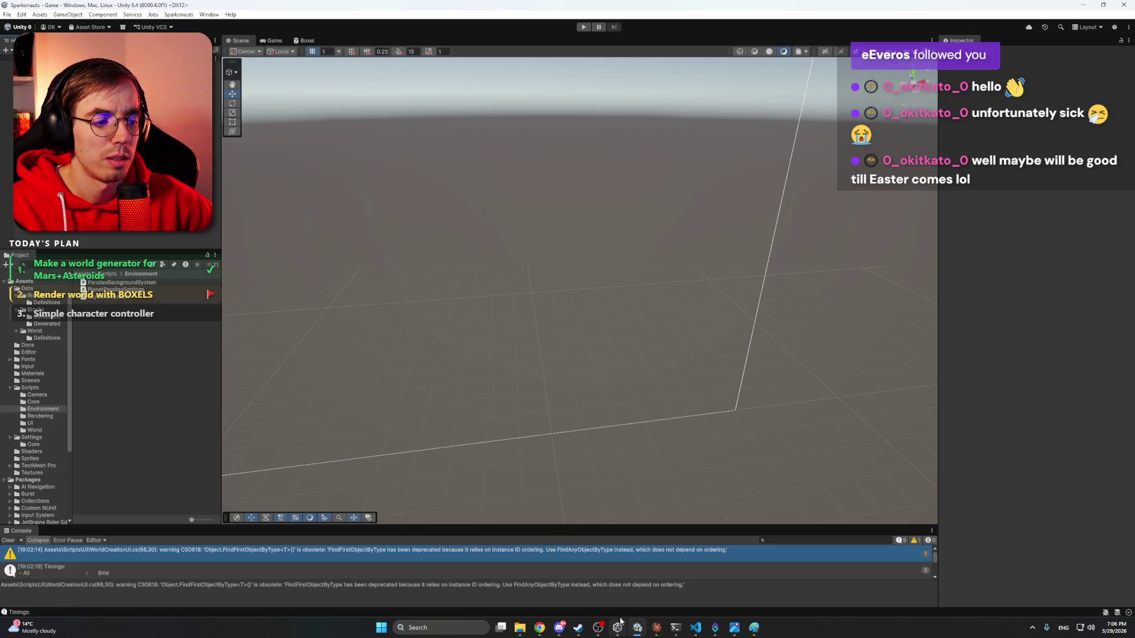
left_click(656, 628)
left_click(656, 628)
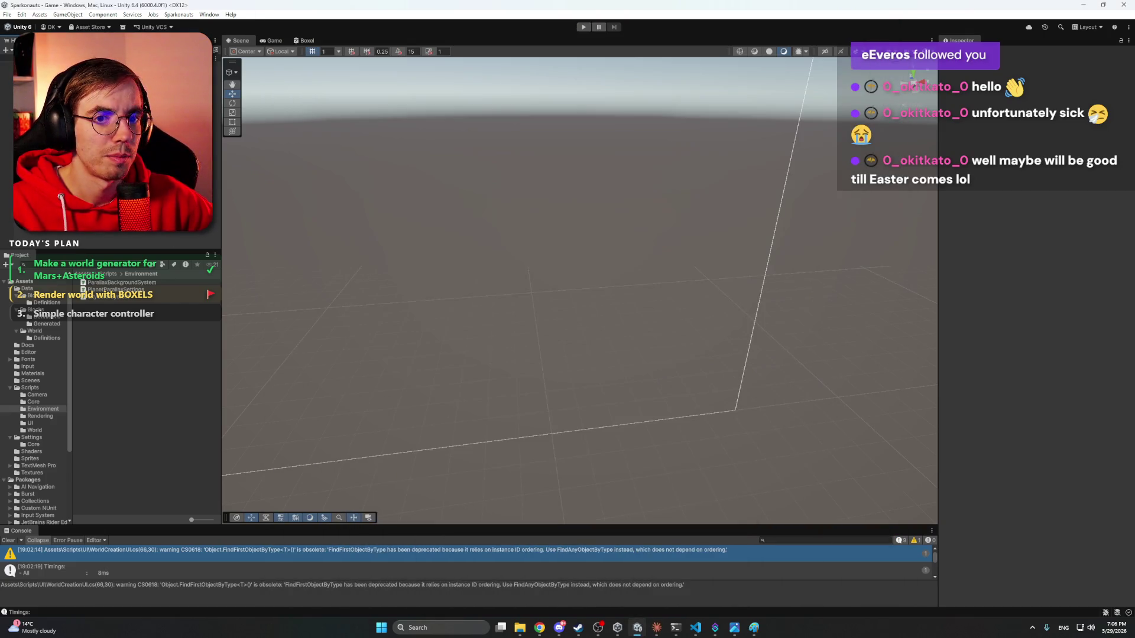
- Save the golden desert closer-layer image from the Project Beyond chat as a PNG
left_click(538, 578)
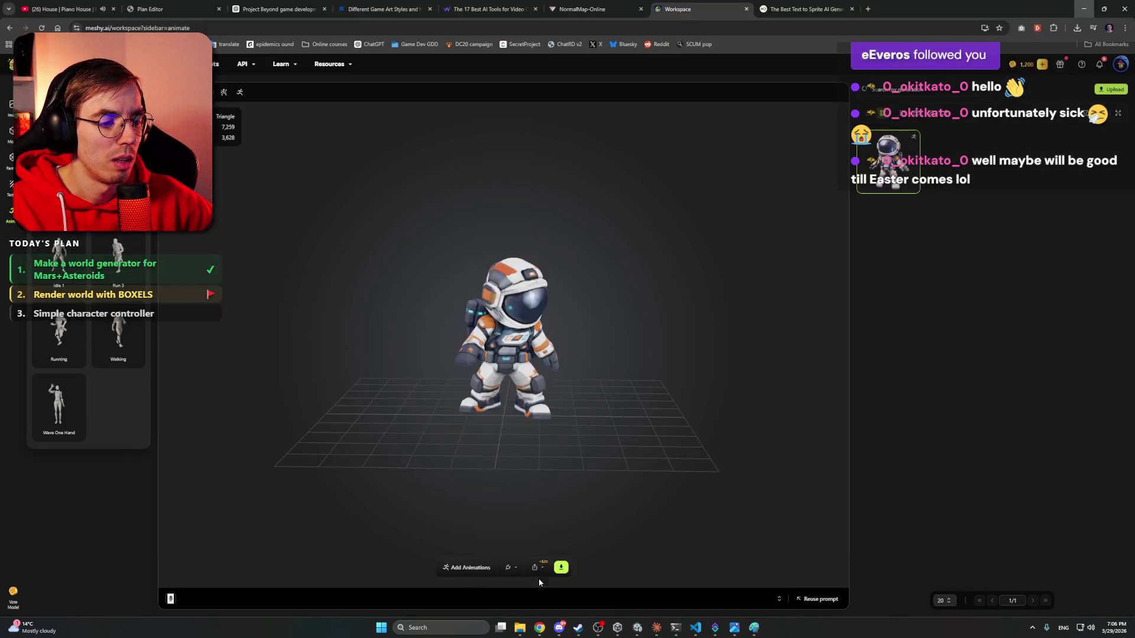
left_click(292, 9)
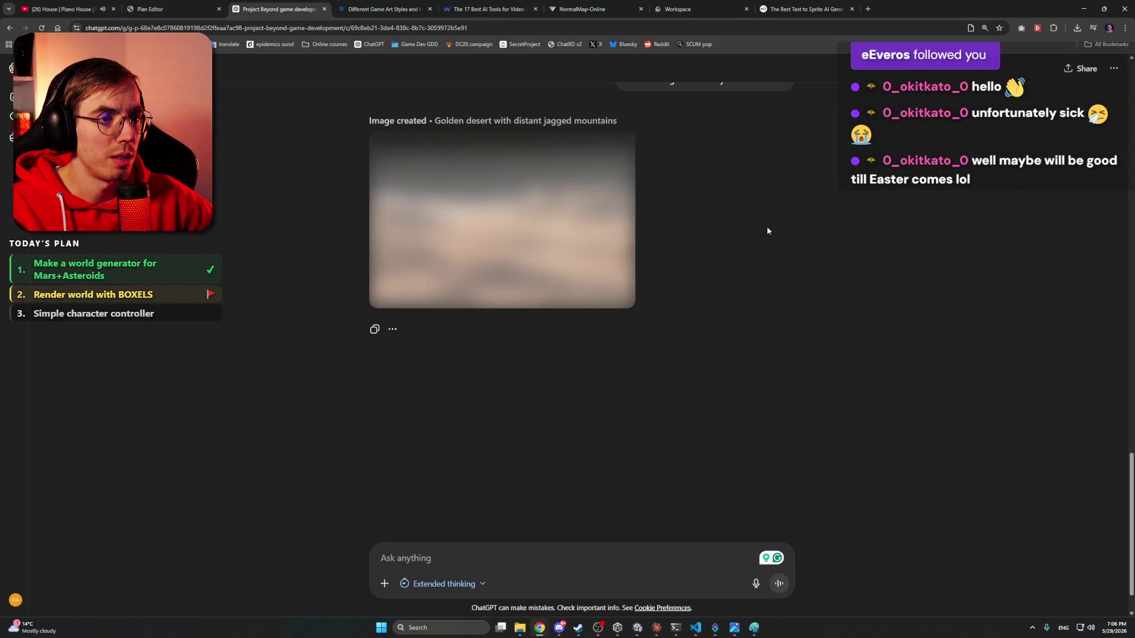
scroll(1014, 249, "up", 5)
scroll(600, 220, "down", 4)
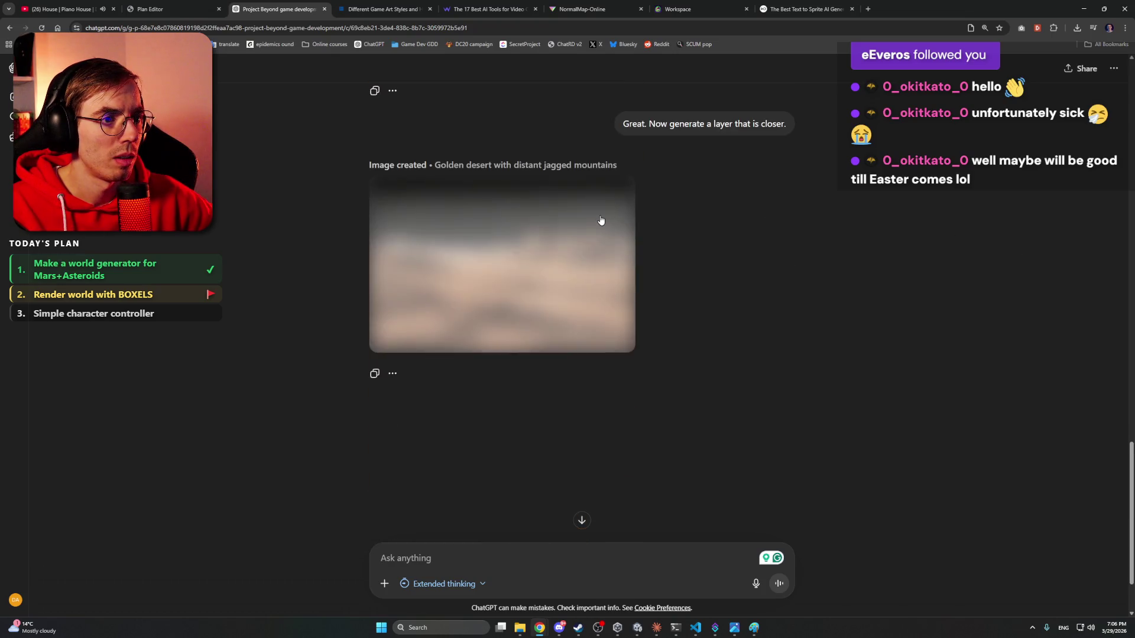
mouse_move(482, 264)
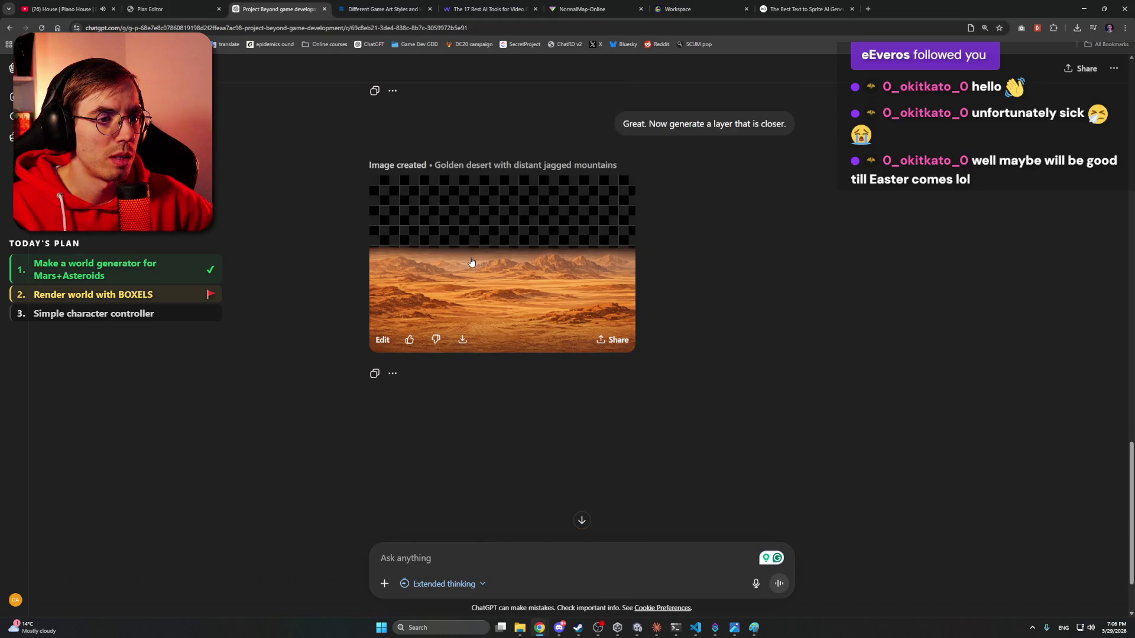
left_click(489, 269)
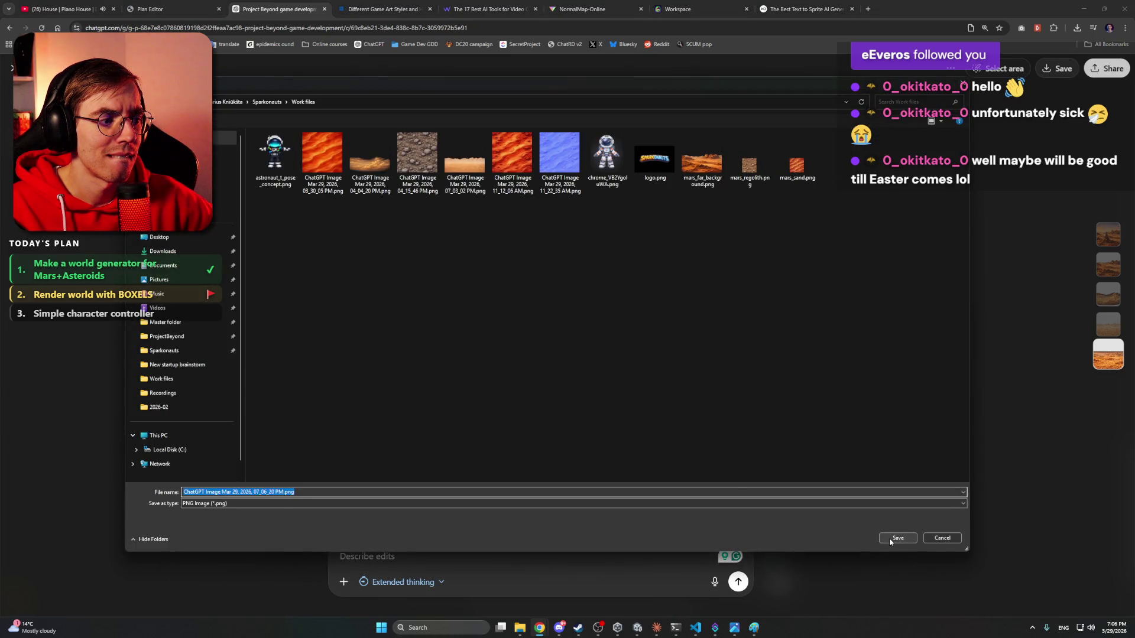
left_click(889, 538)
key("Escape")
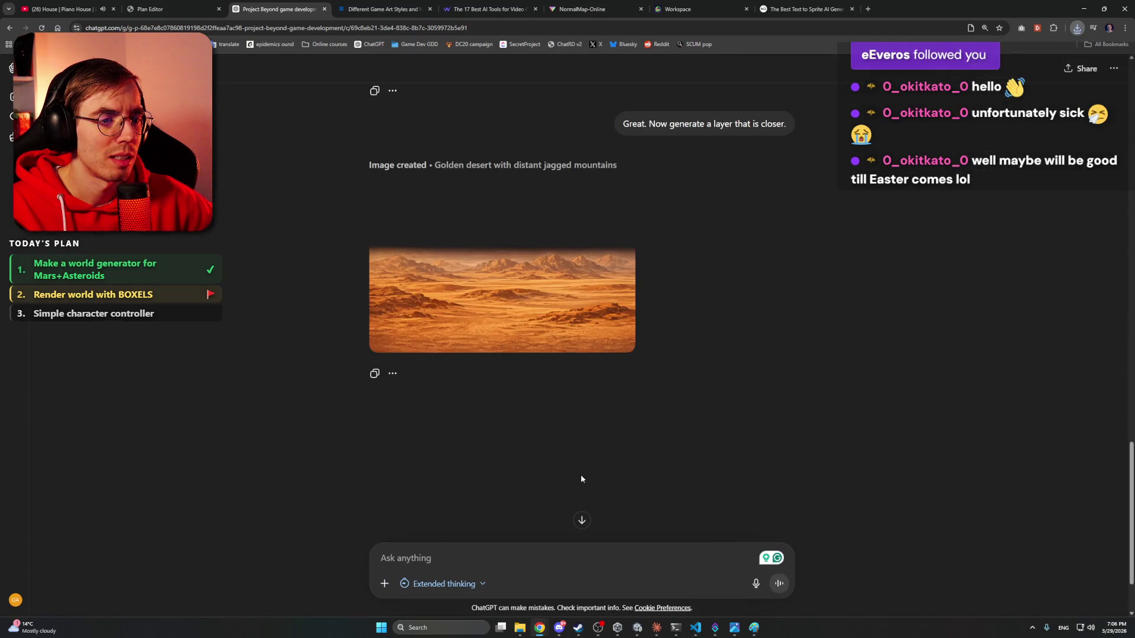
left_click(558, 549)
- Ask ChatGPT for the closest layer, without the gradient transition at the top
type("N")
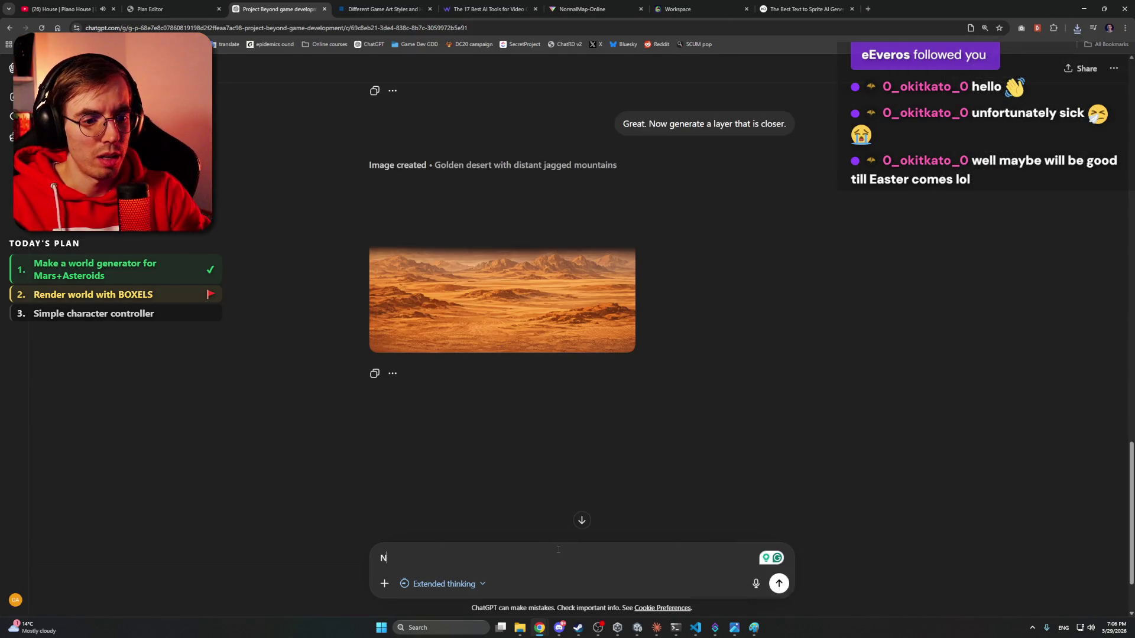
key("BackSpace")
type("And now t")
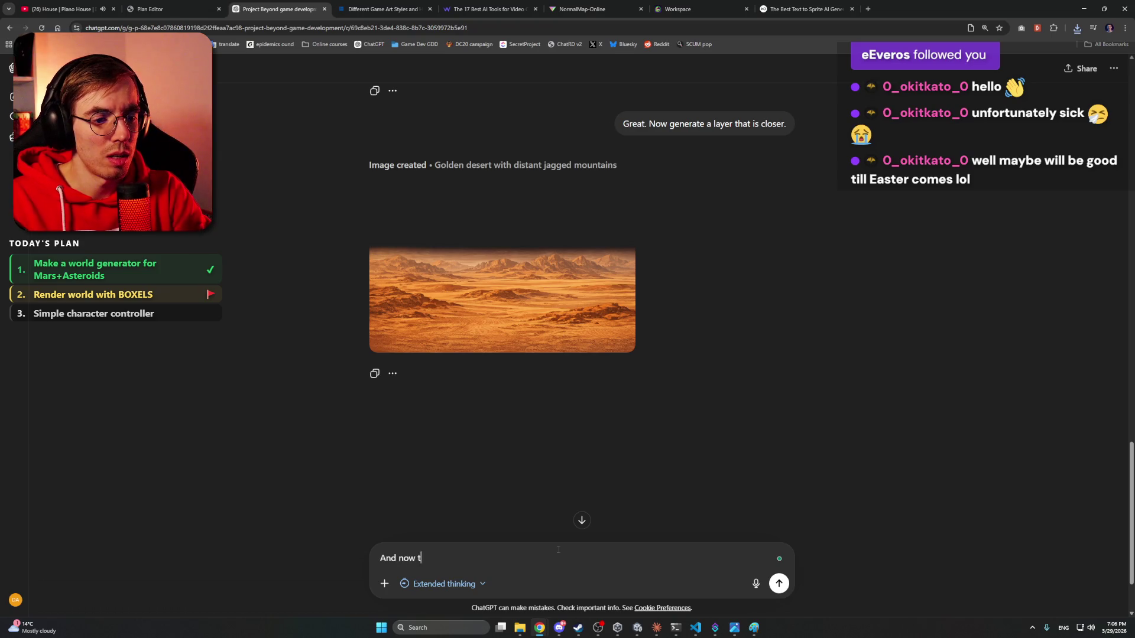
type("he l")
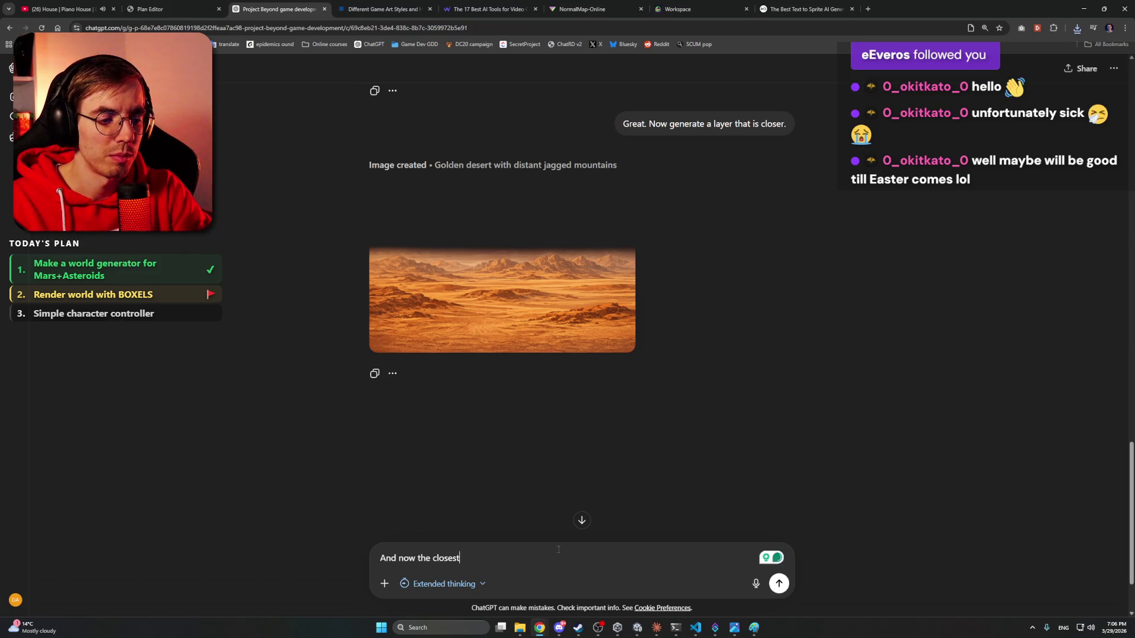
type(", but don't g")
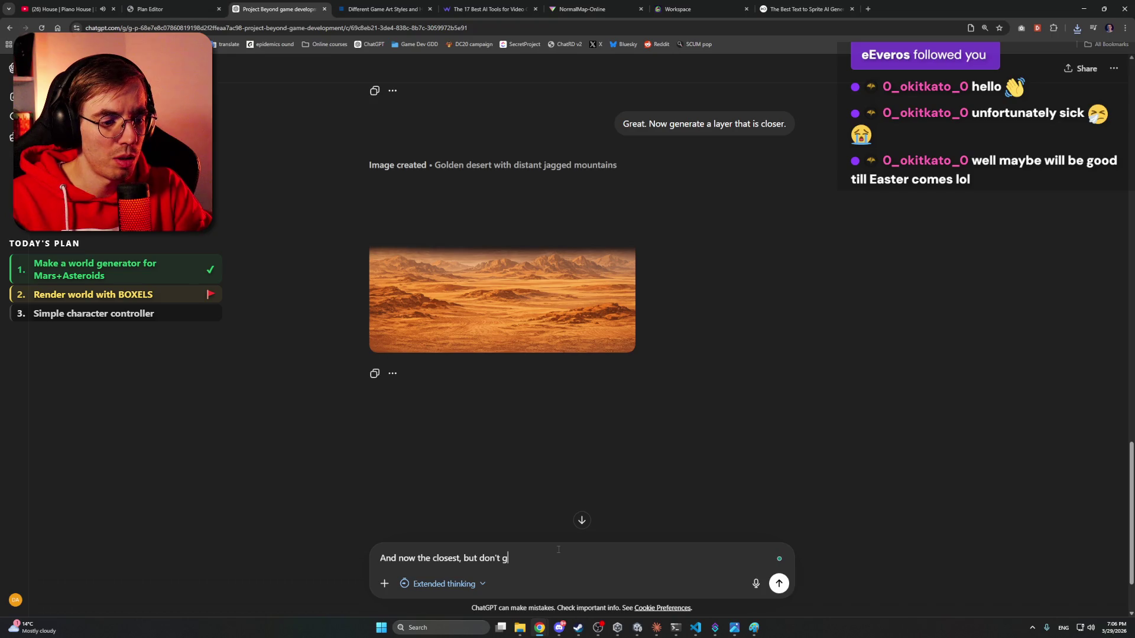
type("enerate thi")
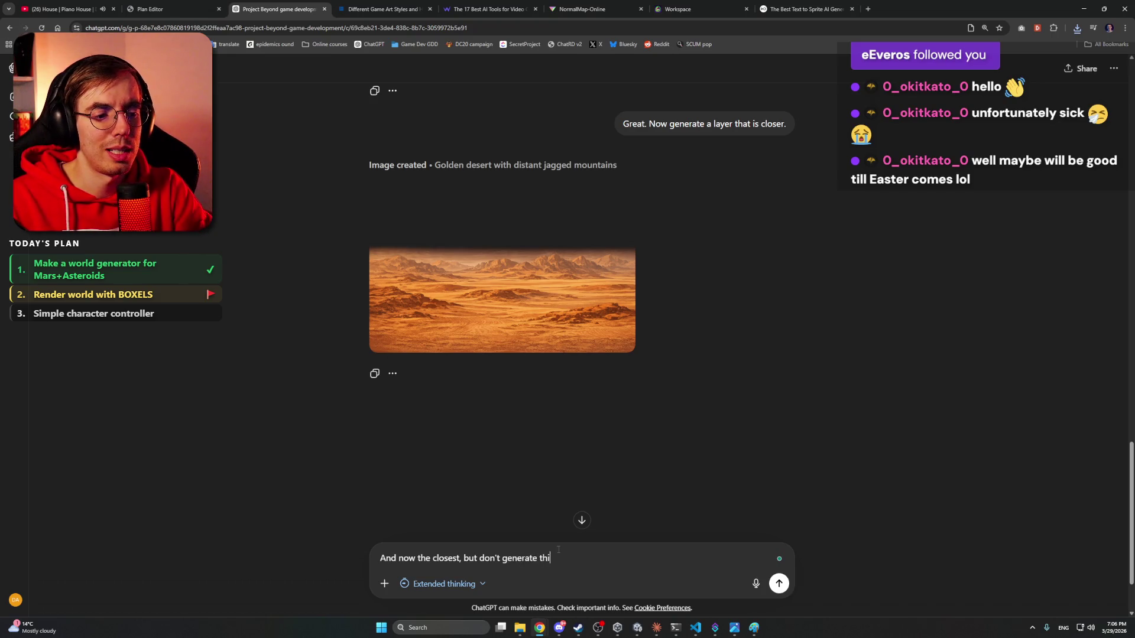
type("raidn")
key("BackSpace")
type("dient transiti")
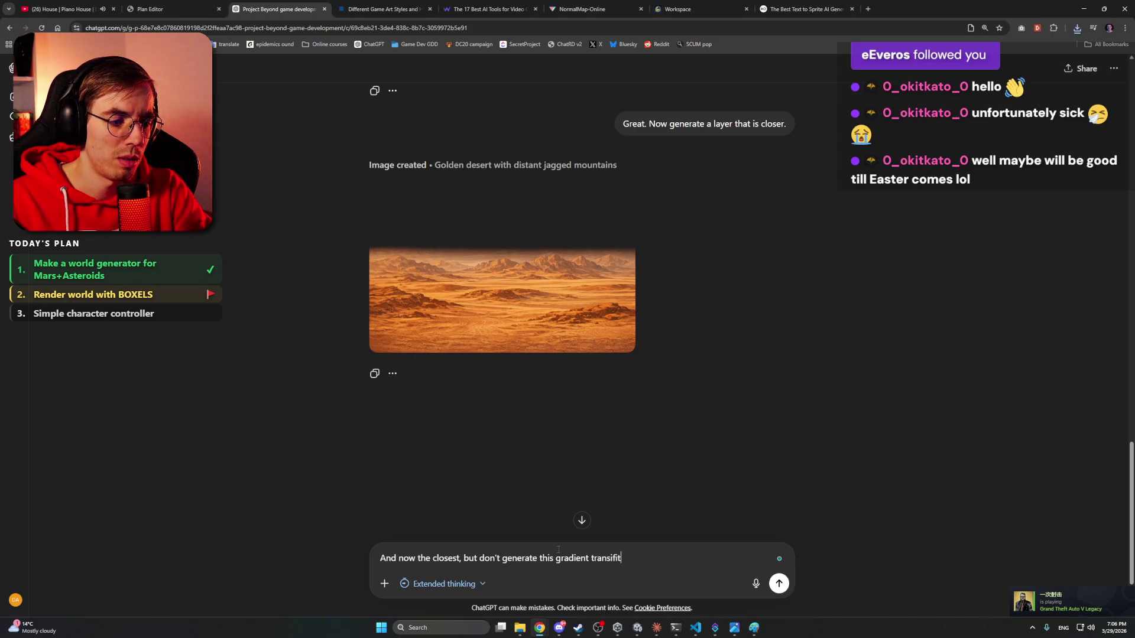
key("BackSpace")
key("BackSpace")
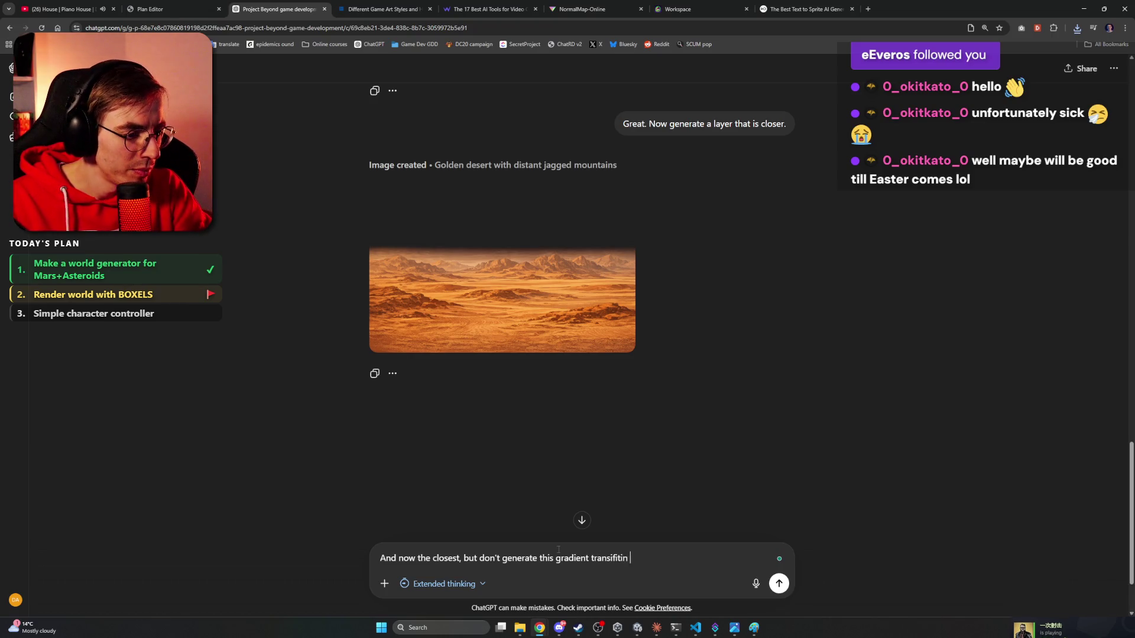
type("at the top")
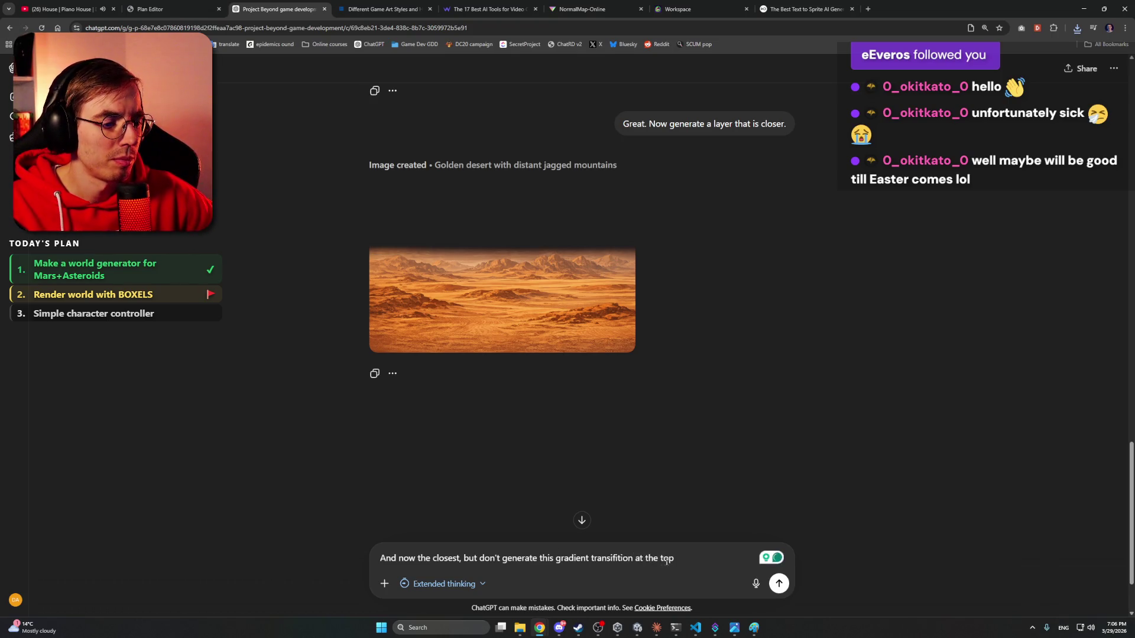
right_click(637, 562)
left_click(633, 481)
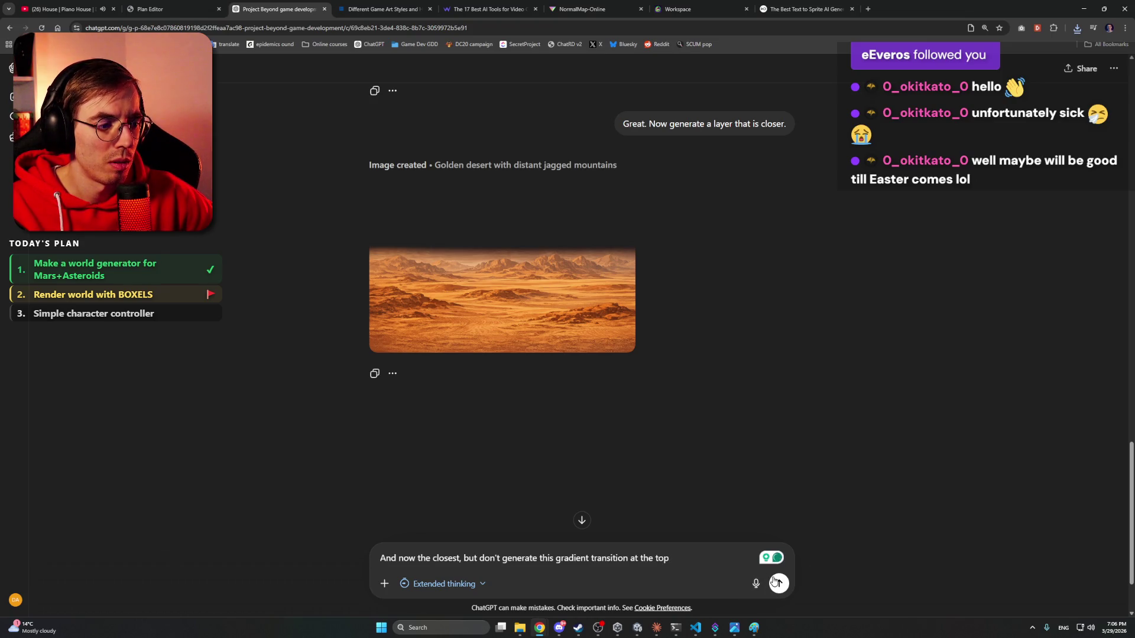
key("Return")
scroll(752, 370, "up", 8)
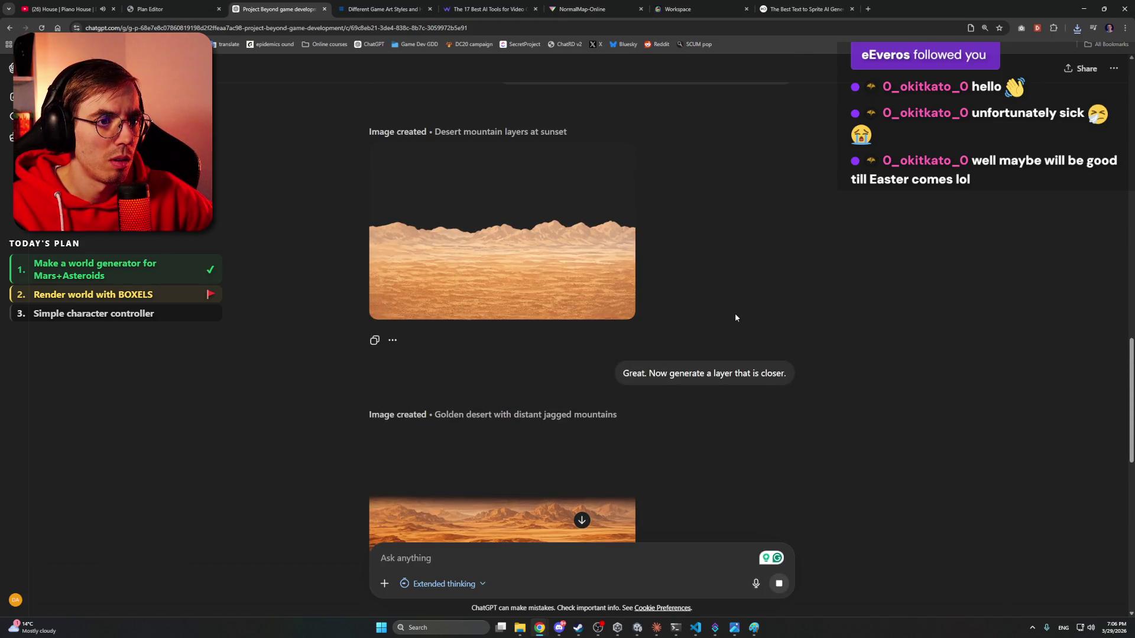
scroll(736, 316, "down", 3)
scroll(735, 315, "up", 4)
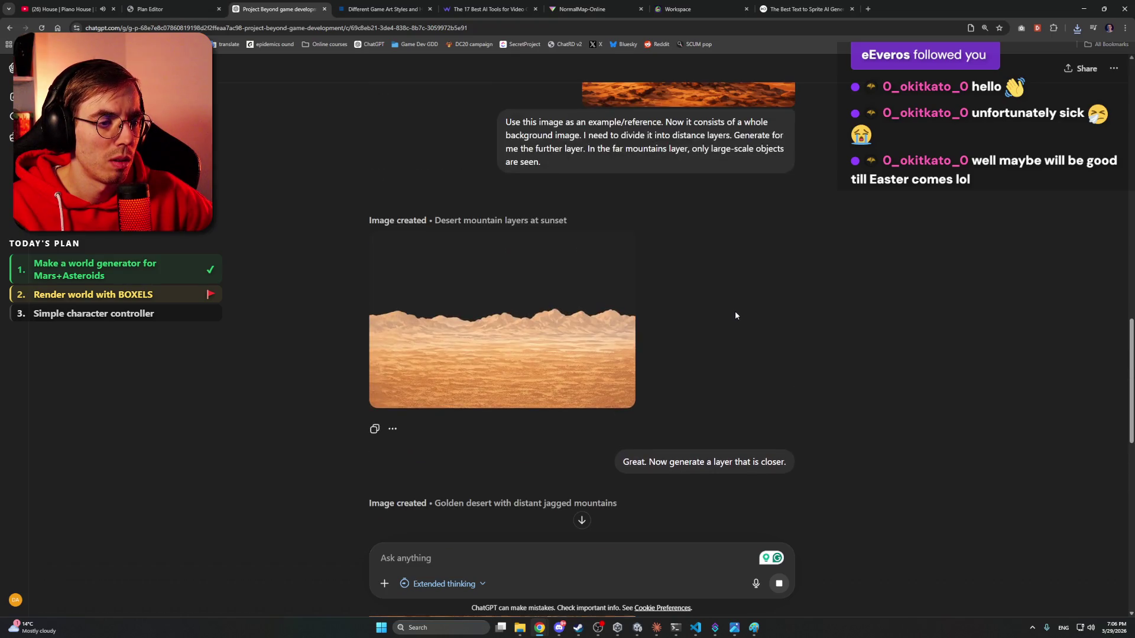
scroll(736, 315, "down", 5)
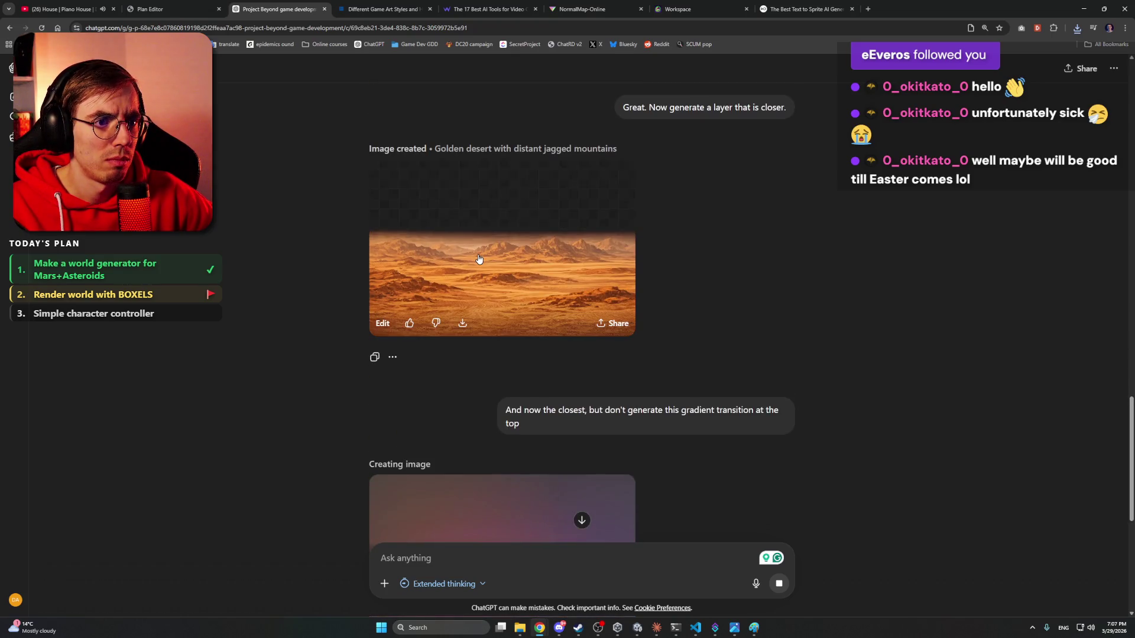
- Launch Adobe Photoshop 2026 from Start search and reveal its home screen
left_click(381, 628)
type("photo")
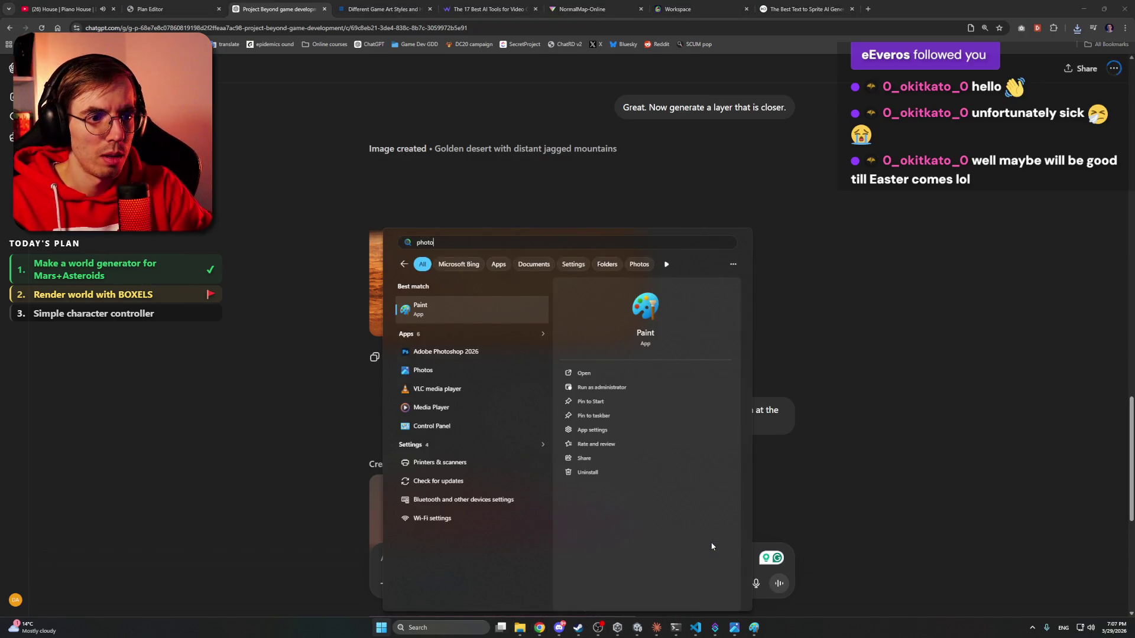
key("Return")
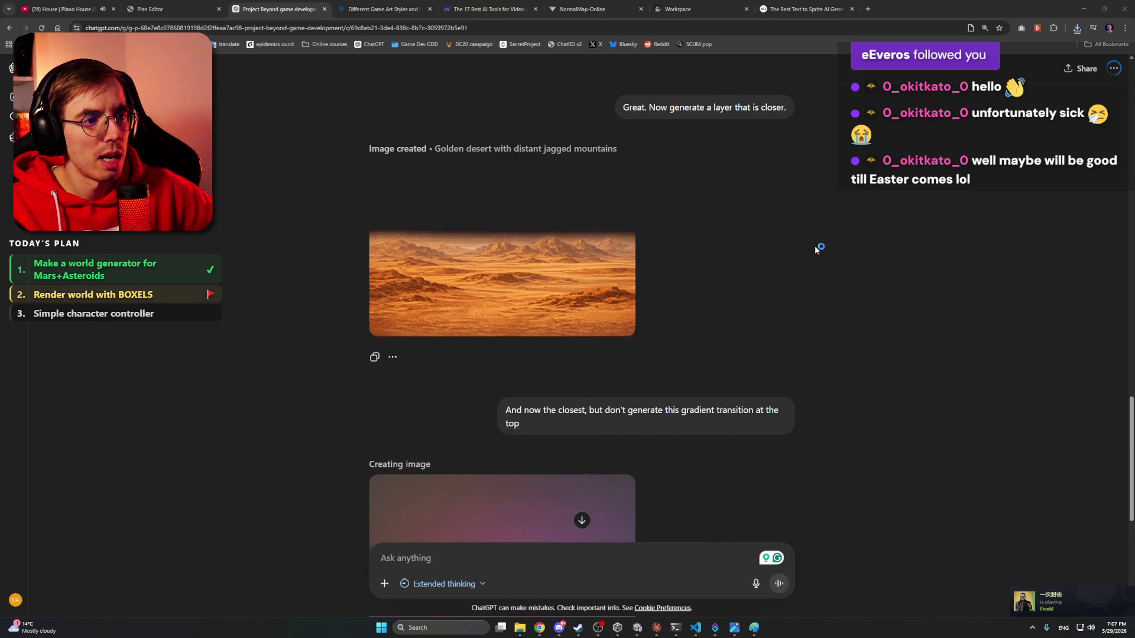
left_click(1083, 9)
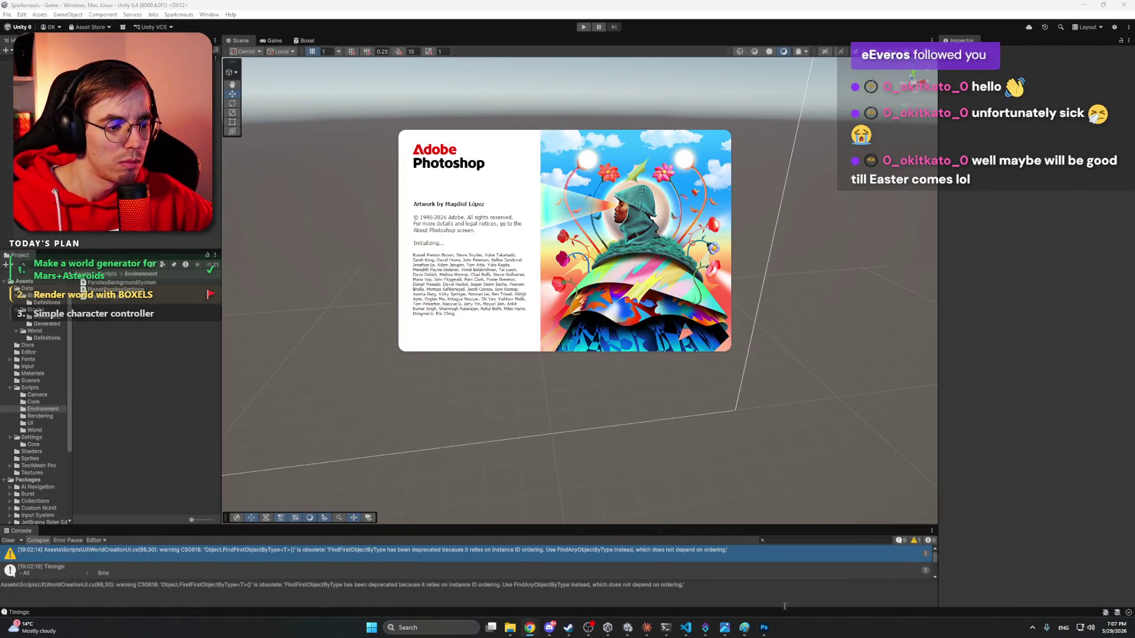
mouse_move(721, 623)
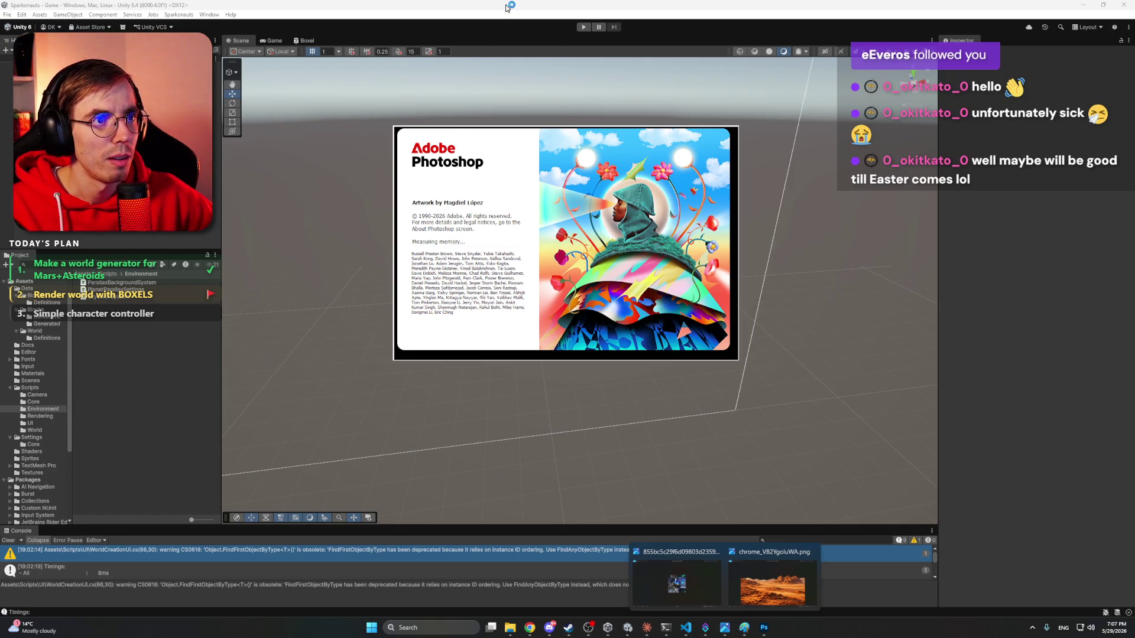
left_click(551, 629)
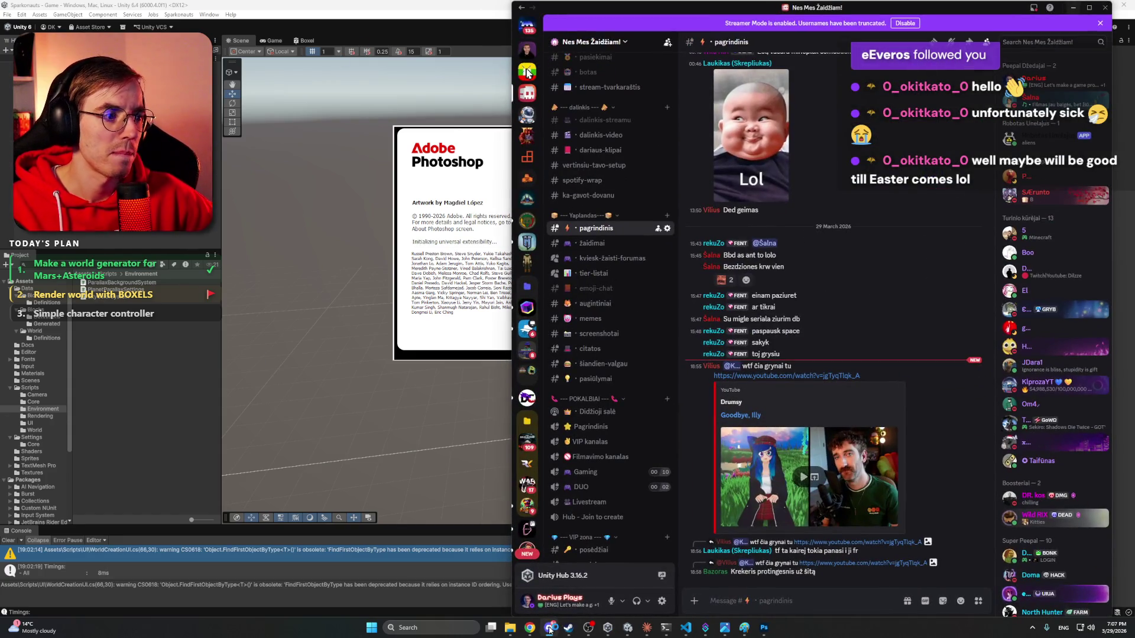
left_click(550, 629)
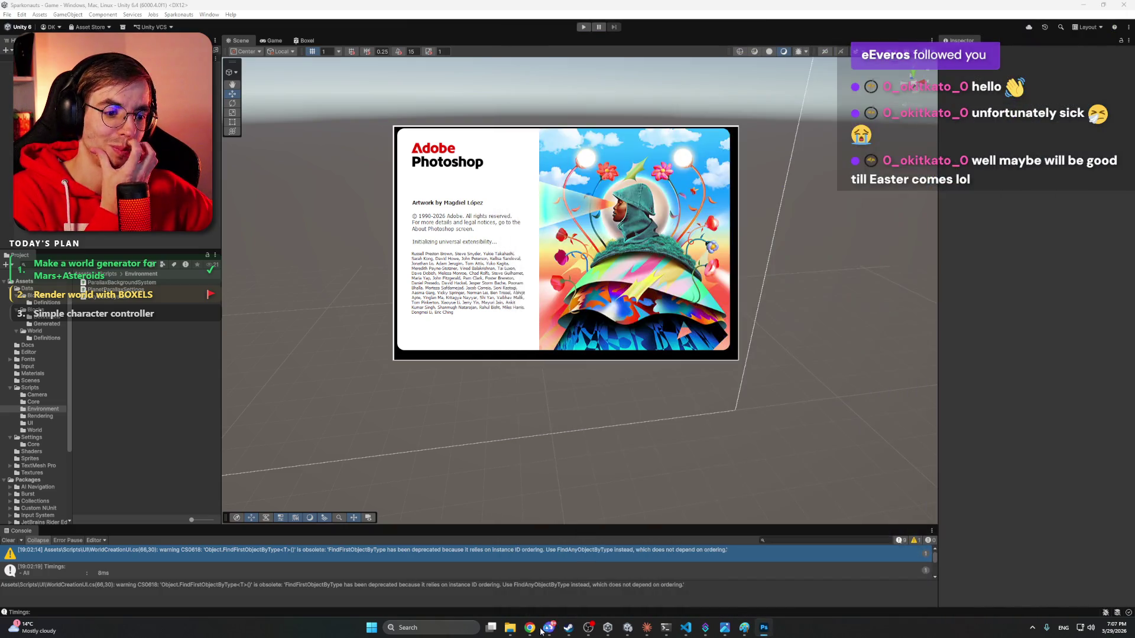
mouse_move(529, 627)
left_click(507, 583)
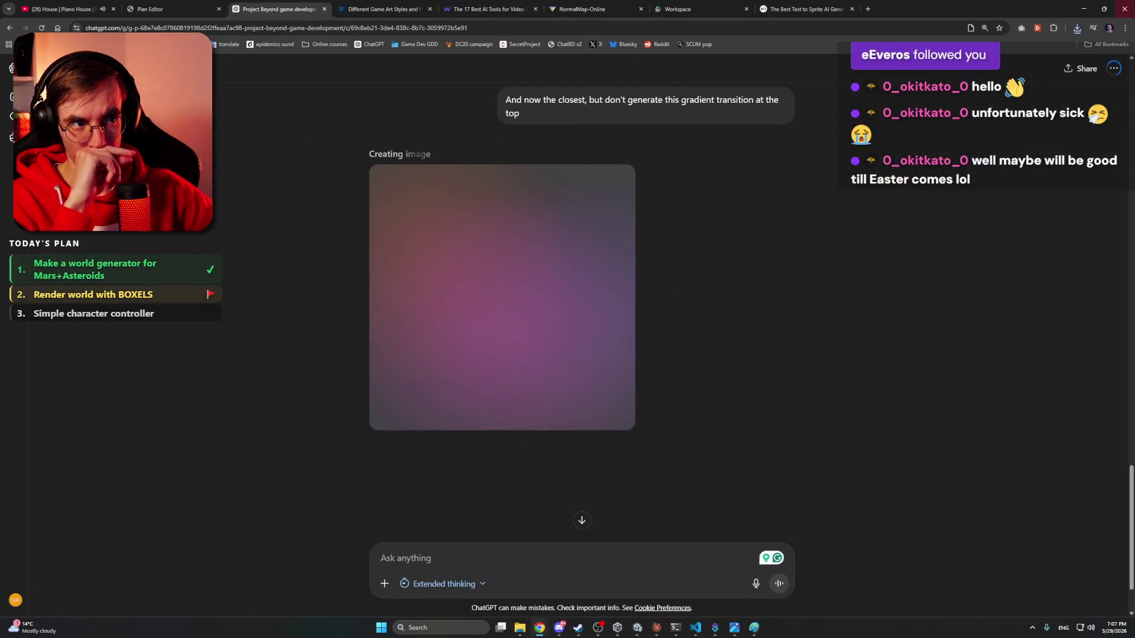
left_click(1084, 10)
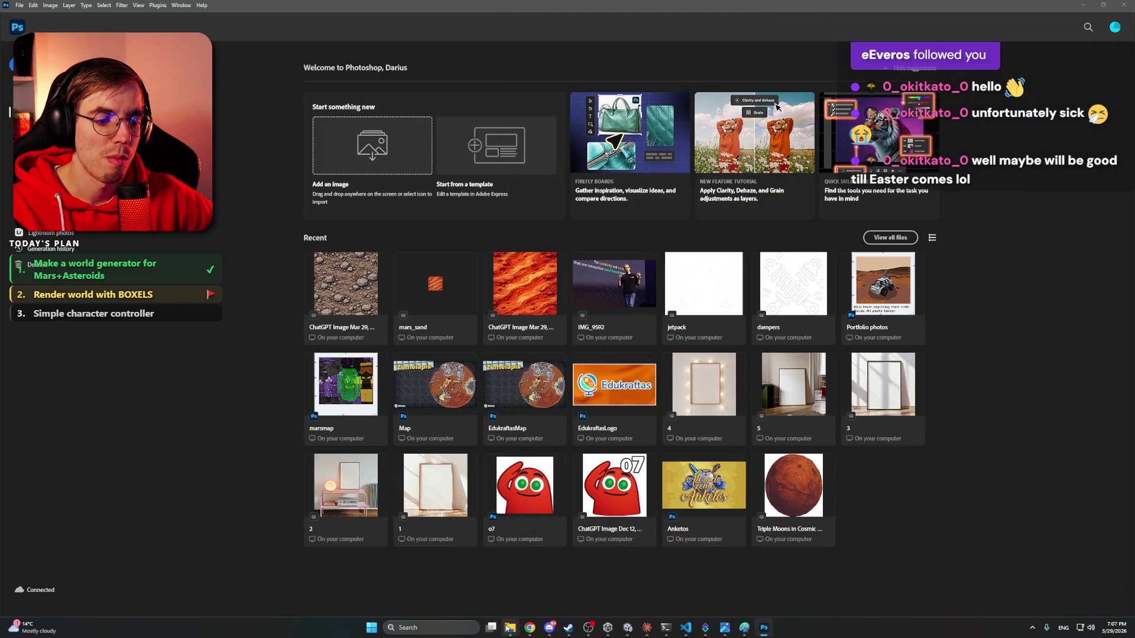
- Open mars_far_background.png from the Work files folder in Photoshop
mouse_move(510, 628)
left_click(542, 593)
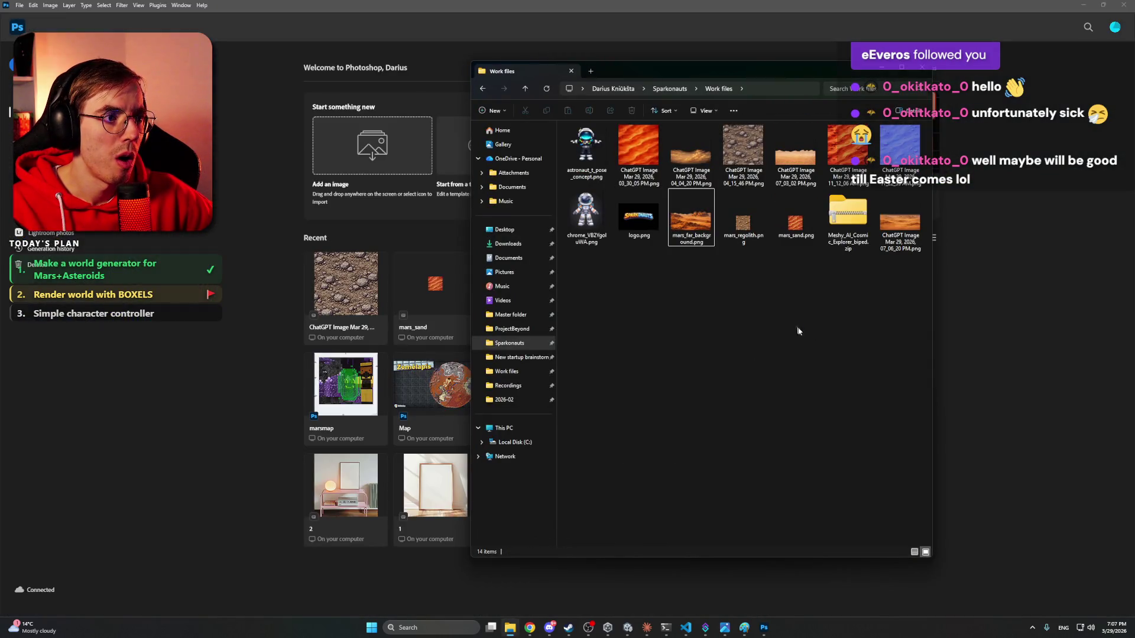
mouse_move(714, 224)
left_mouse_down()
mouse_move(695, 156)
mouse_move(798, 157)
mouse_move(219, 311)
mouse_move(218, 324)
left_mouse_up()
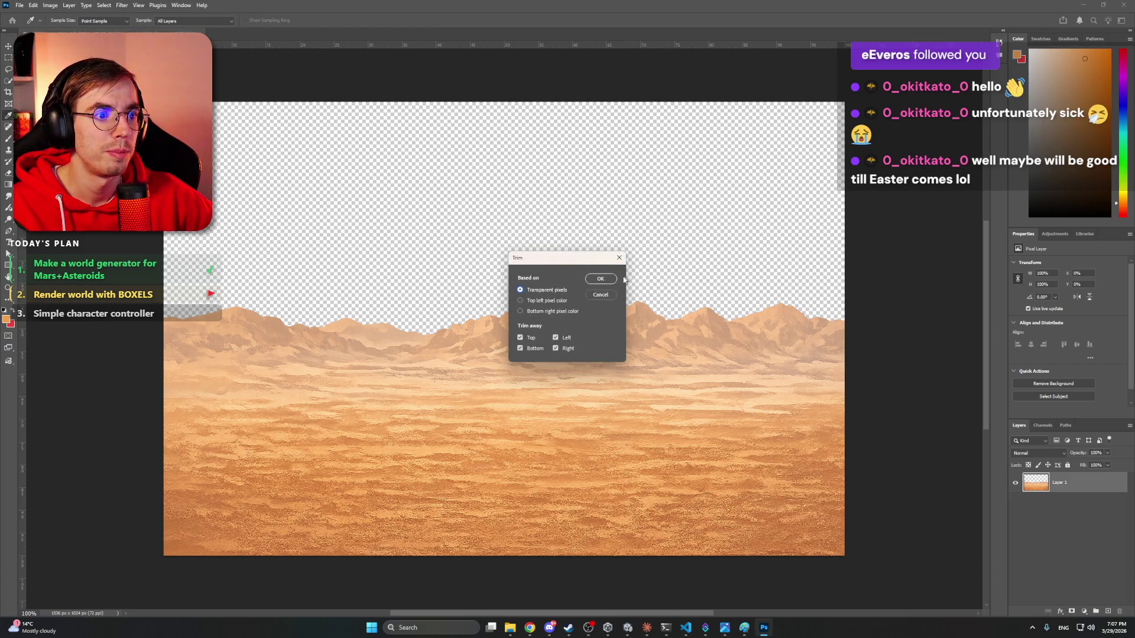
left_click(604, 279)
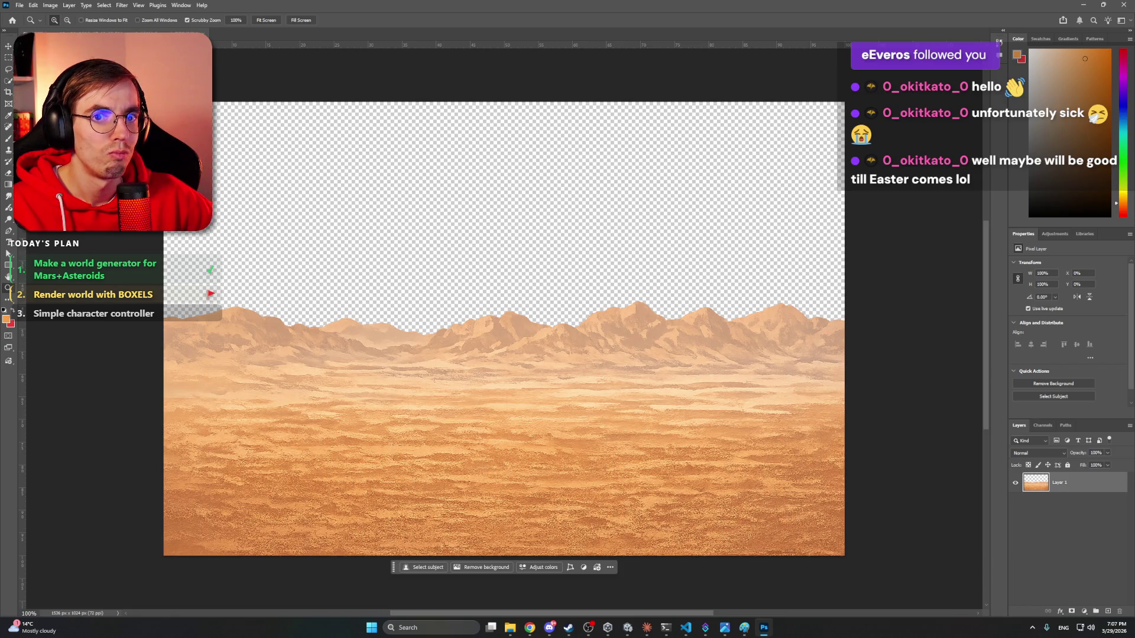
- Try a free-ratio crop with a lowered top edge, then cancel it
key("c")
mouse_move(507, 133)
left_mouse_down()
mouse_move(505, 162)
mouse_move(504, 137)
left_mouse_up()
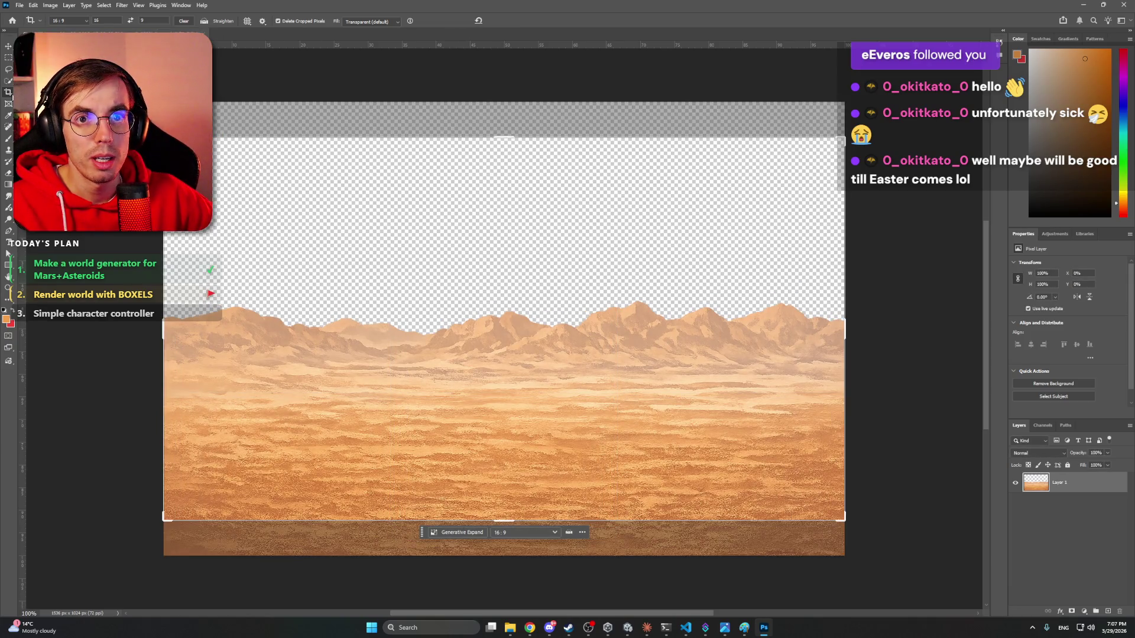
left_click_drag(509, 134, 509, 171)
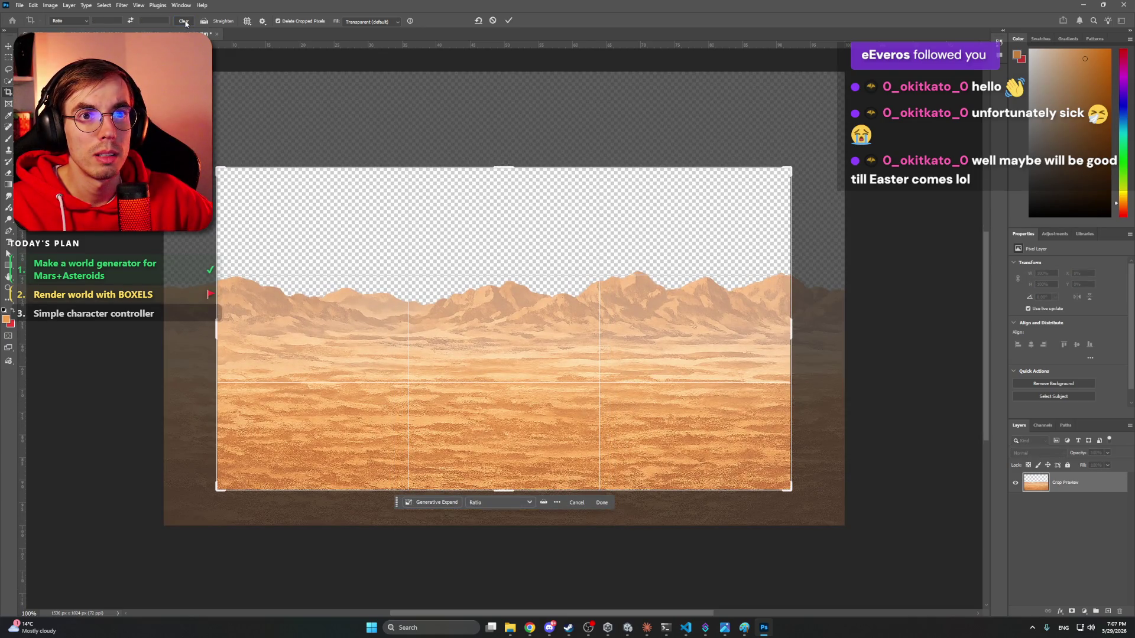
left_click(87, 22)
left_click(87, 27)
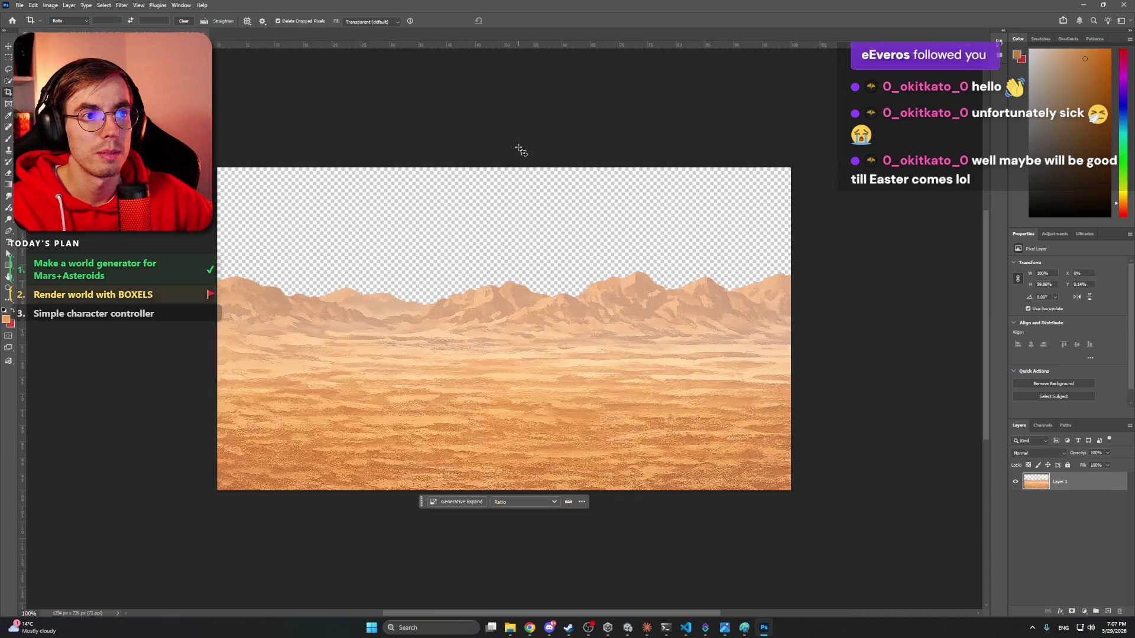
left_click(493, 22)
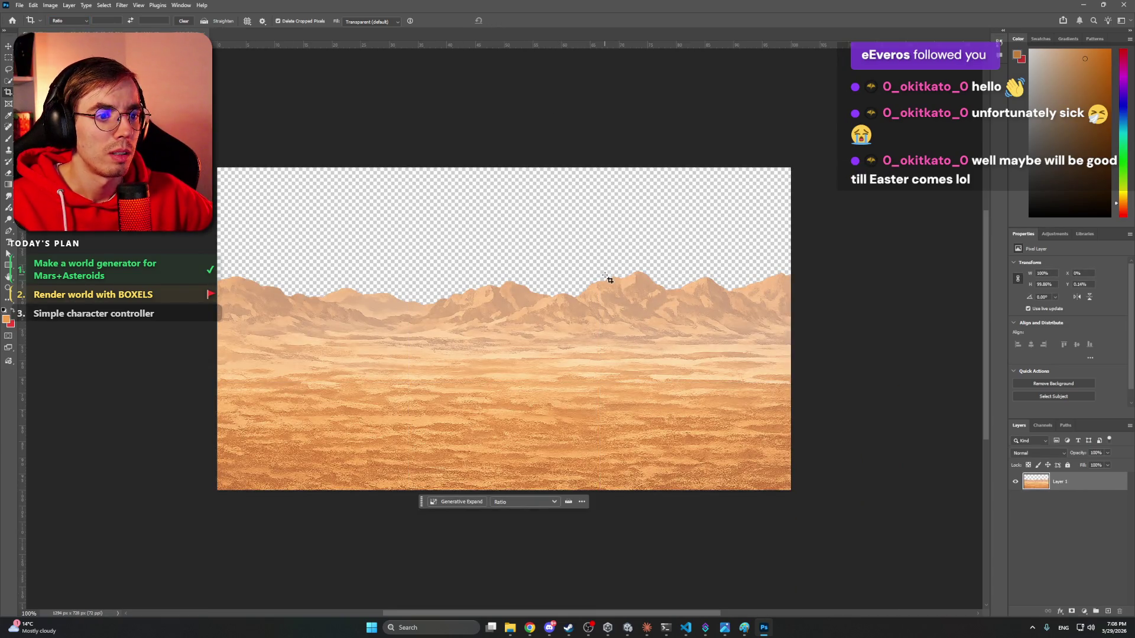
- Crop the canvas with the top edge lowered to cut away sky
left_click_drag(689, 391, 356, 218)
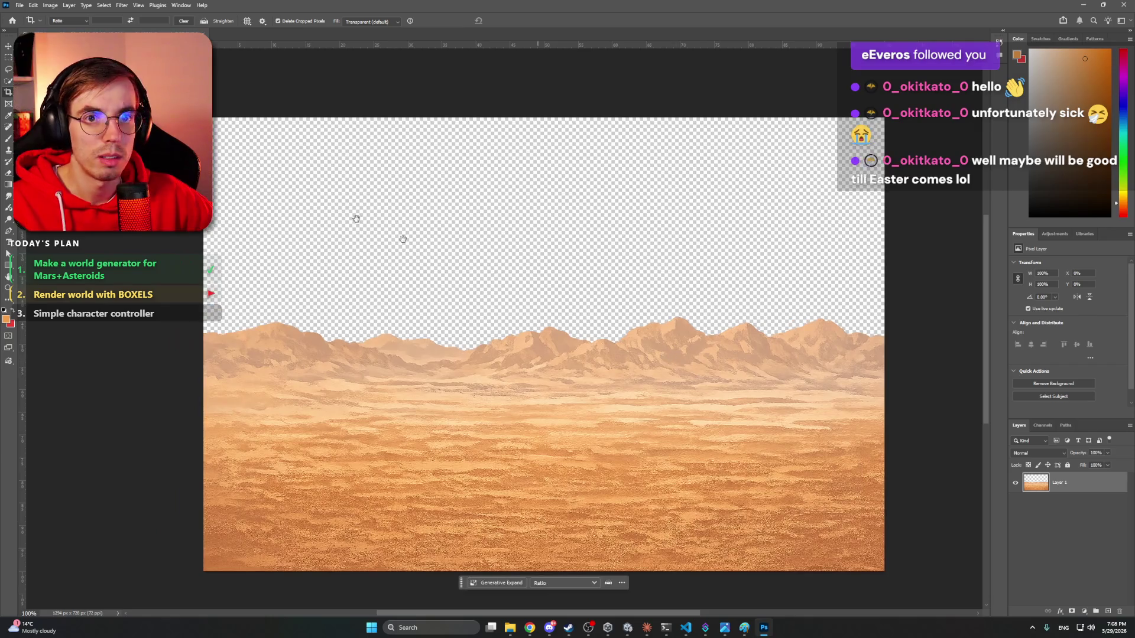
left_click(468, 145)
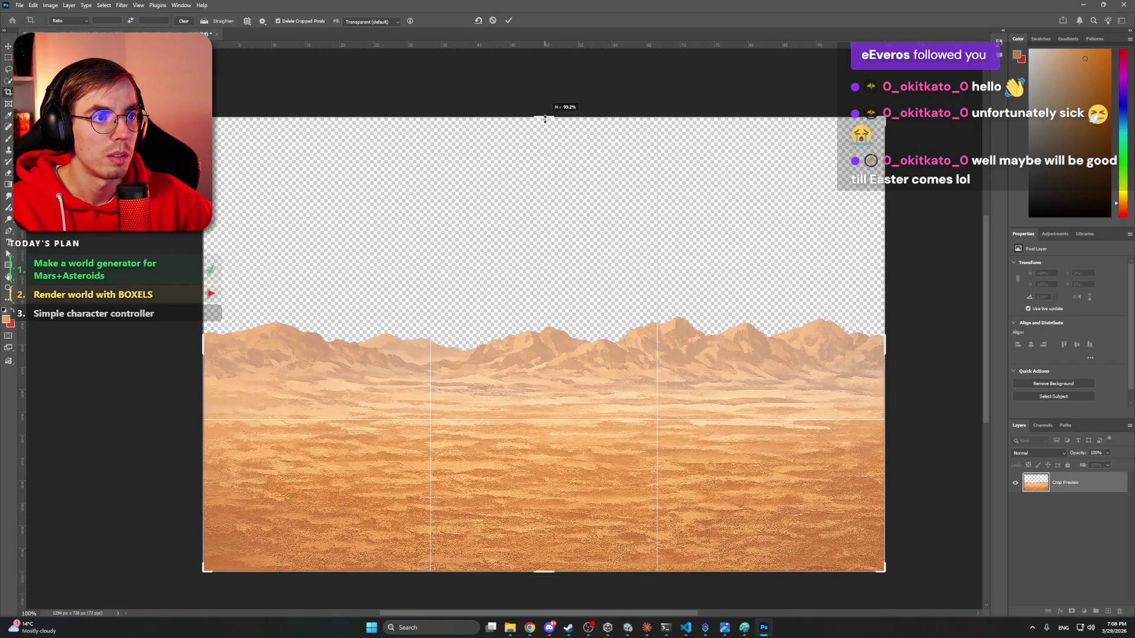
left_click_drag(544, 118, 545, 218)
left_click(507, 18)
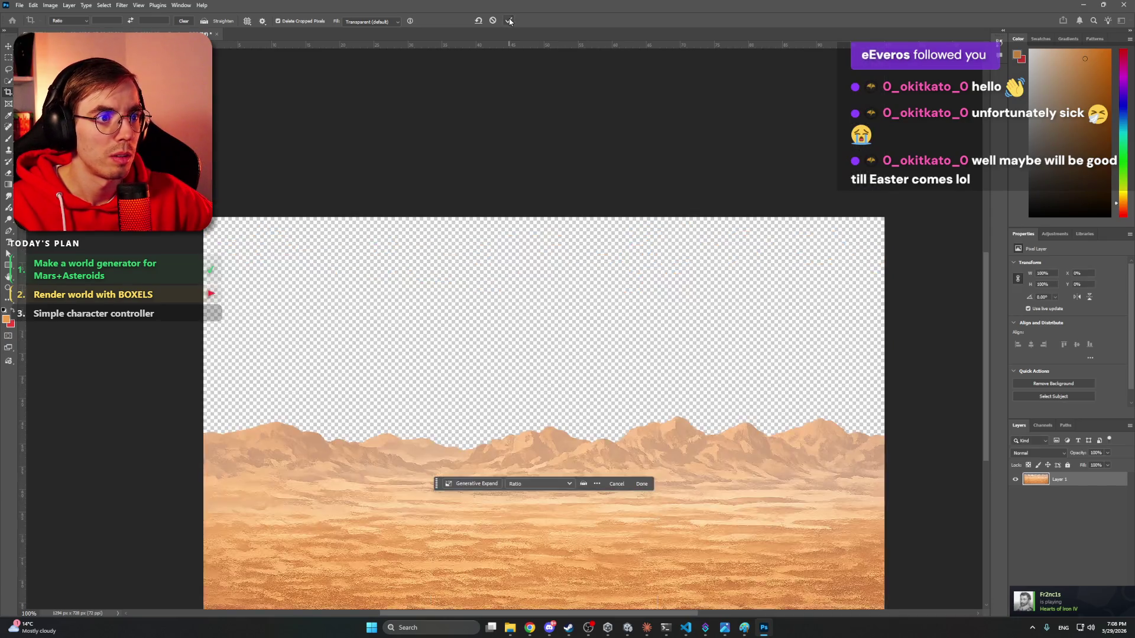
scroll(593, 271, "down", 5)
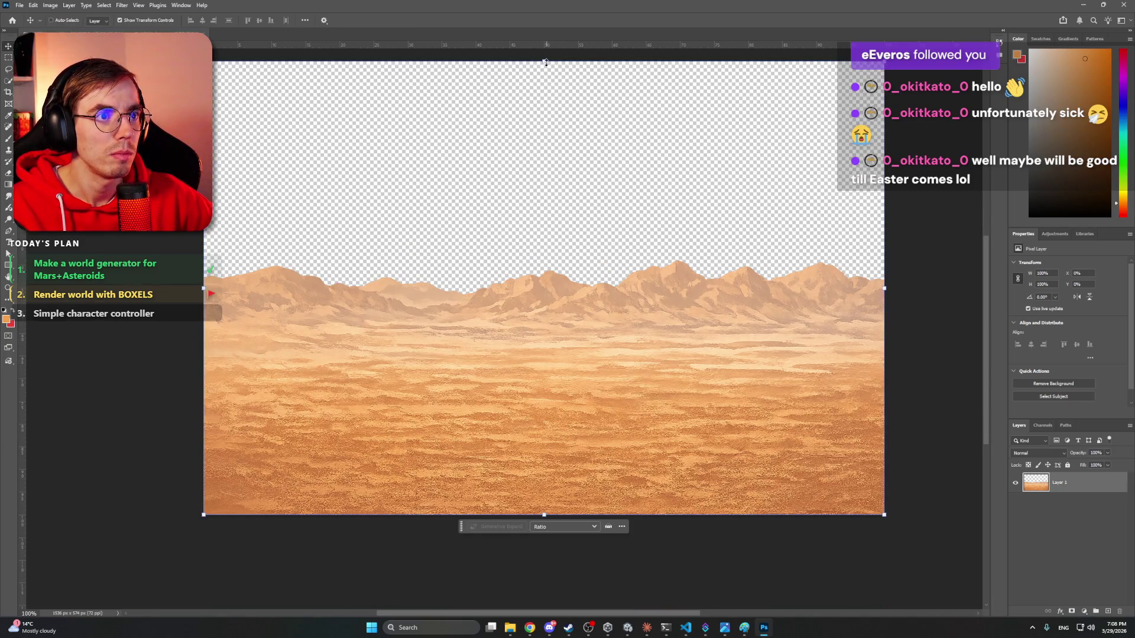
- Crop again to trim the remaining empty transparent area above the mountains, leaving 1536×576
key("ctrl+t")
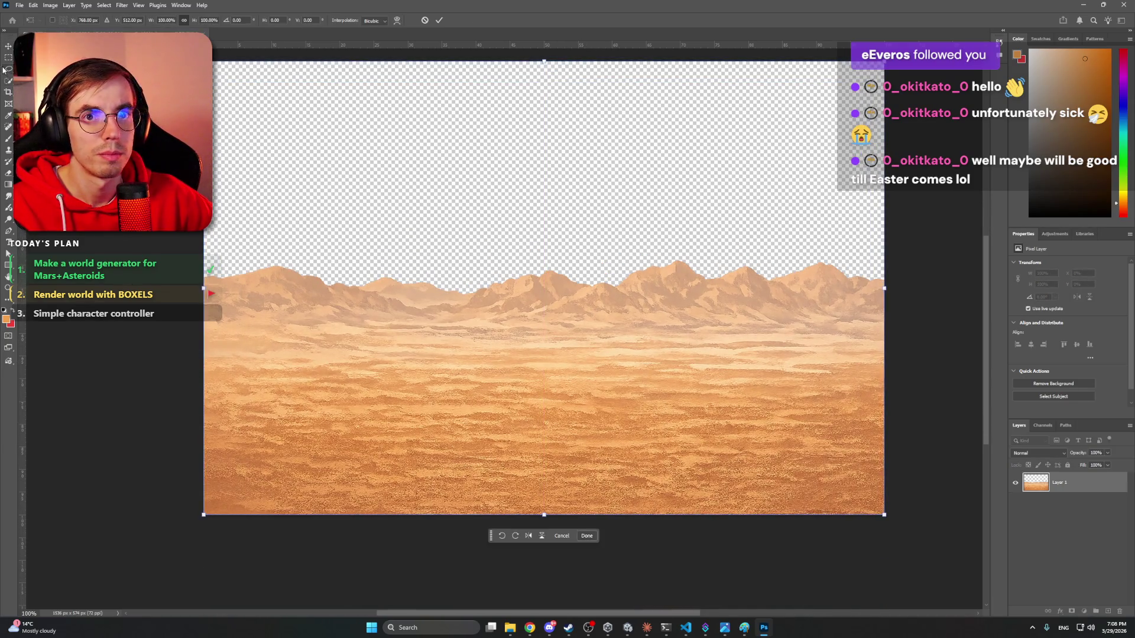
left_click(10, 93)
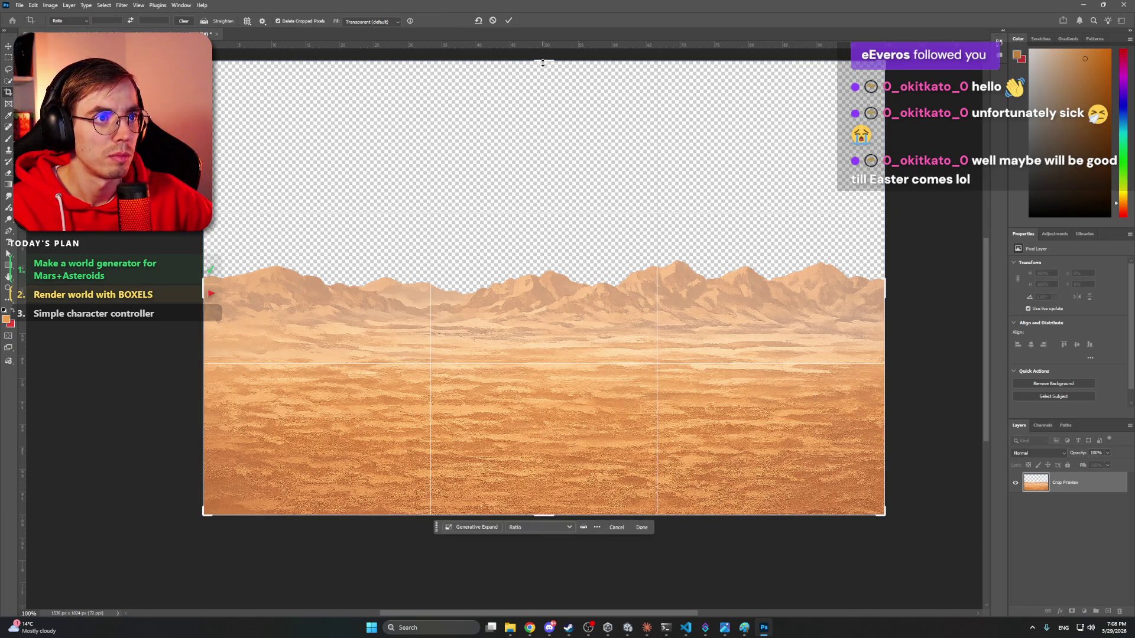
left_click_drag(543, 50, 543, 160)
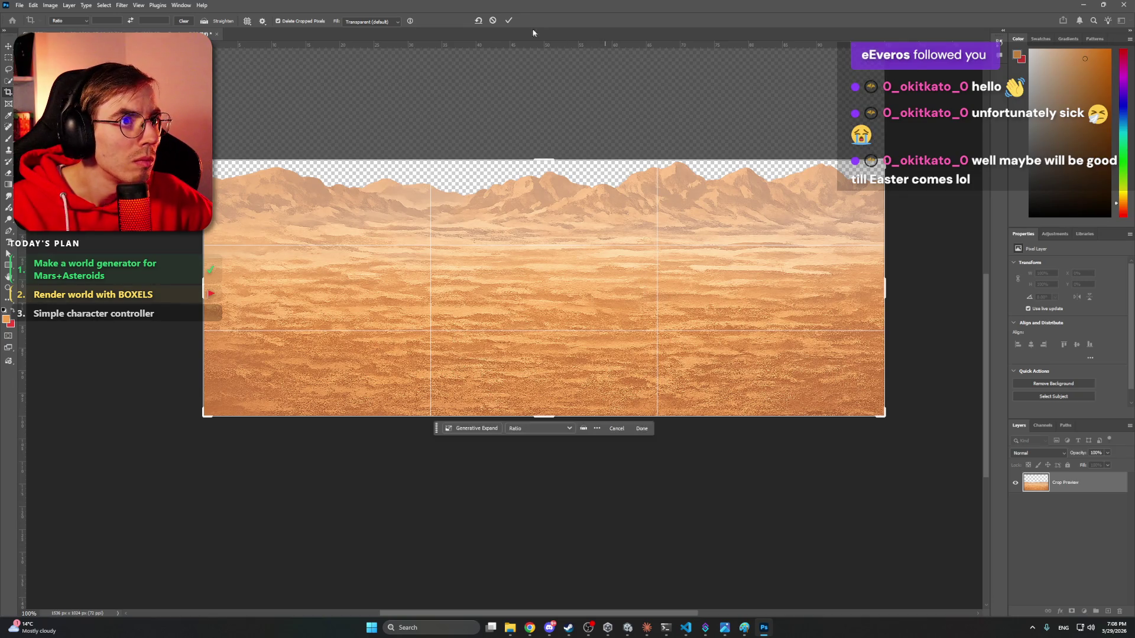
left_click(509, 21)
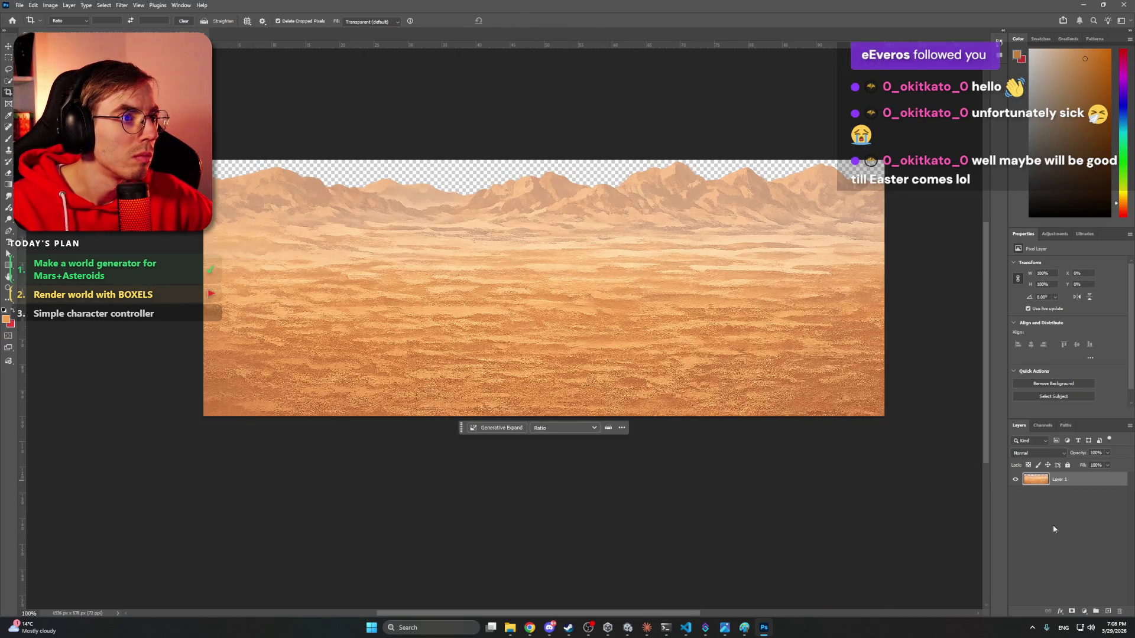
left_click(1080, 535)
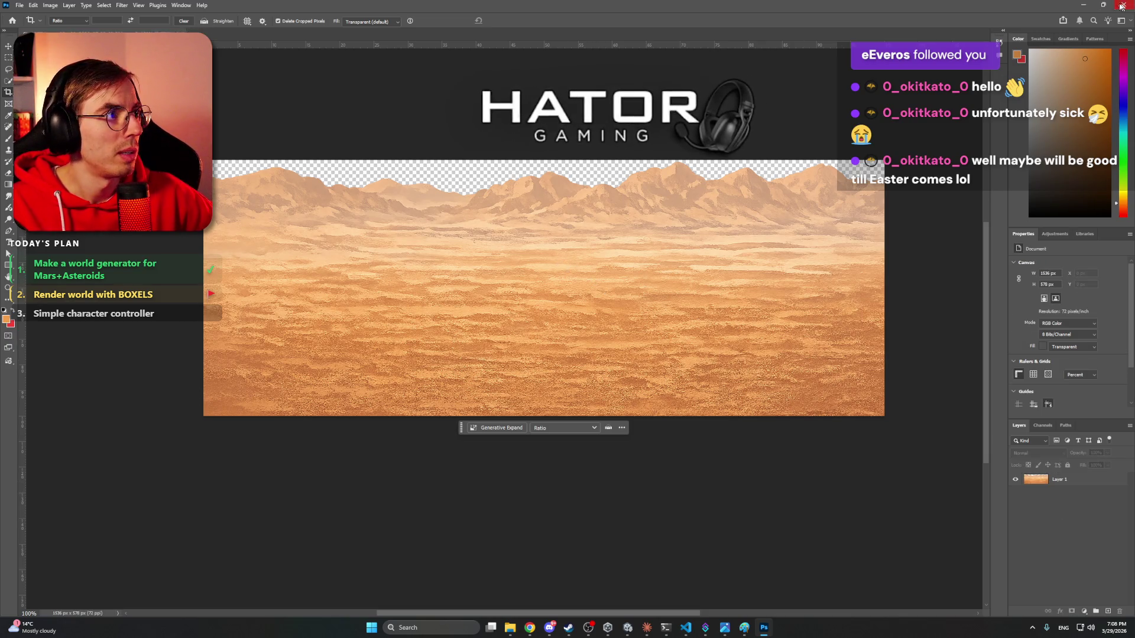
- Create a new folder named Backgrounds in Work files
left_click(1089, 5)
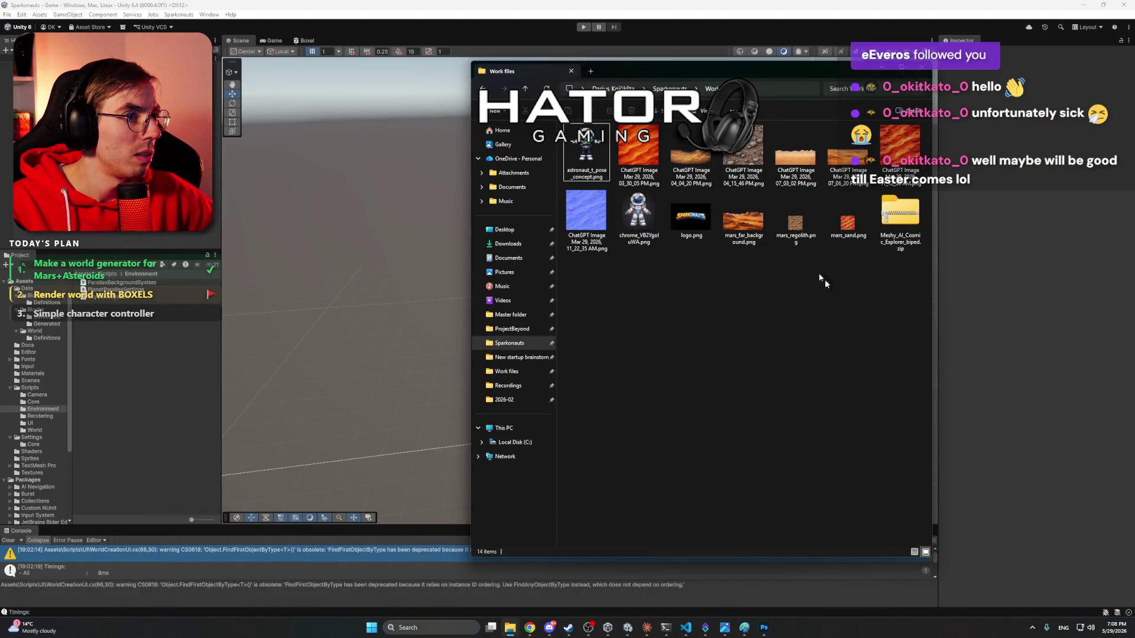
left_click(804, 310)
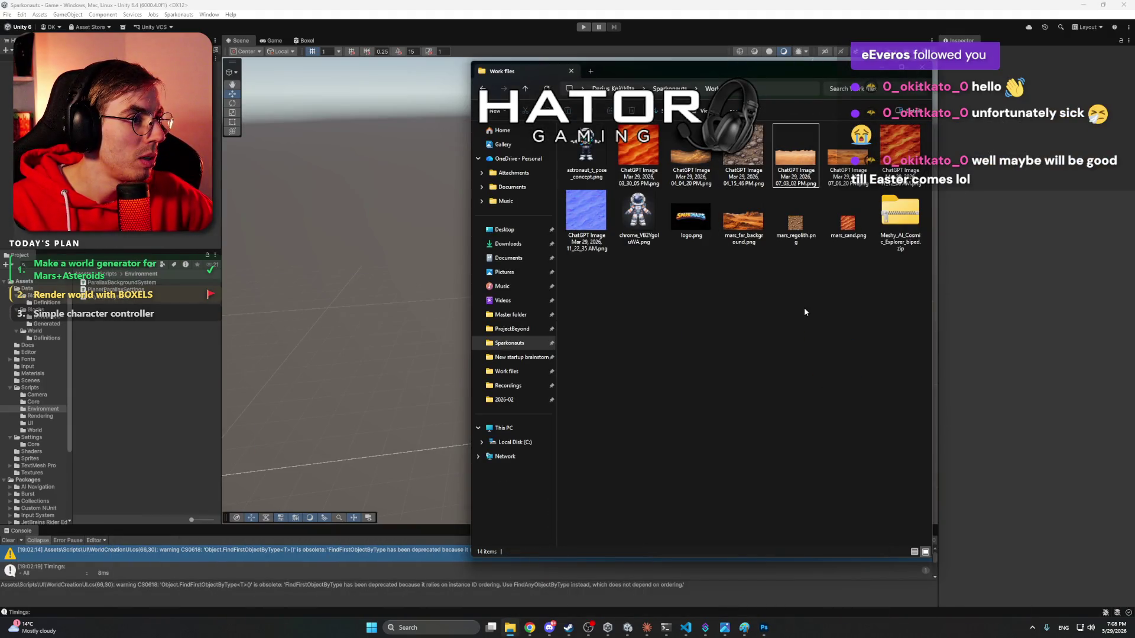
right_click(734, 317)
mouse_move(798, 391)
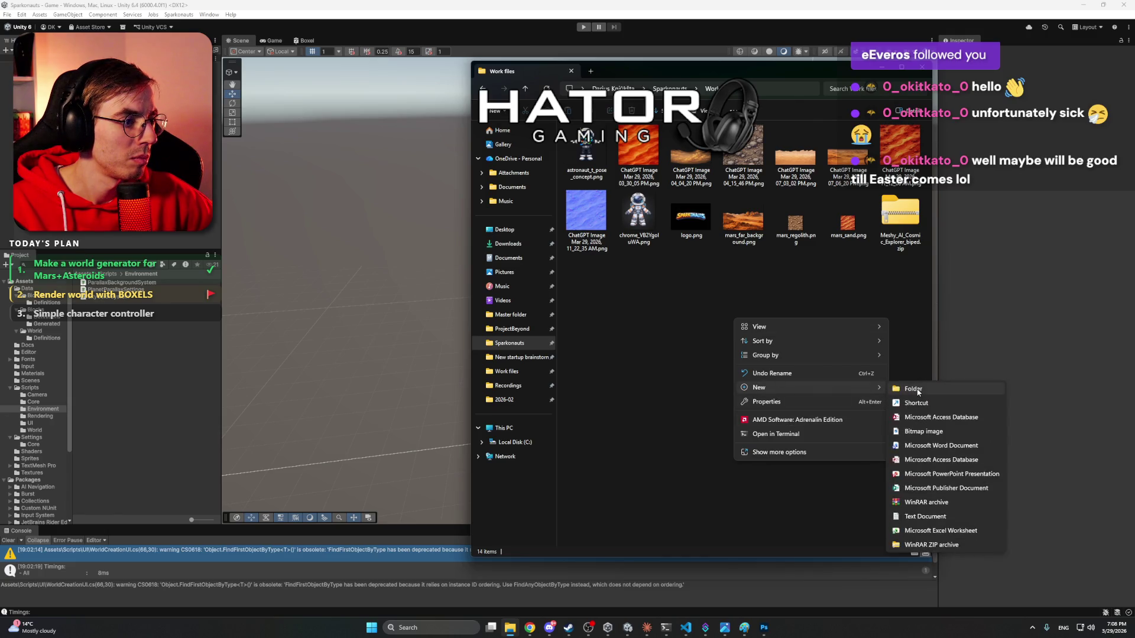
left_click(917, 389)
type("M")
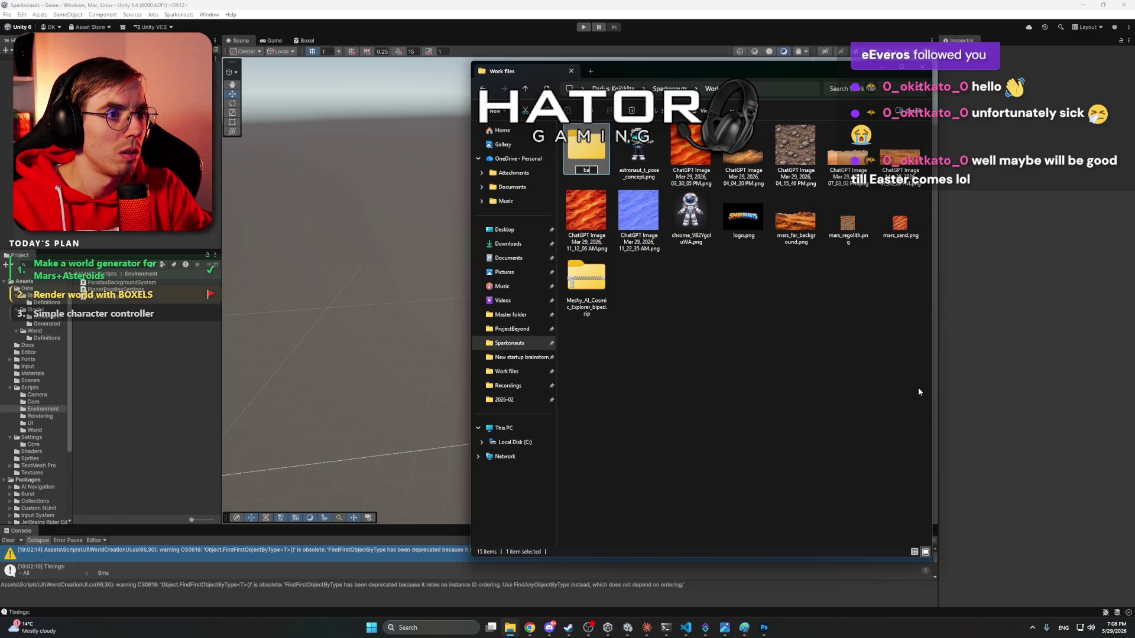
type("gr")
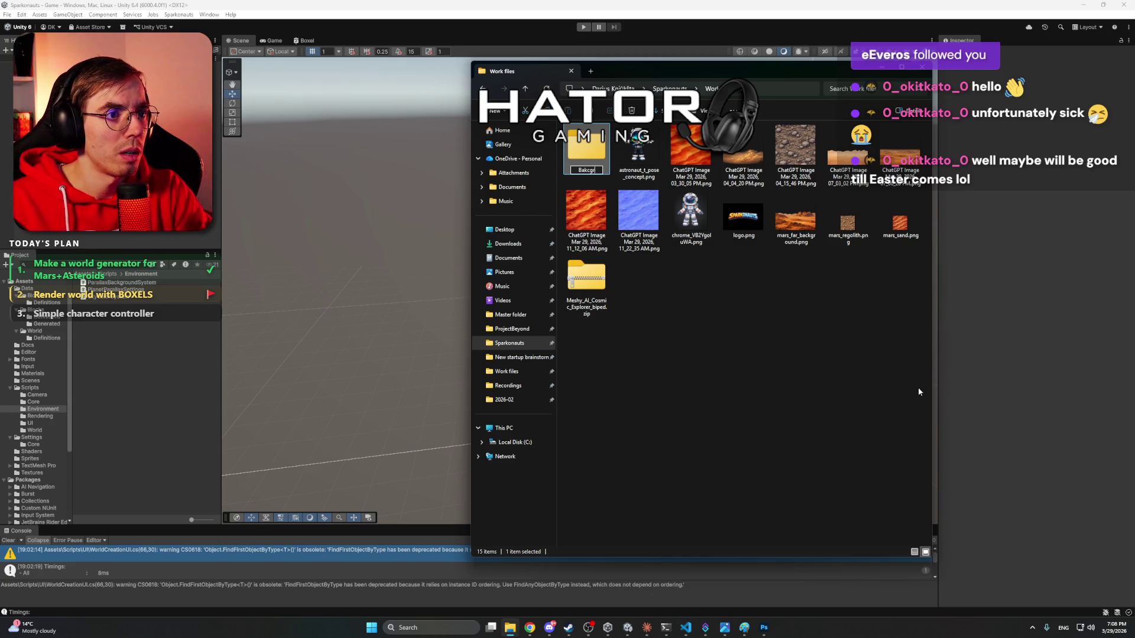
type("ouns")
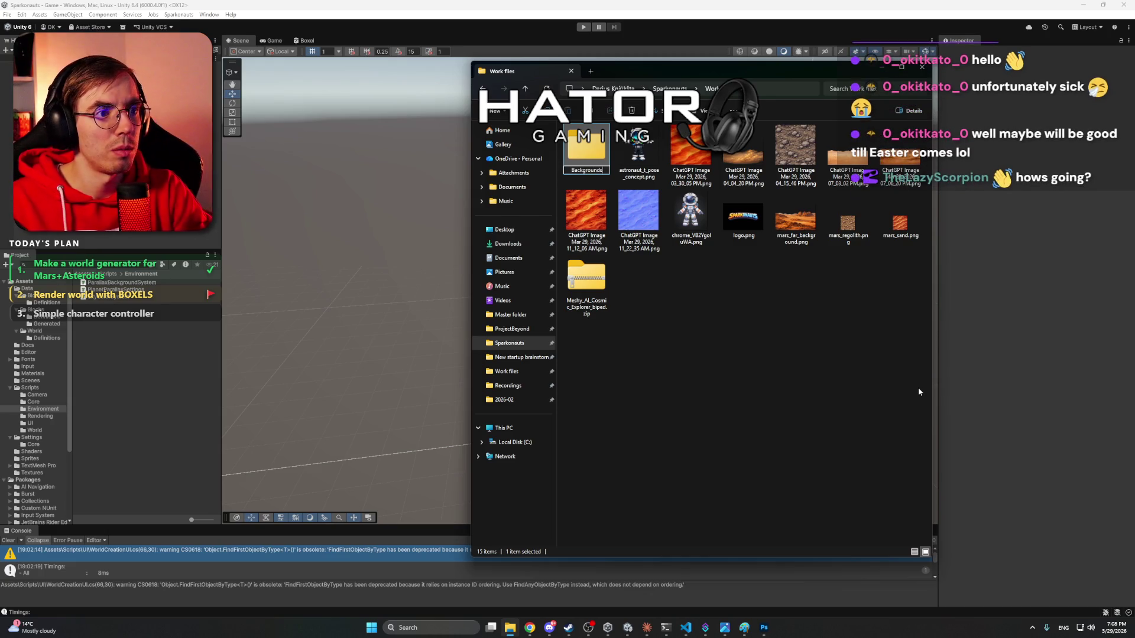
key("Return")
- Move the four Mars images into Backgrounds and open the folder
left_click(864, 160)
left_click(879, 165, "ctrl")
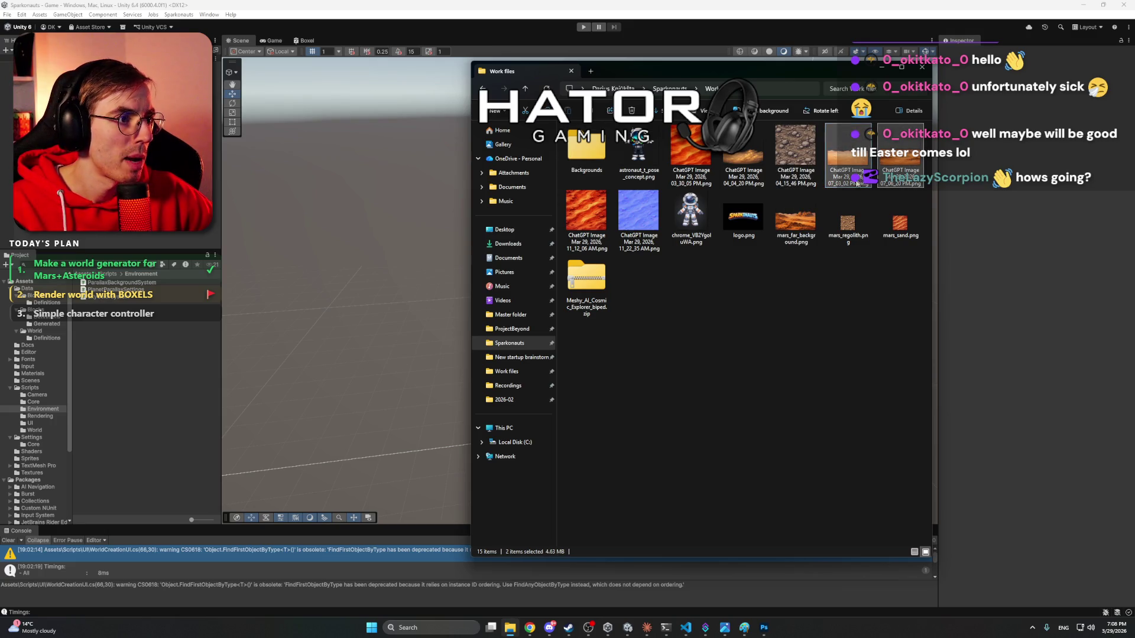
left_click(795, 218, "ctrl")
left_click(744, 155, "ctrl")
mouse_move(855, 168)
left_mouse_down()
mouse_move(783, 154)
mouse_move(598, 155)
left_mouse_up()
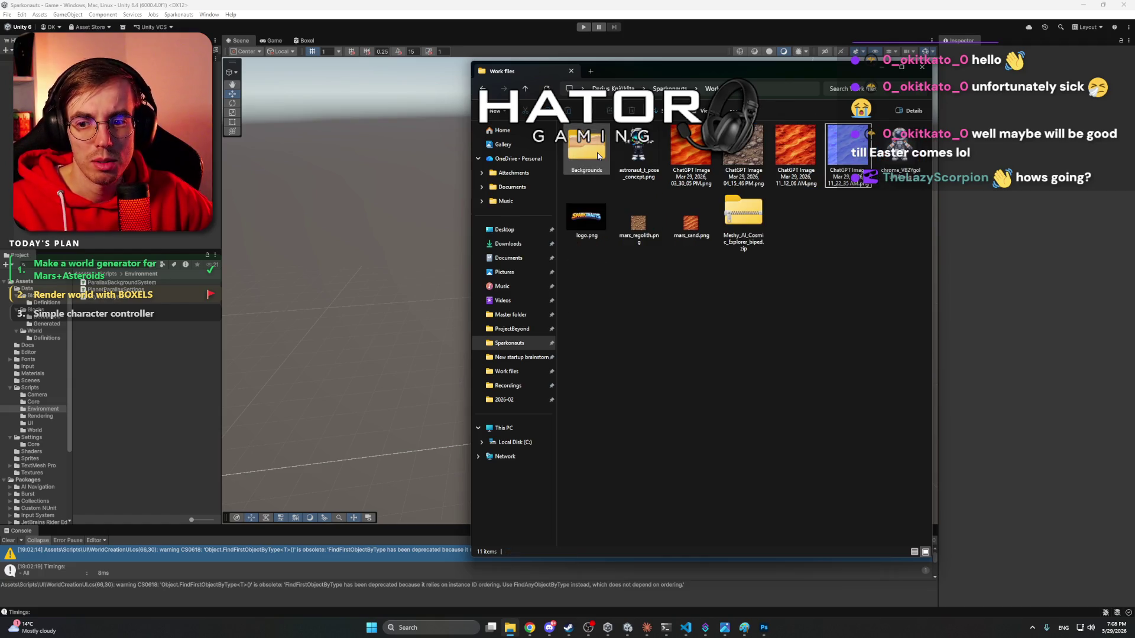
double_click(591, 153)
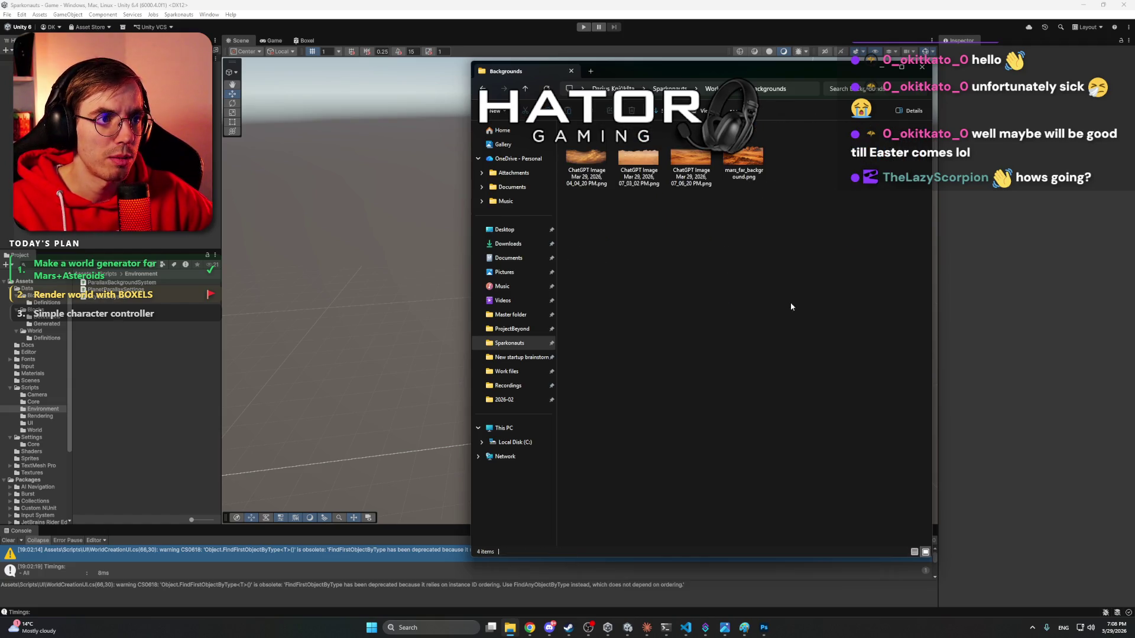
- Rename the 07_03_02 PM ChatGPT image to Mars_layer0.png
left_click(688, 169)
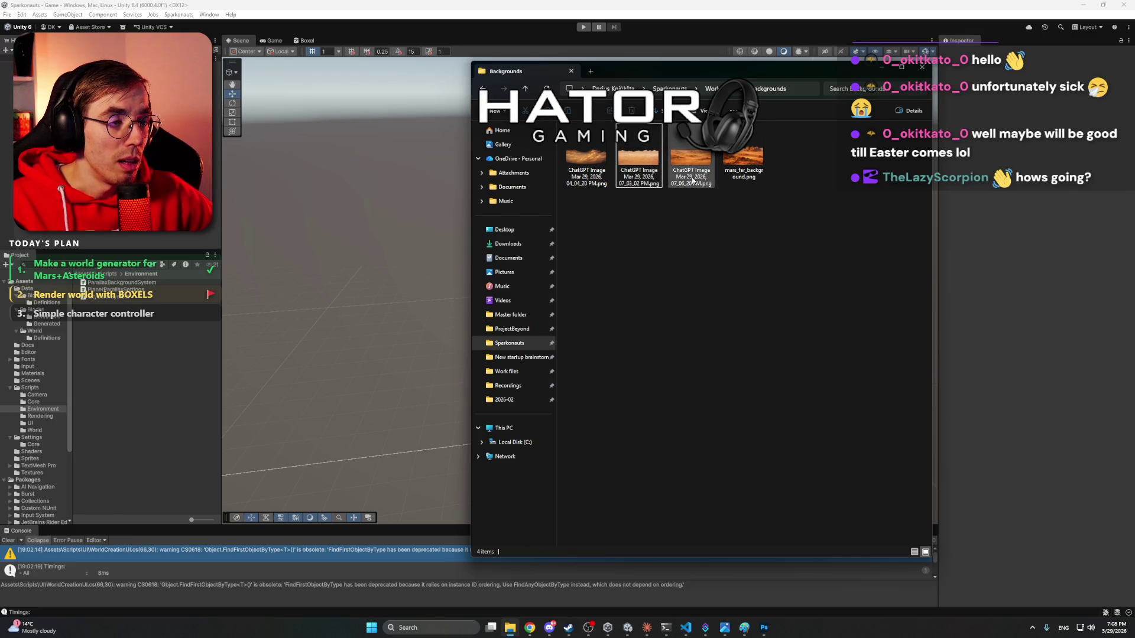
right_click(646, 172)
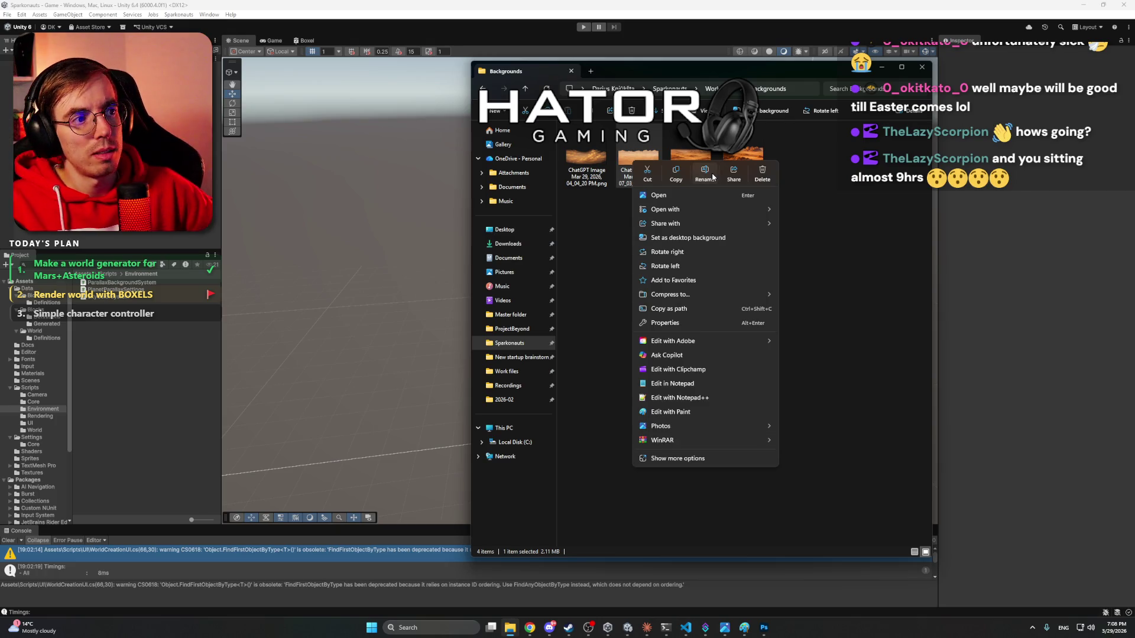
left_click(712, 176)
type("Mars_.png")
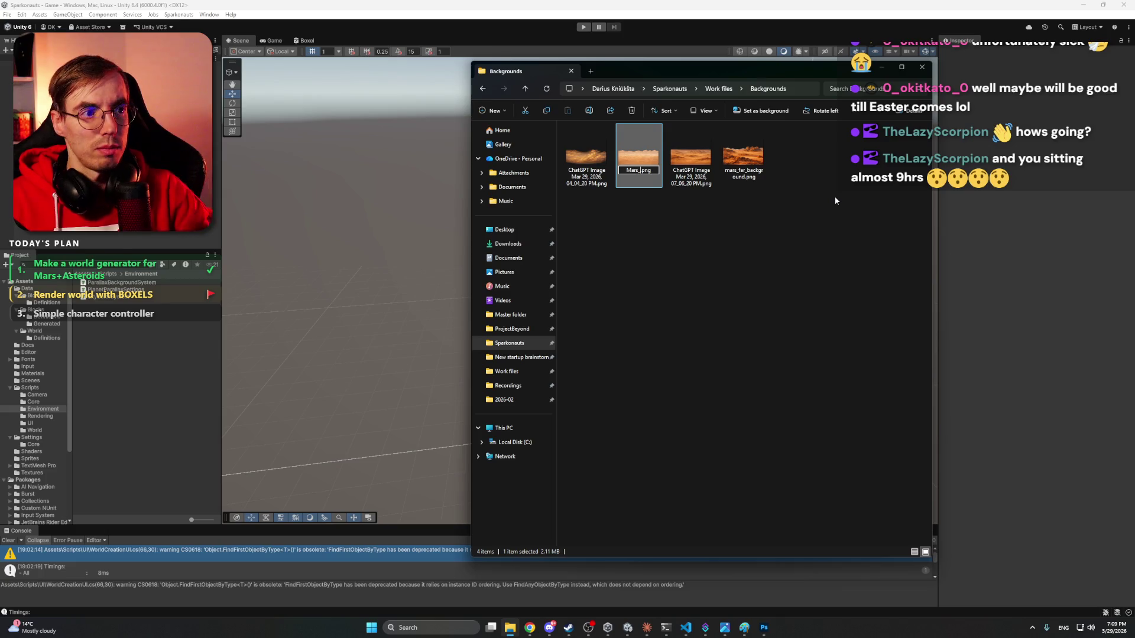
type("layer")
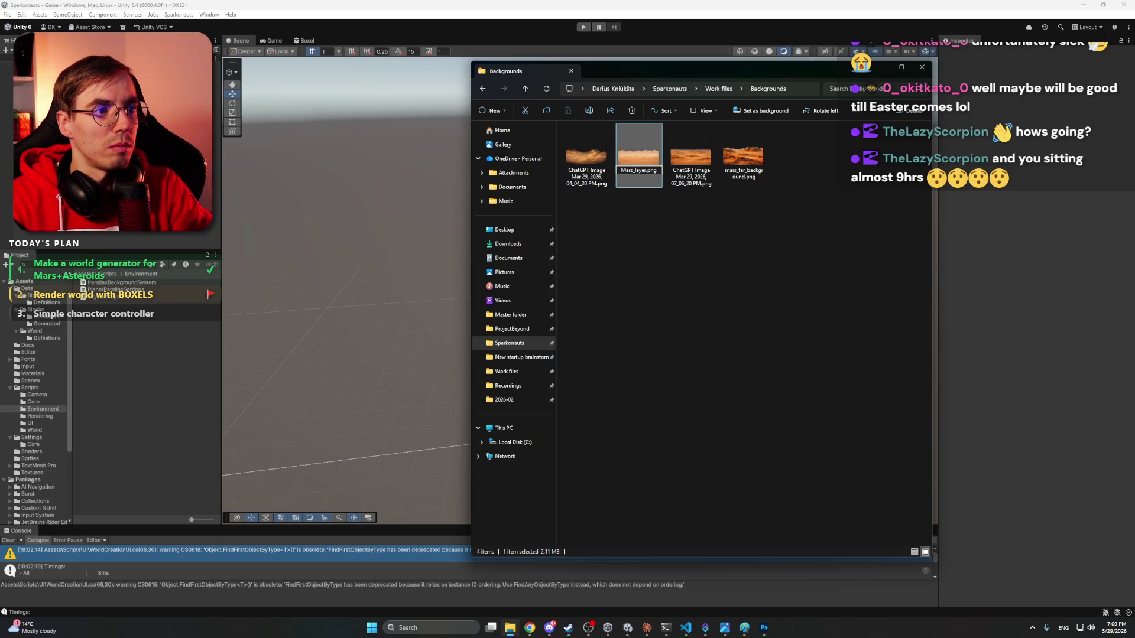
type("0")
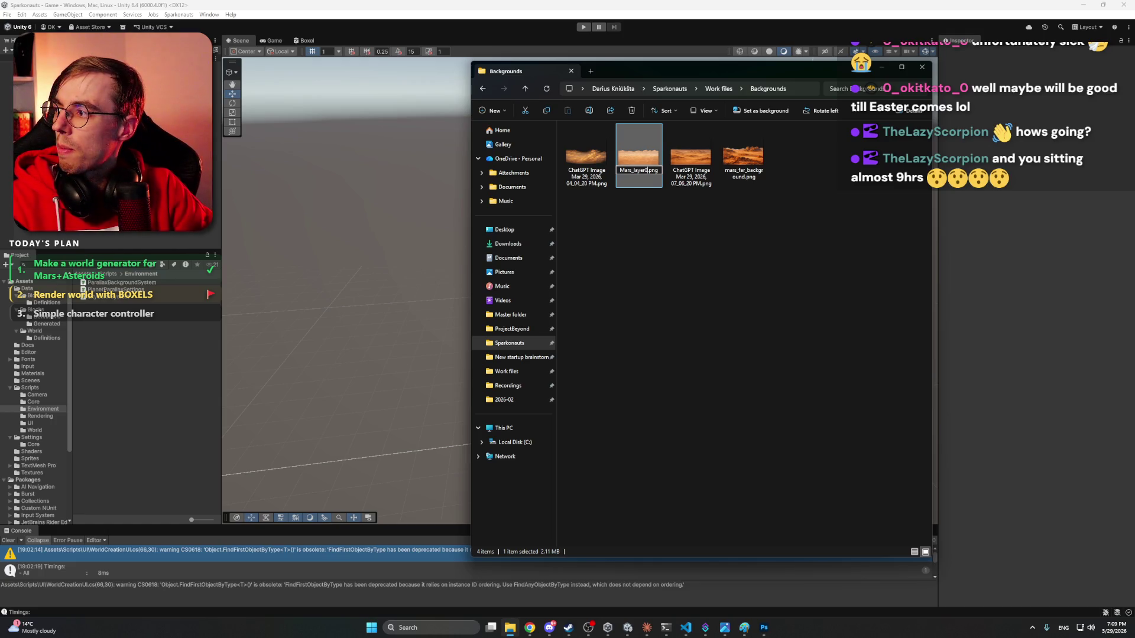
key("Return")
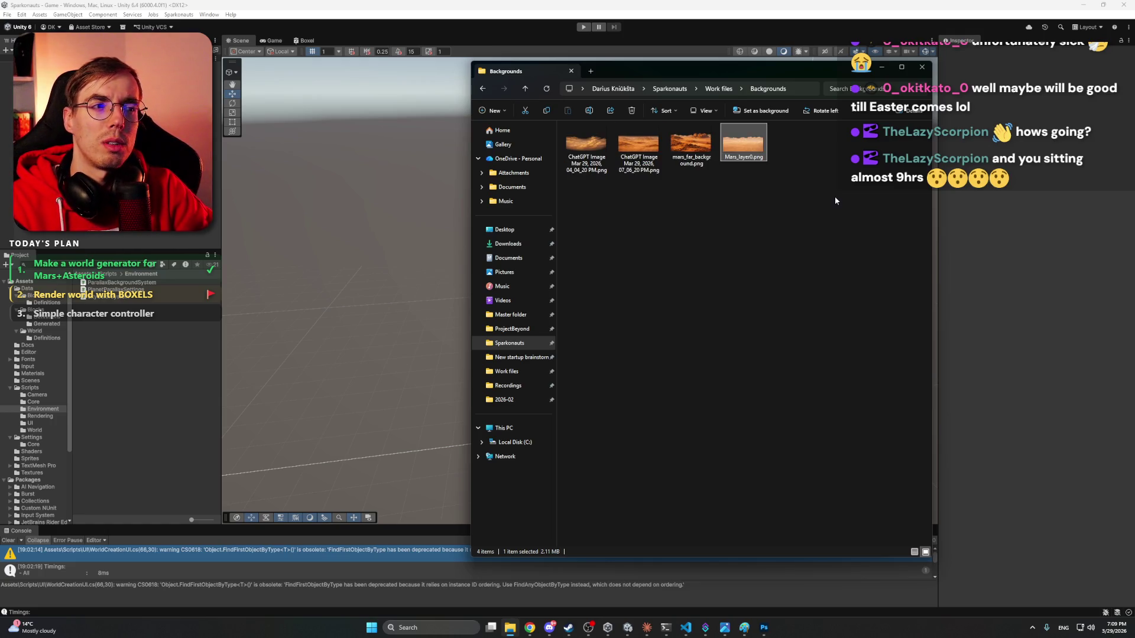
left_click(845, 249)
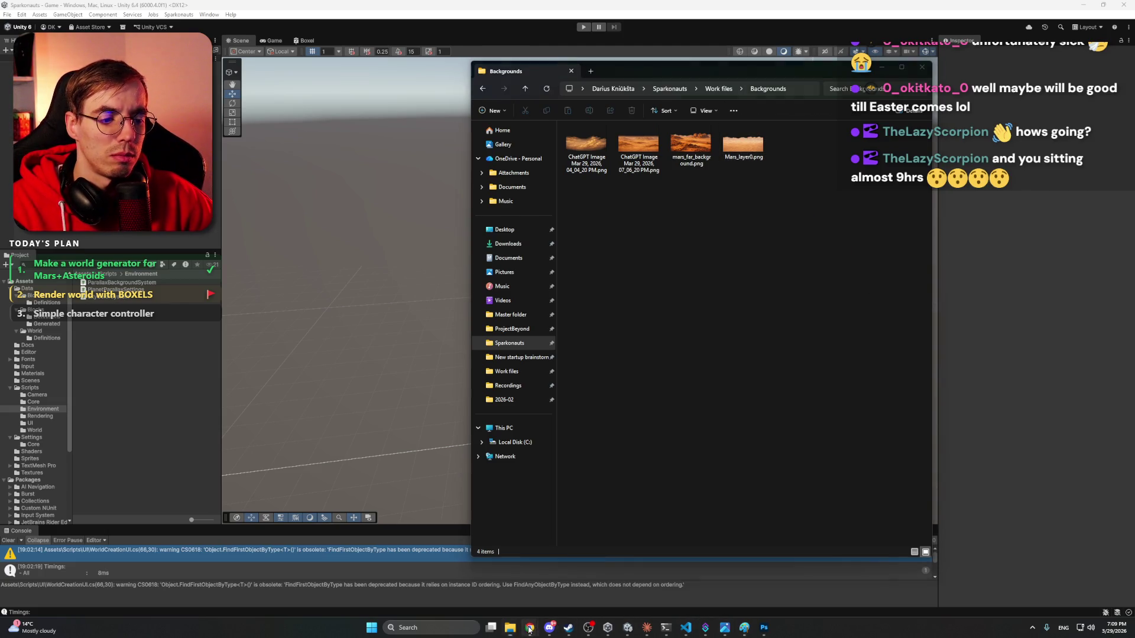
left_click(531, 628)
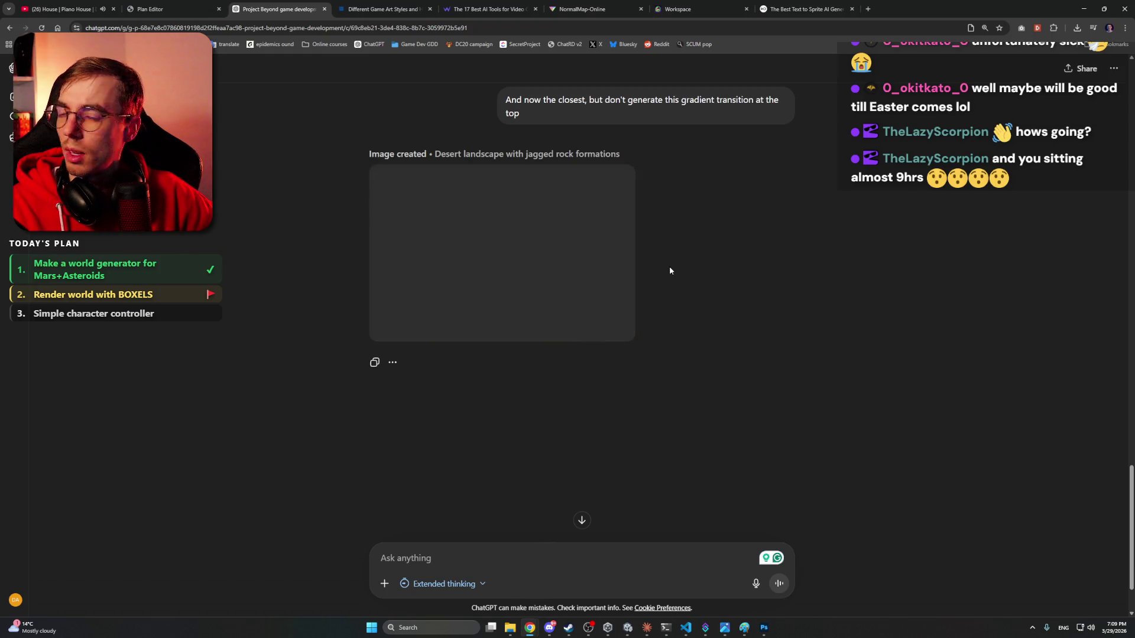
- View the generated jagged-rock desert image full size and save it
left_click(555, 305)
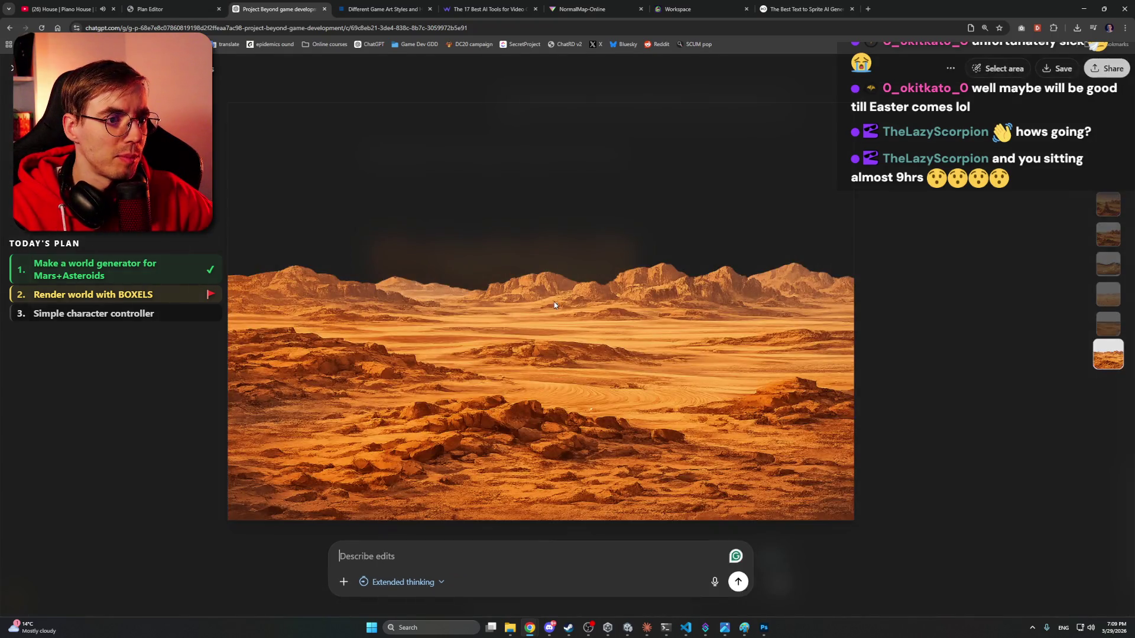
left_click(1056, 70)
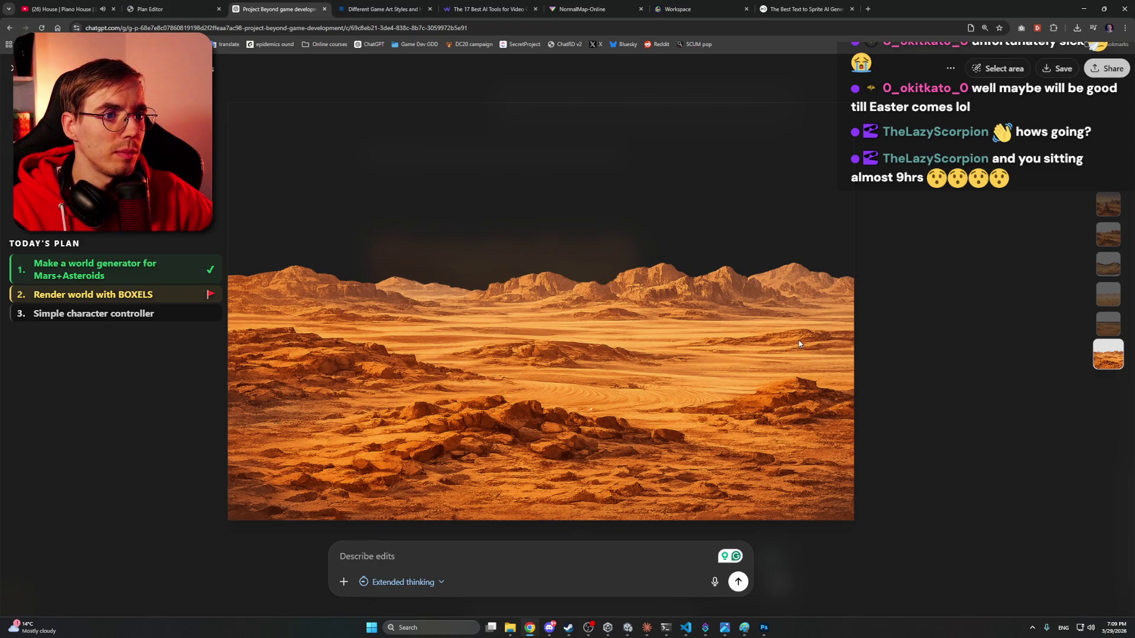